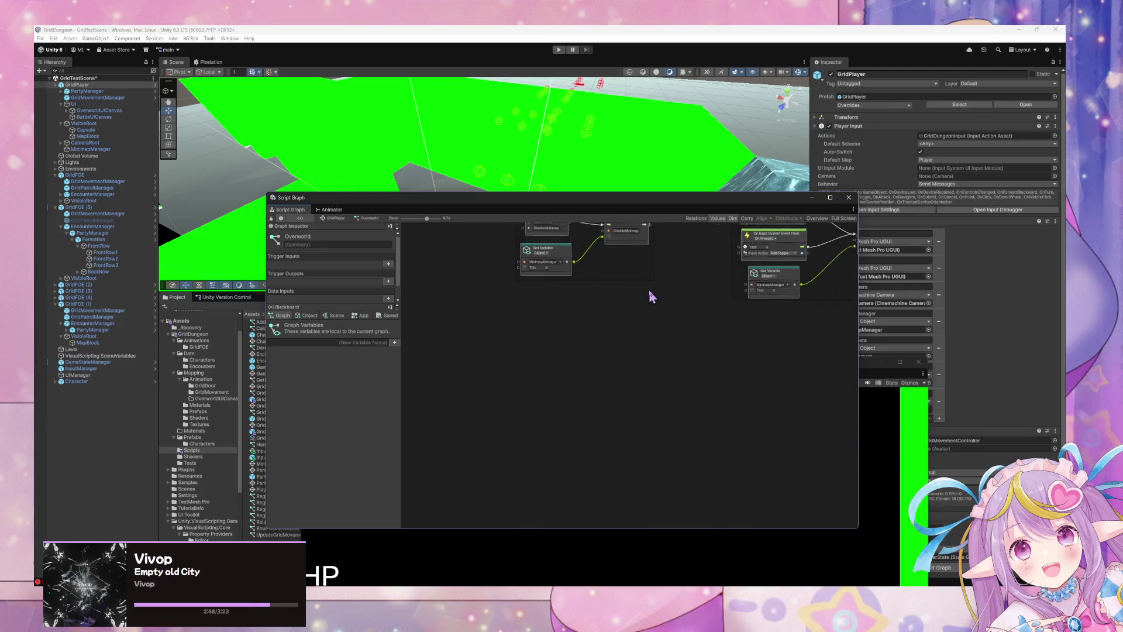
Step: Return to GridPlayer's state graph and reopen the Overworld state's script graph
click(331, 219)
double_click(713, 325)
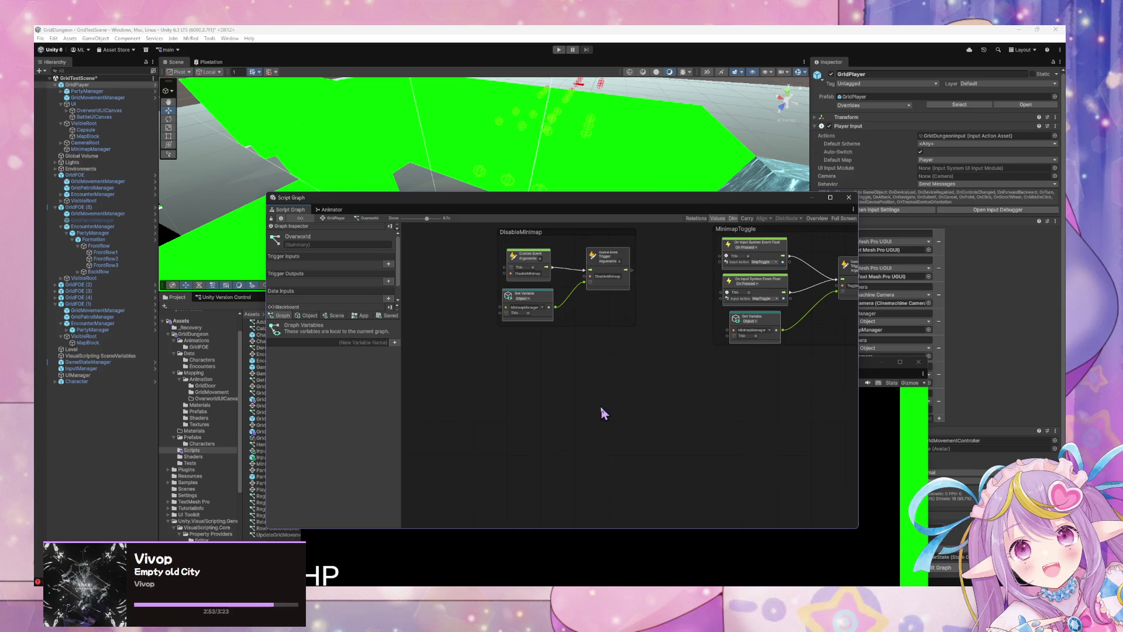
right_click(600, 406)
right_click(540, 406)
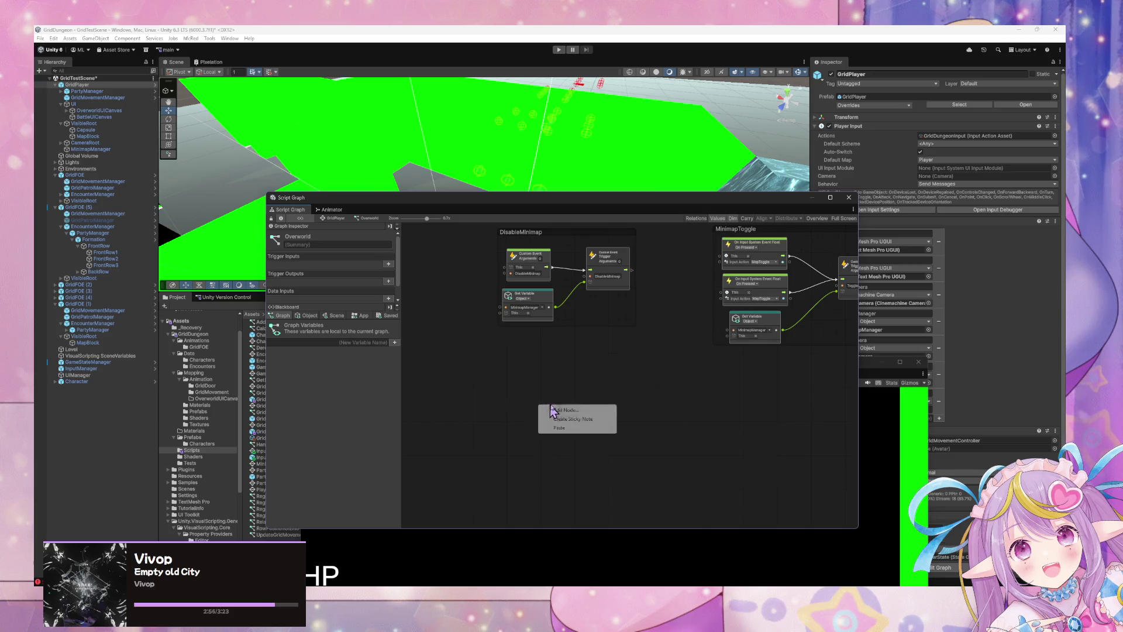
click(449, 419)
Step: Place the graph editor and Game view side by side, then search the Project for 'regis'
drag(379, 207, 644, 279)
click(423, 377)
drag(557, 374, 563, 505)
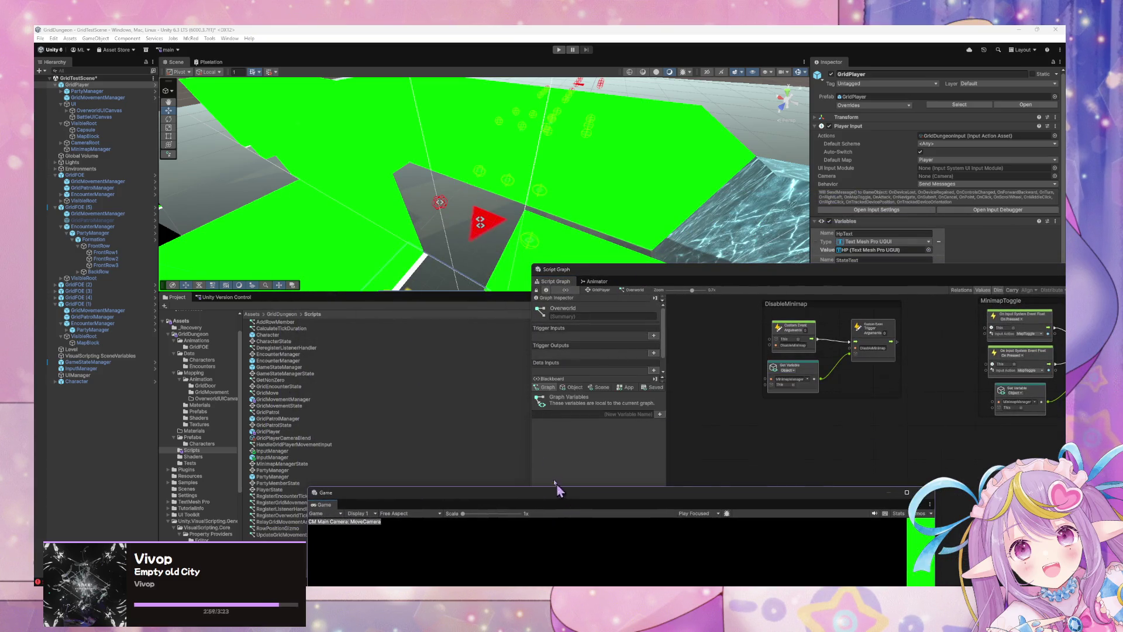
mouse_move(632, 275)
mouse_down()
mouse_move(715, 261)
mouse_move(682, 279)
mouse_up()
click(678, 306)
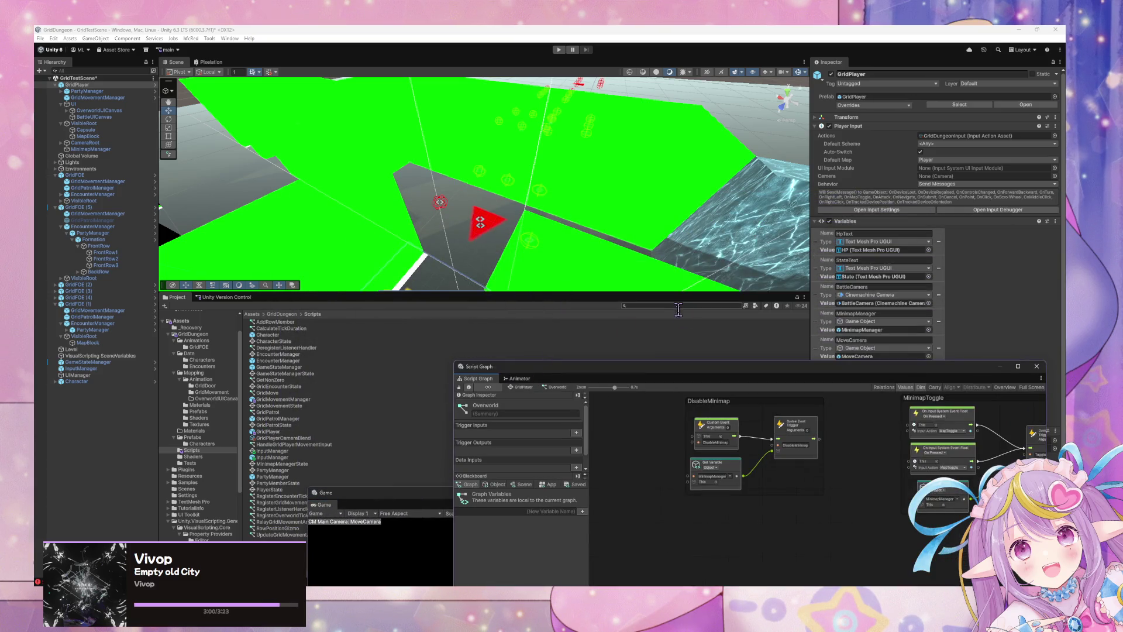
text(register)
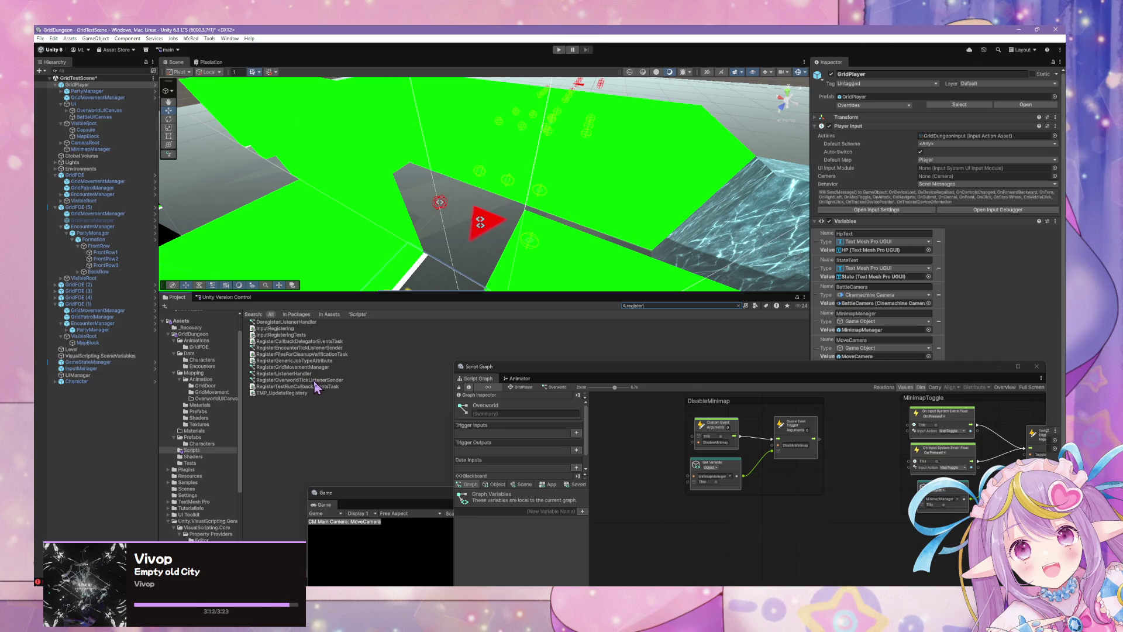
Step: Add RegisterOverworldTickListenerSender as a subgraph node in the Overworld graph and look inside it
mouse_move(312, 381)
mouse_down()
mouse_move(433, 406)
mouse_move(704, 533)
mouse_up()
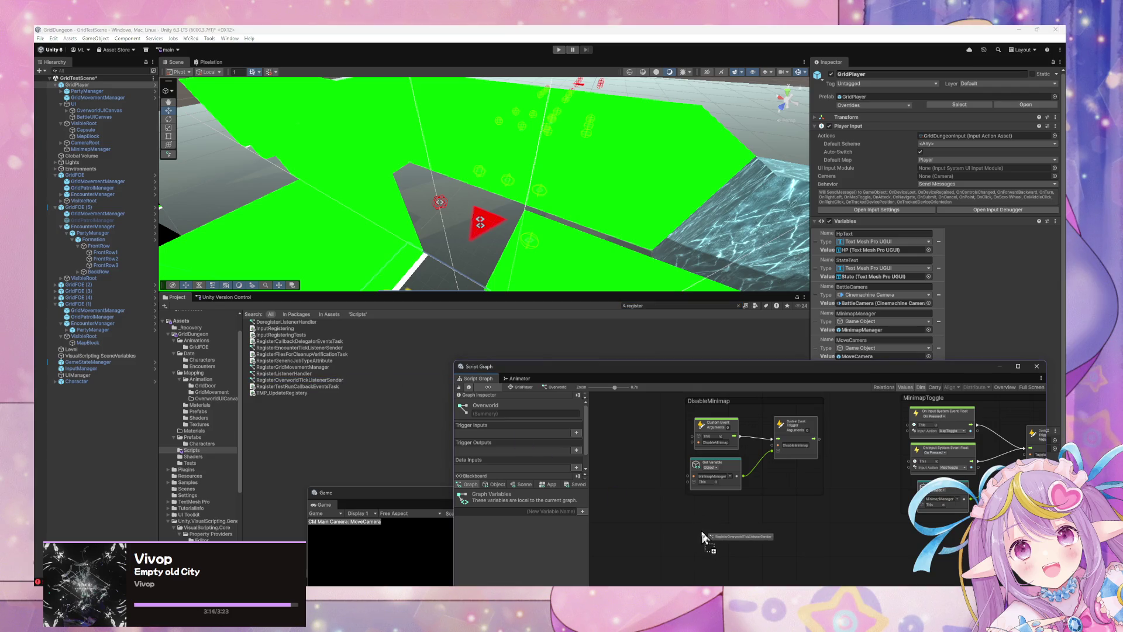
drag(717, 374, 614, 196)
scroll(652, 382, up, 3)
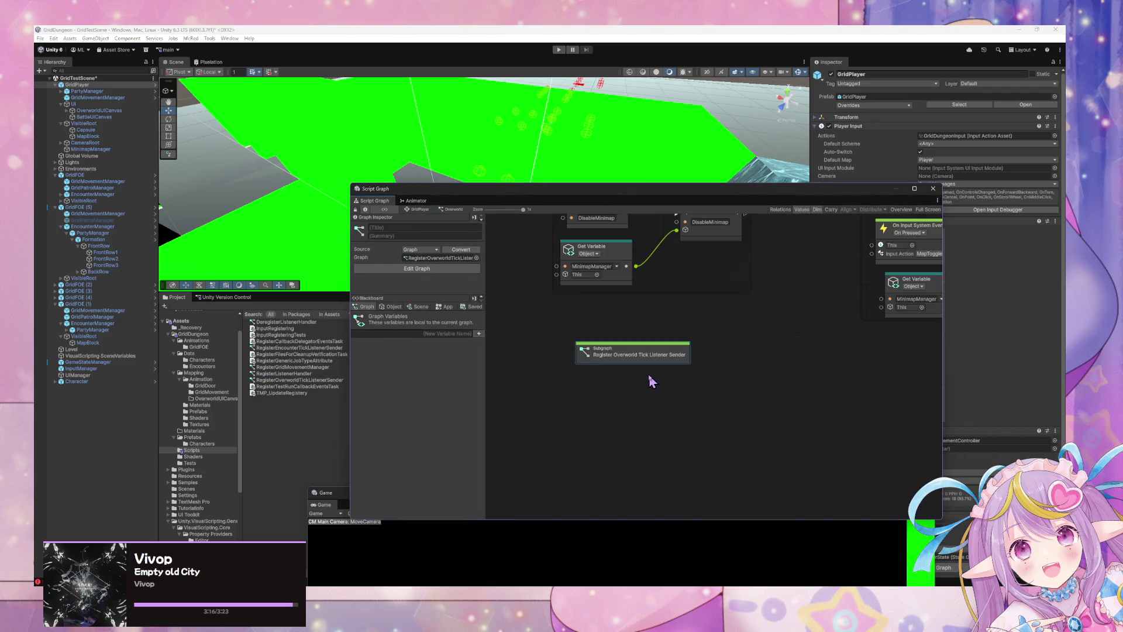
double_click(644, 356)
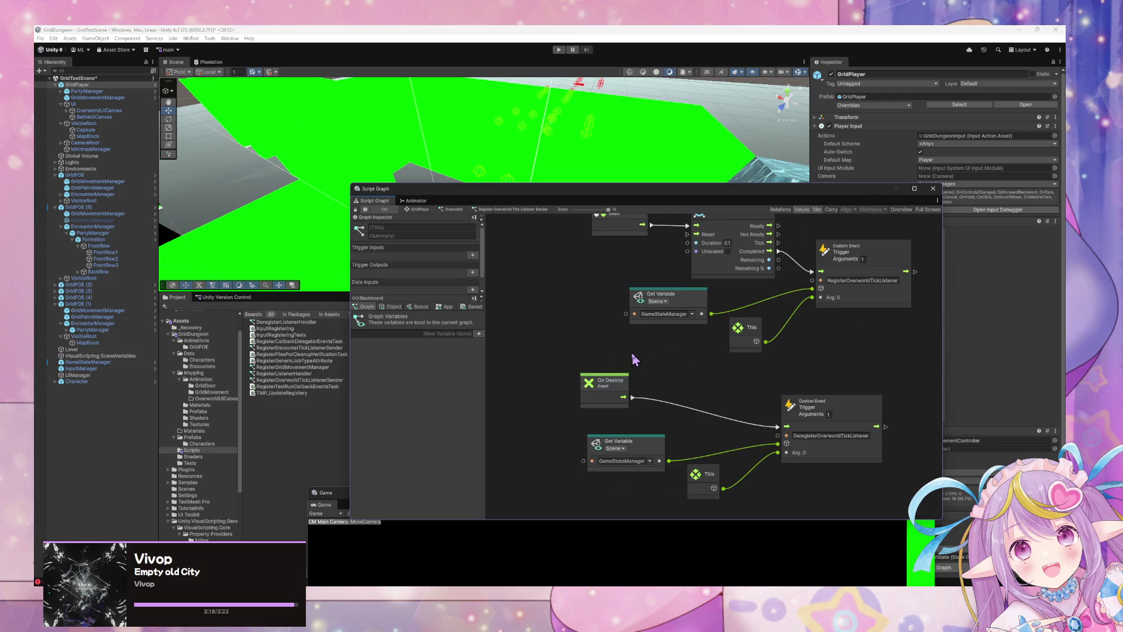
Step: Check InputManager's graph, then delete the added sender node from GridPlayer's Overworld graph
click(419, 209)
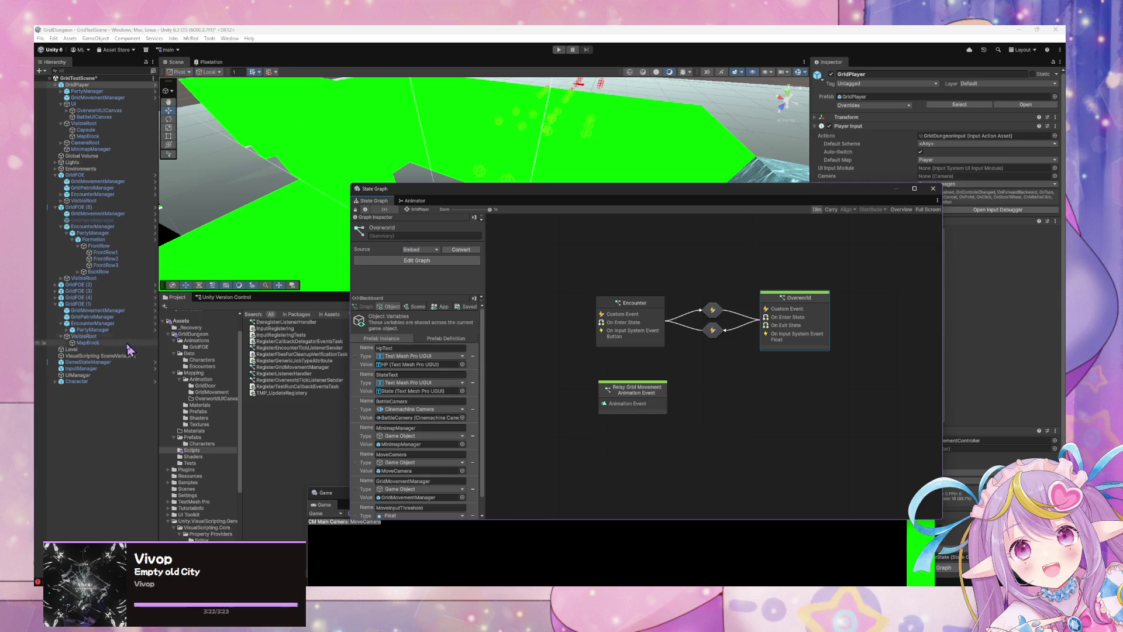
click(103, 369)
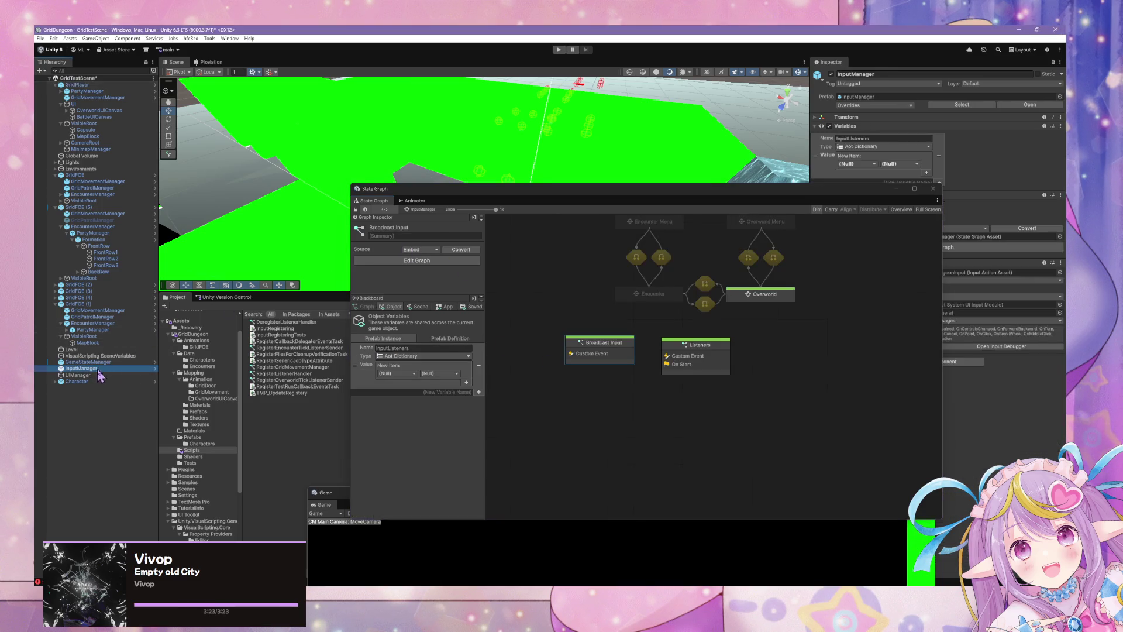
click(76, 85)
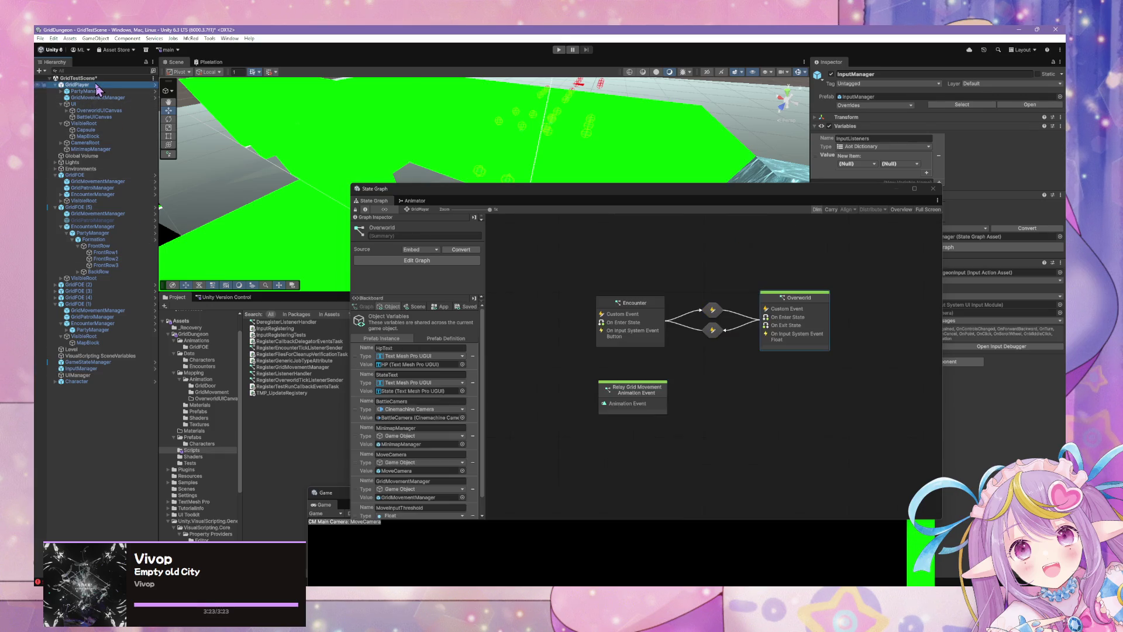
double_click(805, 336)
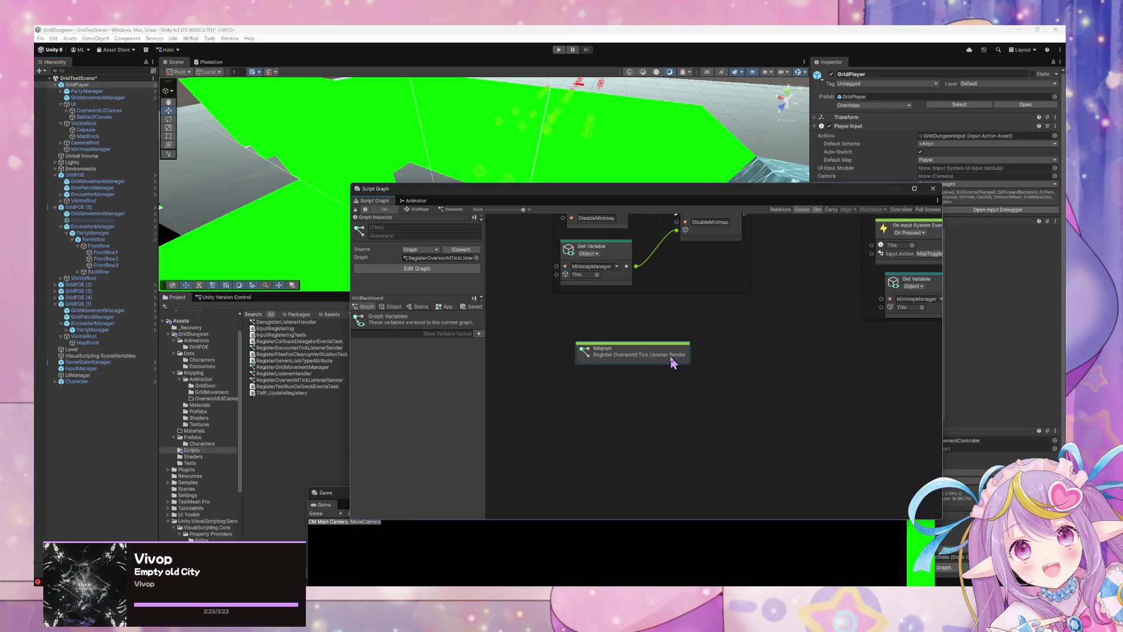
key(Delete)
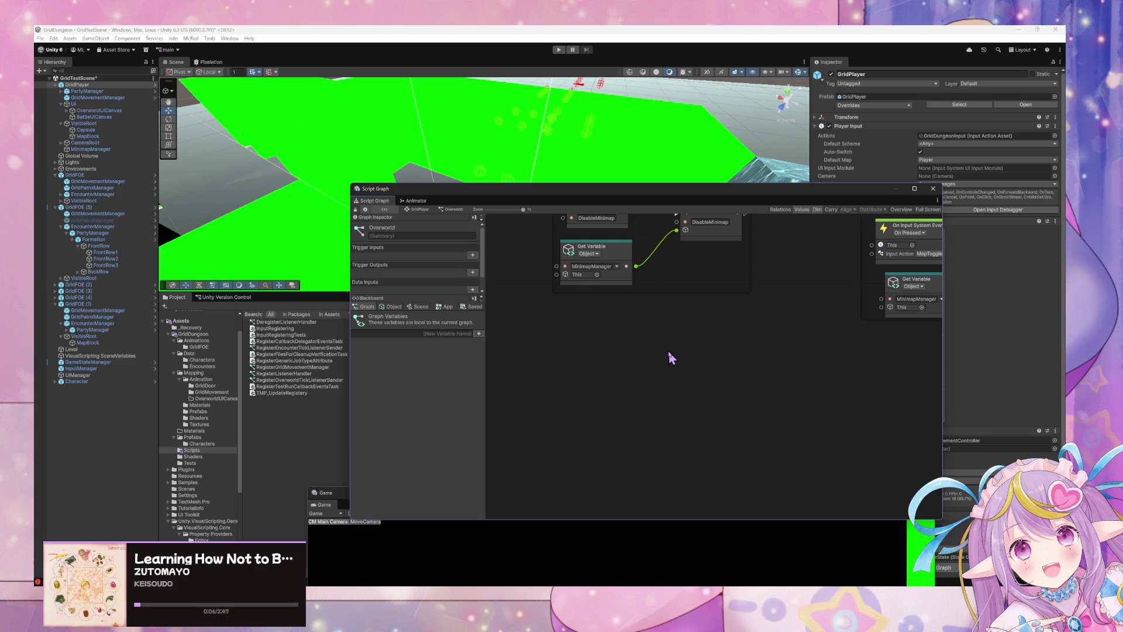
key(Home)
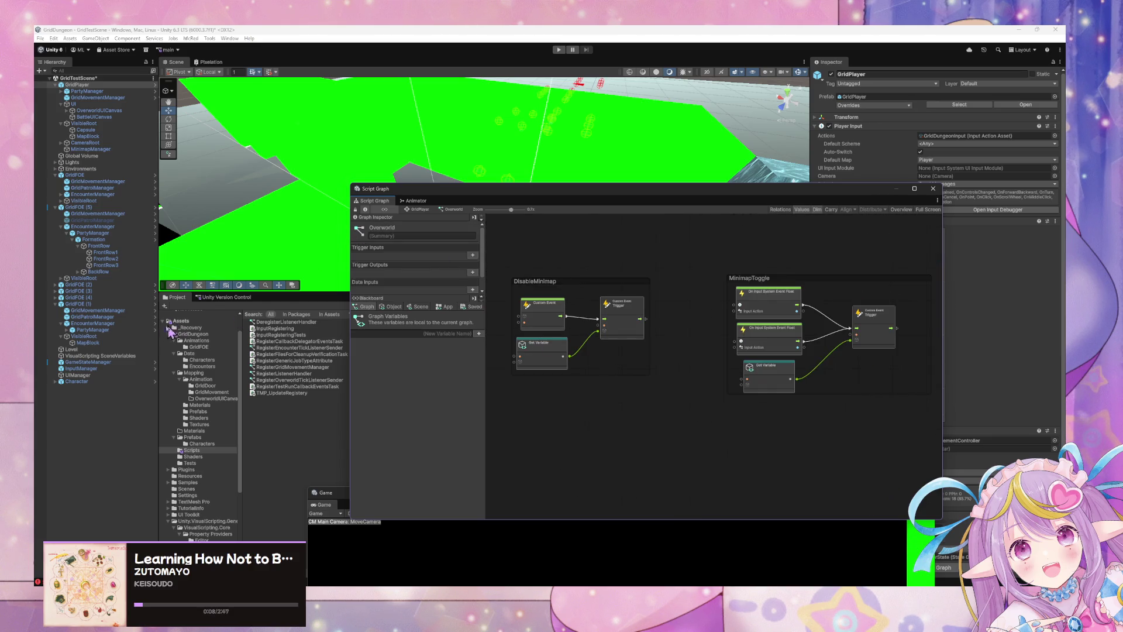
Step: Review the GameStateManager and InputManager graphs, ending back on GridPlayer's state graph
click(108, 363)
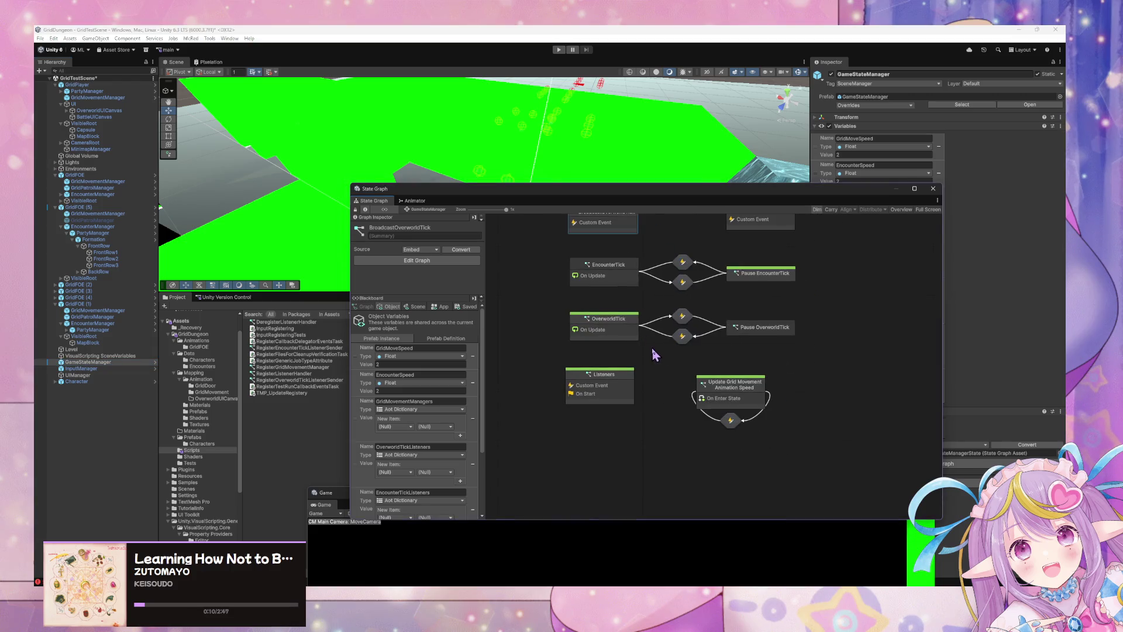
click(124, 369)
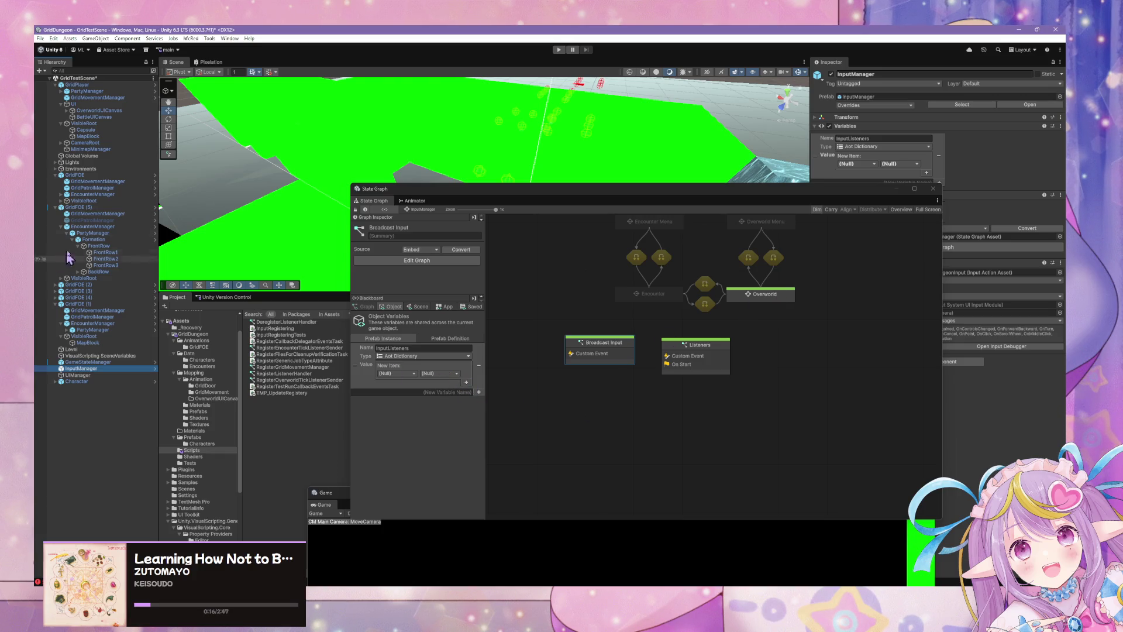
click(78, 84)
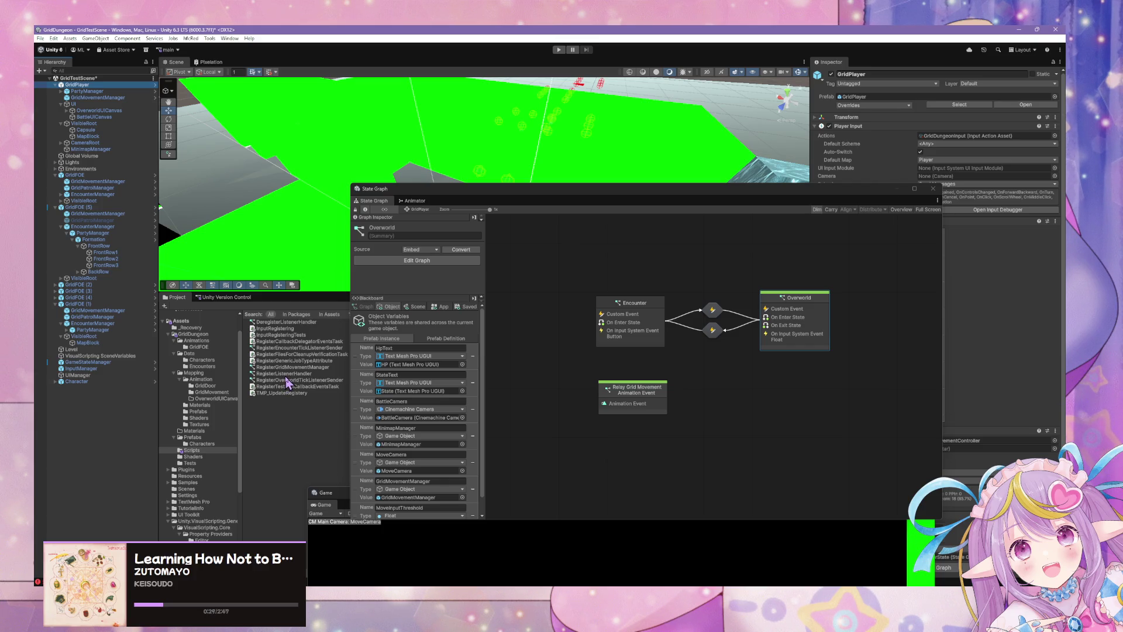
Step: Add RegisterOverworldTickListenerSender as an embedded start Script State and open its inner graph
drag(301, 387, 688, 394)
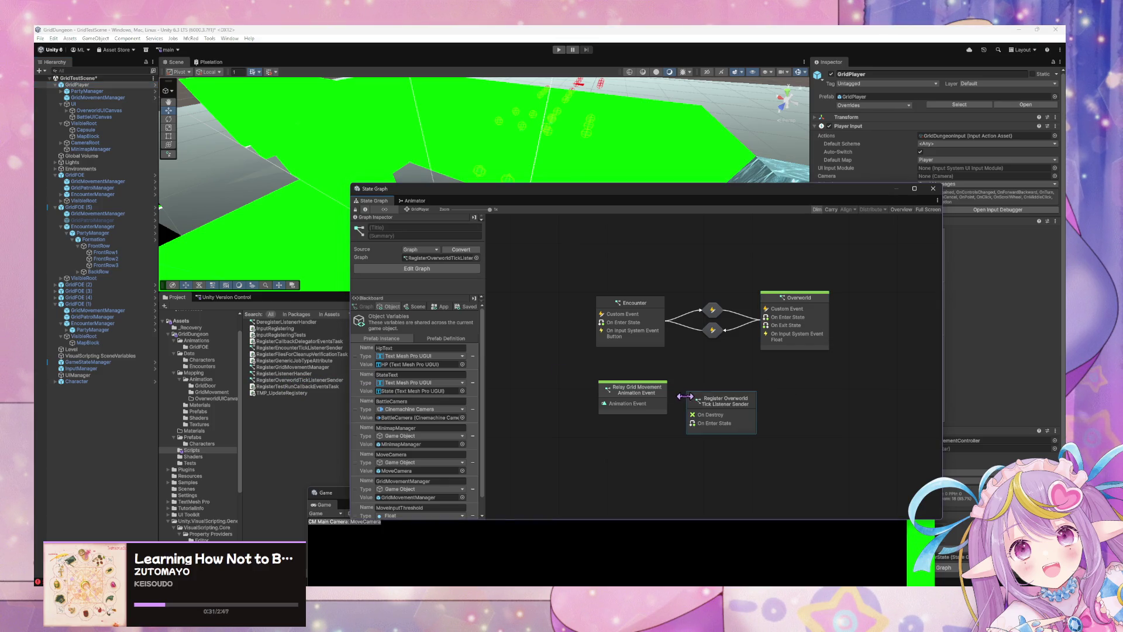
right_click(745, 402)
click(789, 426)
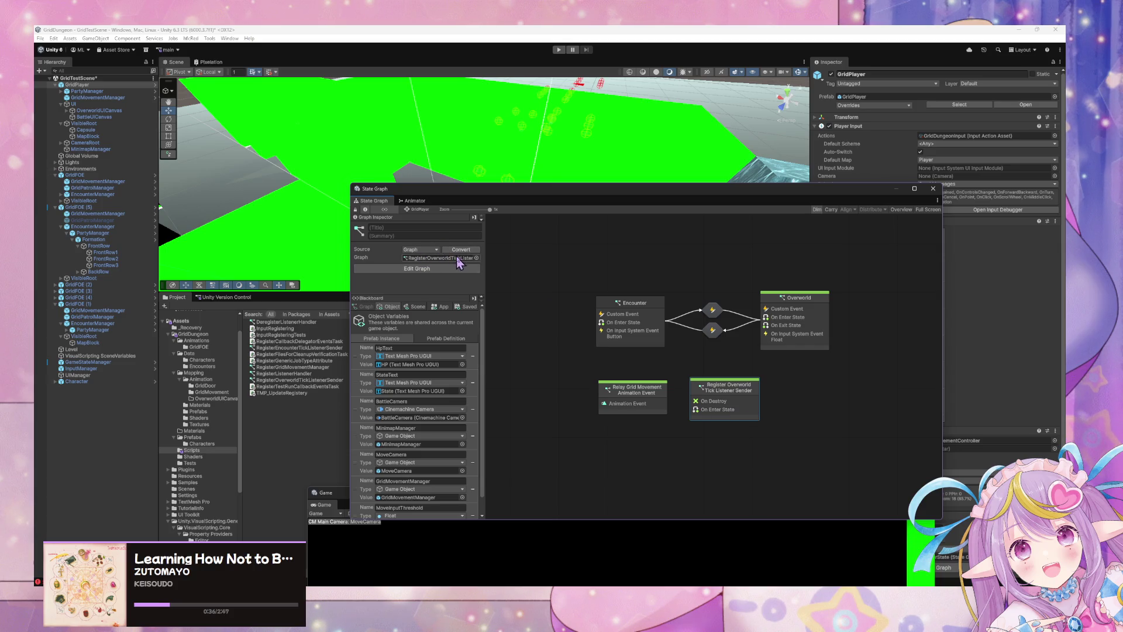
click(780, 403)
click(741, 400)
double_click(741, 414)
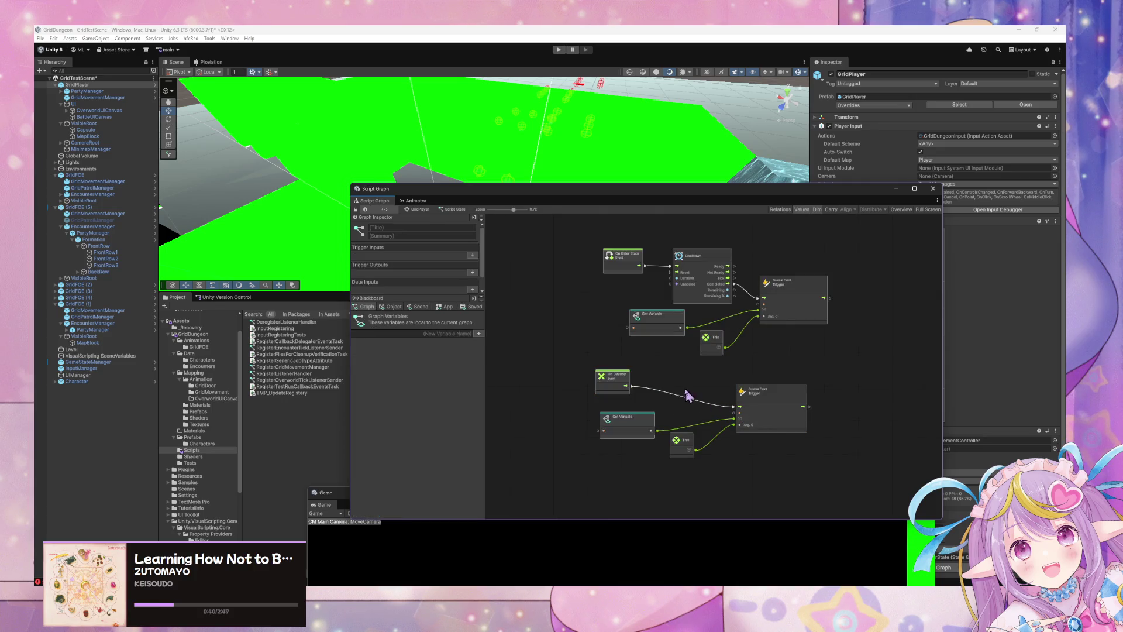
Step: Point the upper getter at InputManager and rename the register trigger to RegisterInputListener
scroll(695, 357, up, 3)
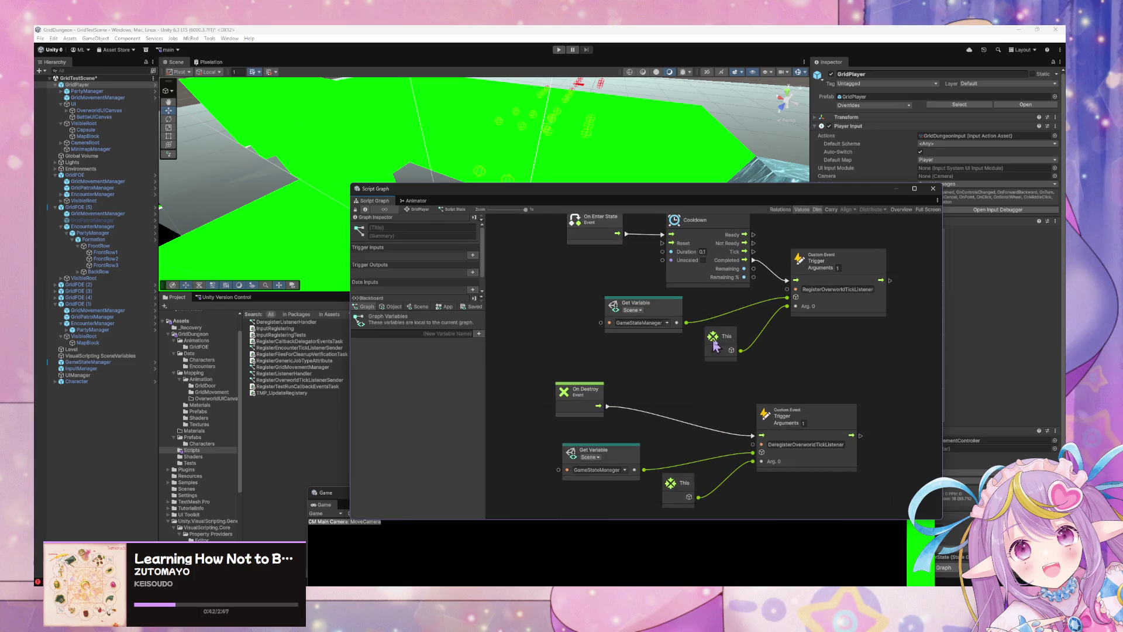
click(667, 323)
click(680, 341)
click(864, 289)
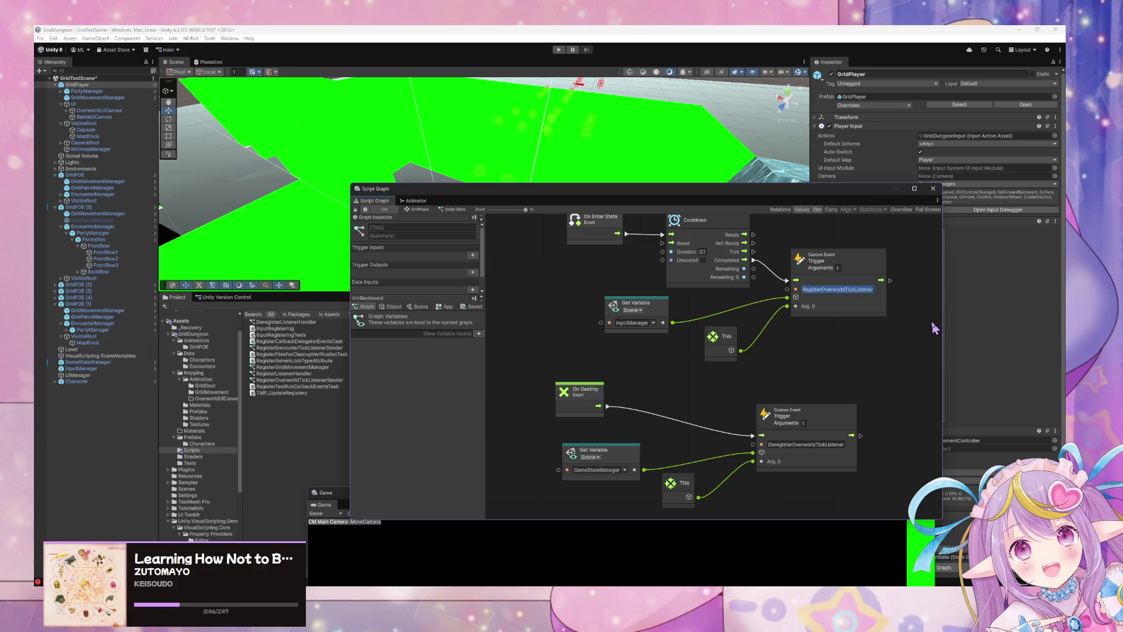
text(Register)
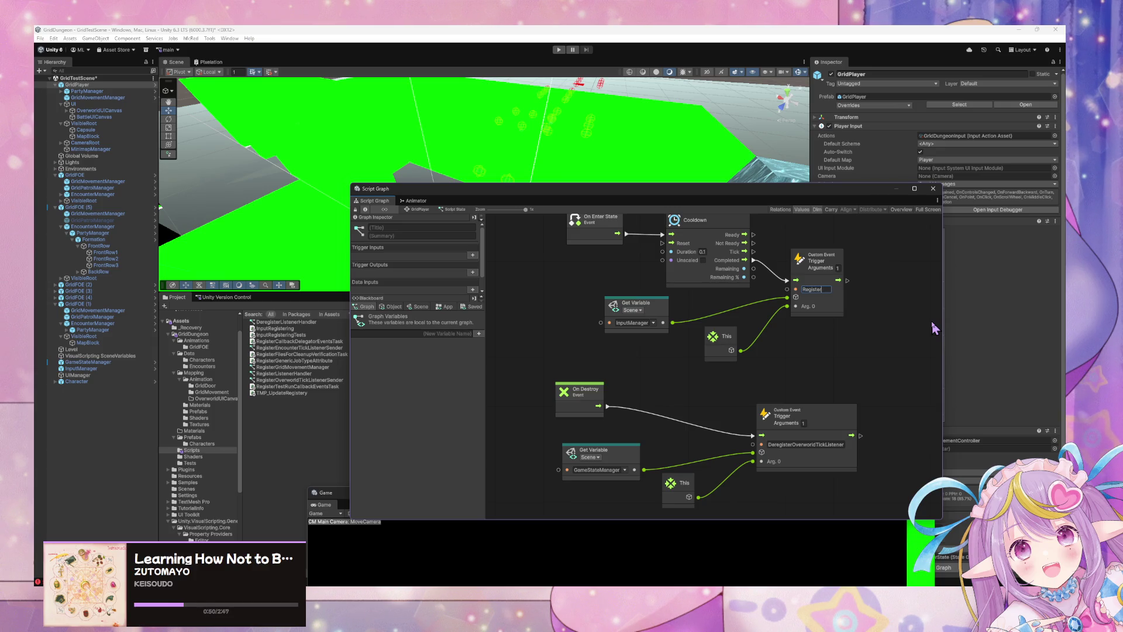
key(Escape)
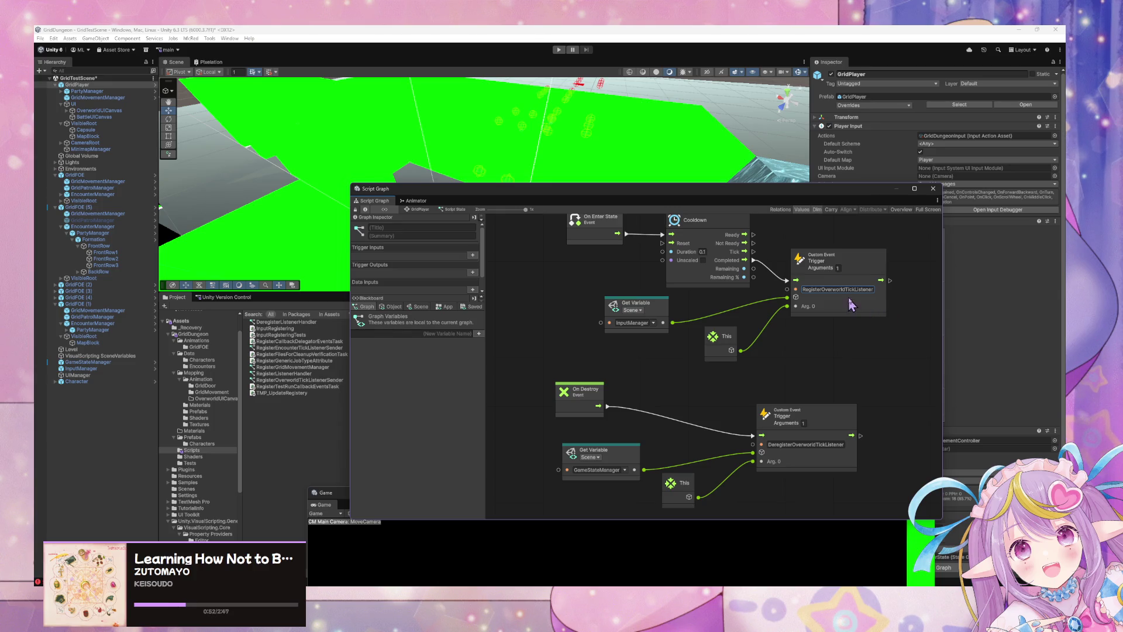
click(855, 290)
text(Regist)
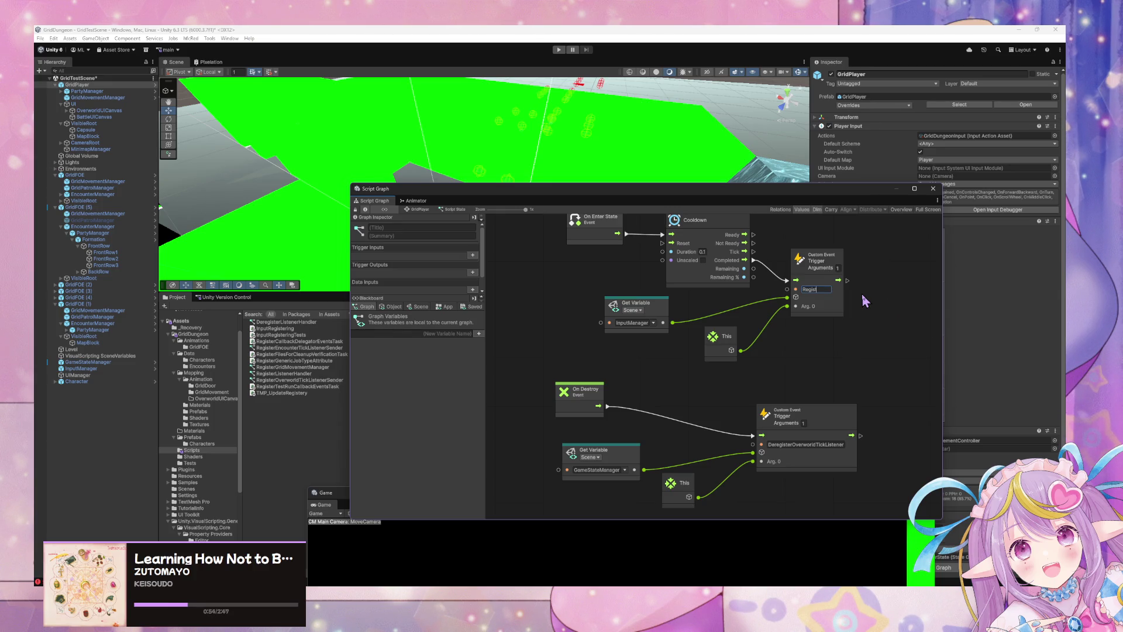
text(erInputListener)
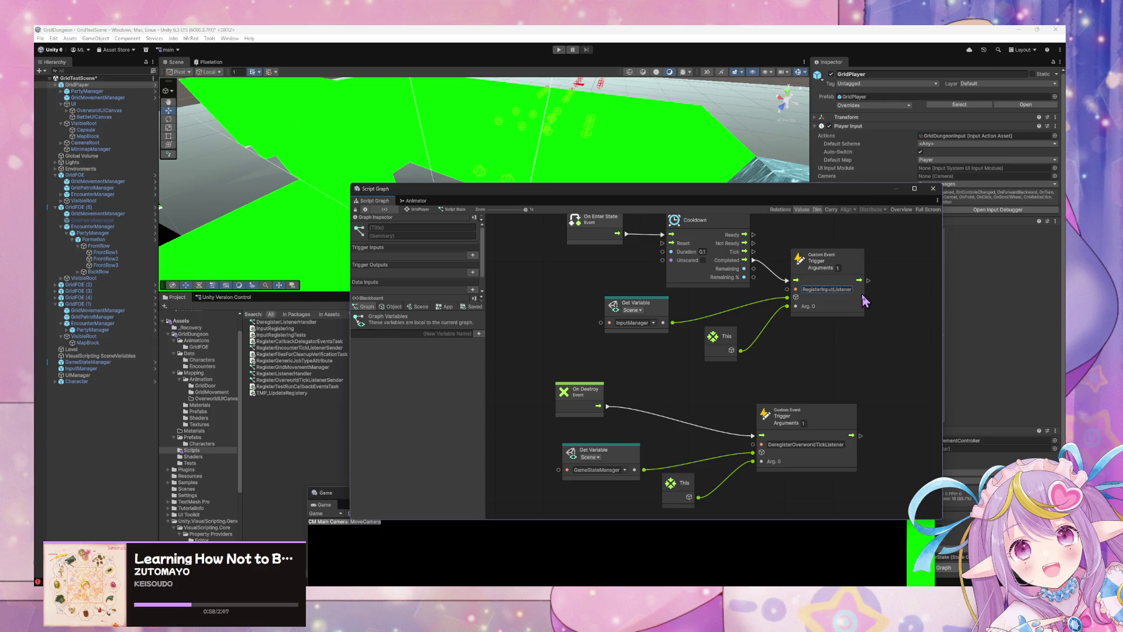
Step: Rename the deregister trigger to DeregisterInputListener and point the lower getter at InputManager
click(811, 445)
text(Dereg)
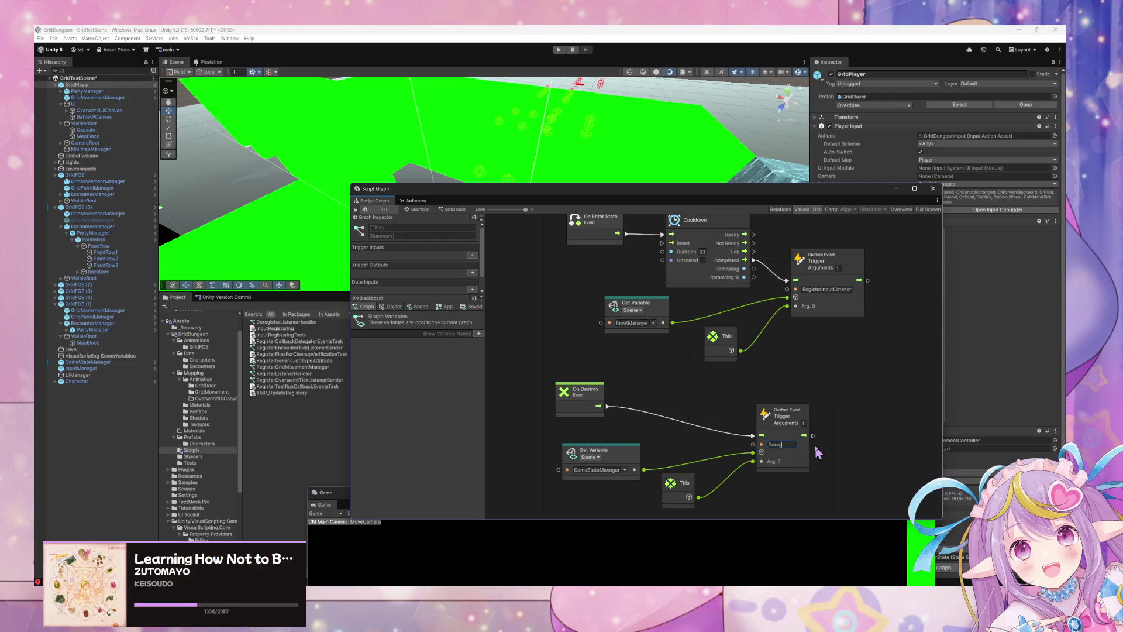
text(isterInputListener)
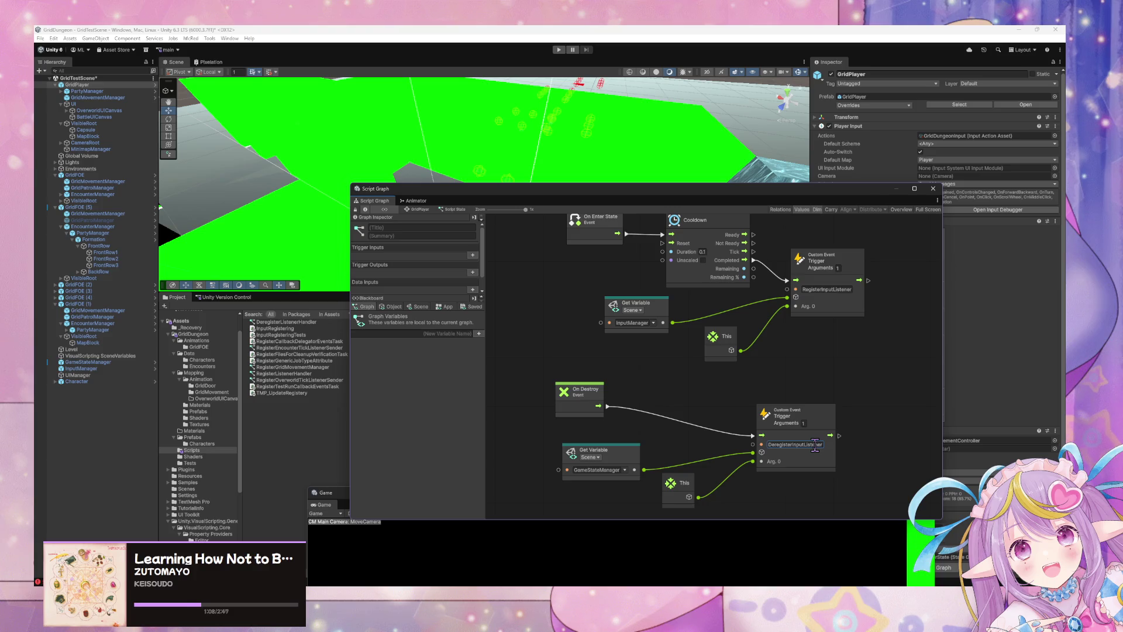
click(625, 469)
click(643, 488)
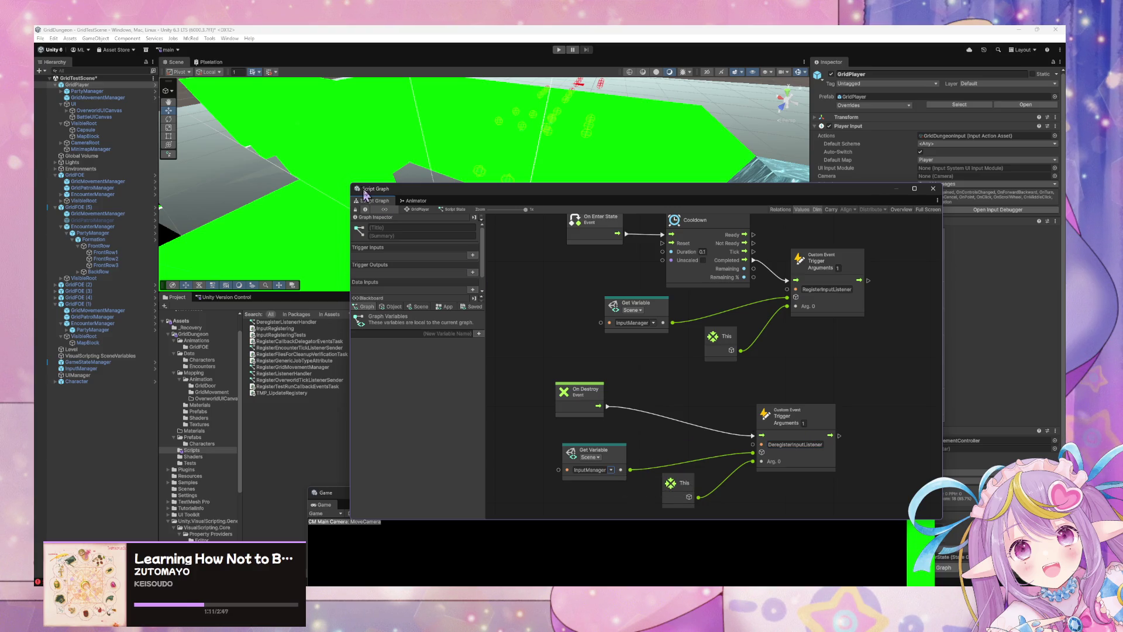
Step: Back in GridPlayer's state graph, move the Relay Grid Movement Animation Event node left
click(421, 210)
click(738, 398)
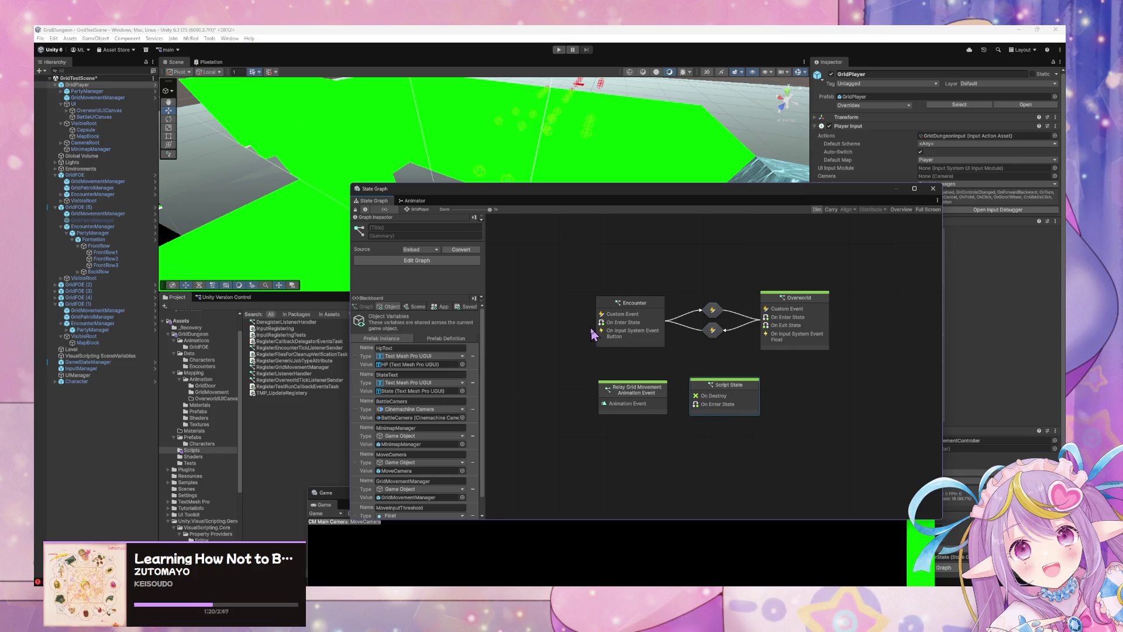
drag(665, 394, 631, 393)
Step: Convert the Script State to a graph asset RegisterInputListenerSender in Assets/GridDungeon/Scripts
click(632, 394)
right_click(761, 401)
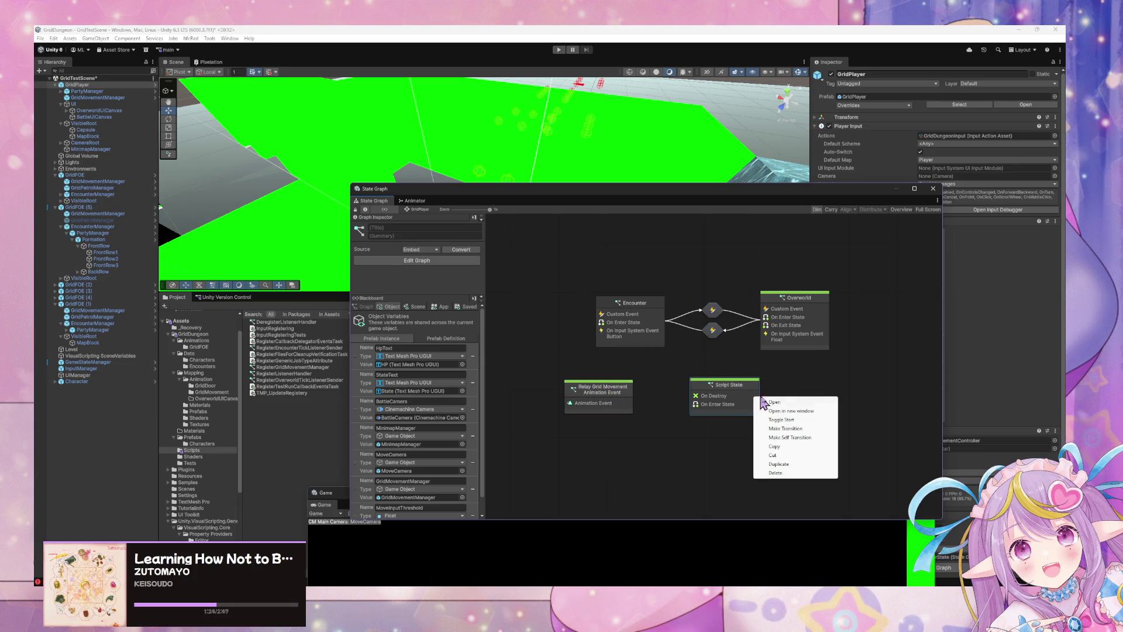
click(465, 252)
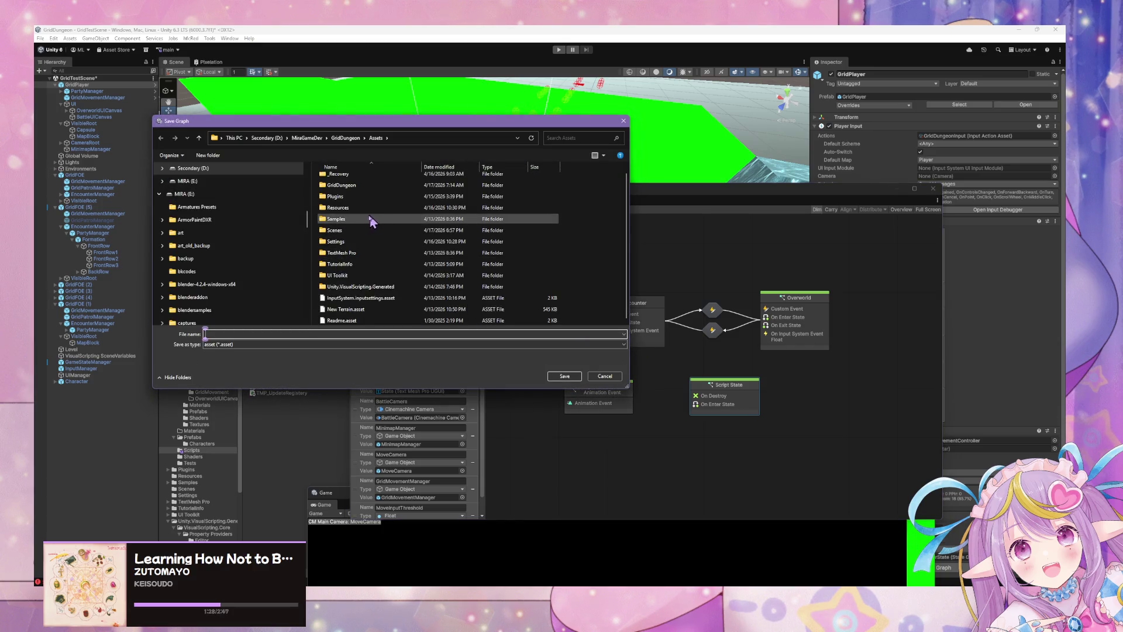
scroll(378, 277, up, 1)
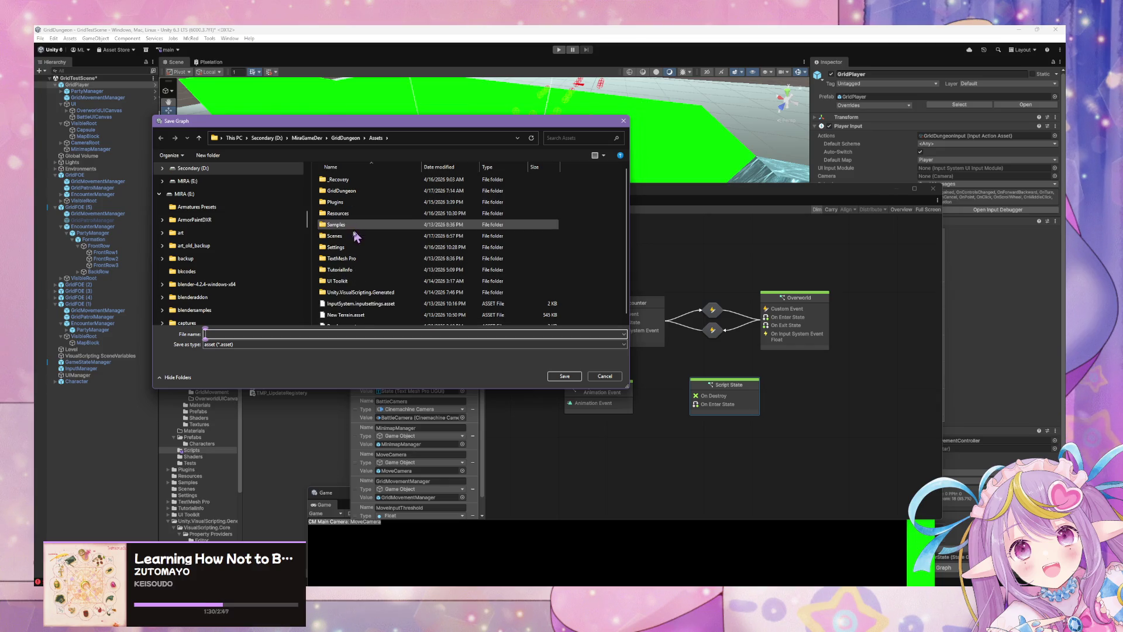
click(355, 194)
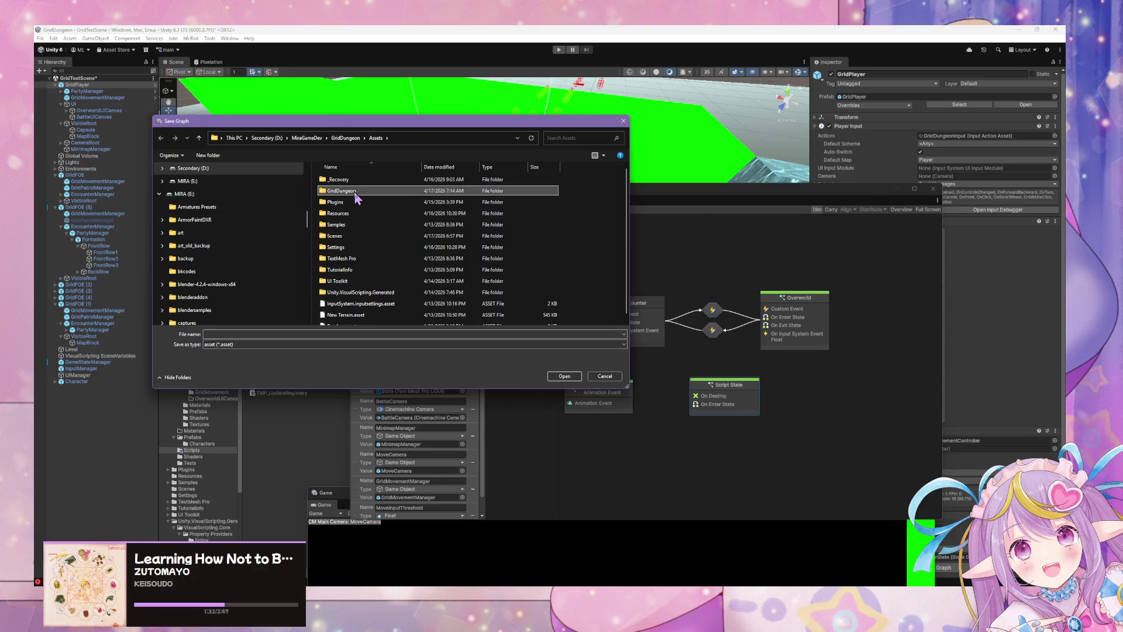
double_click(355, 194)
double_click(351, 240)
scroll(375, 300, down, 5)
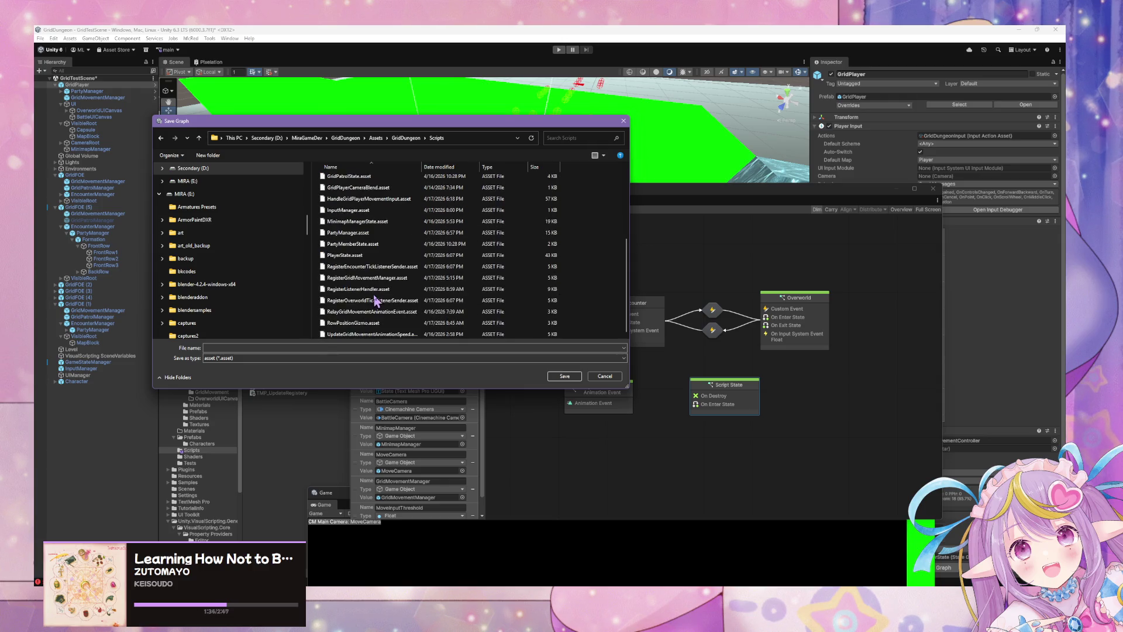
click(338, 348)
text(Re)
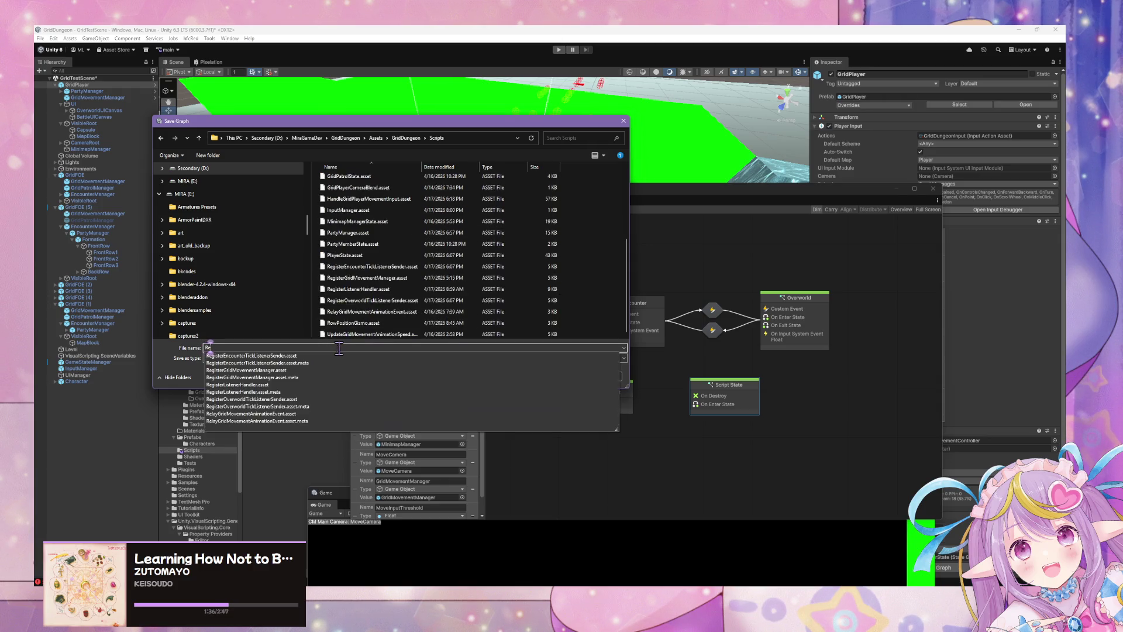
text(gist)
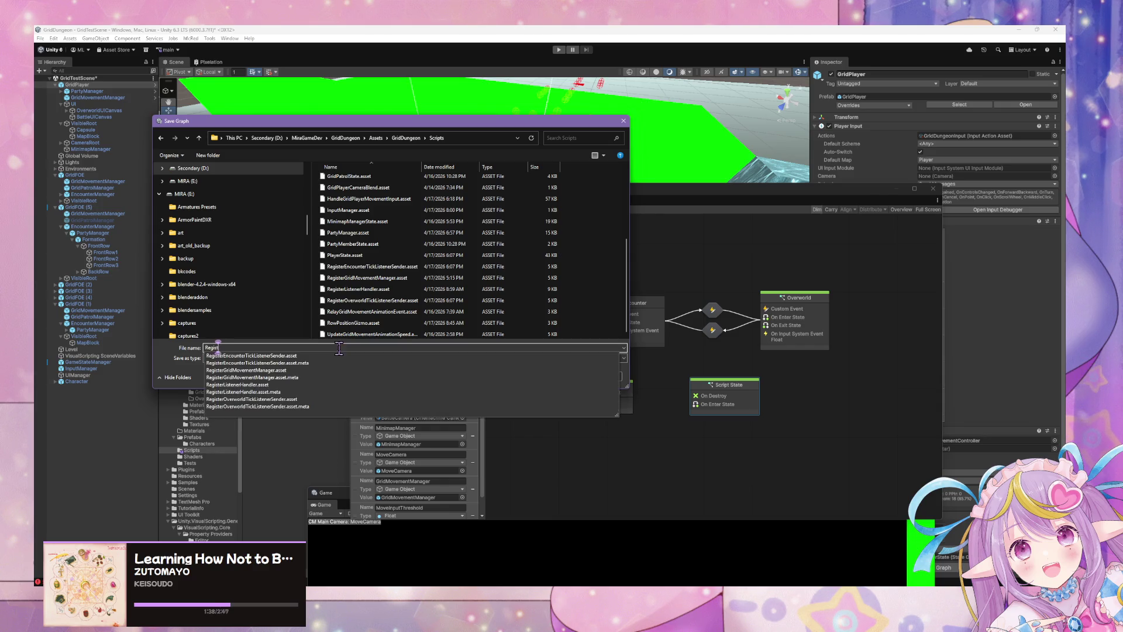
text(er)
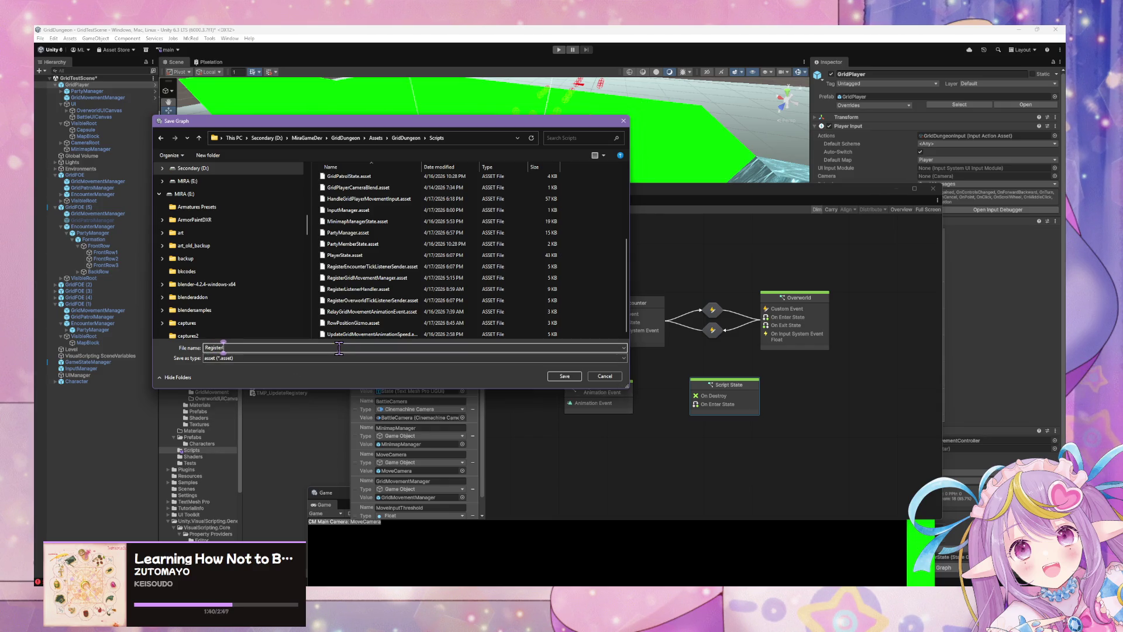
text(InputListener)
text(Sender)
key(Return)
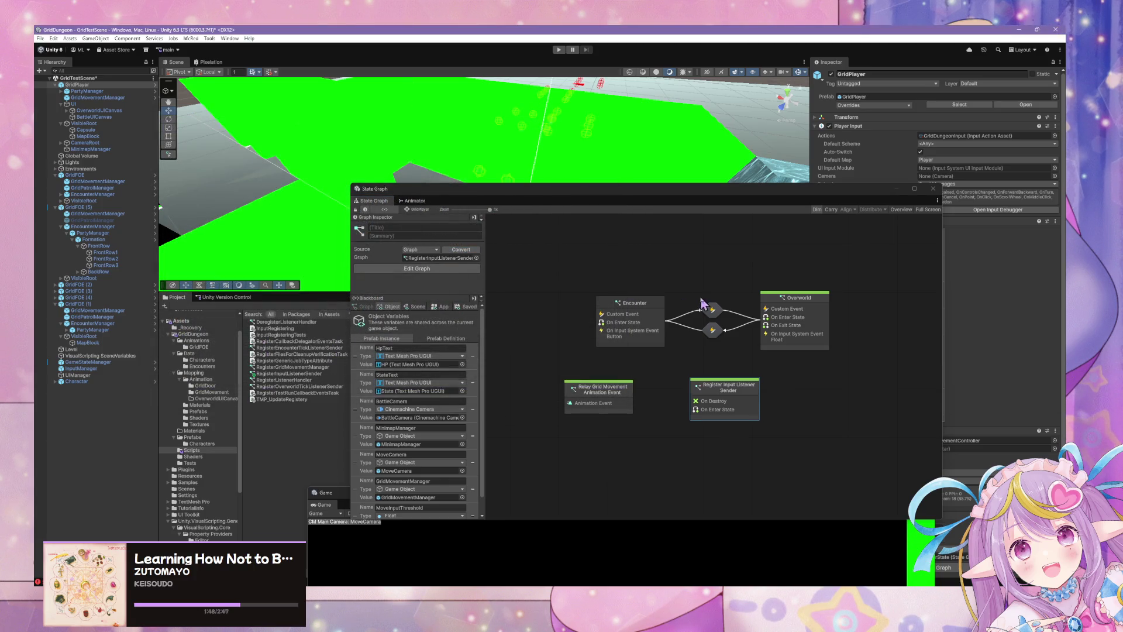
Step: Peek into the state's graph, shift the Relay state right, and open the Overworld graph
double_click(720, 389)
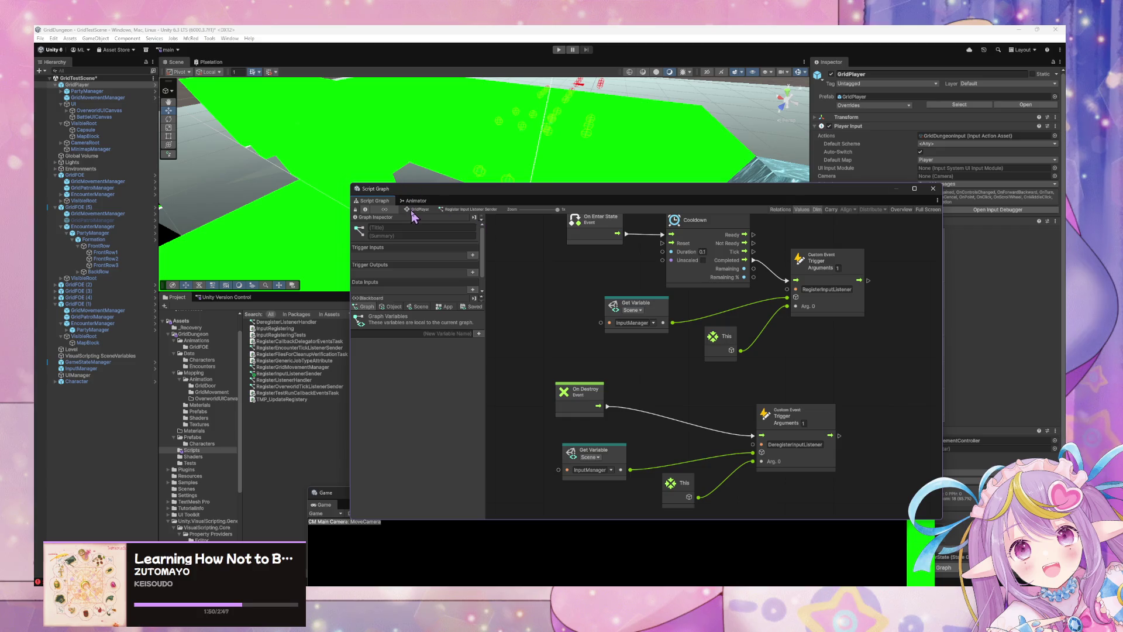
click(411, 210)
drag(606, 408, 644, 410)
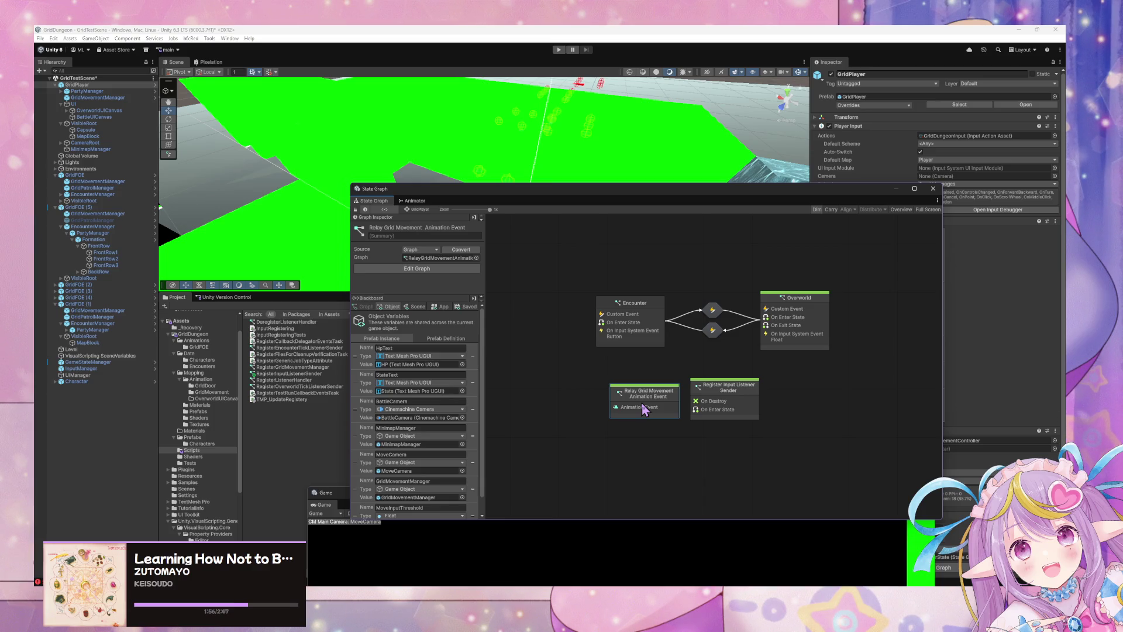
double_click(815, 332)
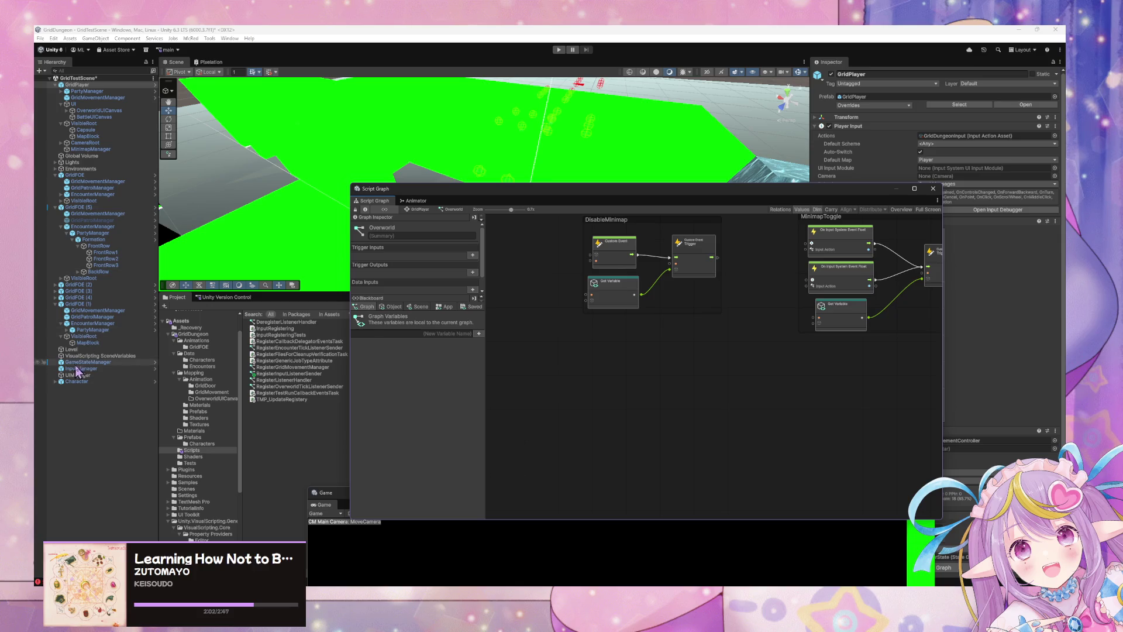
Step: Review the GridFOE (1), GameStateManager and GridMovementManager graphs, then return to GridPlayer
click(101, 304)
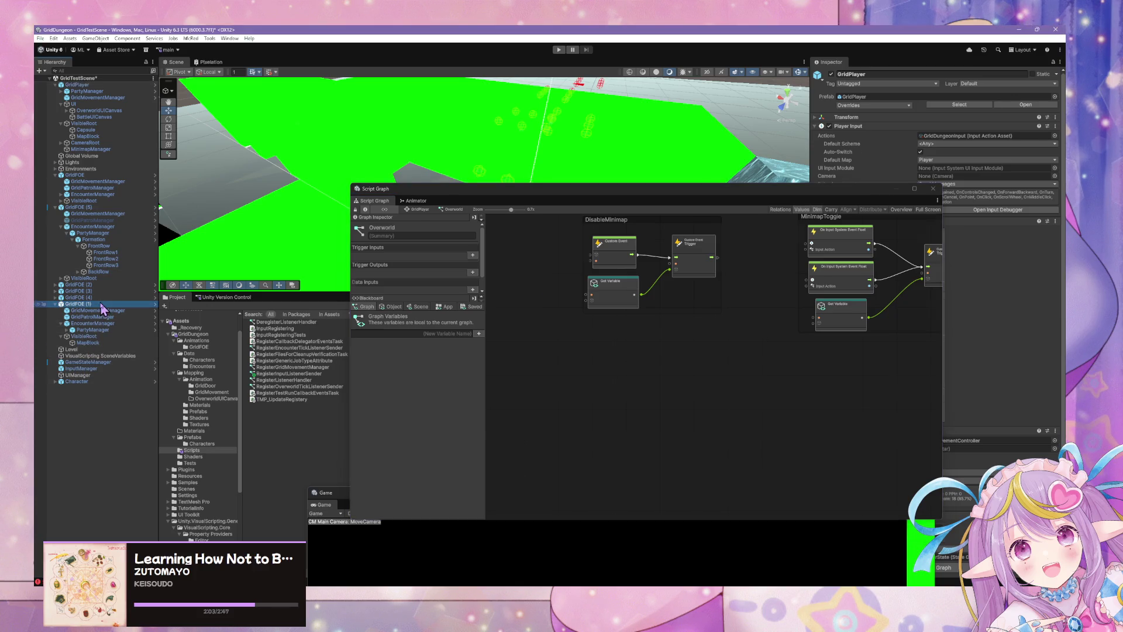
click(111, 362)
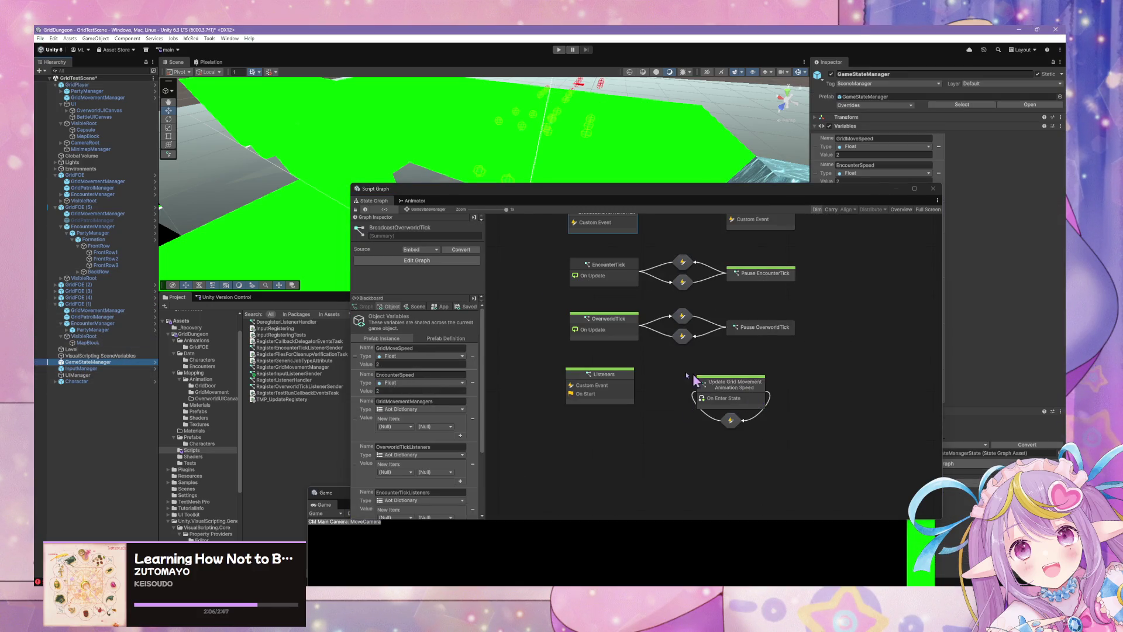
click(100, 311)
click(79, 85)
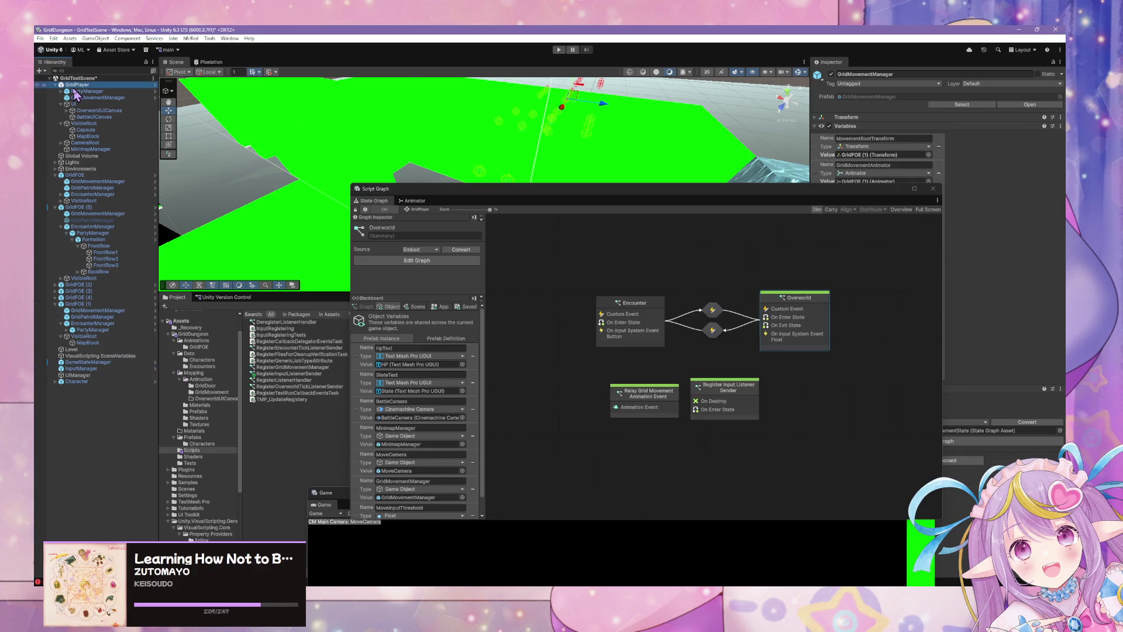
Step: Inspect the Register Input Listener Sender script graph, then bring up that state's options
double_click(749, 396)
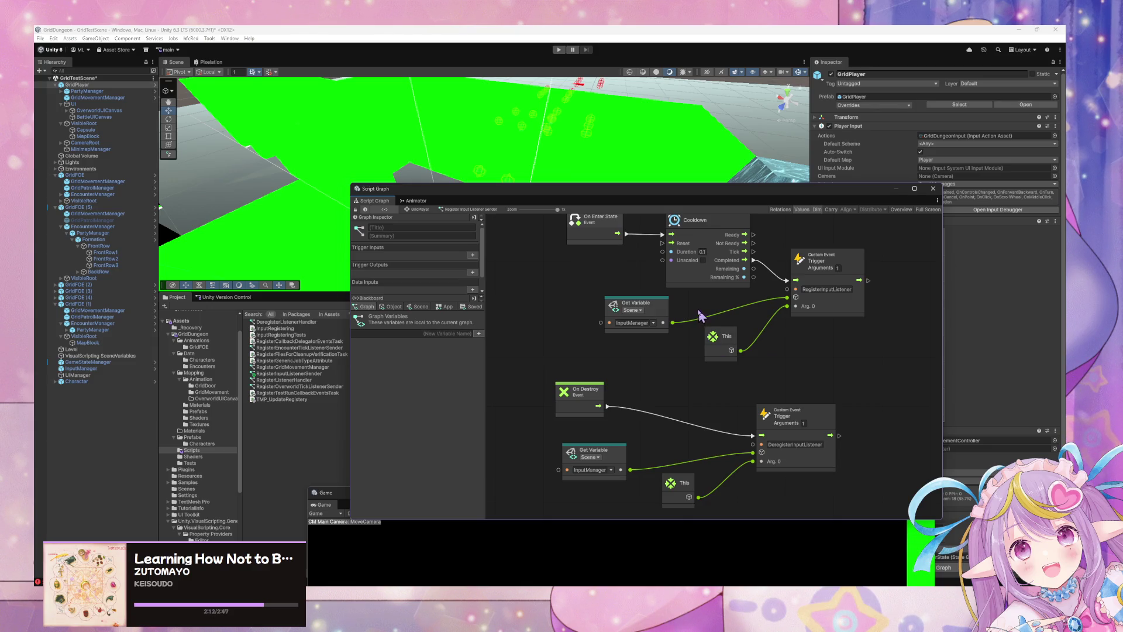
scroll(692, 301, down, 2)
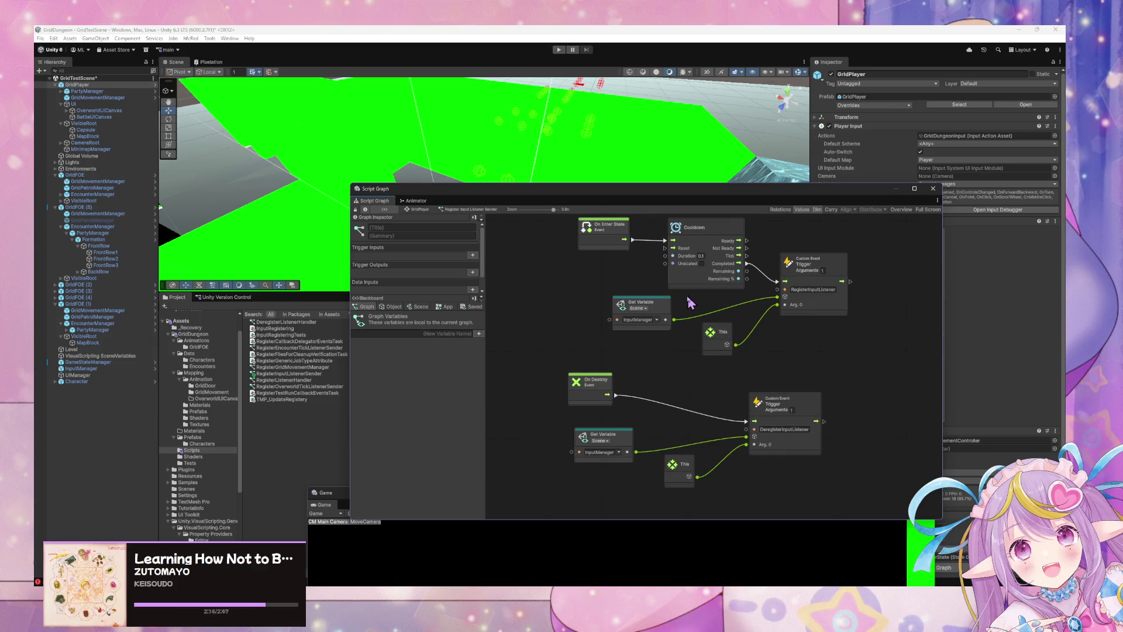
click(412, 211)
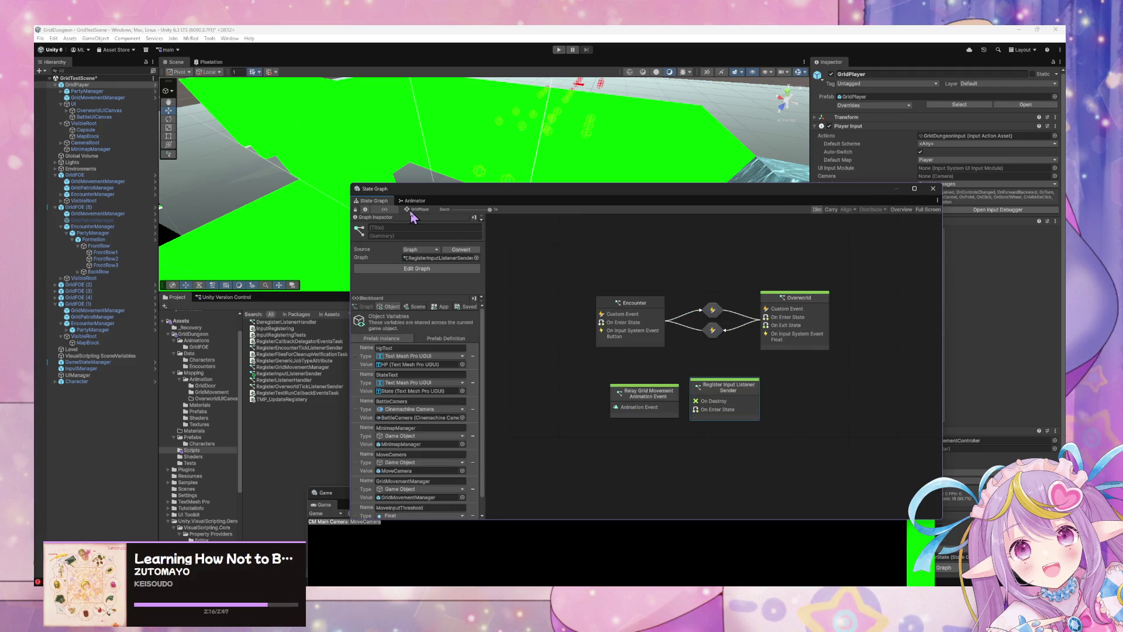
double_click(731, 381)
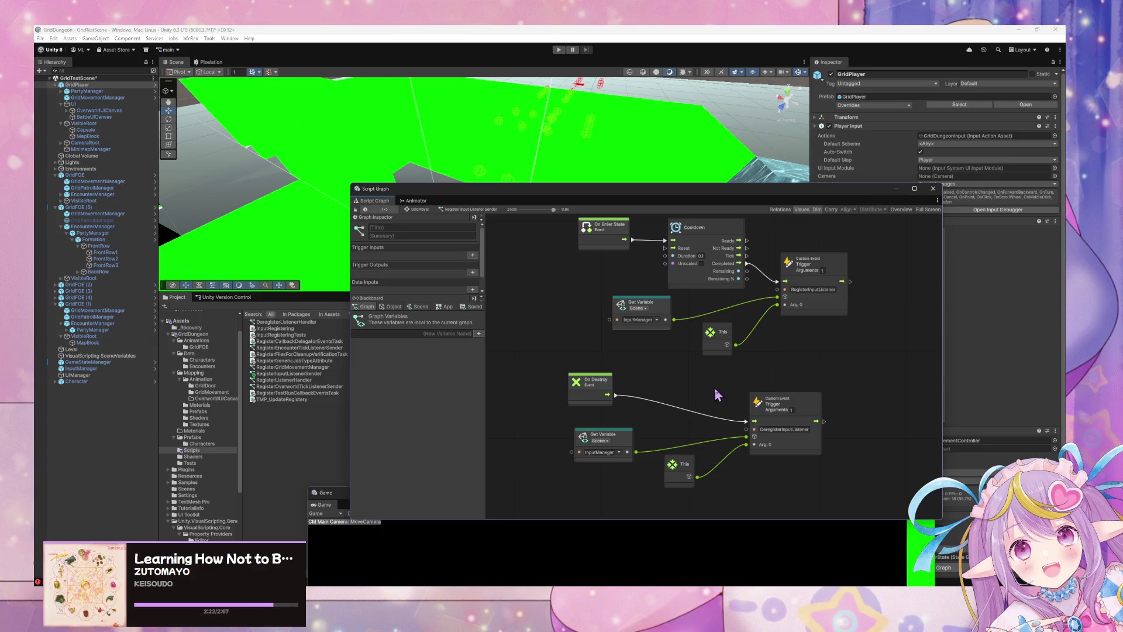
click(424, 210)
right_click(725, 379)
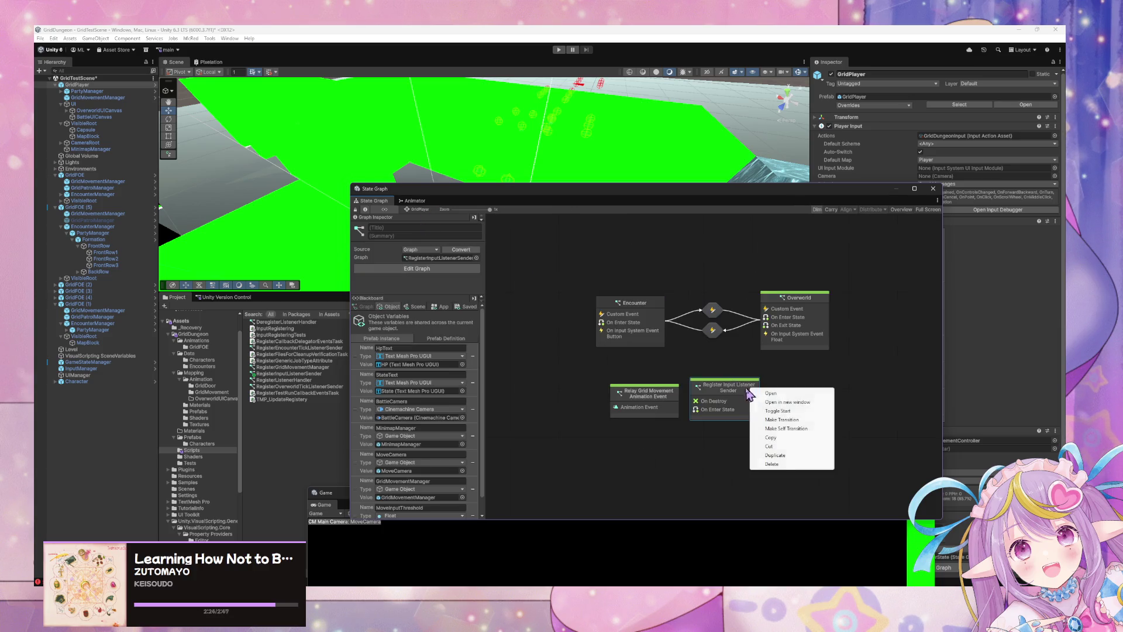
Step: Switch the Register Input Listener Sender state's source back to Embed
click(491, 285)
click(718, 398)
click(479, 264)
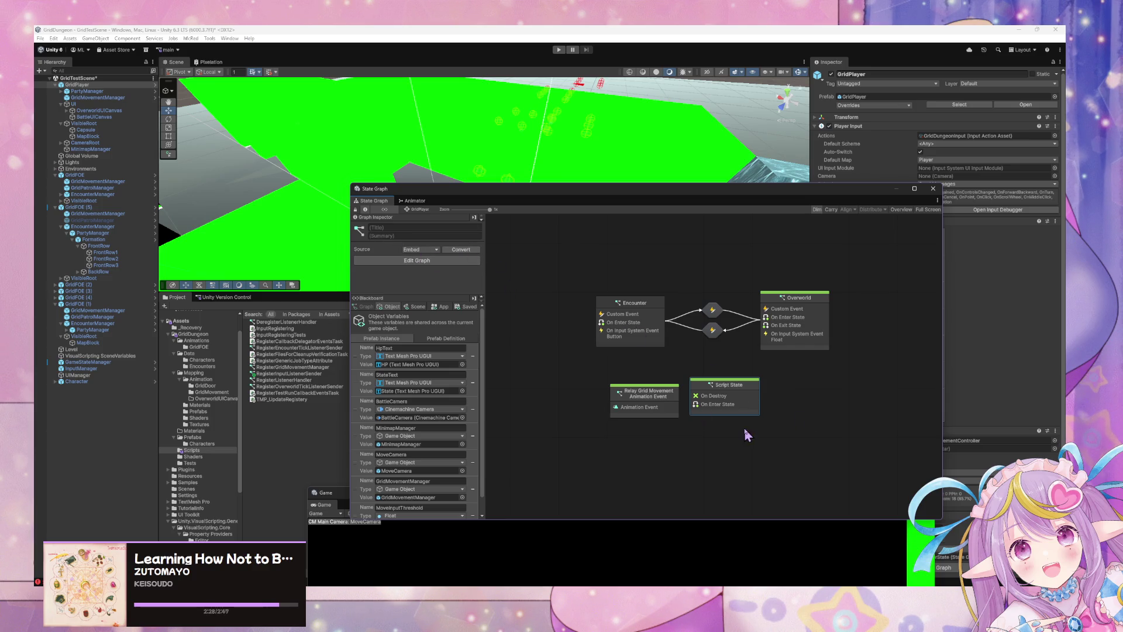
Step: Title the state 'Register Input Listener to Grid Movement Manager' and open its script graph
click(450, 229)
text(Re)
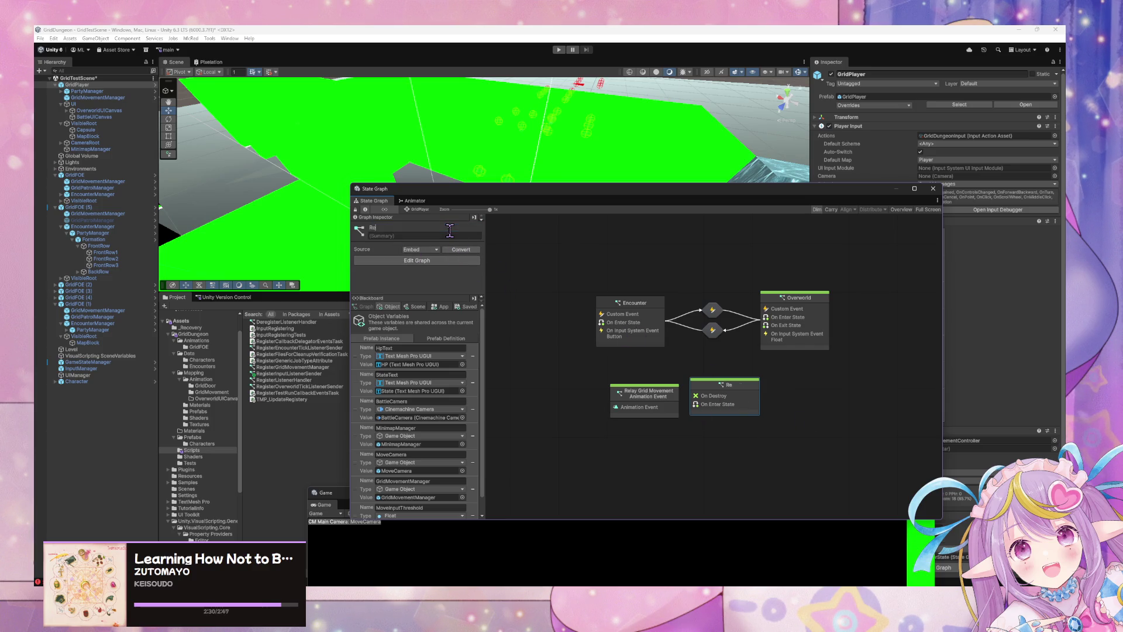
text(gis)
text(ter Input Listener)
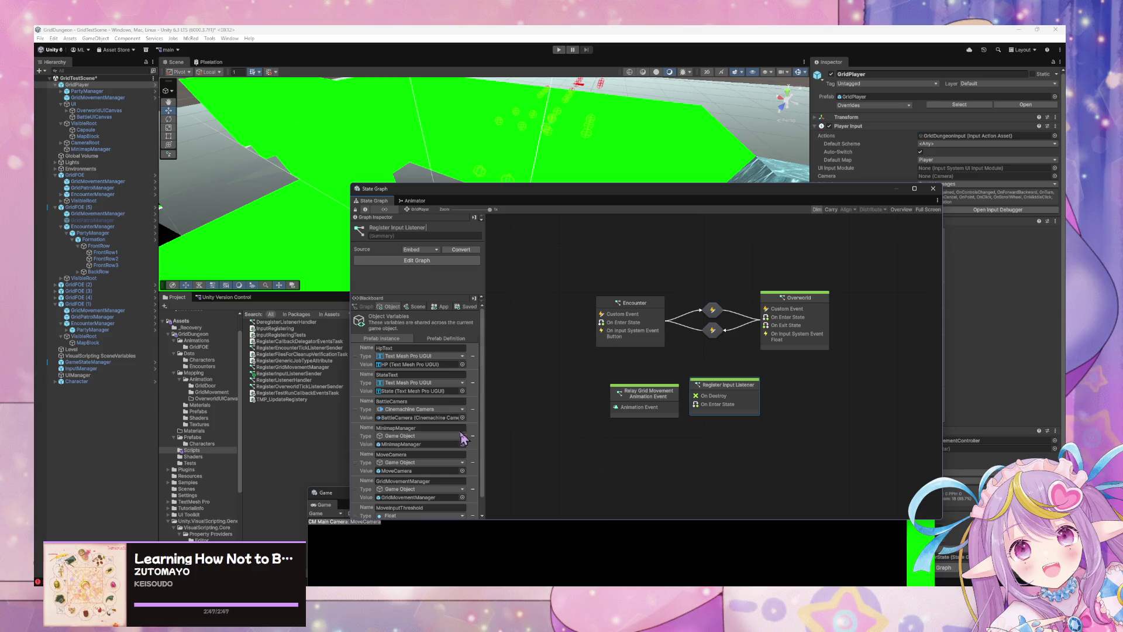
scroll(465, 439, down, 1)
text(o G)
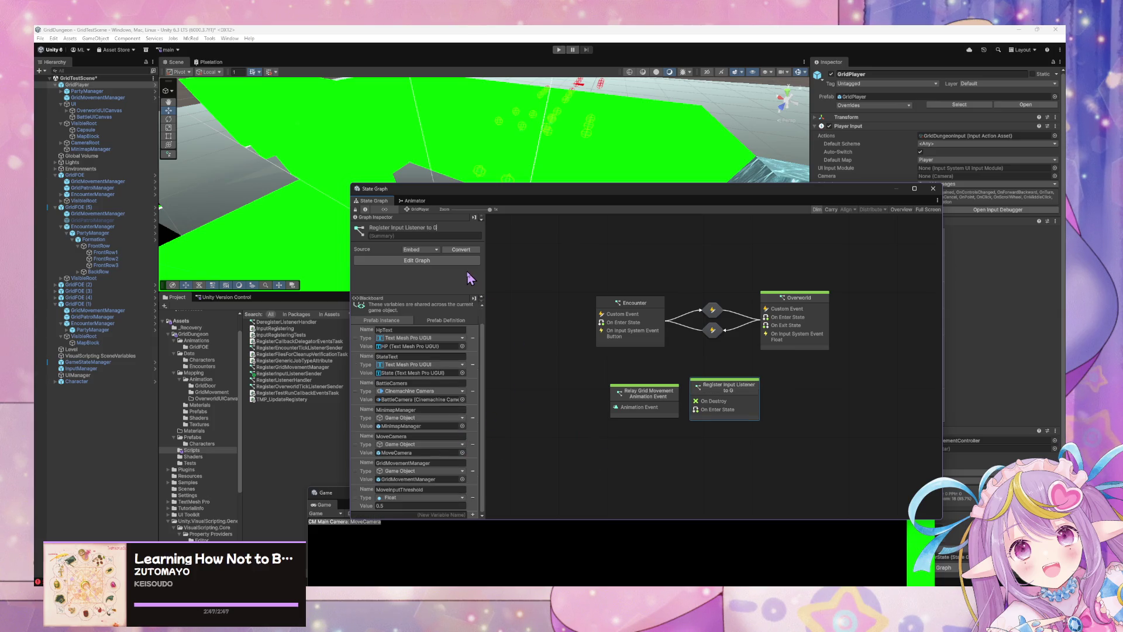
text(rid Movement Manag)
text(er)
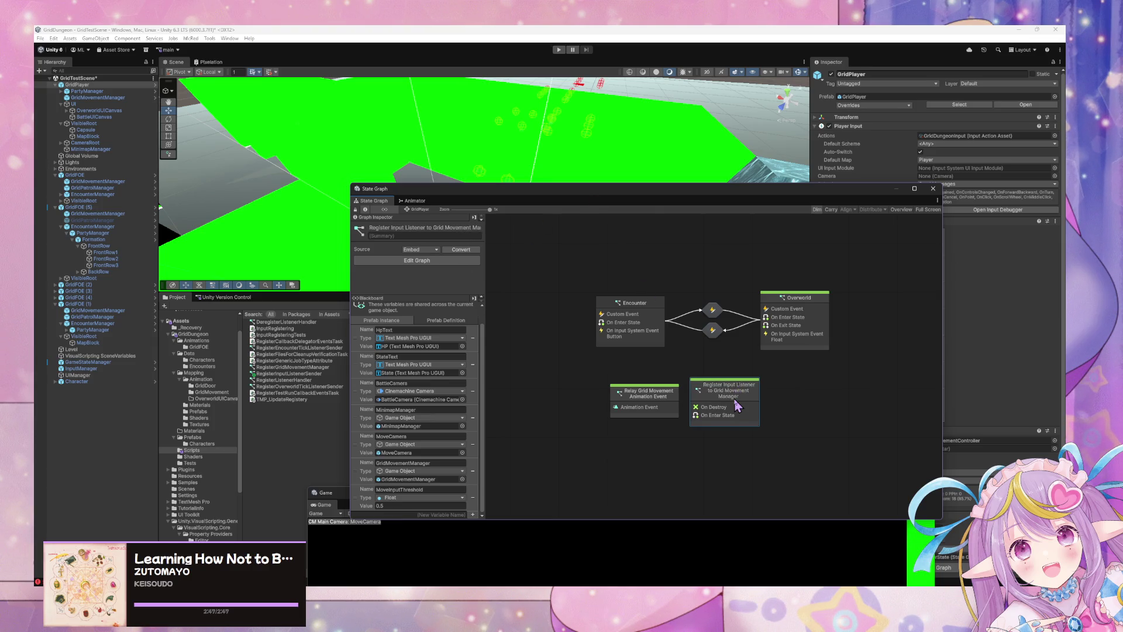
double_click(742, 390)
mouse_move(535, 363)
mouse_down()
mouse_move(838, 519)
mouse_move(833, 484)
mouse_up()
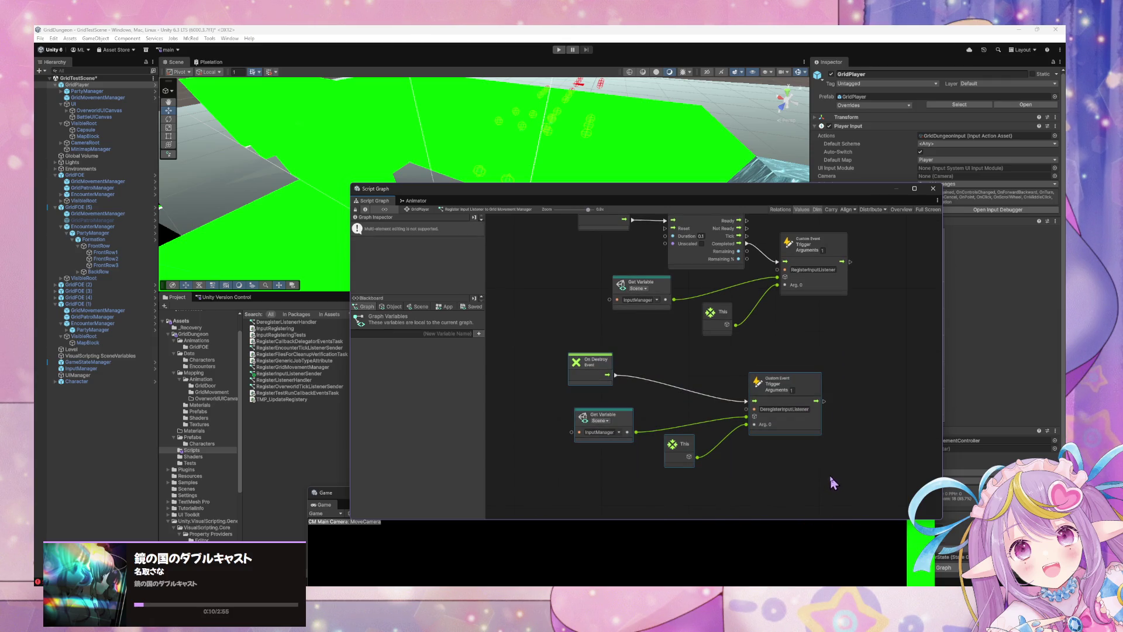
key(Delete)
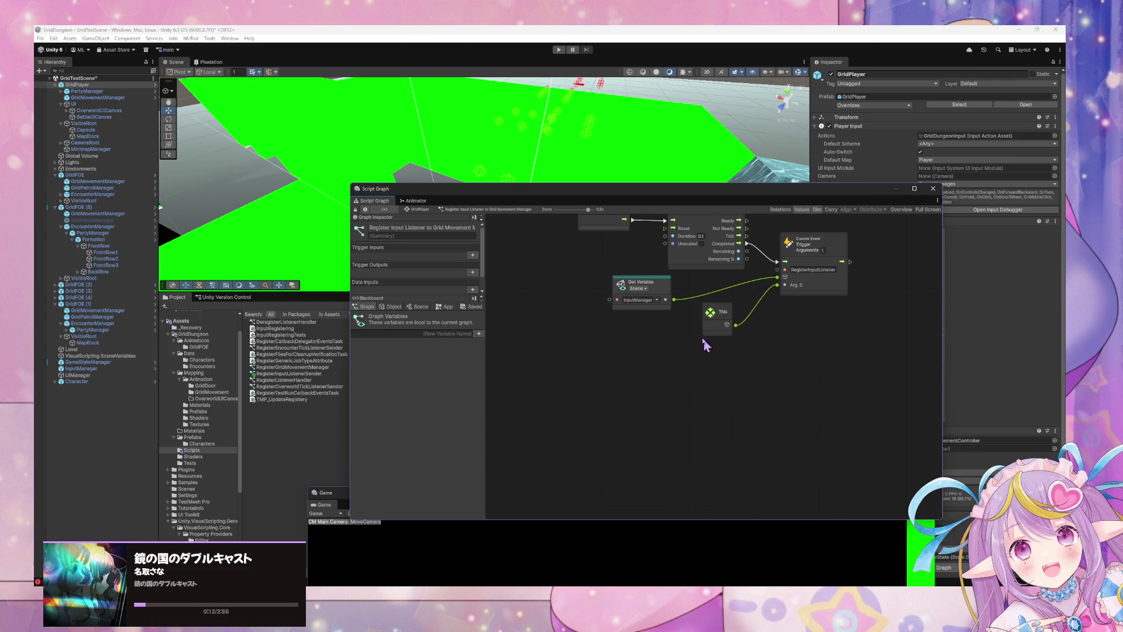
click(714, 317)
key(Delete)
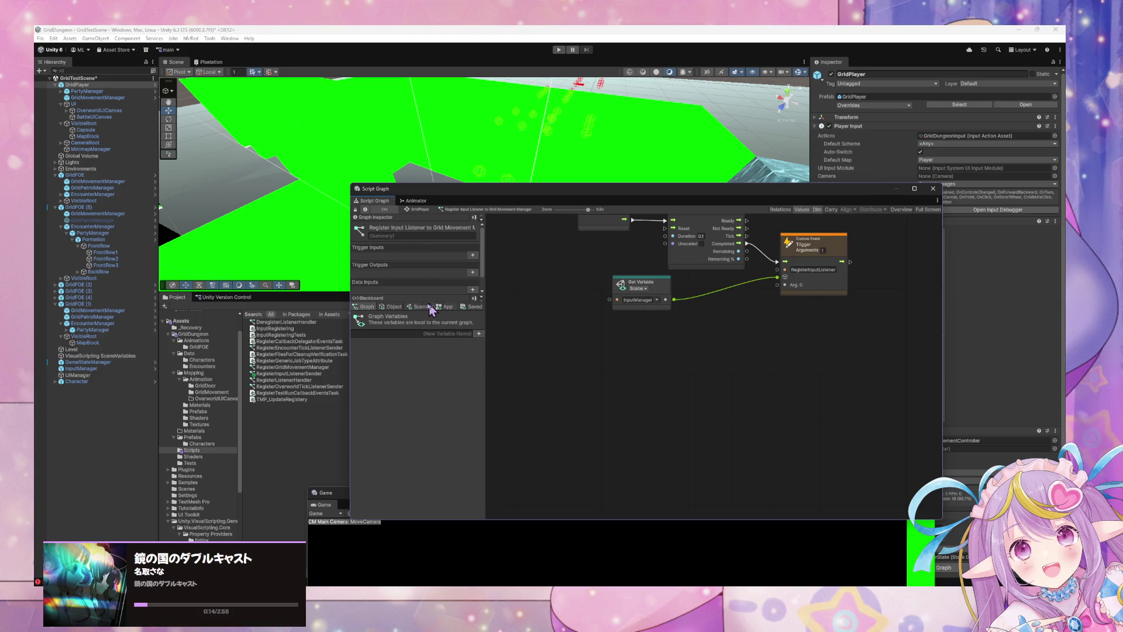
click(393, 308)
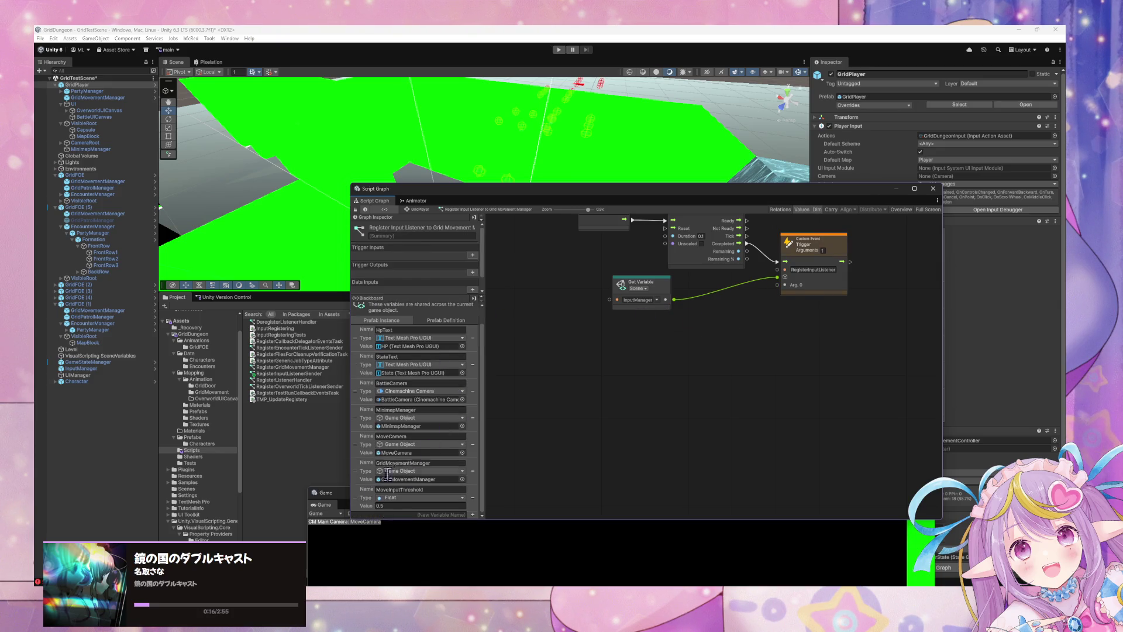
mouse_move(359, 475)
mouse_down()
mouse_move(619, 371)
mouse_move(654, 328)
mouse_up()
mouse_move(725, 347)
mouse_down()
mouse_move(778, 285)
mouse_move(695, 340)
mouse_move(702, 439)
mouse_up()
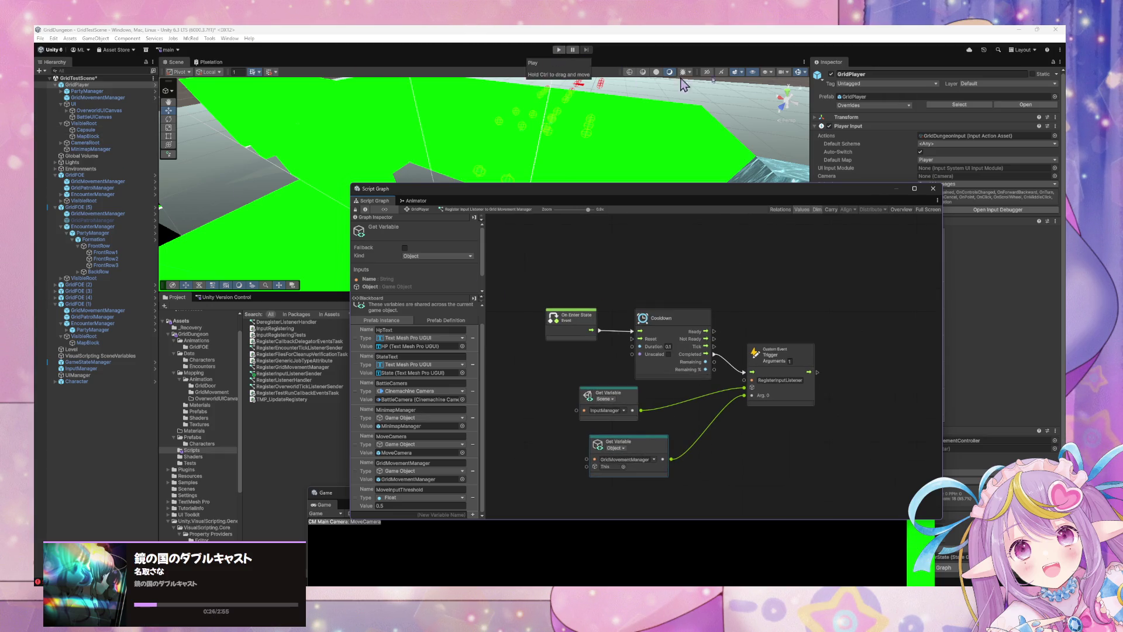
click(857, 105)
click(822, 124)
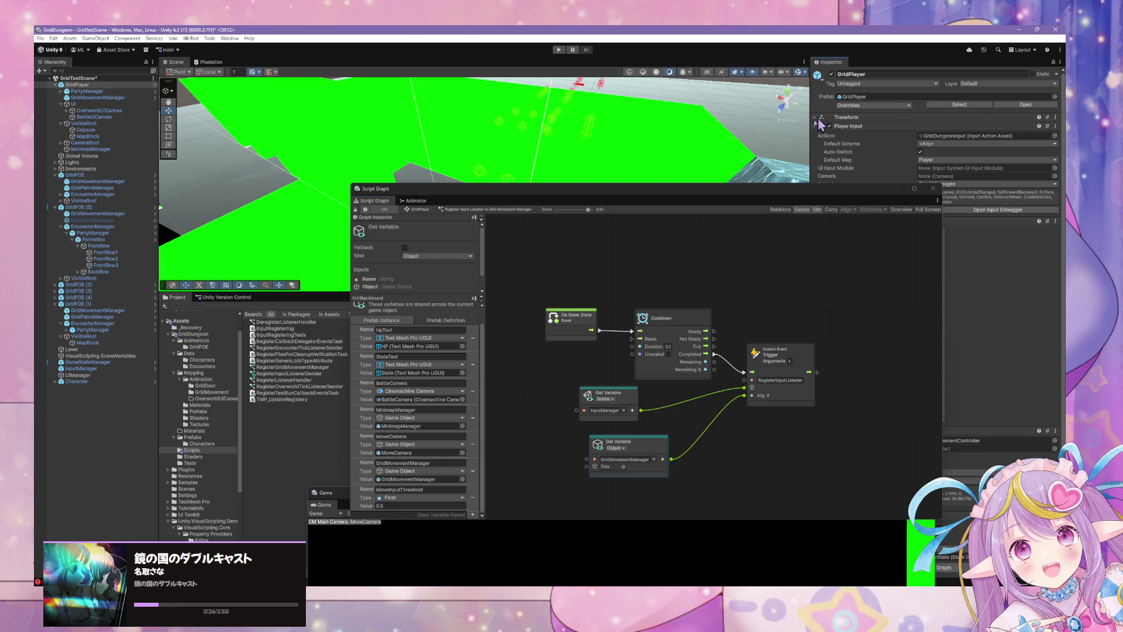
click(559, 51)
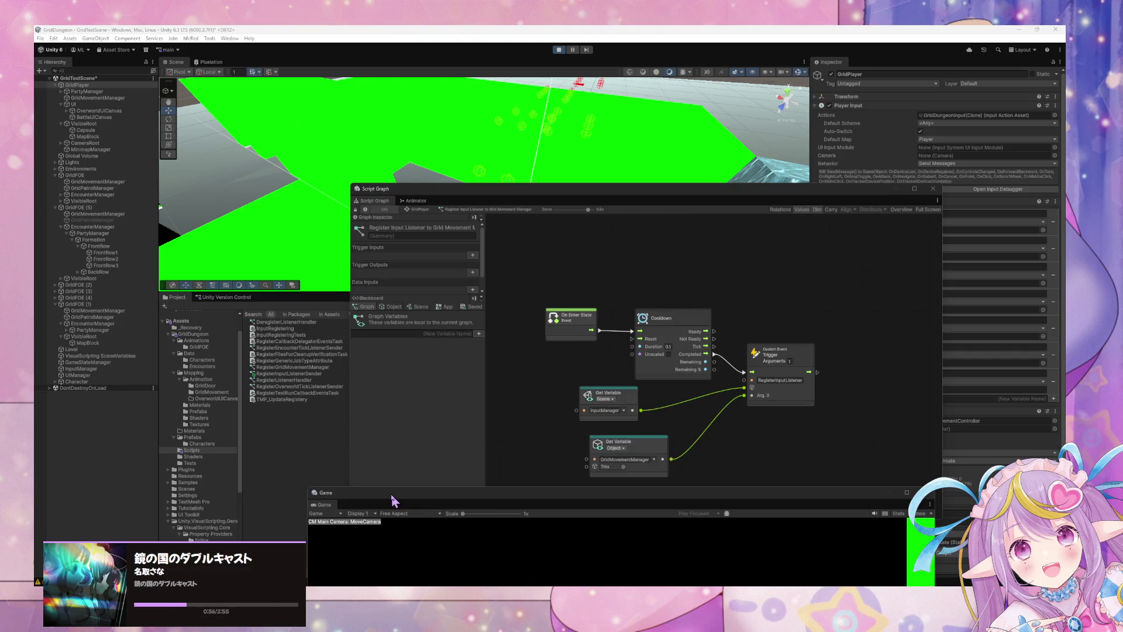
Step: Reposition the floating Game view to see the HP and green Move HUD, and check GridPlayer's Variables
mouse_move(401, 498)
mouse_down()
mouse_move(368, 230)
mouse_move(380, 202)
mouse_up()
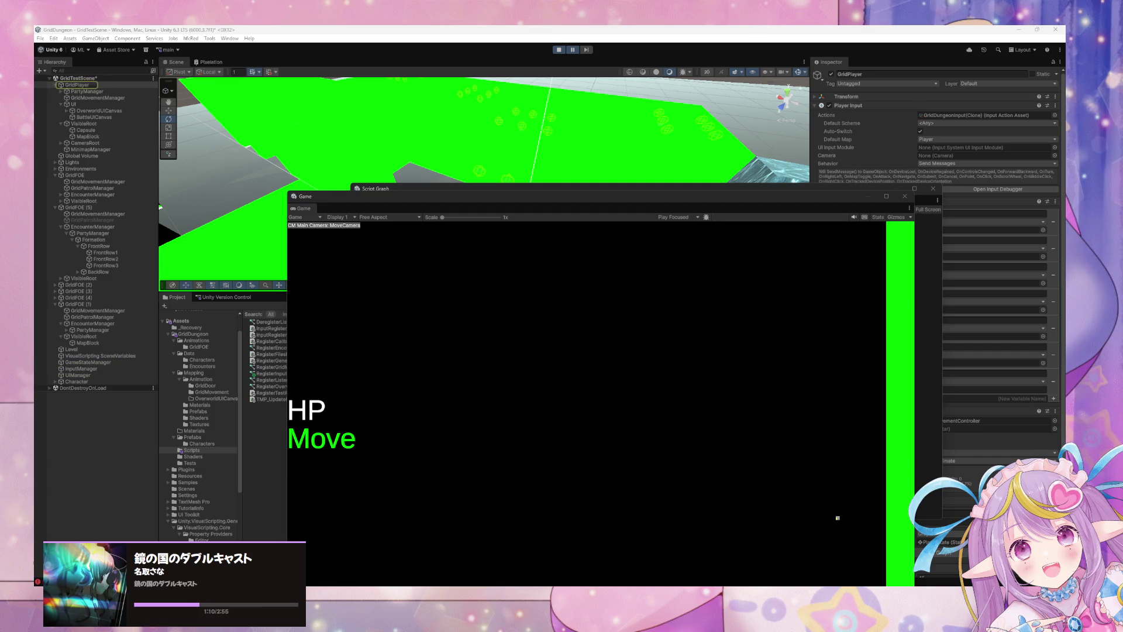
mouse_move(778, 200)
mouse_down()
mouse_move(743, 207)
mouse_move(588, 309)
mouse_up()
click(798, 188)
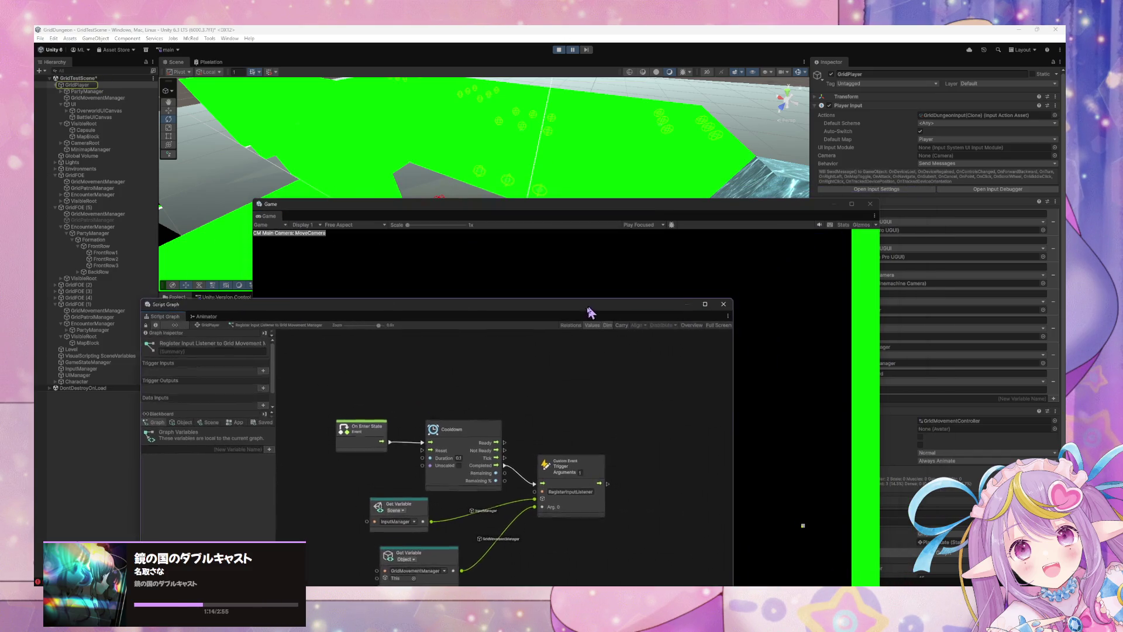
drag(839, 206, 642, 166)
scroll(907, 262, down, 5)
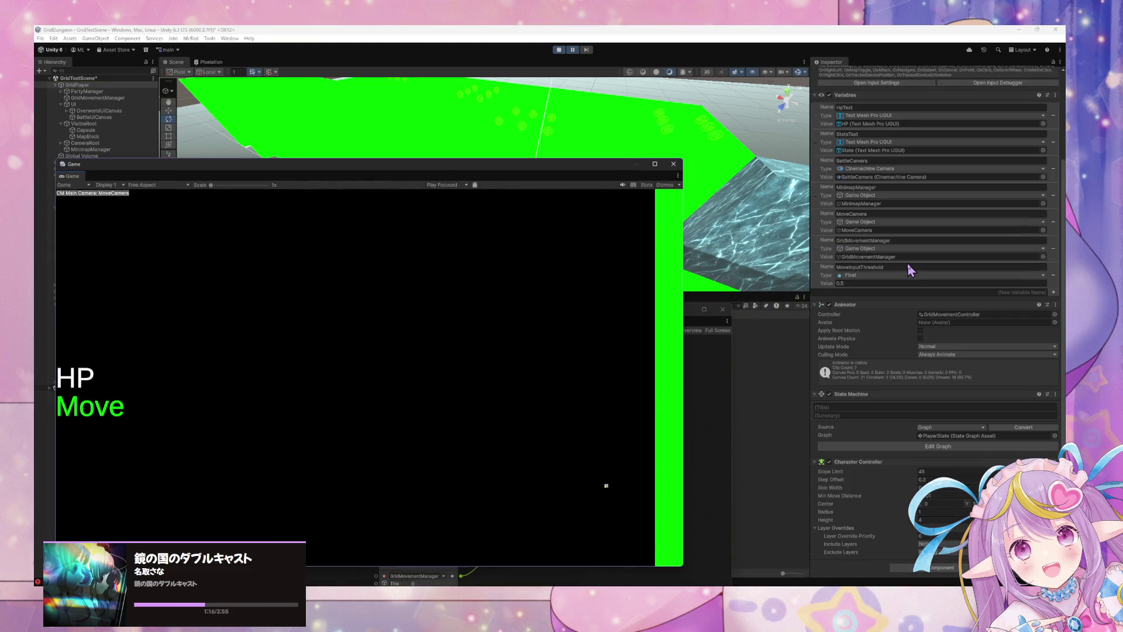
scroll(907, 262, up, 5)
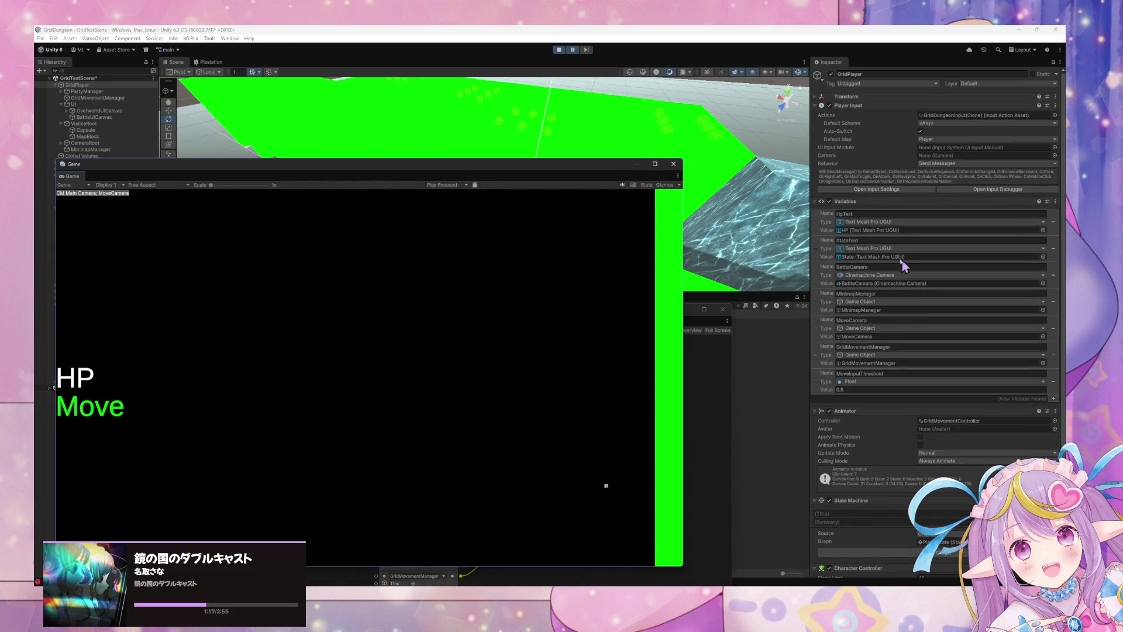
click(113, 85)
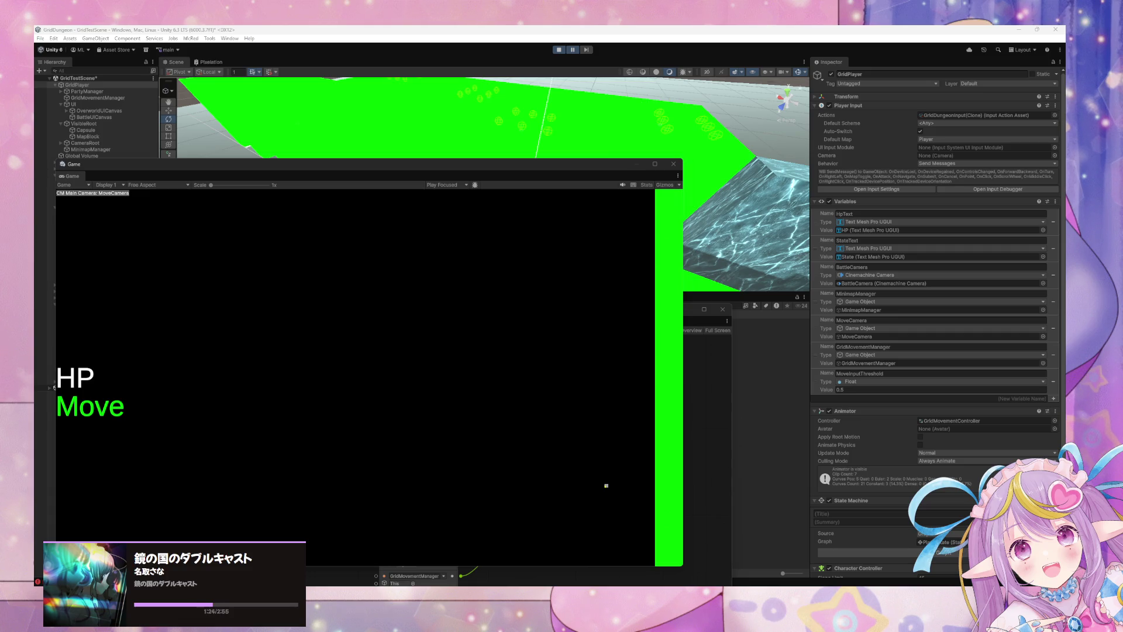
drag(247, 171, 659, 190)
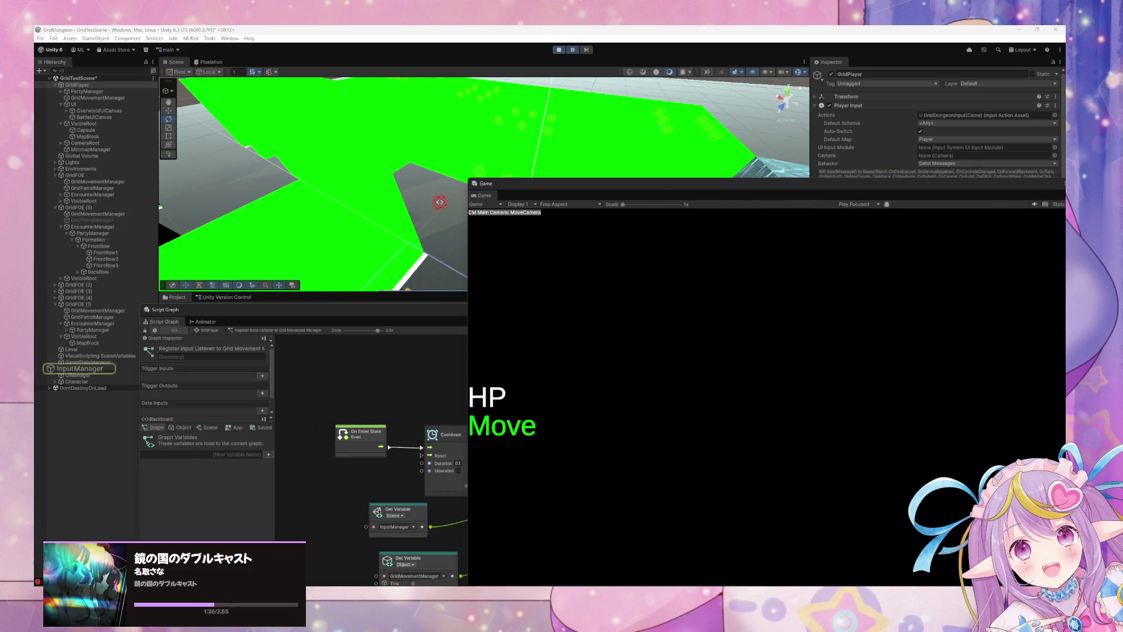
Step: Select InputManager, stop Play mode, then select GridPlayer and move the Game view to the lower right
click(82, 369)
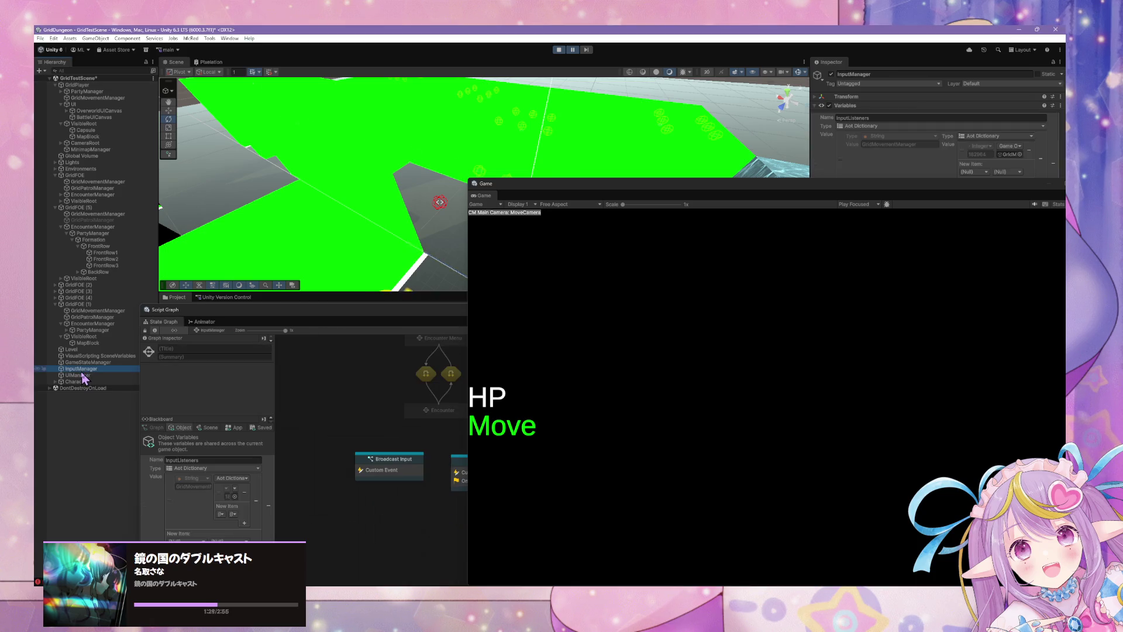
double_click(79, 370)
mouse_move(862, 192)
mouse_down()
mouse_move(529, 251)
mouse_move(579, 218)
mouse_move(609, 229)
mouse_move(609, 281)
mouse_move(652, 194)
mouse_up()
click(559, 50)
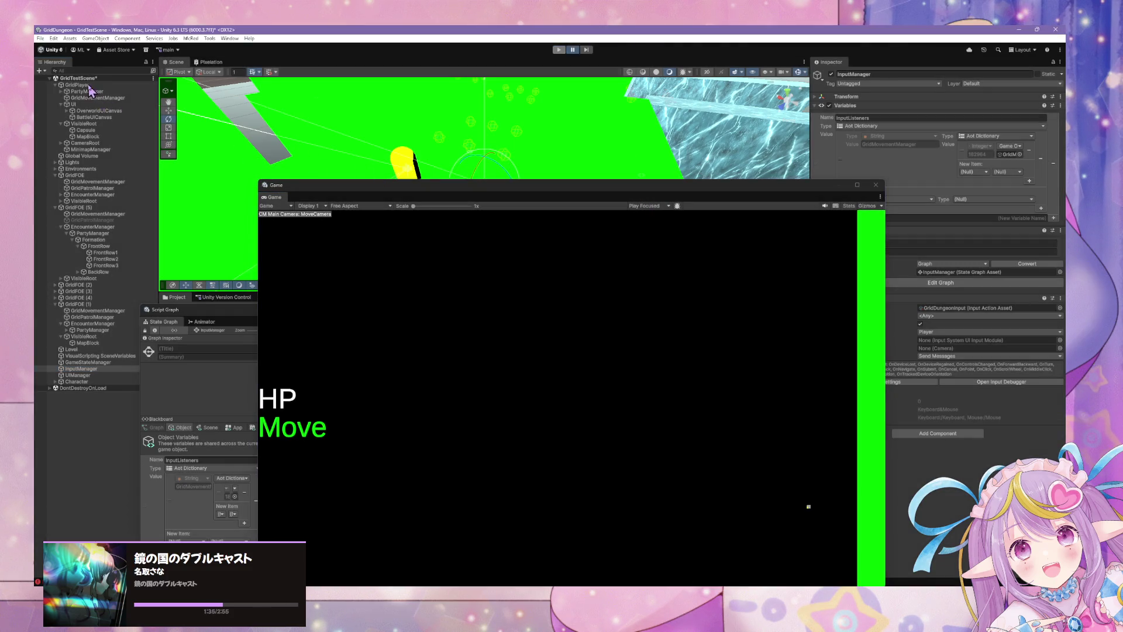
click(85, 86)
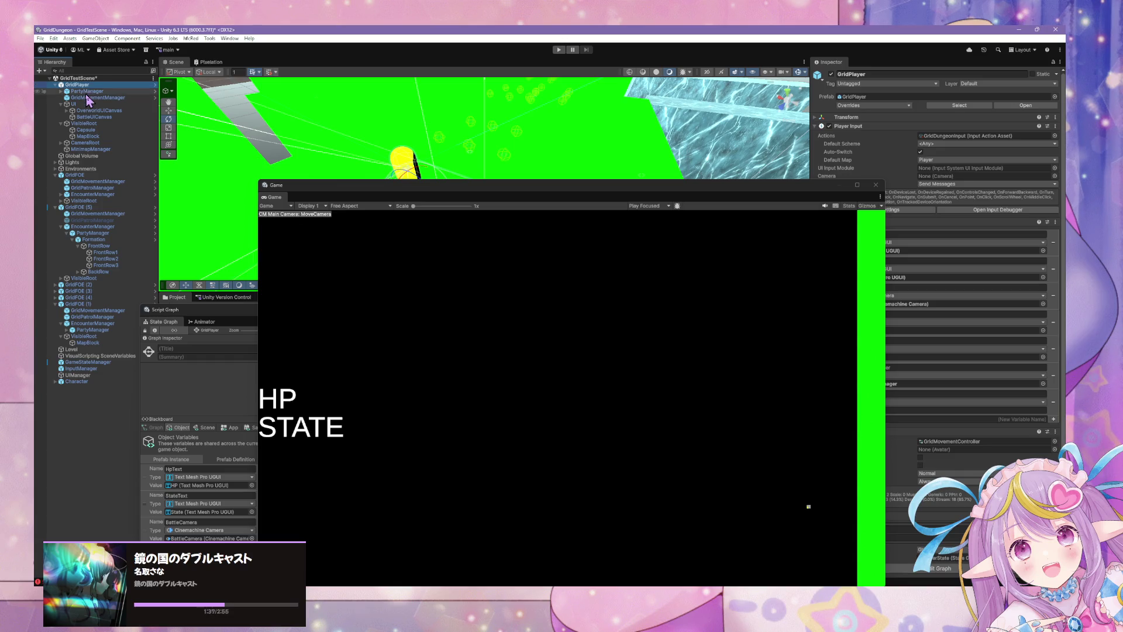
mouse_move(603, 188)
mouse_down()
mouse_move(677, 413)
mouse_move(658, 413)
mouse_up()
drag(445, 309, 525, 158)
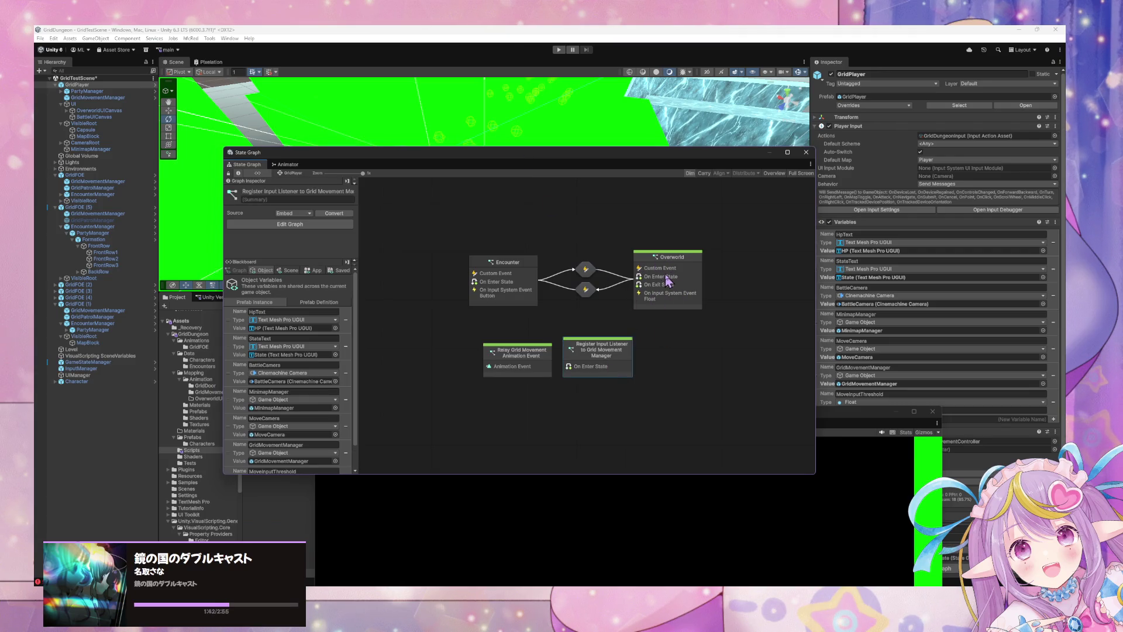
Step: Open the Overworld script graph, enlarge the Game view, and box-select both minimap groups
double_click(668, 279)
scroll(565, 326, down, 1)
scroll(563, 326, up, 1)
scroll(574, 321, down, 1)
drag(754, 413, 367, 254)
scroll(960, 402, down, 5)
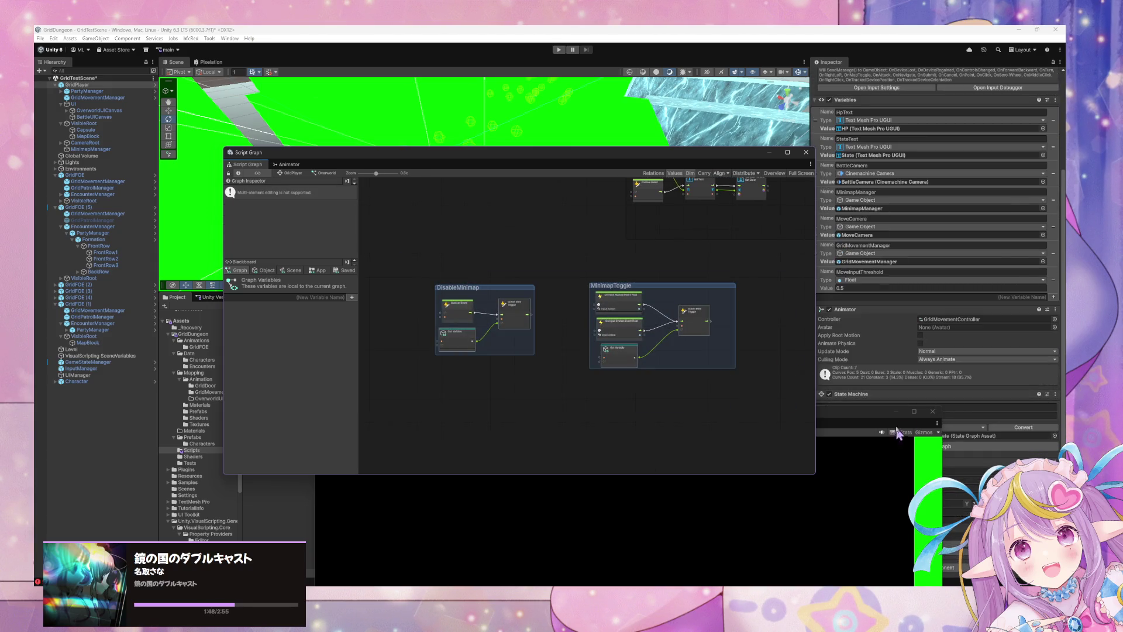
drag(819, 409, 770, 442)
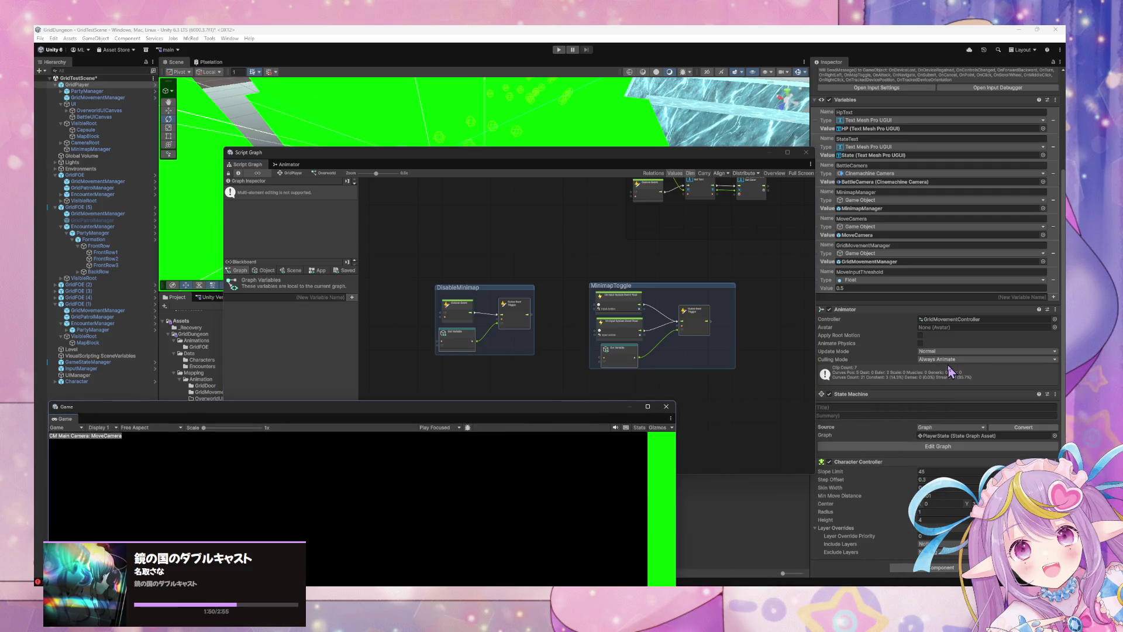
scroll(613, 282, up, 4)
scroll(614, 283, down, 3)
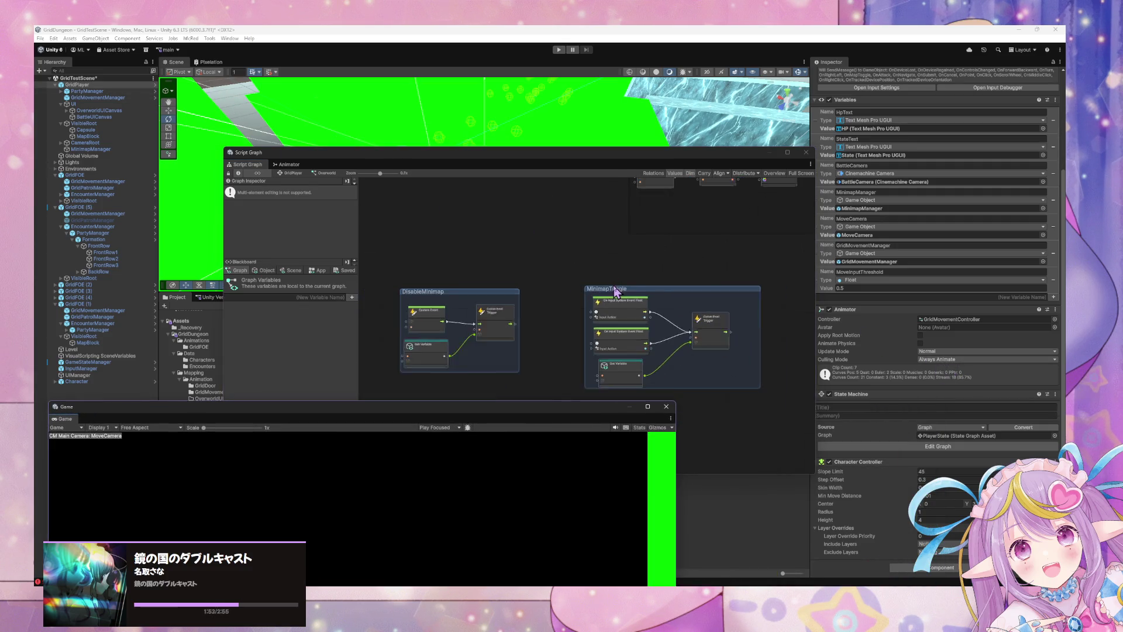
mouse_move(770, 398)
mouse_down()
mouse_move(451, 276)
mouse_move(361, 194)
mouse_up()
Step: Check the parent state graph and the Register Input Listener graph, then reopen the Overworld graph
click(294, 173)
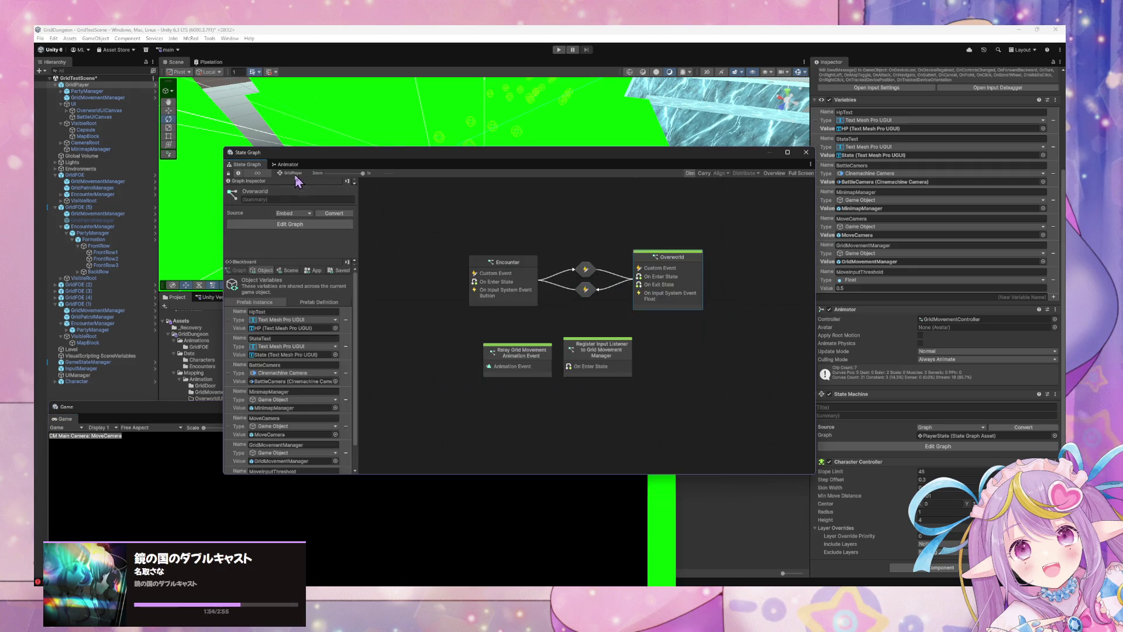
right_click(682, 283)
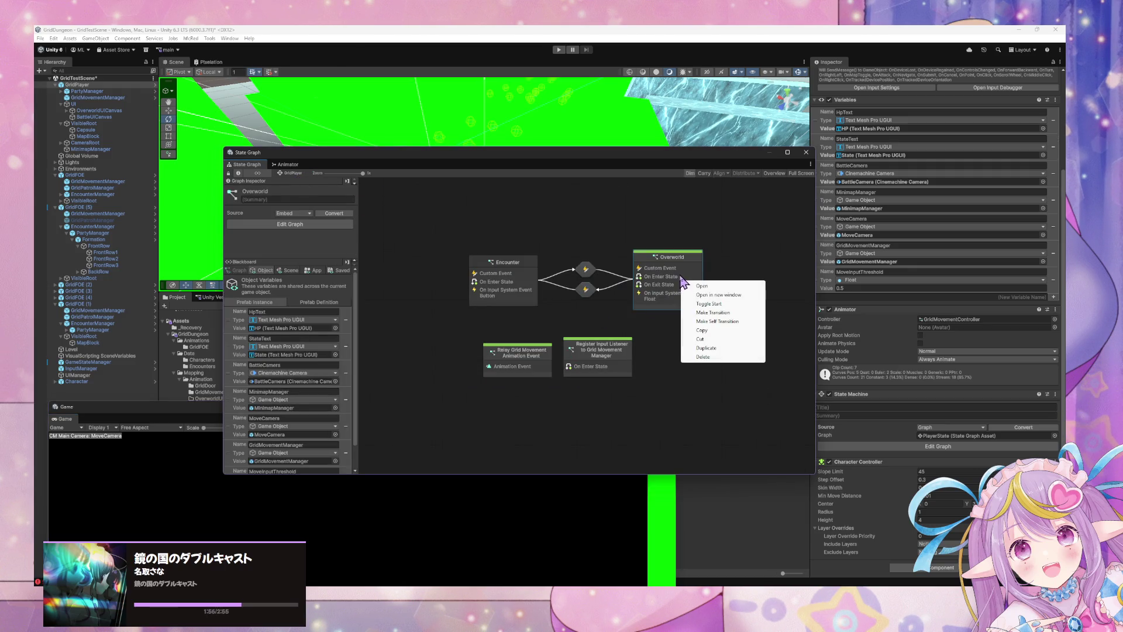
click(648, 316)
double_click(677, 279)
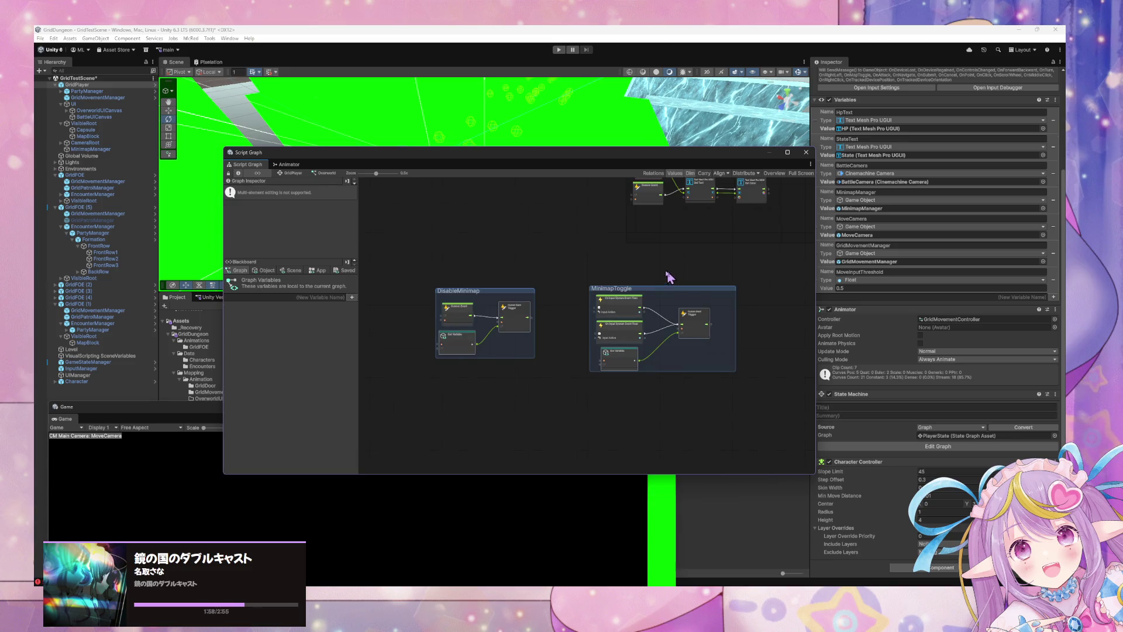
click(293, 173)
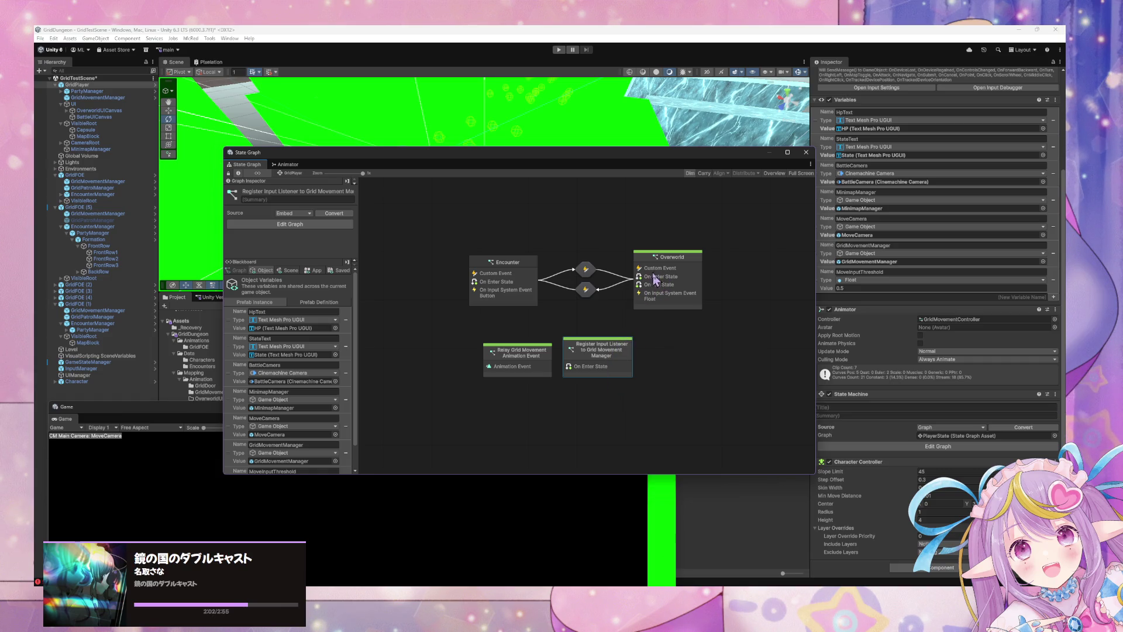
double_click(592, 345)
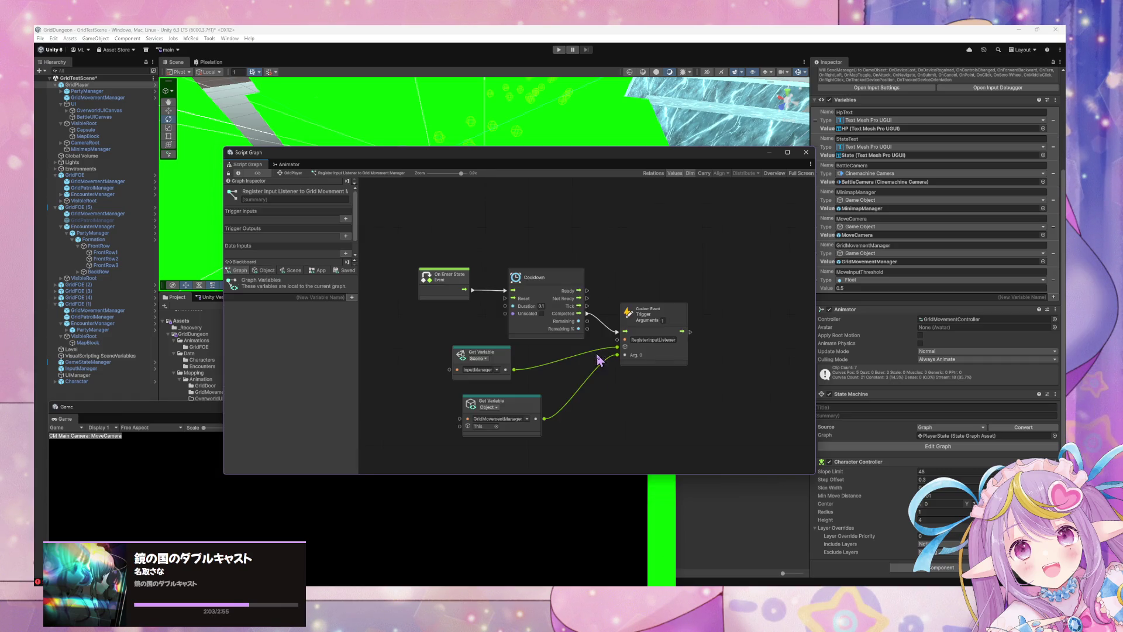
click(295, 174)
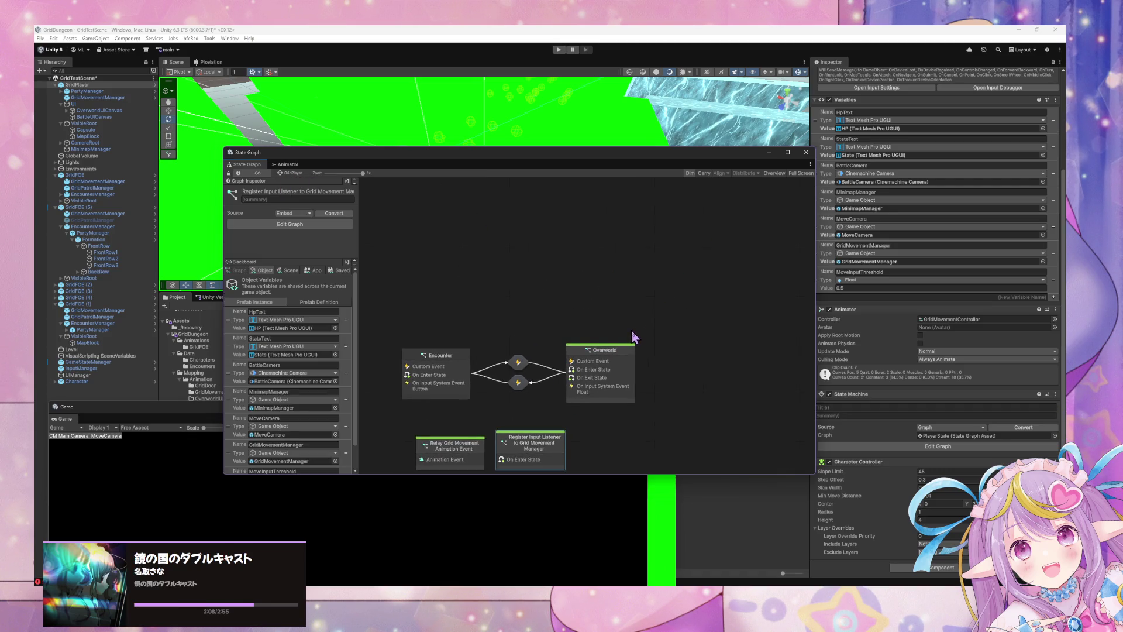
click(618, 367)
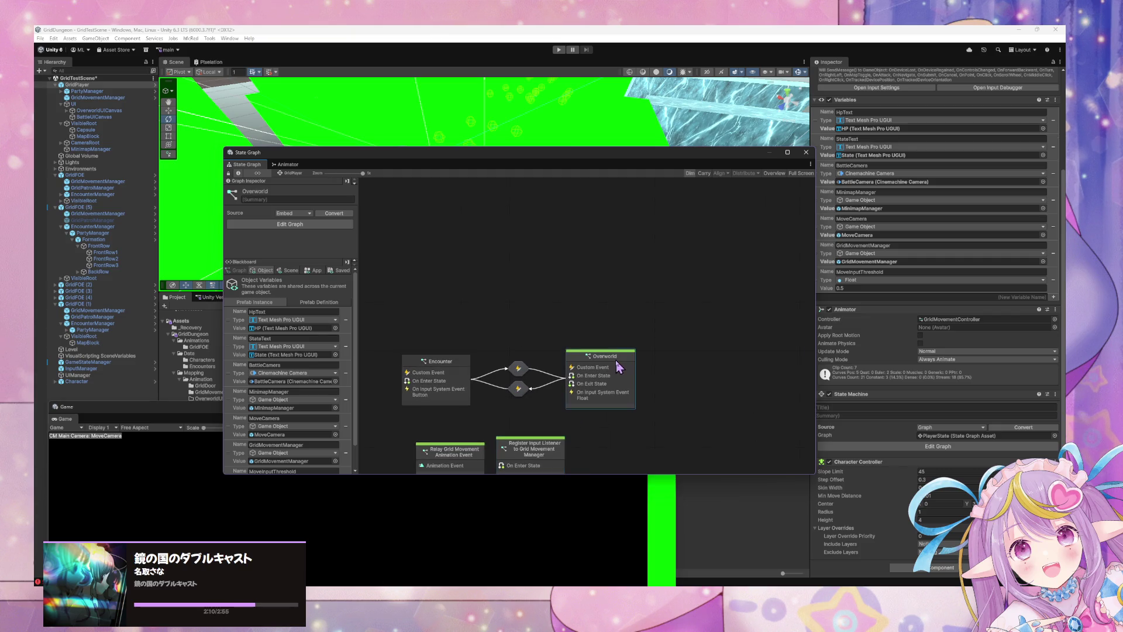
double_click(618, 367)
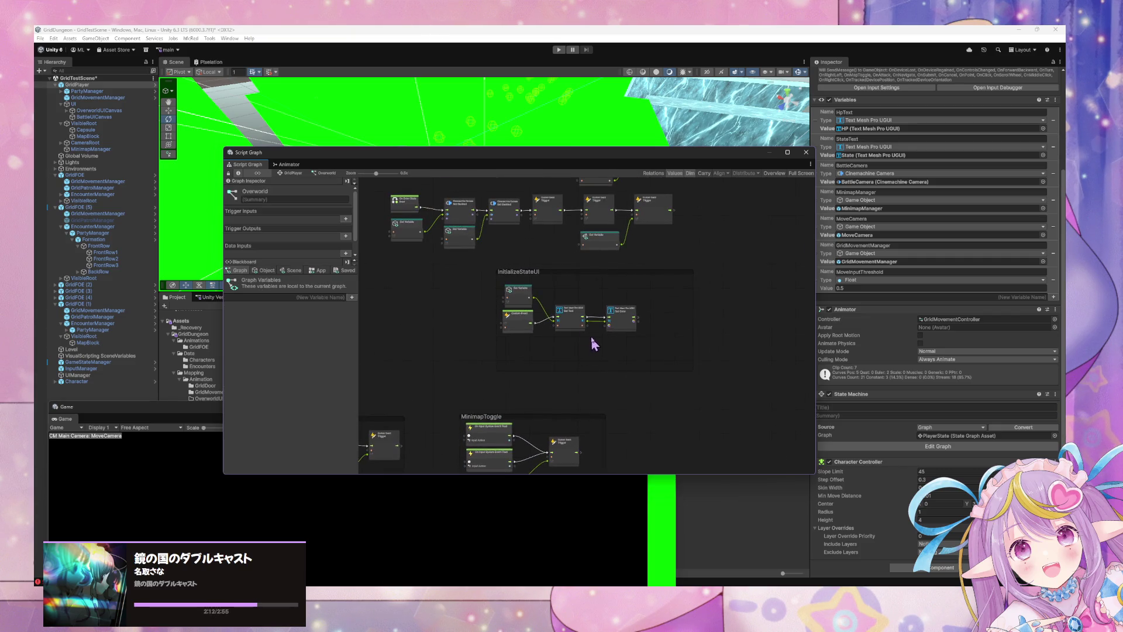
Step: Delete the DisableMinimap and MinimapToggle groups and return to GridPlayer's state graph
drag(766, 442, 412, 314)
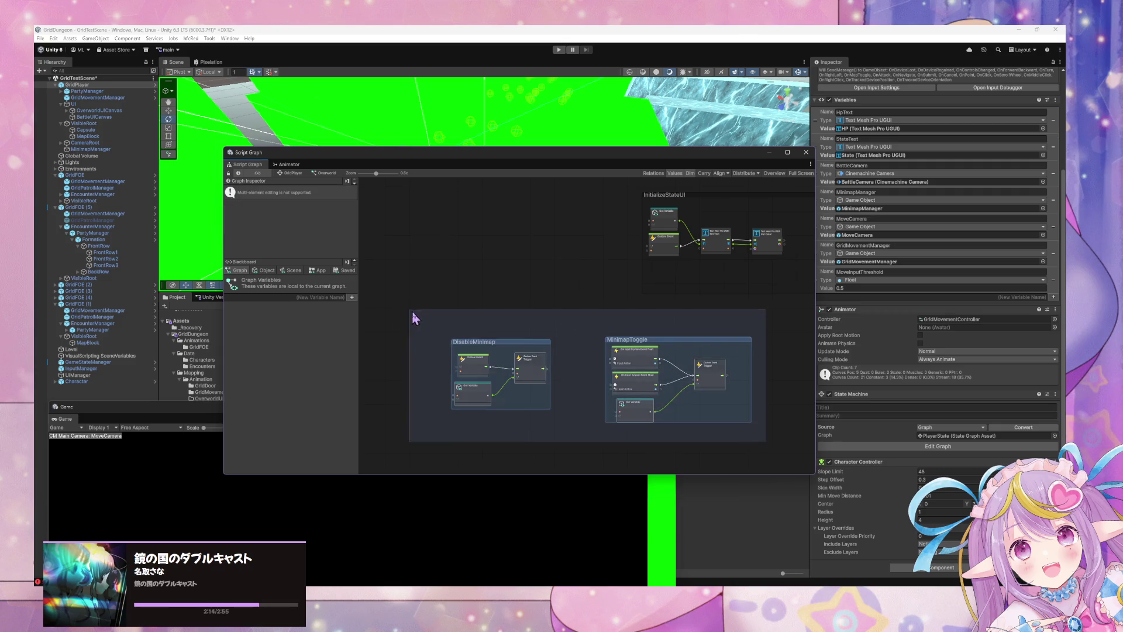
scroll(585, 368, up, 5)
scroll(585, 369, down, 2)
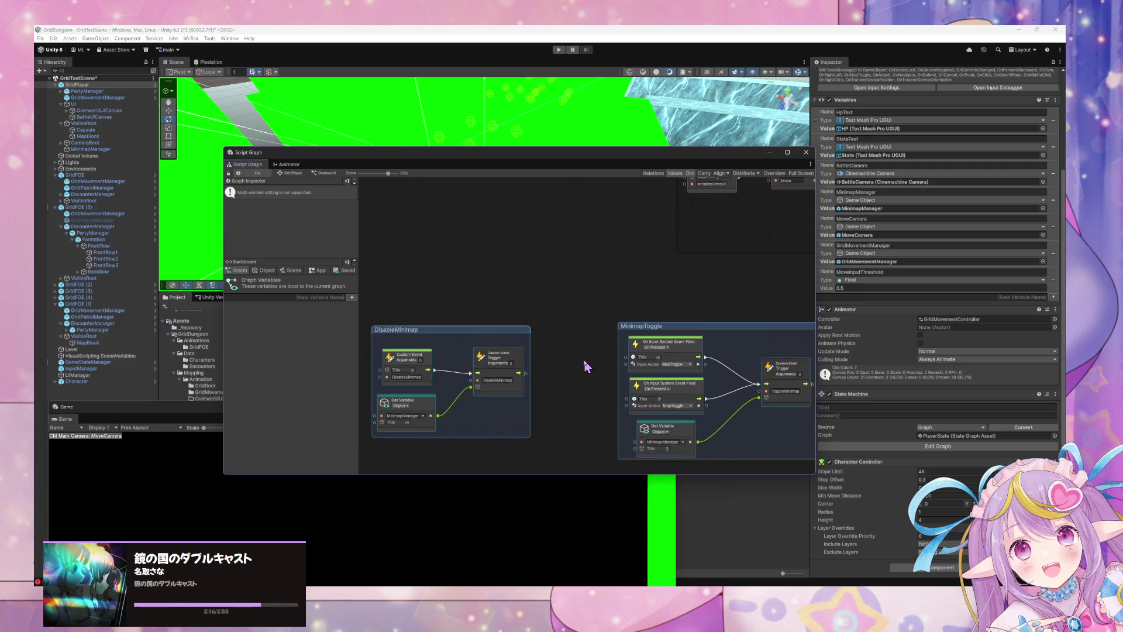
drag(607, 319, 585, 312)
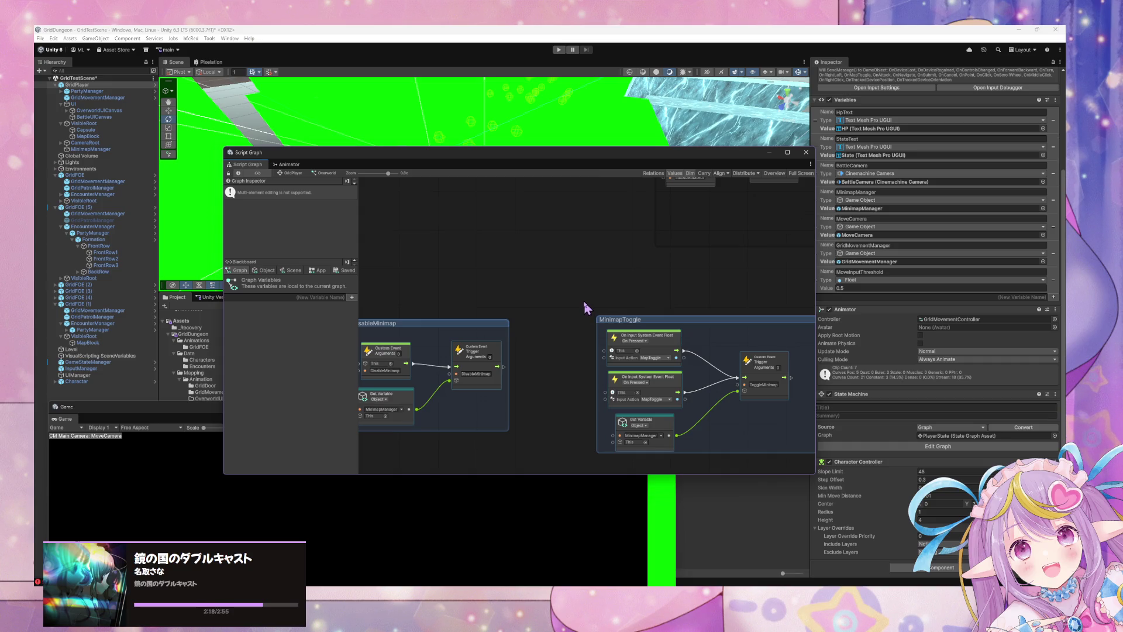
scroll(494, 283, down, 2)
scroll(494, 283, up, 2)
scroll(494, 283, down, 1)
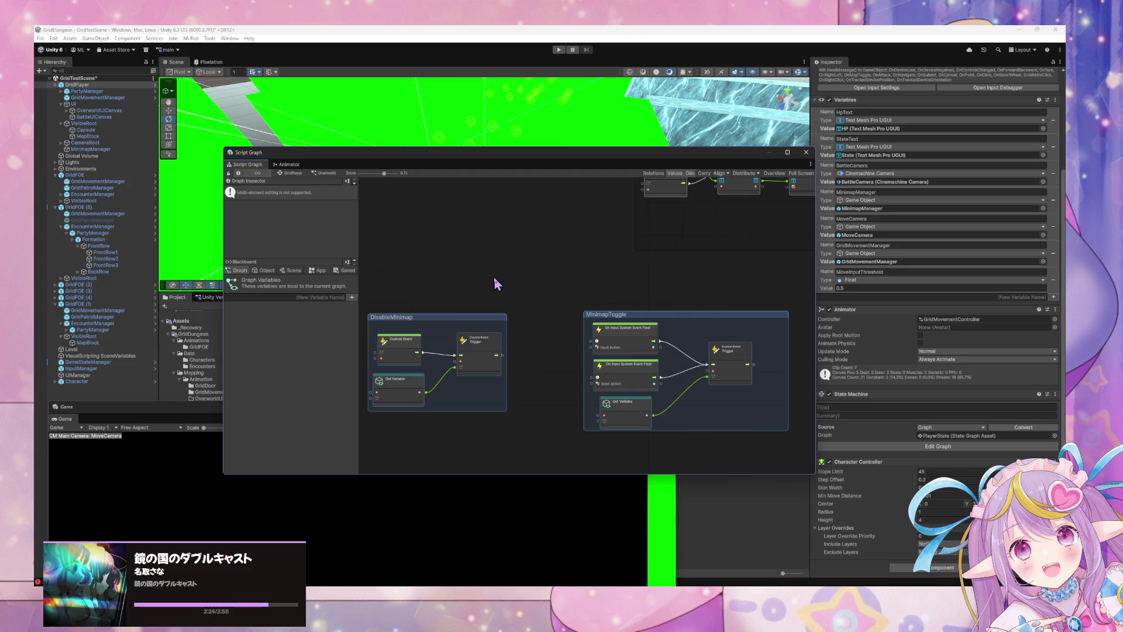
key(Delete)
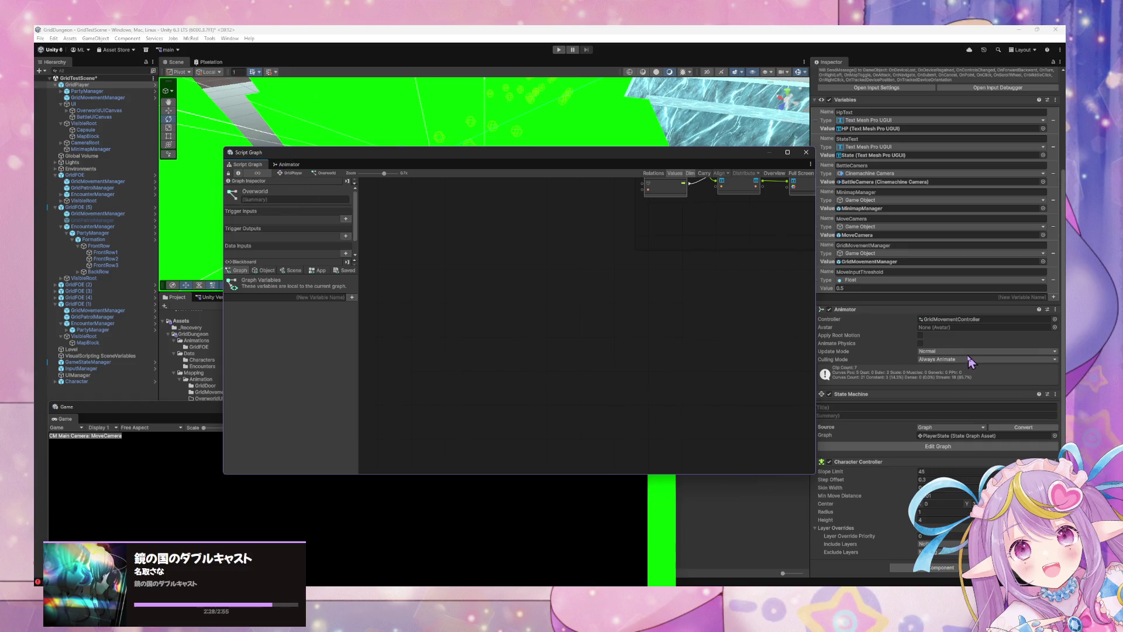
click(298, 175)
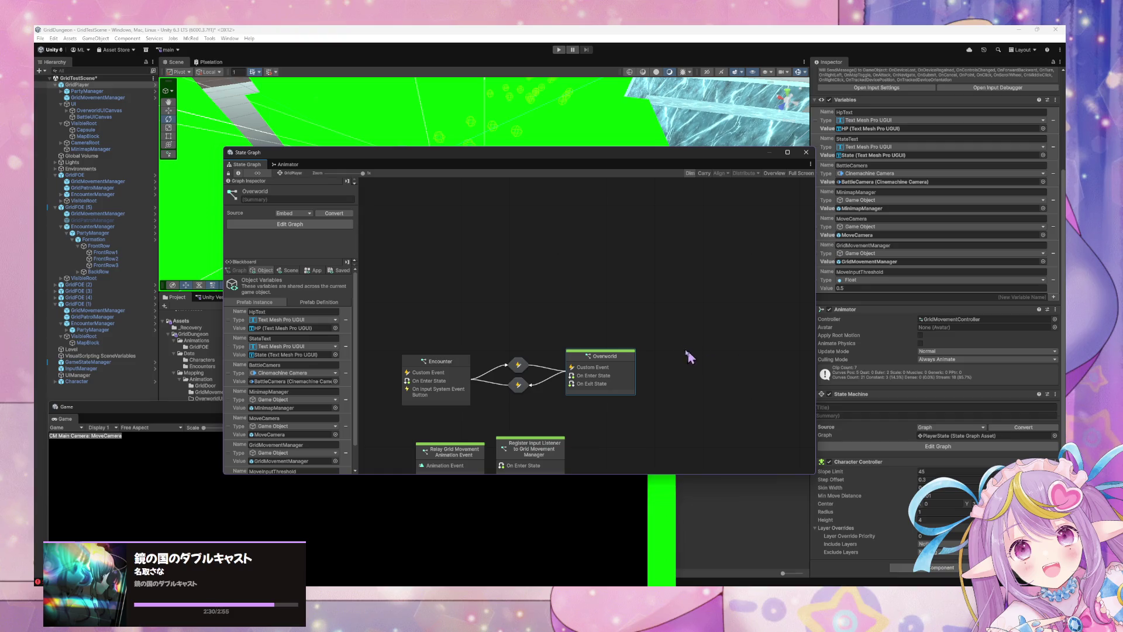
Step: Start Play mode again and wait for the HP and green Move HUD to appear
click(558, 50)
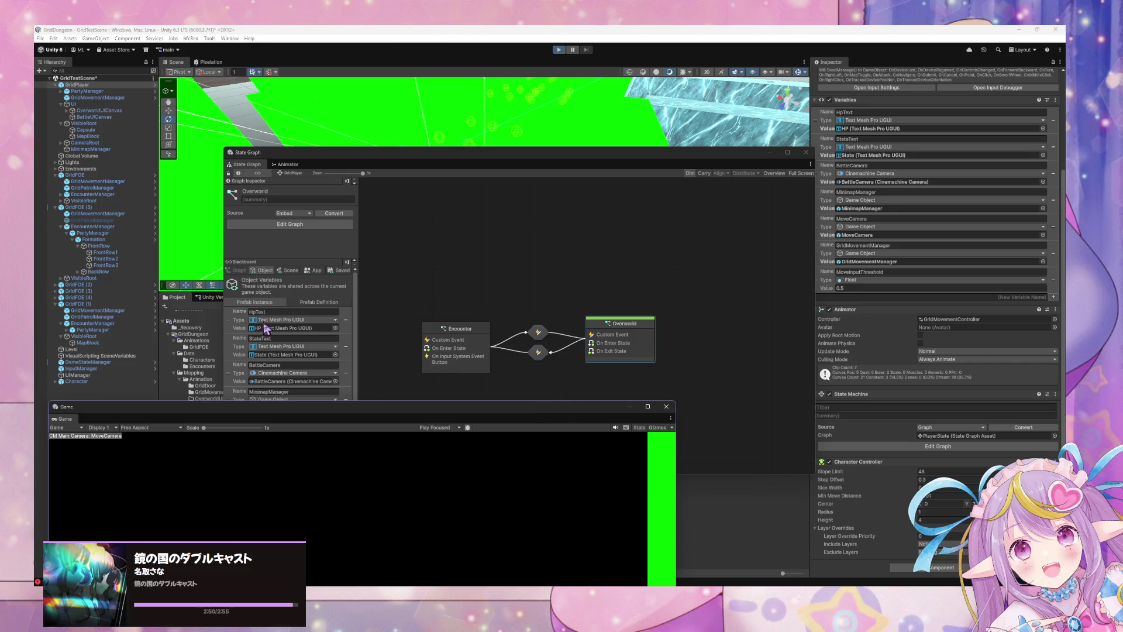
key(ctrl+p)
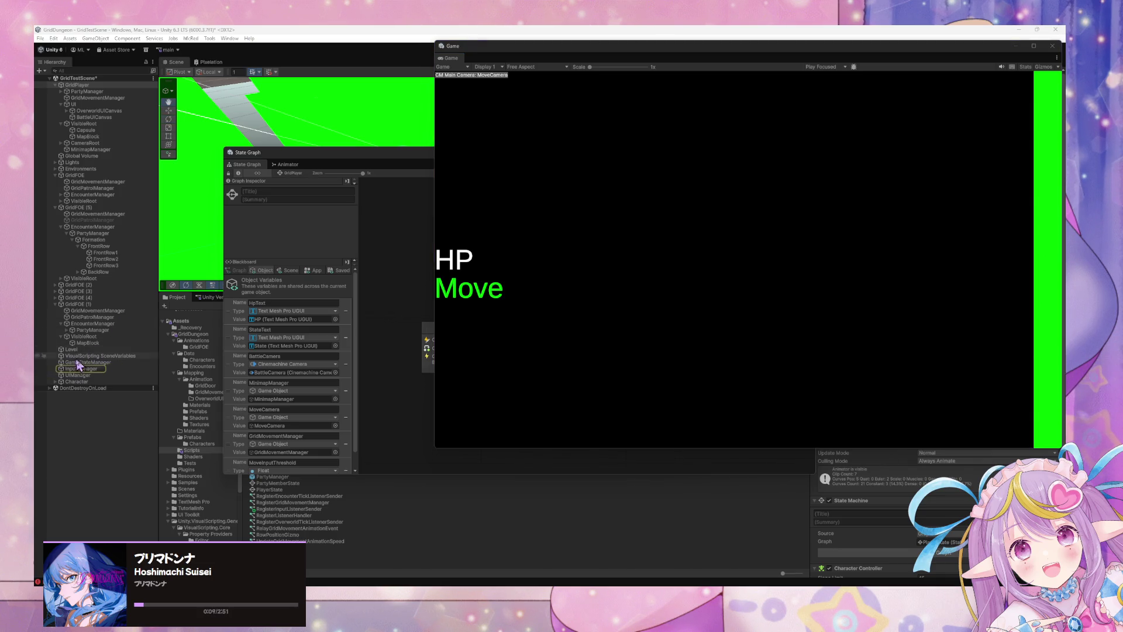
Step: Select InputManager, move the Game window aside, and open Overworld's nested Movement Input graph
click(81, 369)
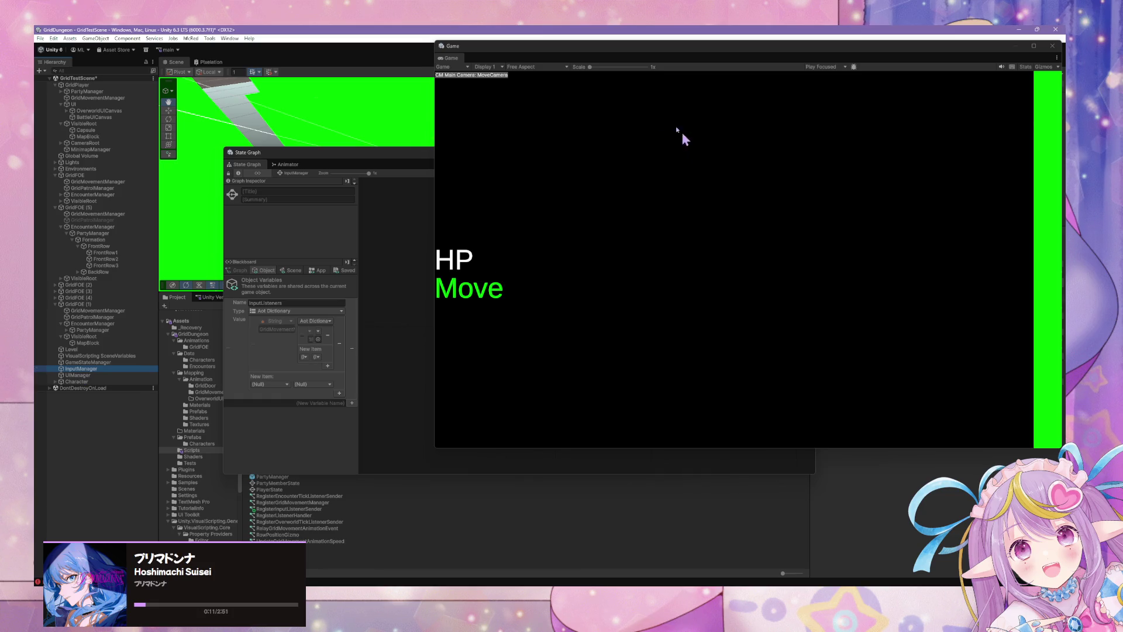
mouse_move(499, 58)
mouse_down()
mouse_move(515, 367)
mouse_move(469, 380)
mouse_up()
double_click(632, 265)
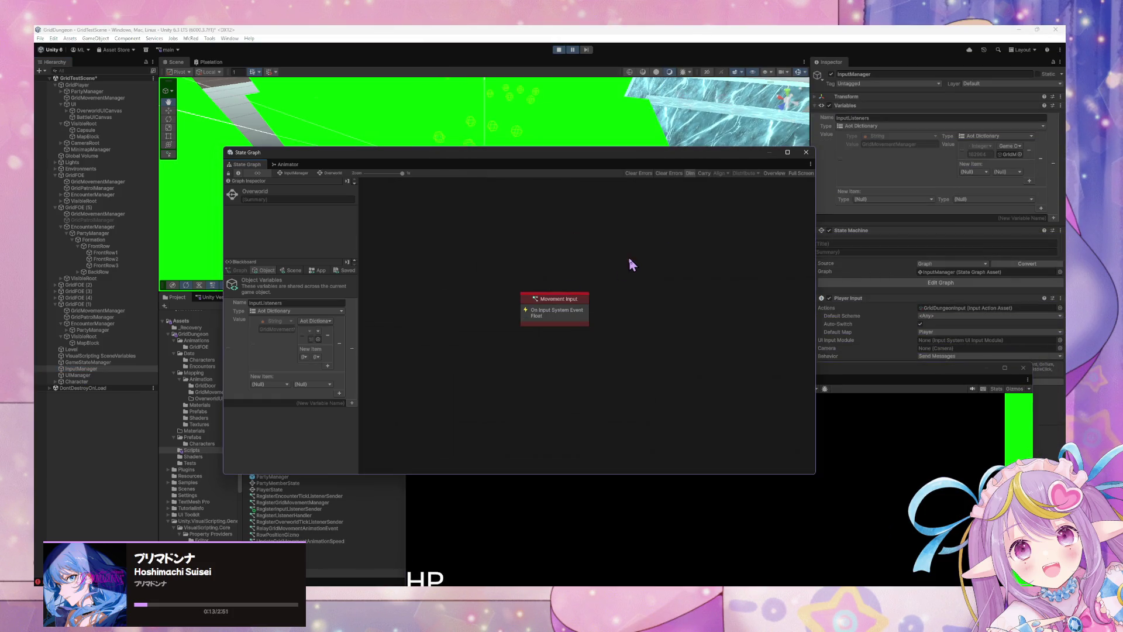
double_click(578, 316)
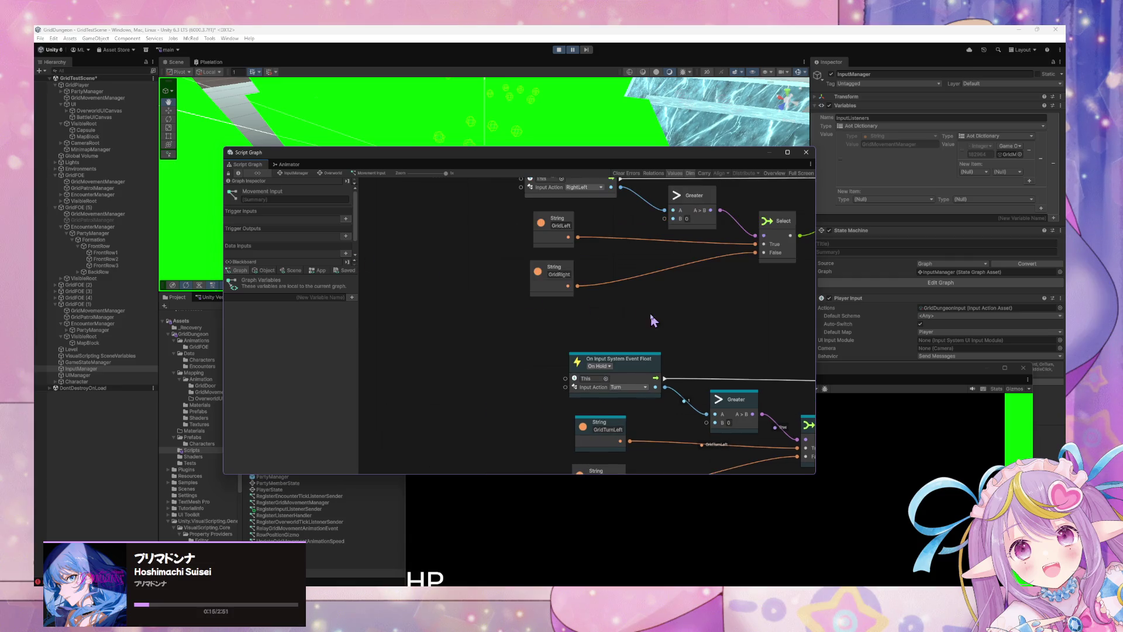
Step: Look over the Movement Input graph, then return to InputManager's state graph
scroll(665, 328, right, 5)
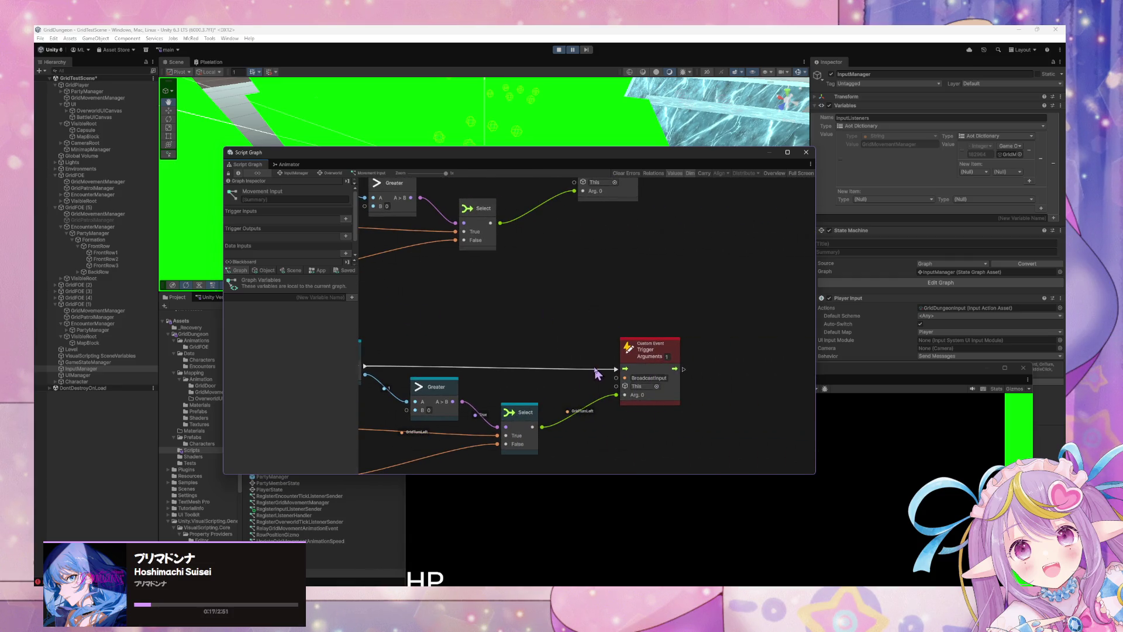
scroll(530, 335, up, 2)
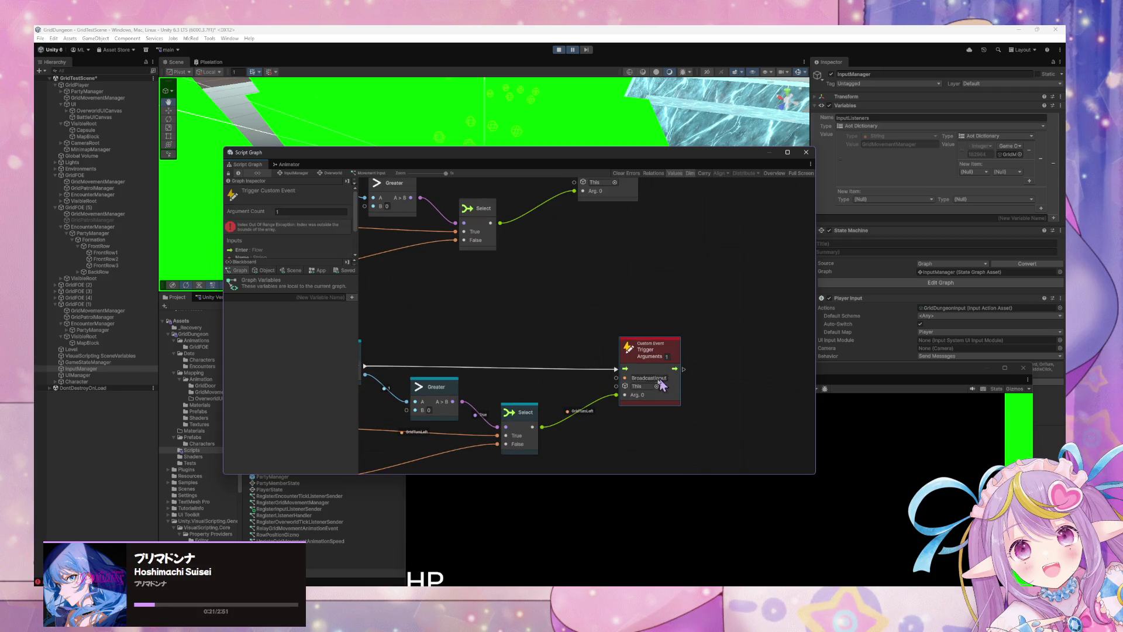
scroll(677, 366, down, 5)
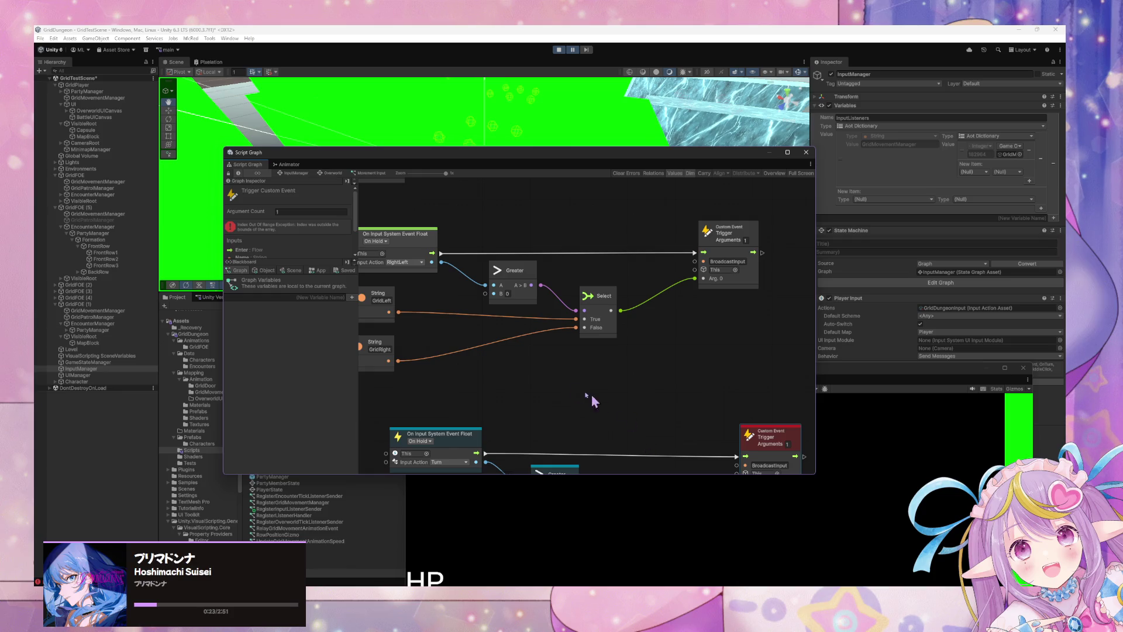
scroll(662, 374, up, 3)
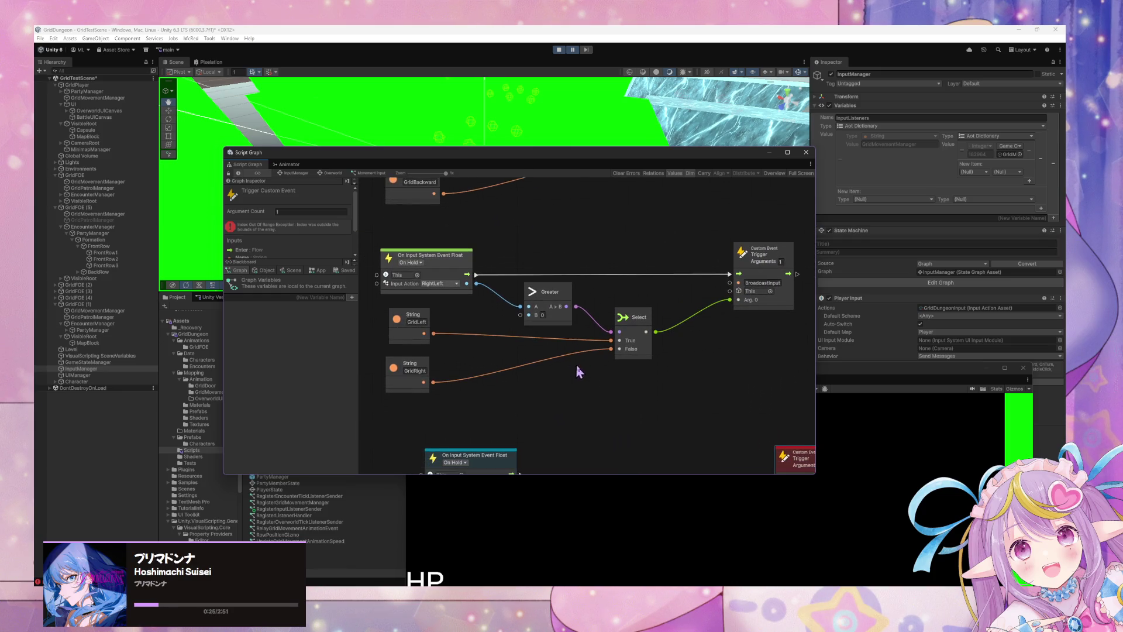
scroll(618, 364, down, 5)
scroll(621, 338, up, 3)
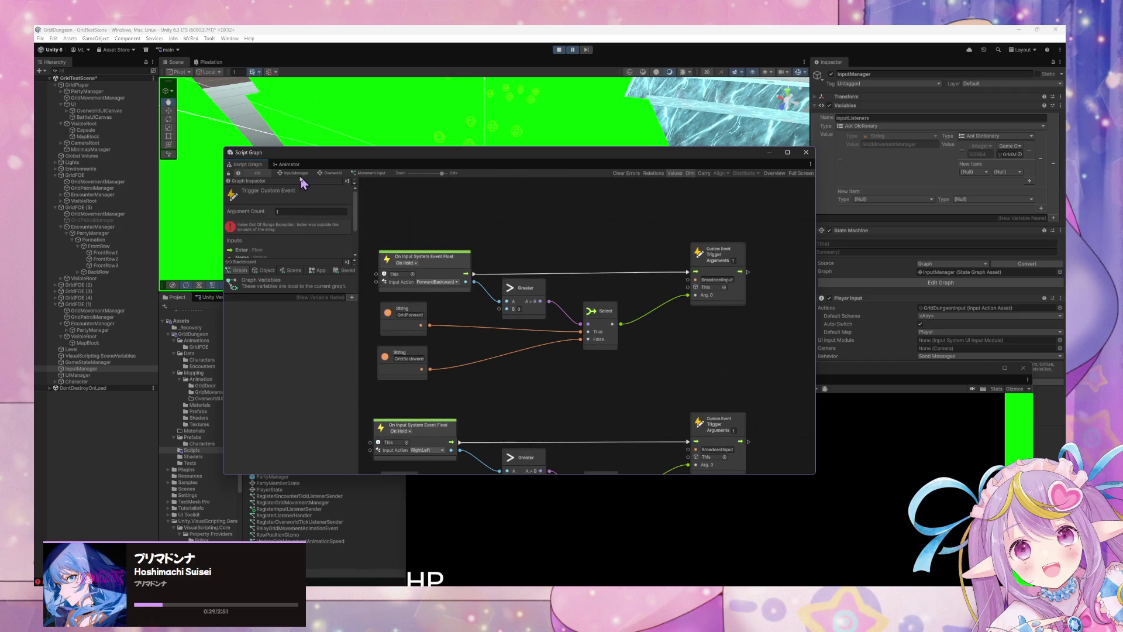
click(257, 165)
click(287, 174)
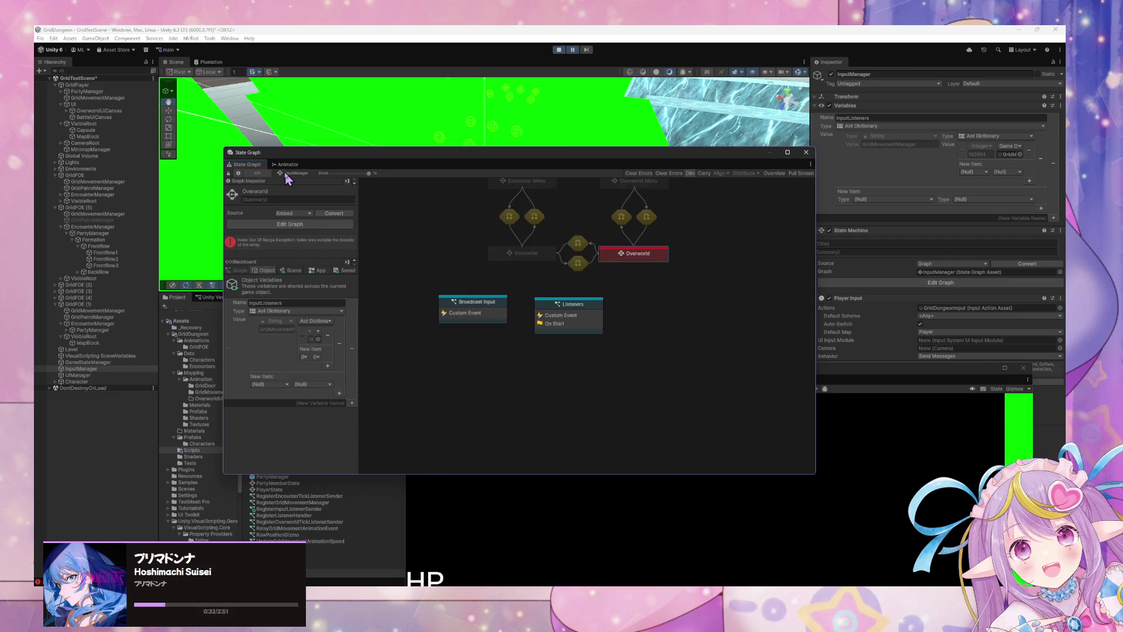
Step: Inspect Broadcast Input's lower For Each Loop nodes, then switch to GridMovementManager's state graph
double_click(480, 317)
scroll(523, 330, up, 3)
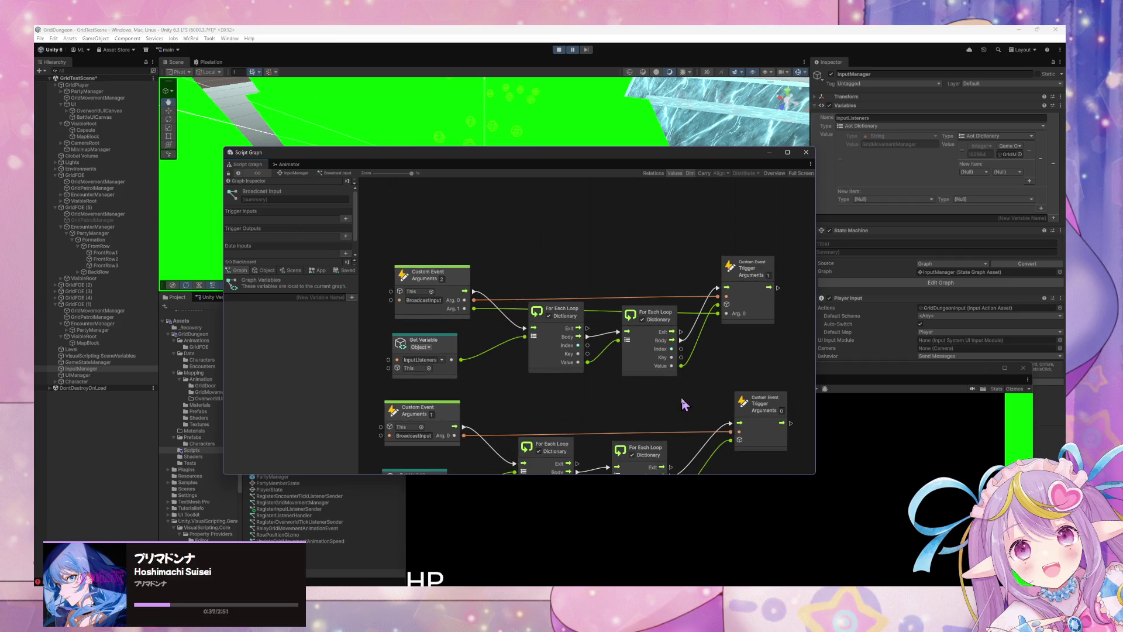
scroll(682, 396, down, 3)
drag(784, 448, 383, 320)
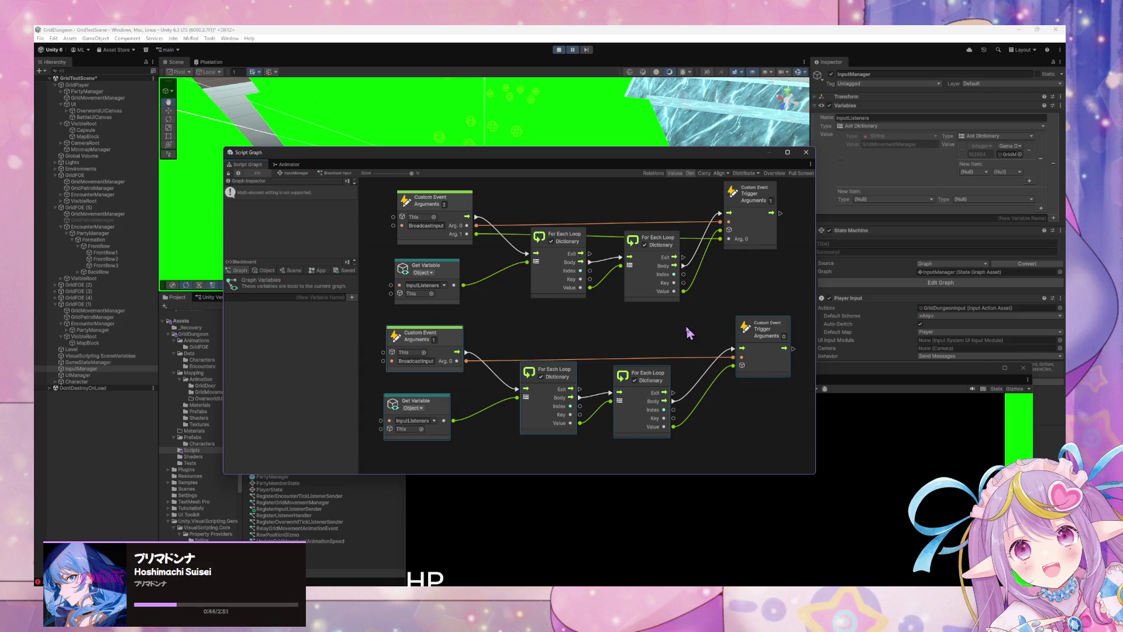
scroll(667, 331, right, 2)
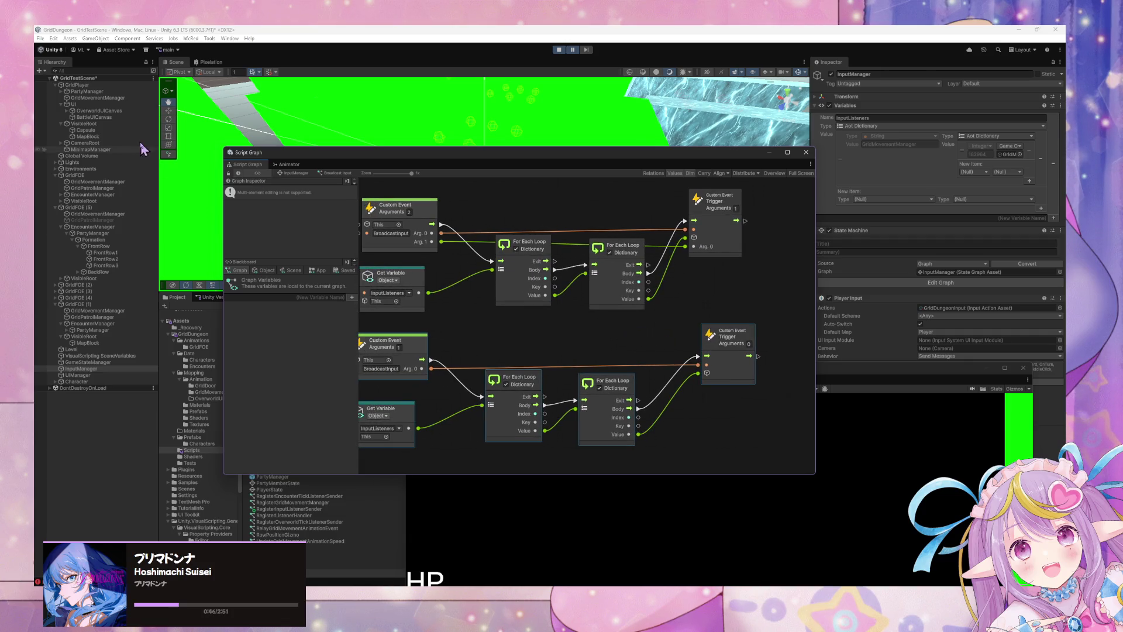
click(111, 99)
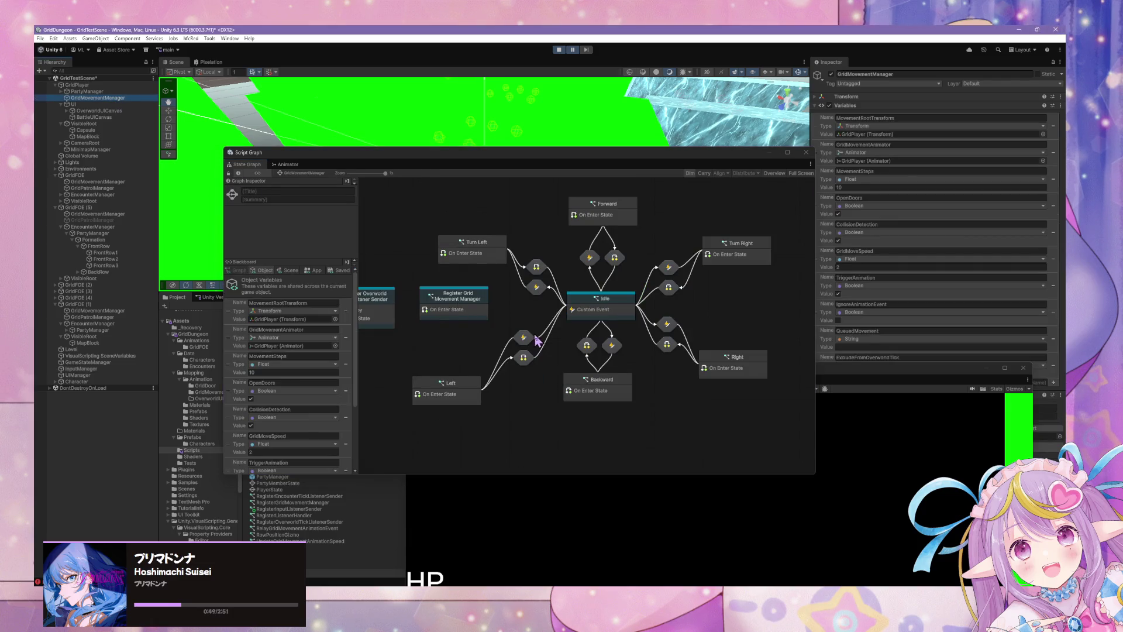
Step: Browse the Character and GridPlayer state graphs, check Character's Standby state, then select InputManager
drag(473, 310, 542, 310)
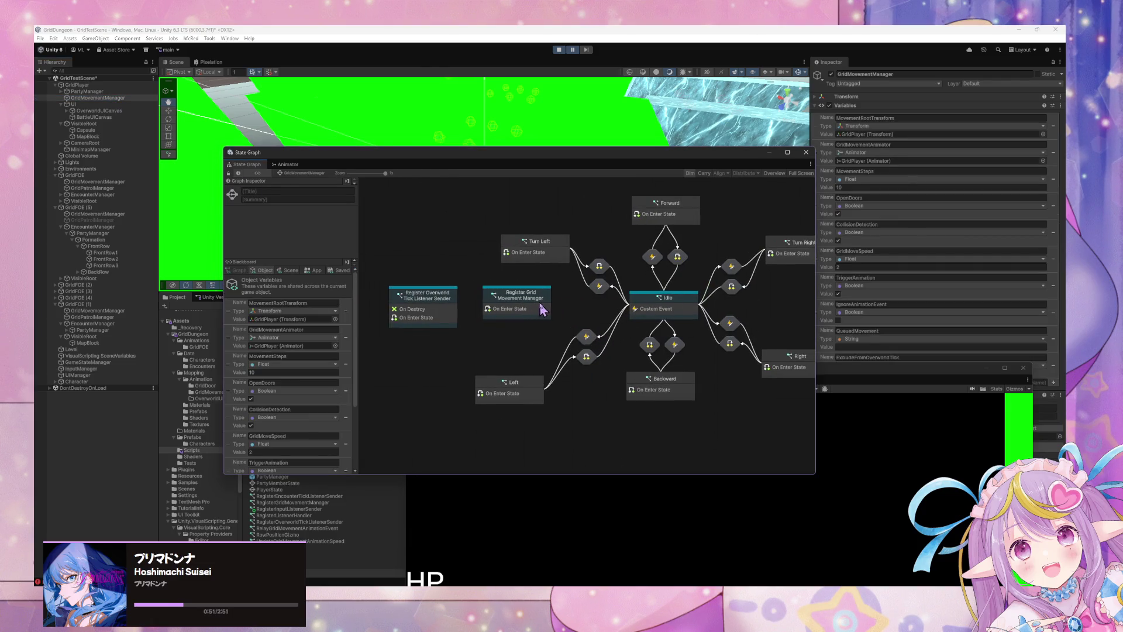
click(111, 382)
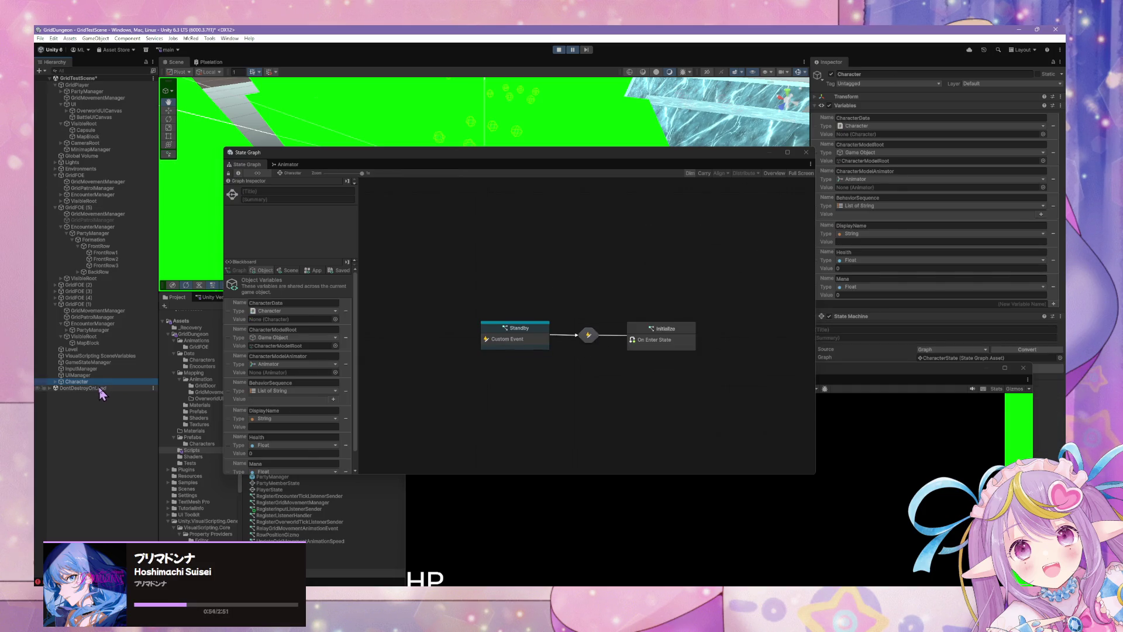
click(81, 85)
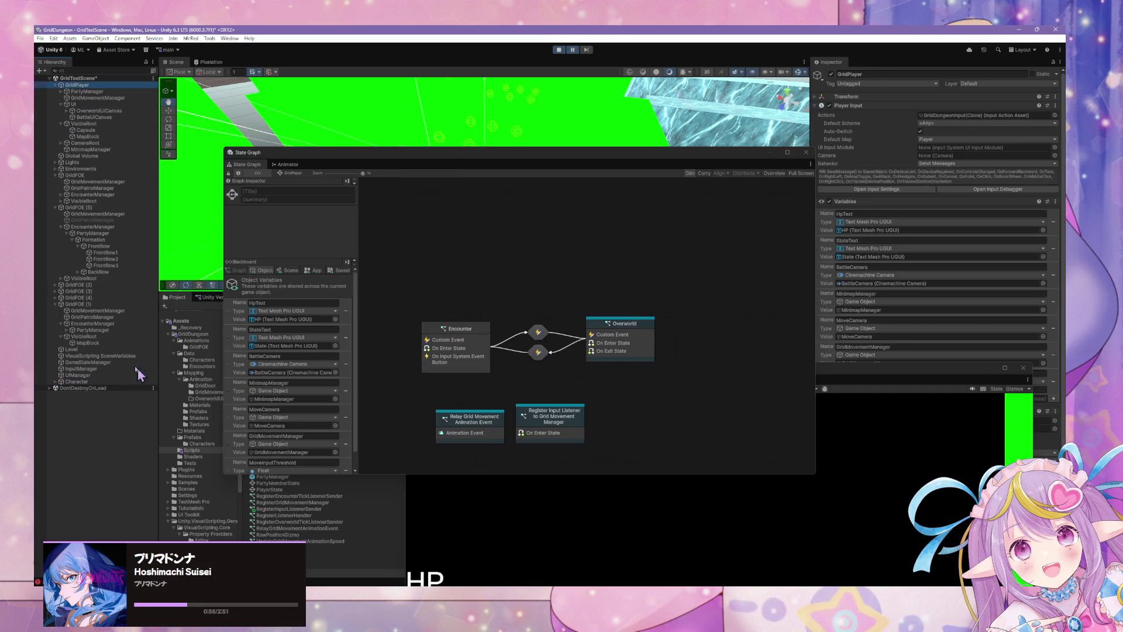
click(93, 382)
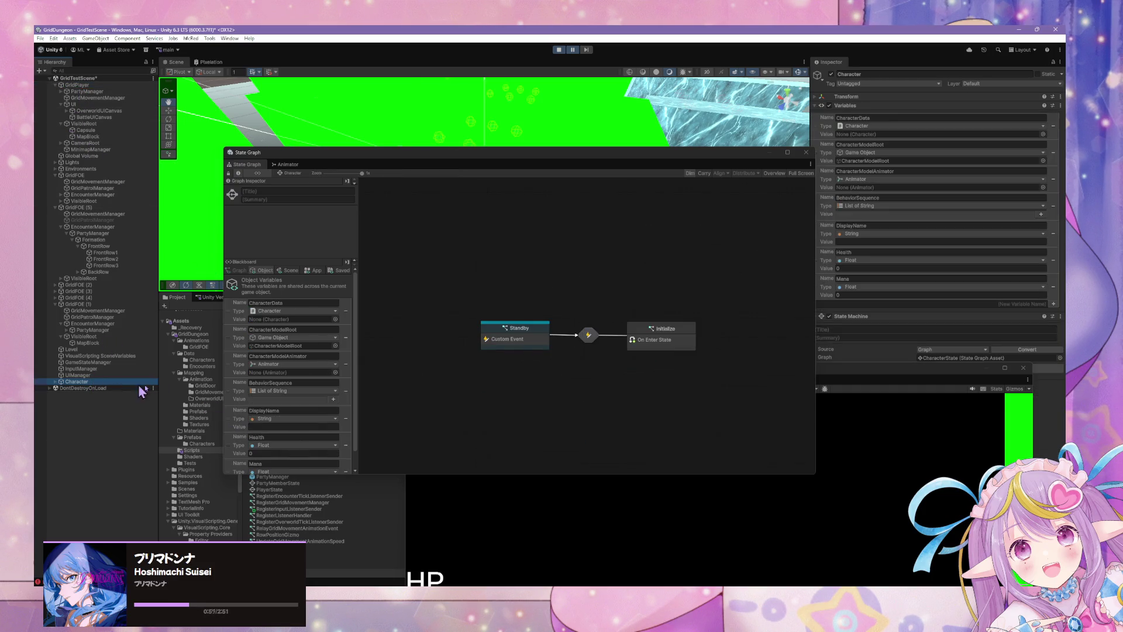
click(499, 345)
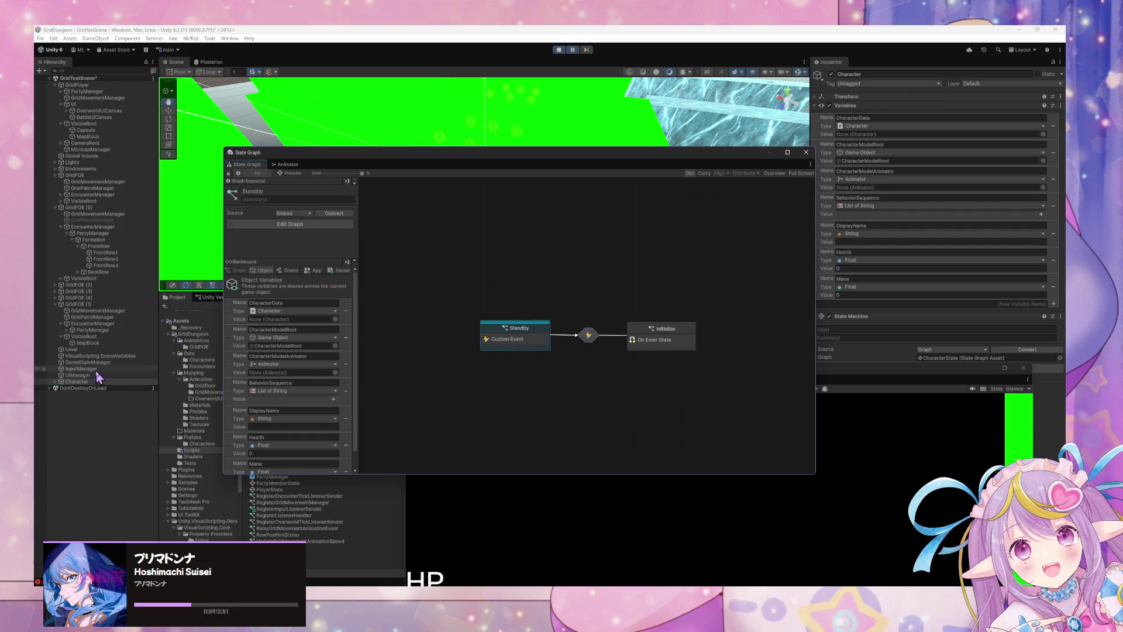
click(94, 370)
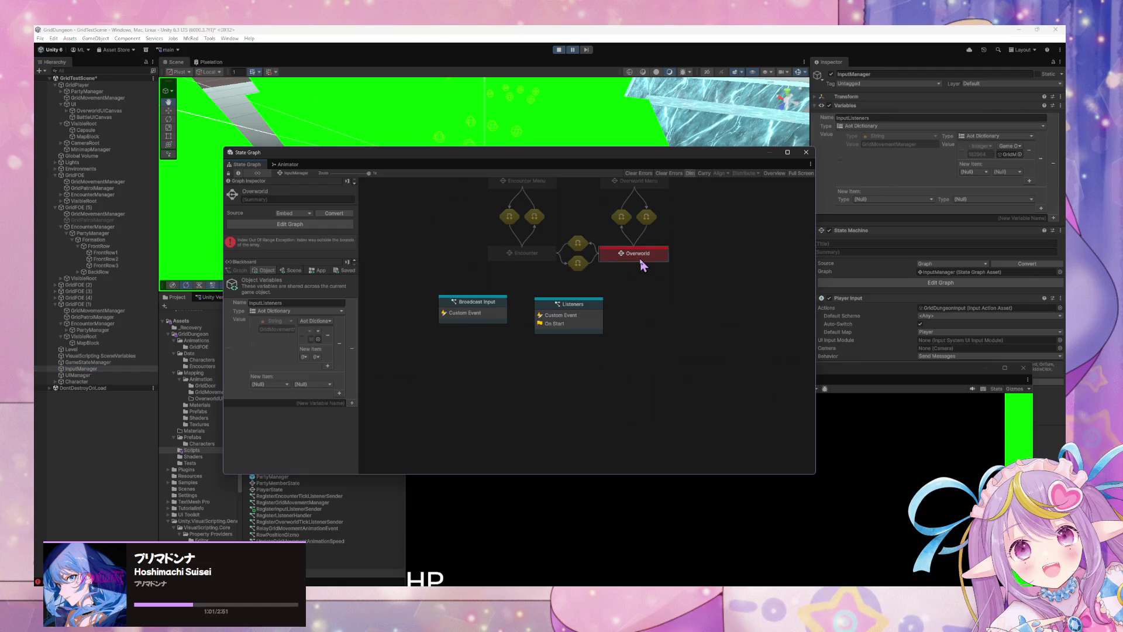
double_click(640, 256)
scroll(561, 345, down, 3)
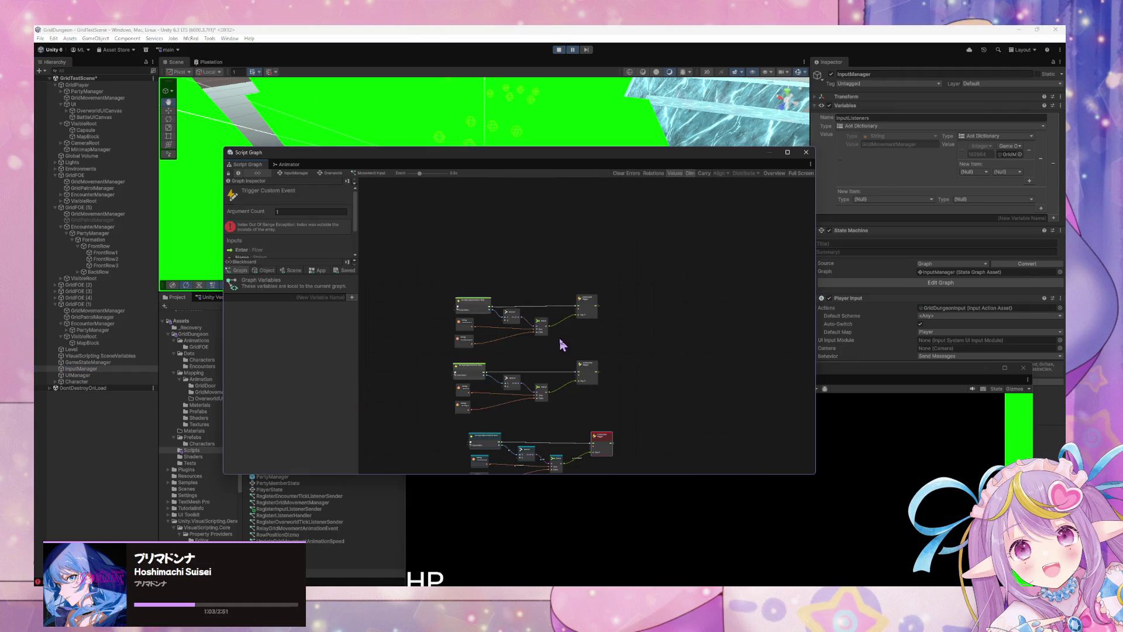
scroll(601, 369, up, 3)
scroll(627, 285, up, 1)
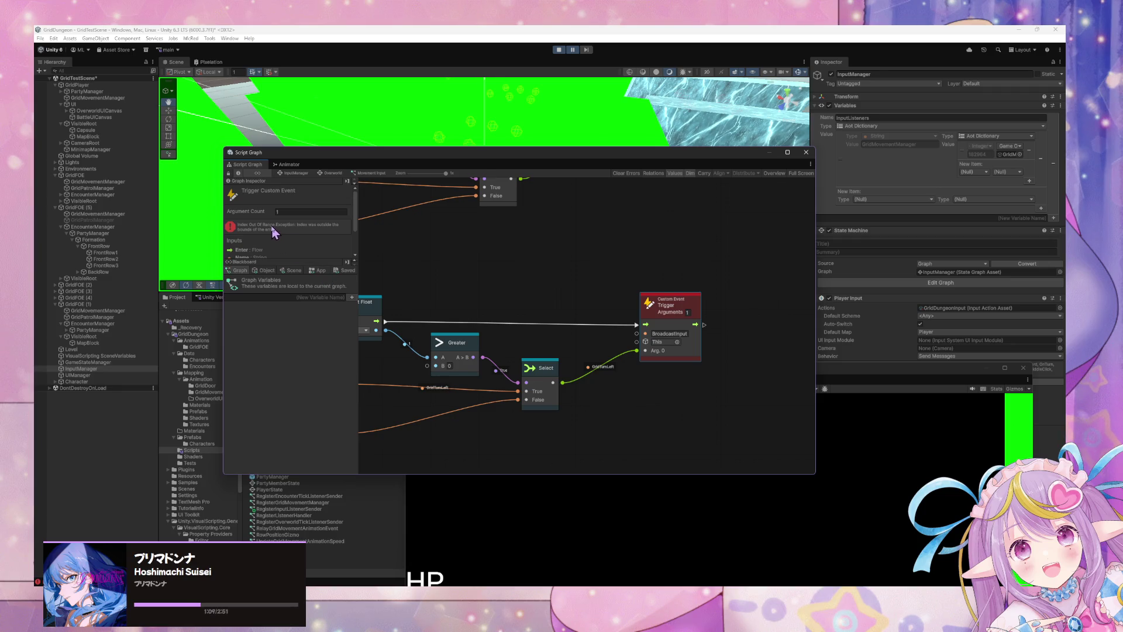
click(297, 173)
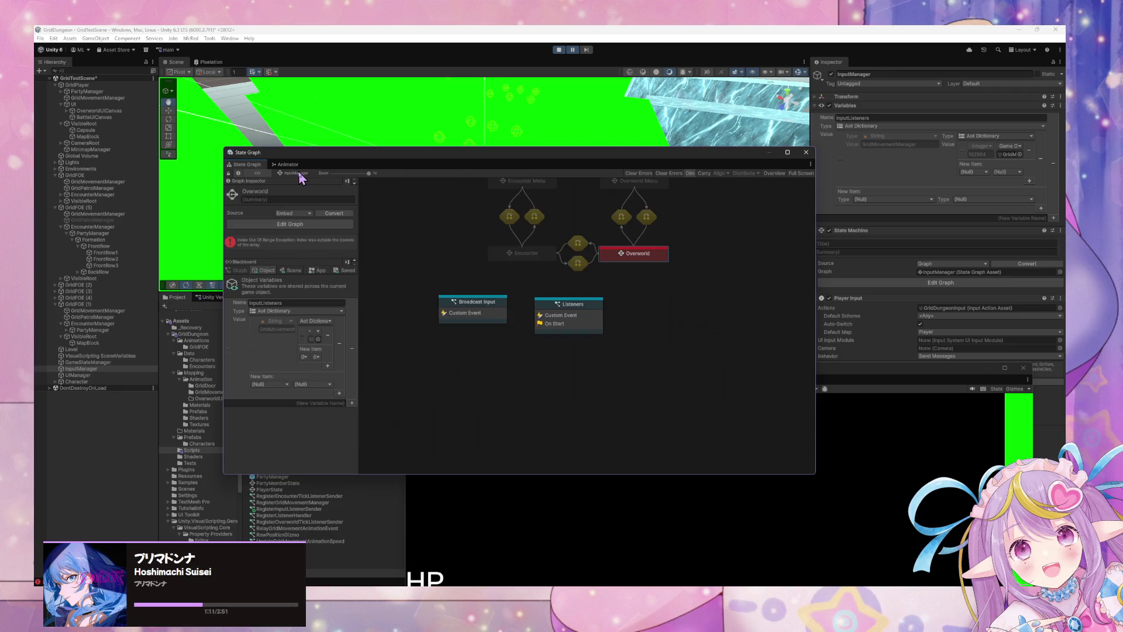
double_click(487, 311)
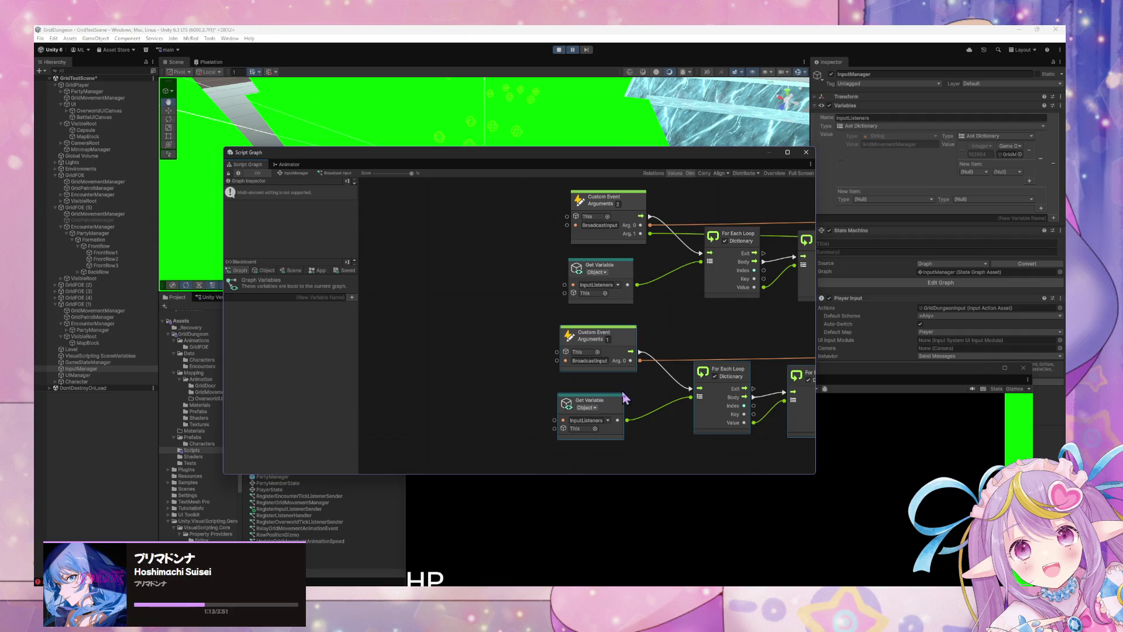
mouse_move(622, 326)
mouse_down()
mouse_move(545, 375)
mouse_move(545, 332)
mouse_up()
scroll(549, 365, down, 1)
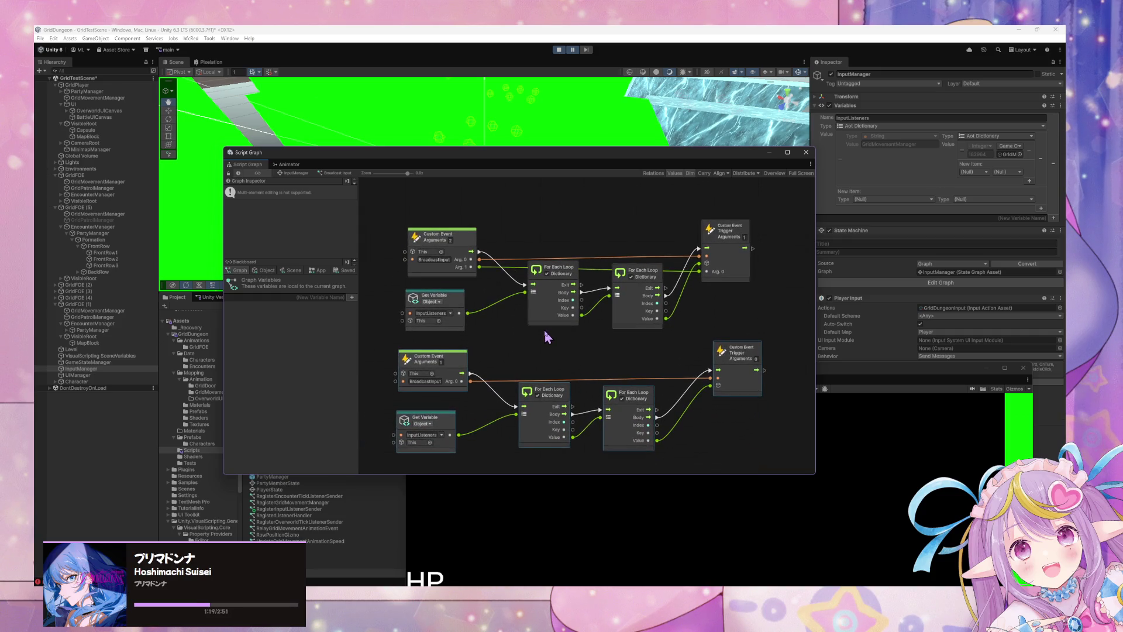
scroll(517, 316, down, 1)
scroll(517, 316, up, 1)
scroll(517, 317, up, 1)
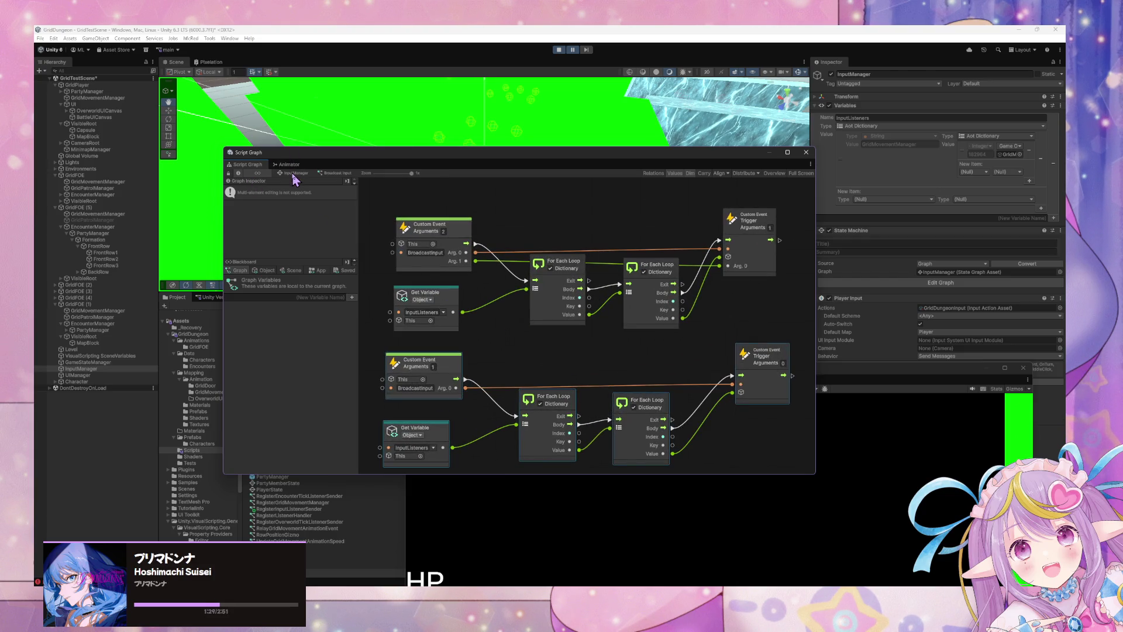
scroll(486, 341, down, 3)
mouse_move(366, 355)
mouse_down()
mouse_move(563, 414)
mouse_move(701, 440)
mouse_up()
click(702, 441)
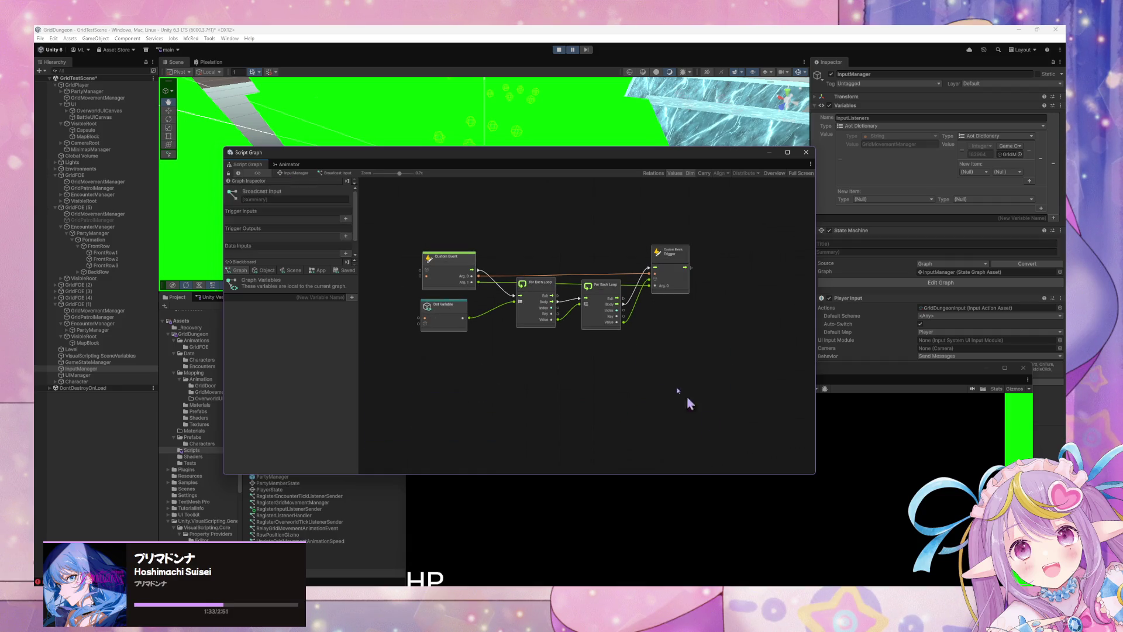
click(293, 173)
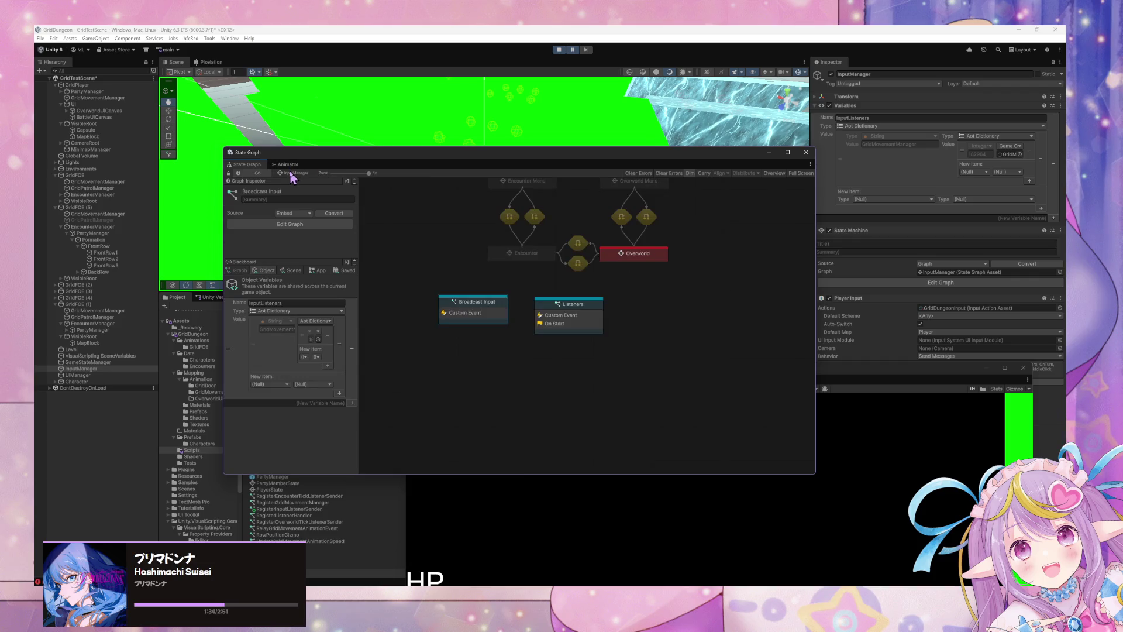
Step: Set the Movement Input graph's Trigger Custom Event to 2 arguments, then go back up
double_click(644, 253)
click(688, 337)
text(2)
key(Return)
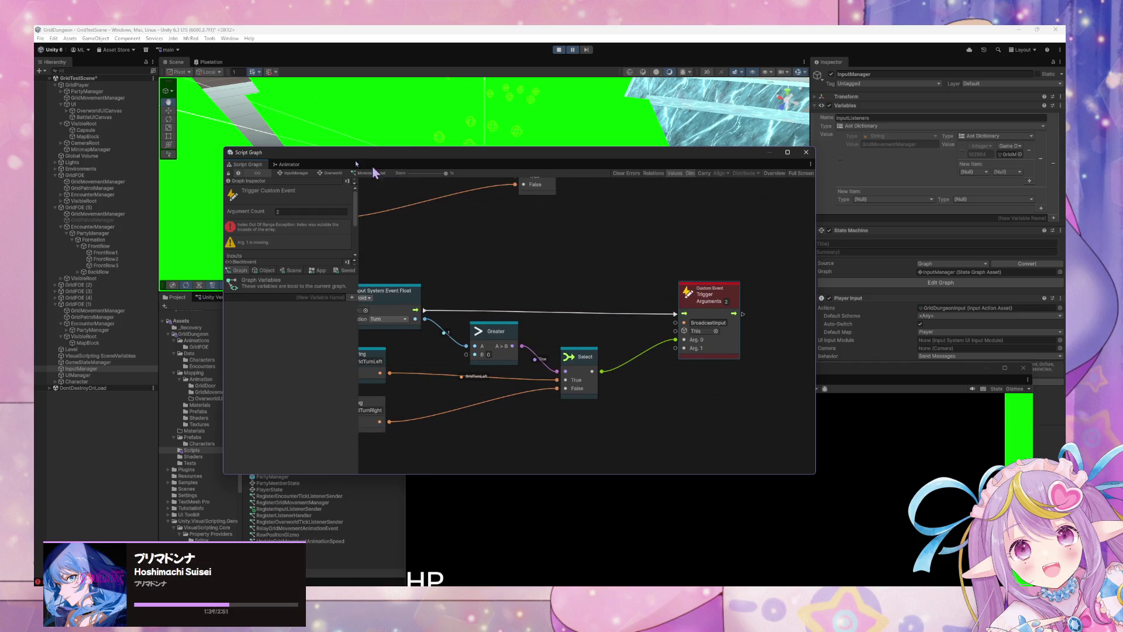
click(294, 173)
Step: Open and center the Broadcast Input script graph, then return to the InputManager state graph
double_click(492, 316)
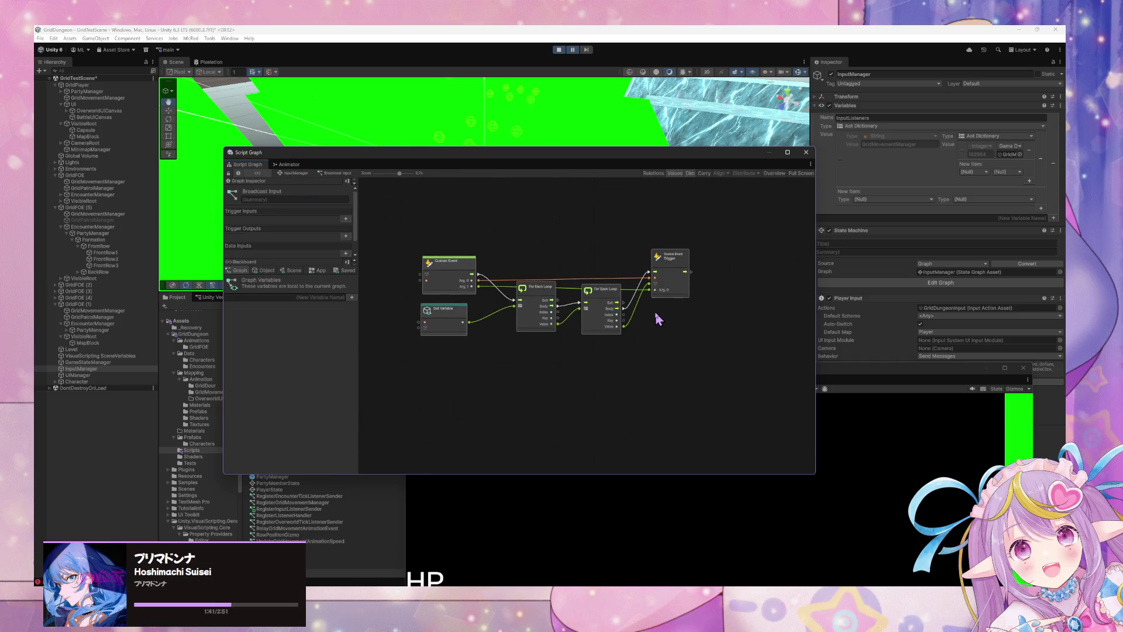
scroll(655, 310, up, 3)
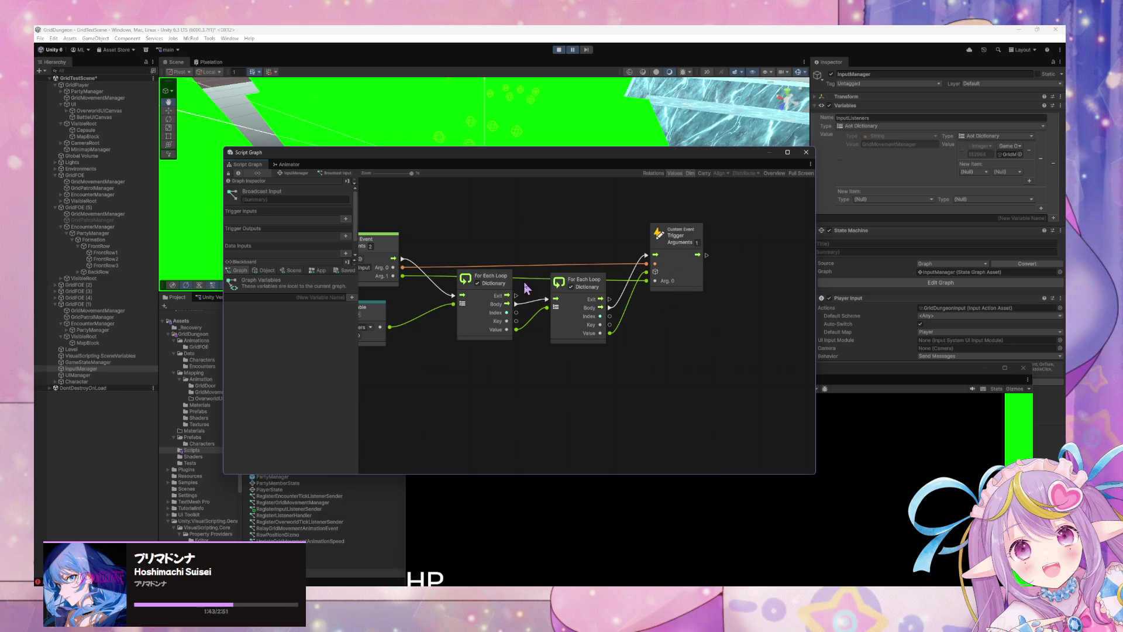
scroll(623, 296, down, 3)
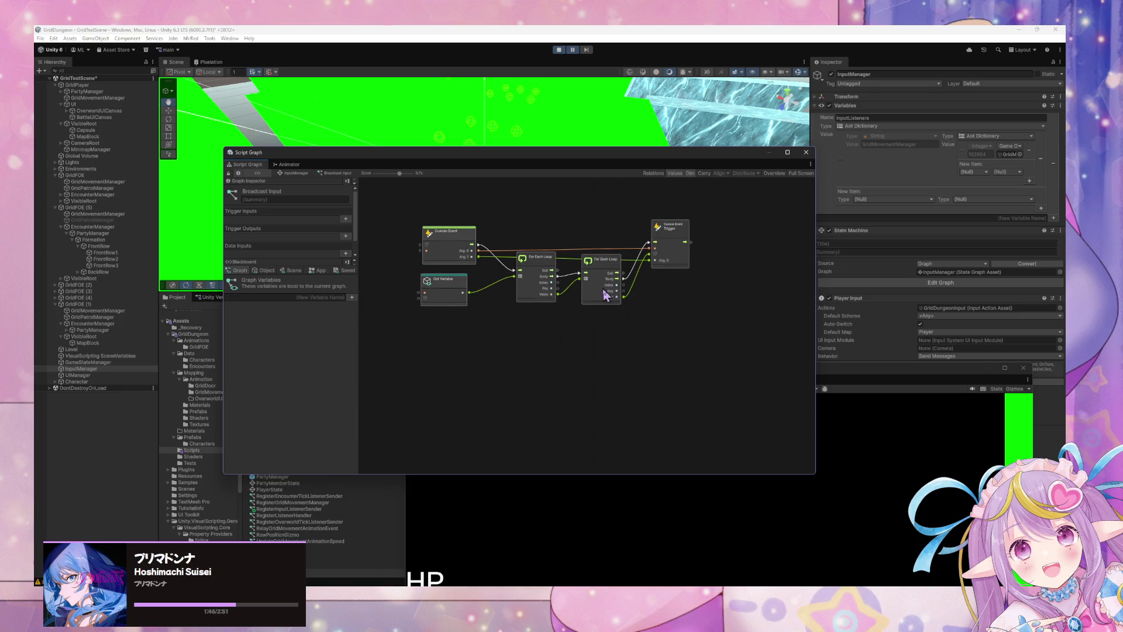
drag(602, 297, 629, 409)
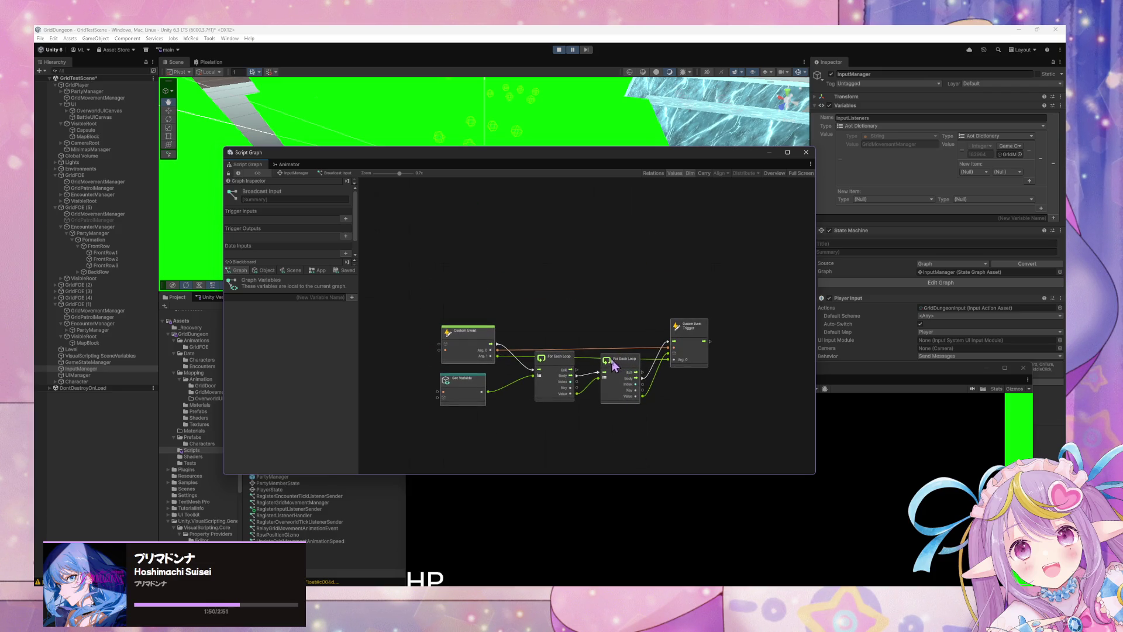
scroll(585, 362, up, 3)
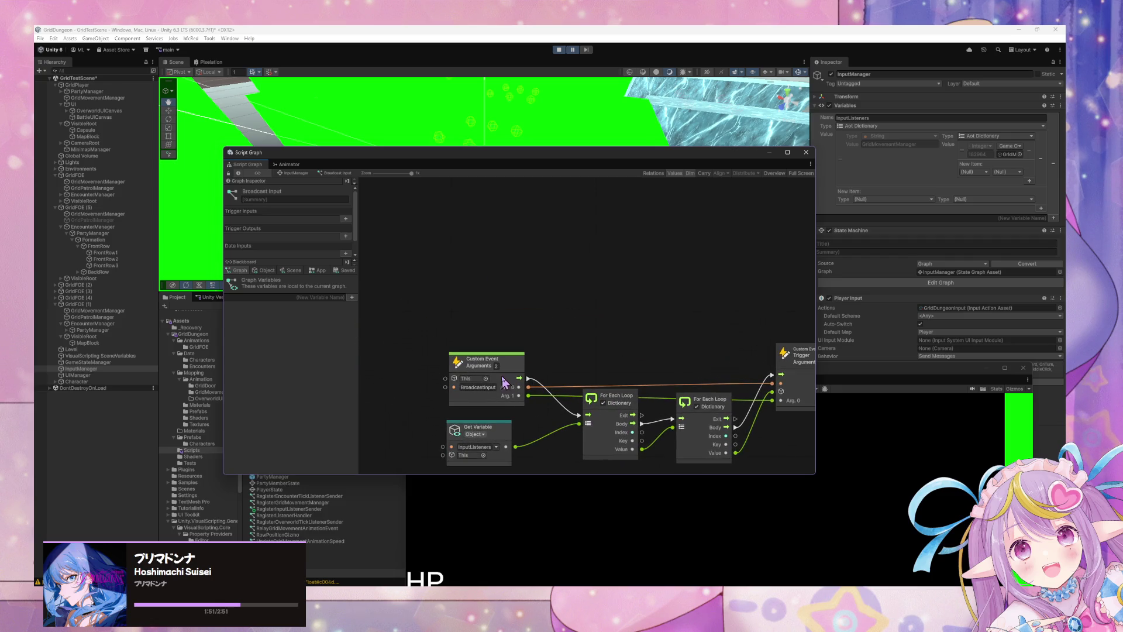
click(304, 174)
click(461, 313)
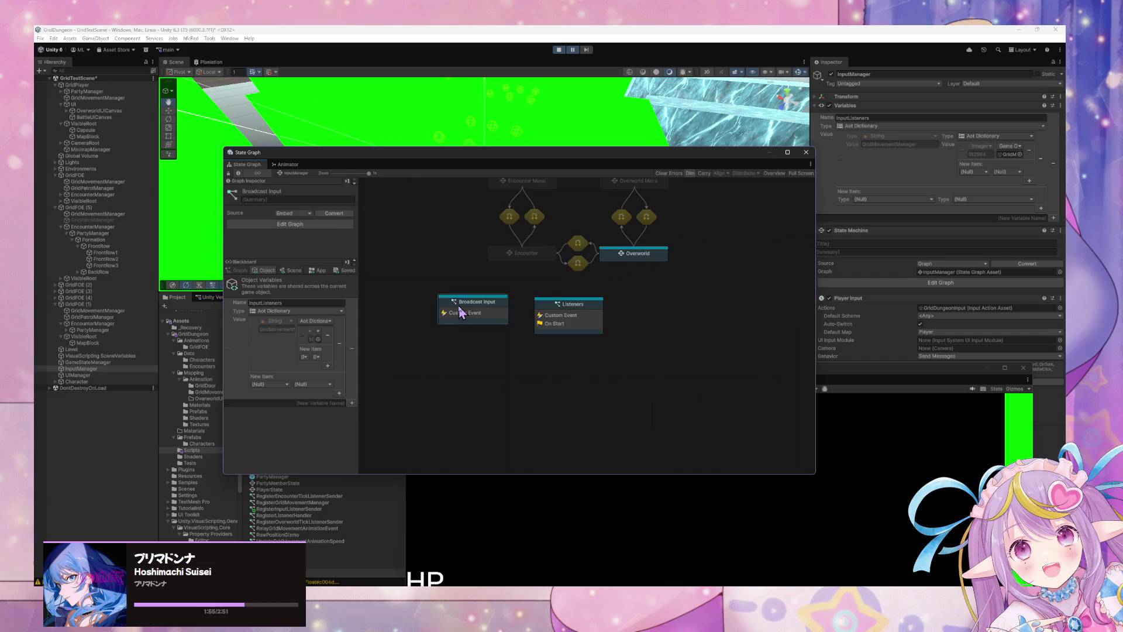
Step: In Broadcast Input, set Custom Event to 3 arguments and trigger to 2, wiring Arg. 2 to Arg. 1
double_click(461, 313)
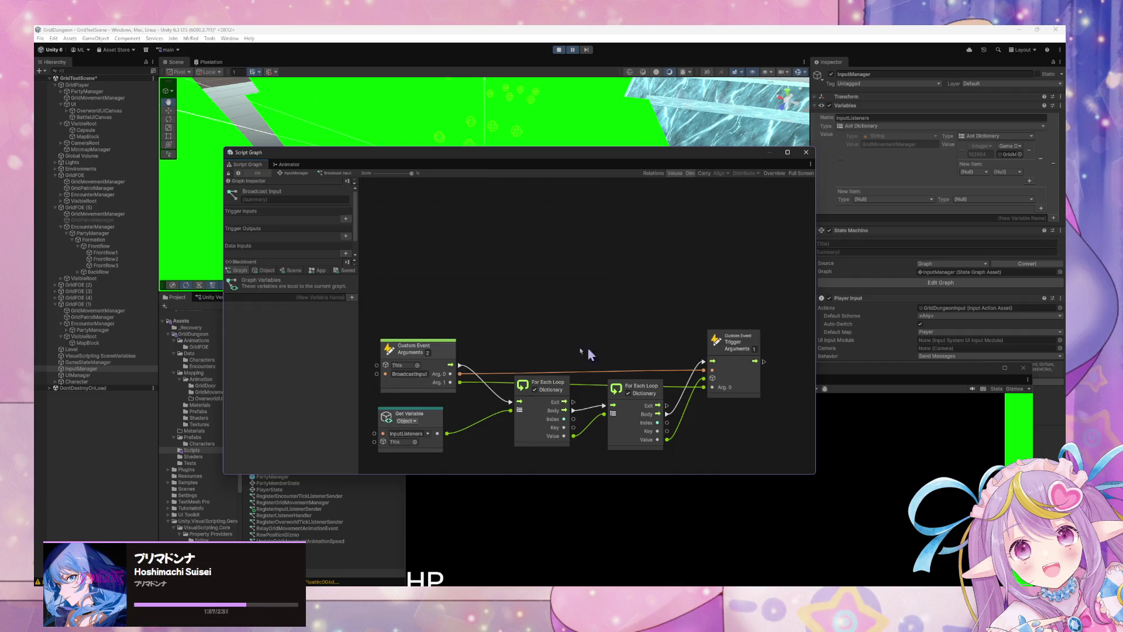
click(427, 352)
text(3)
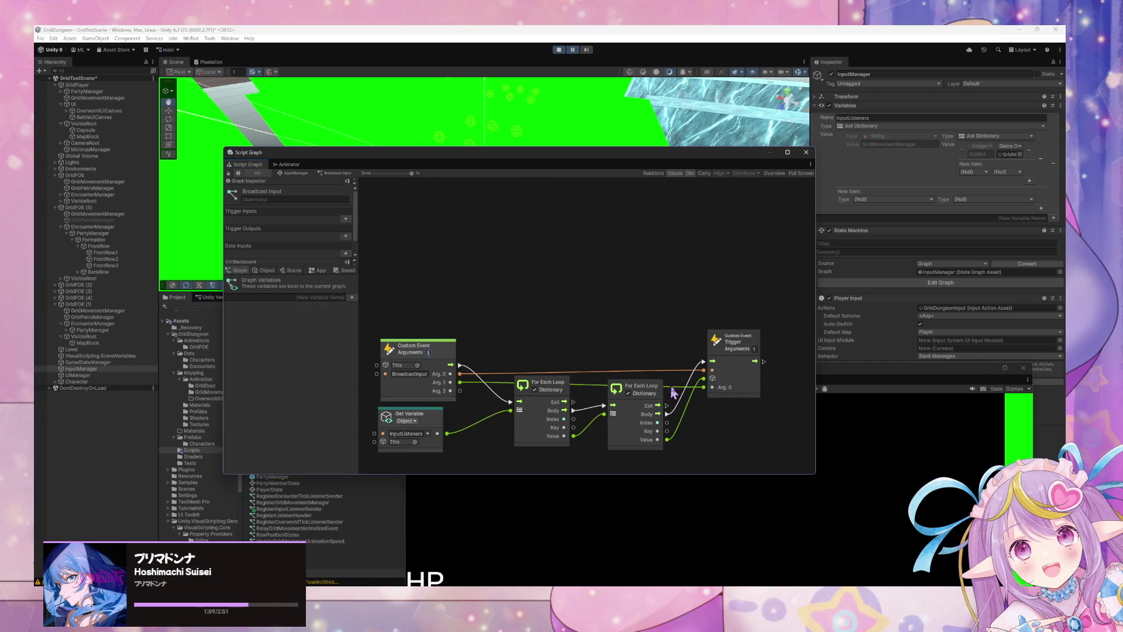
click(753, 349)
text(2)
scroll(526, 410, down, 2)
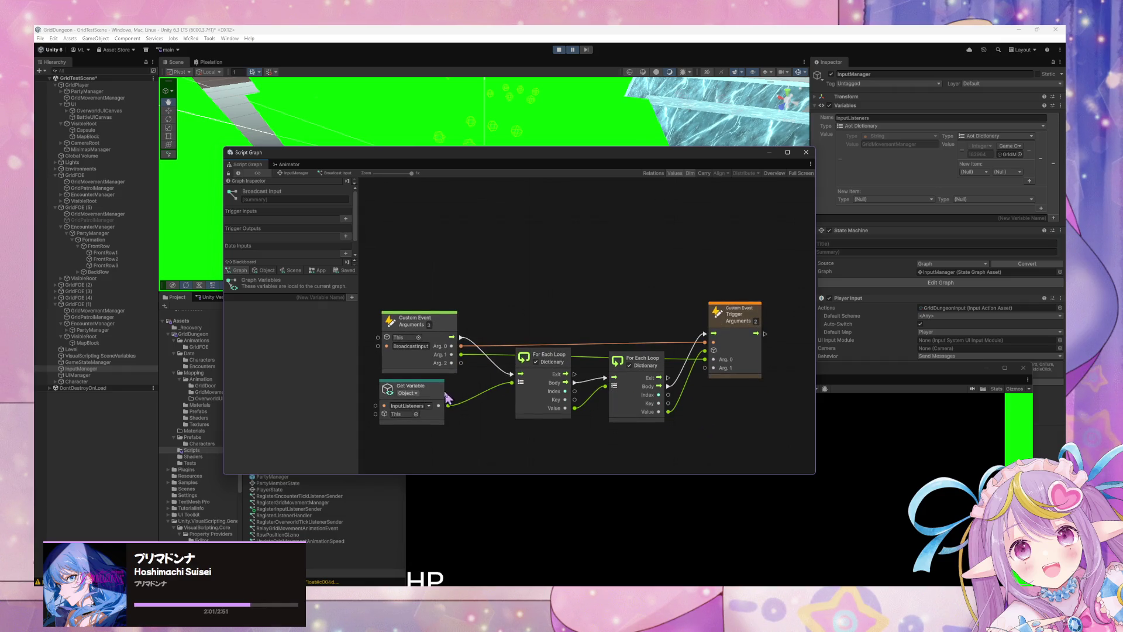
drag(462, 373, 705, 367)
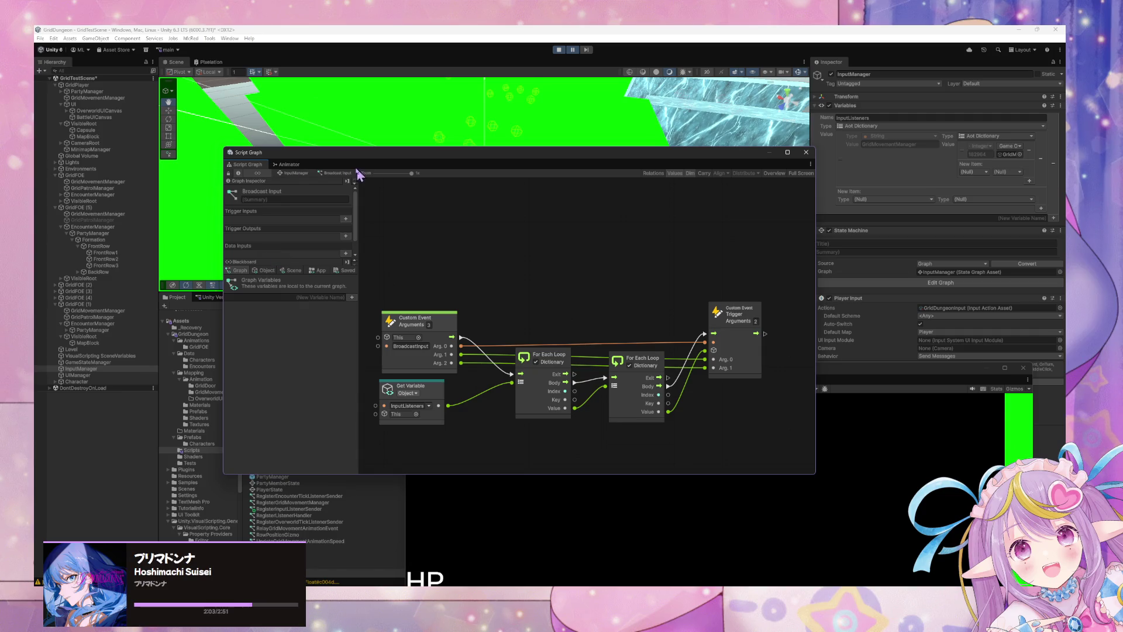
click(295, 174)
Step: Set the Movement Input graph's Trigger Custom Event to 2 arguments
double_click(655, 253)
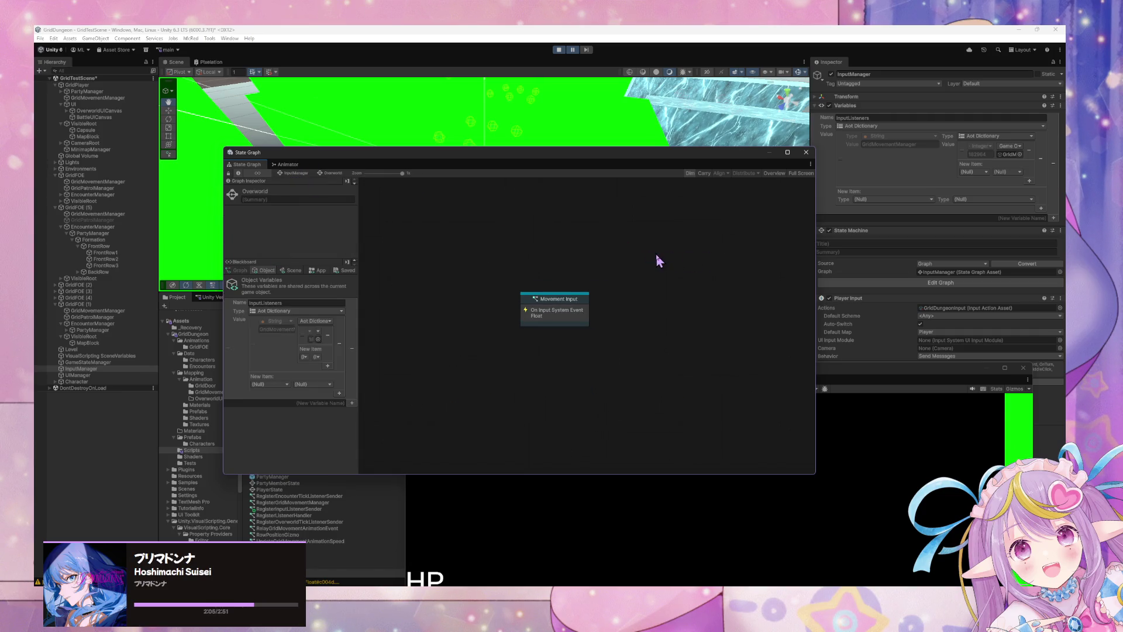
double_click(567, 319)
click(687, 337)
text(2)
drag(624, 427, 676, 400)
click(296, 173)
Step: Recheck the Broadcast Input graph, then select the Listeners and Broadcast Input states in turn
click(457, 320)
double_click(458, 321)
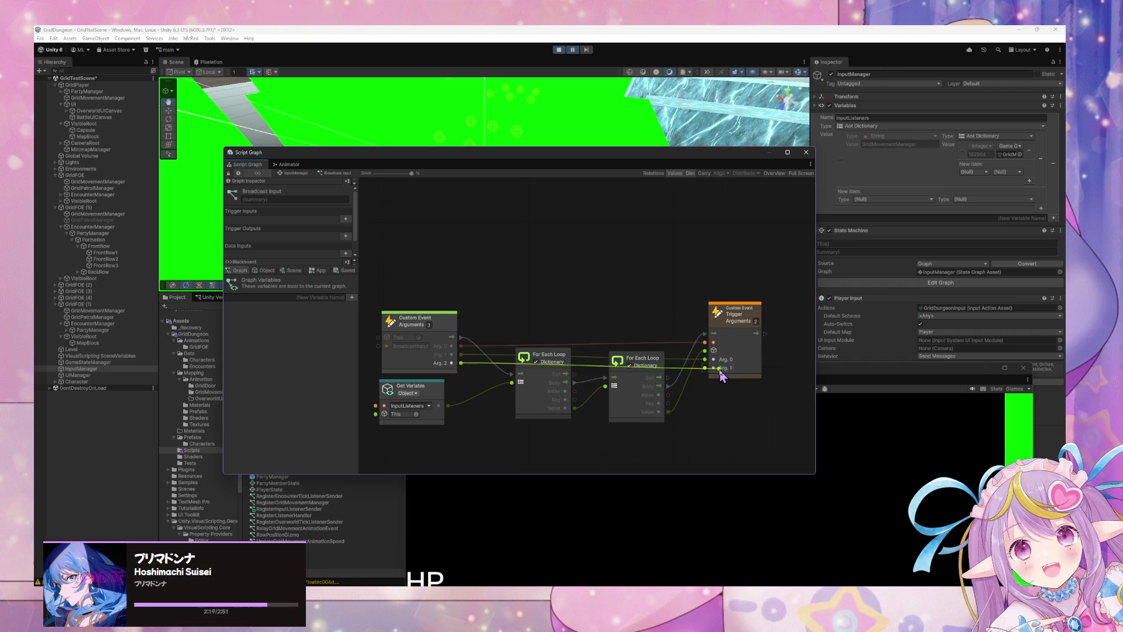
click(296, 174)
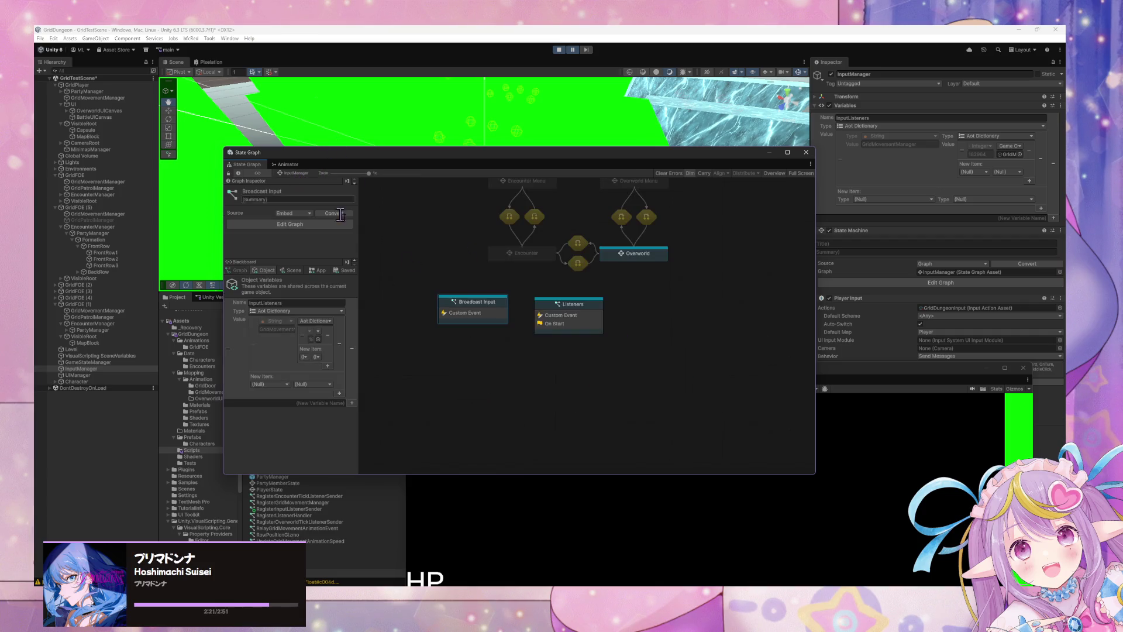
click(563, 318)
click(468, 307)
click(565, 310)
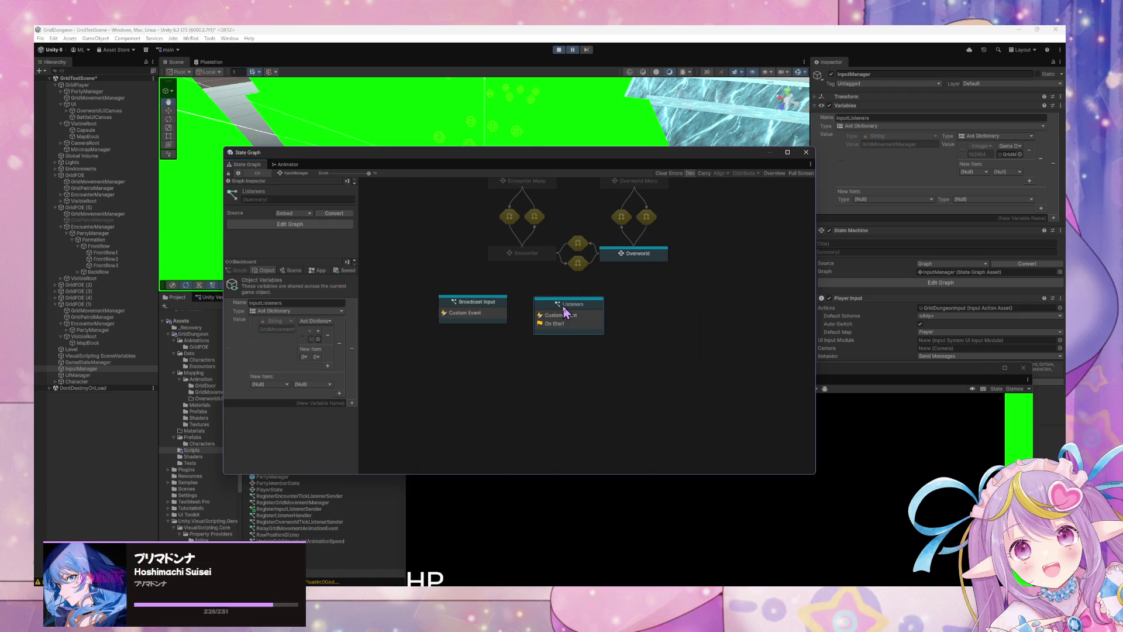
Step: Set Broadcast Input's Custom Event to 2 arguments and its trigger to 1, then open Listeners
double_click(489, 308)
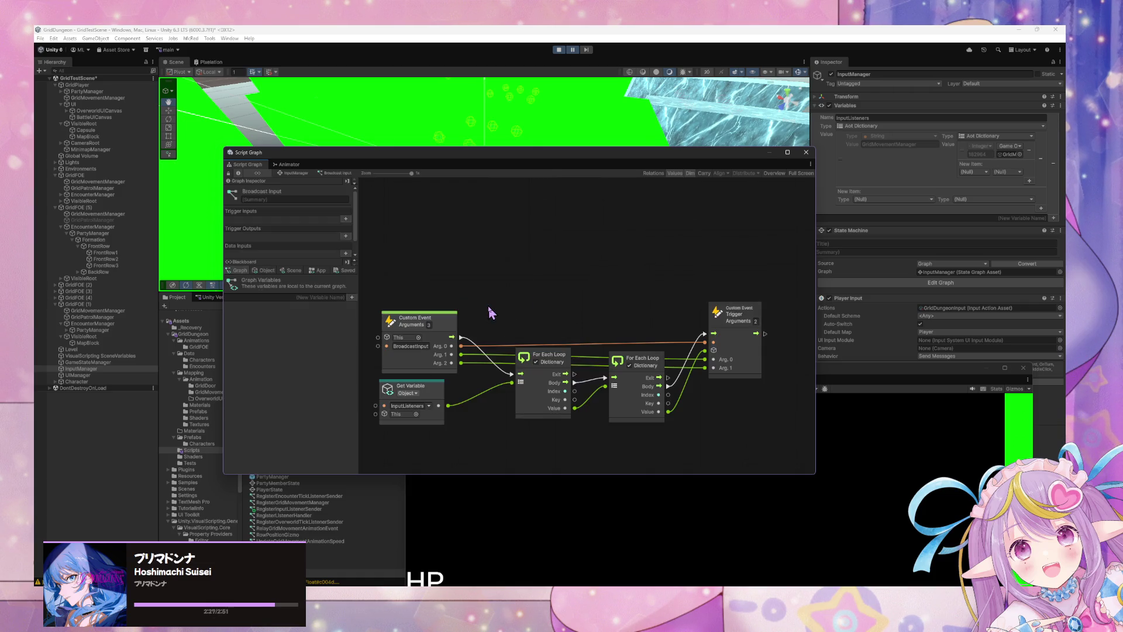
click(429, 325)
text(2)
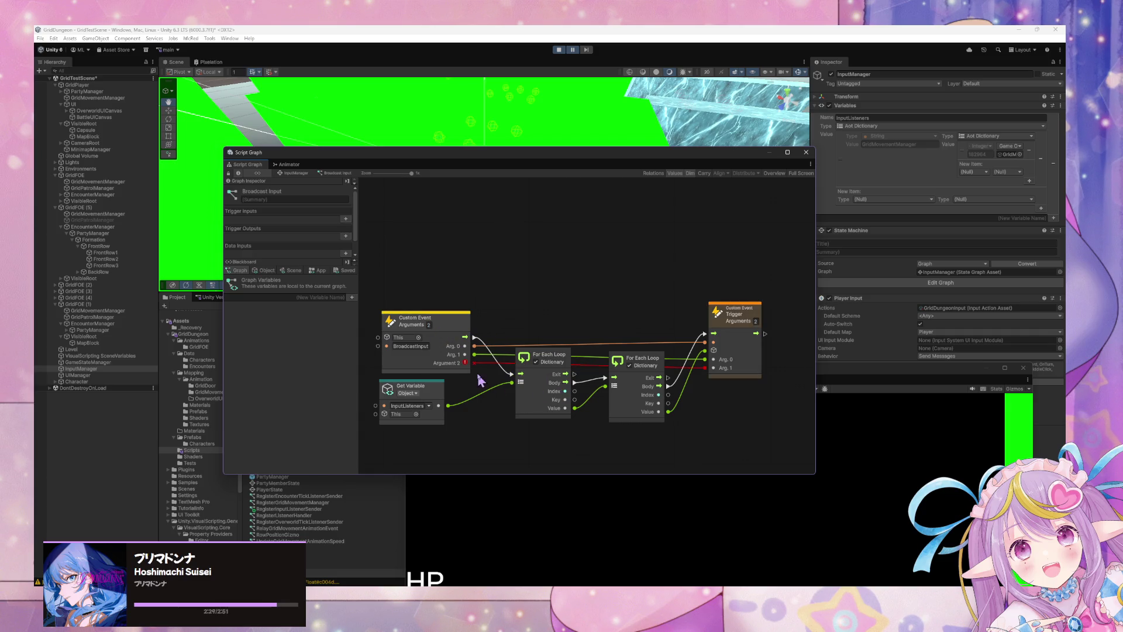
click(755, 321)
text(1)
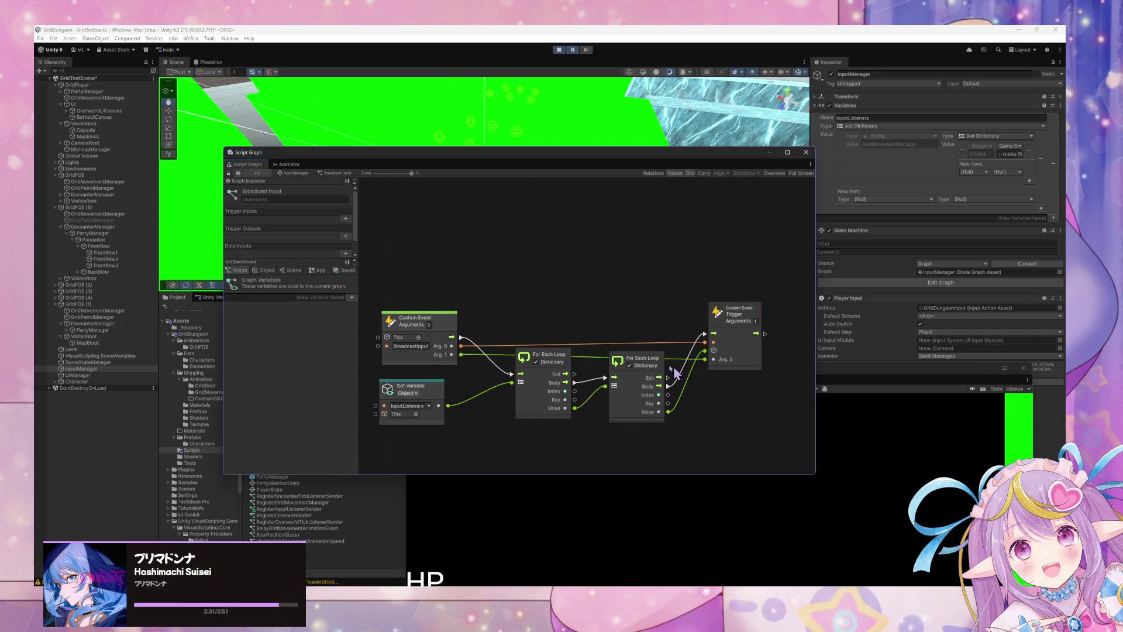
click(284, 177)
double_click(564, 319)
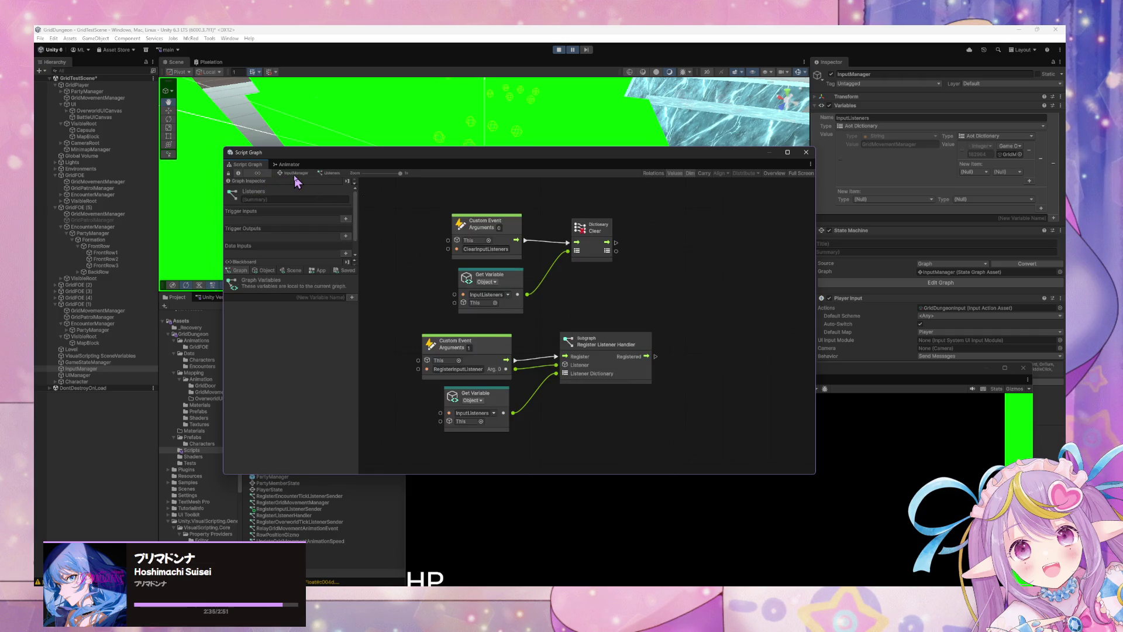
Step: Set the Movement Input graph's Trigger Custom Event back to 1 argument
click(295, 174)
double_click(660, 261)
double_click(546, 311)
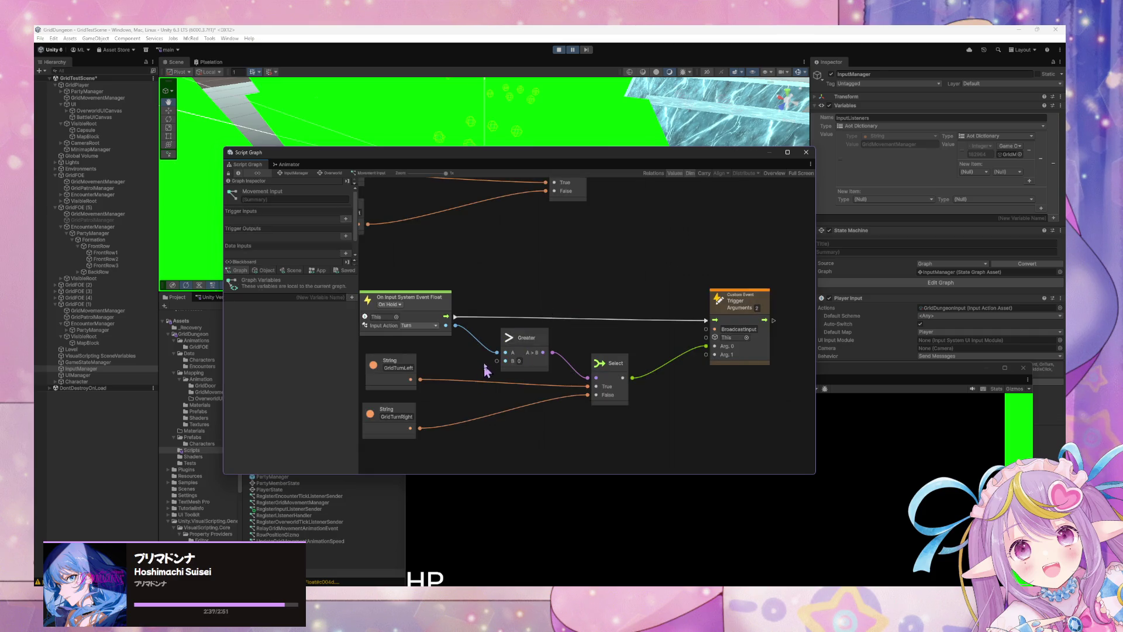
text(1)
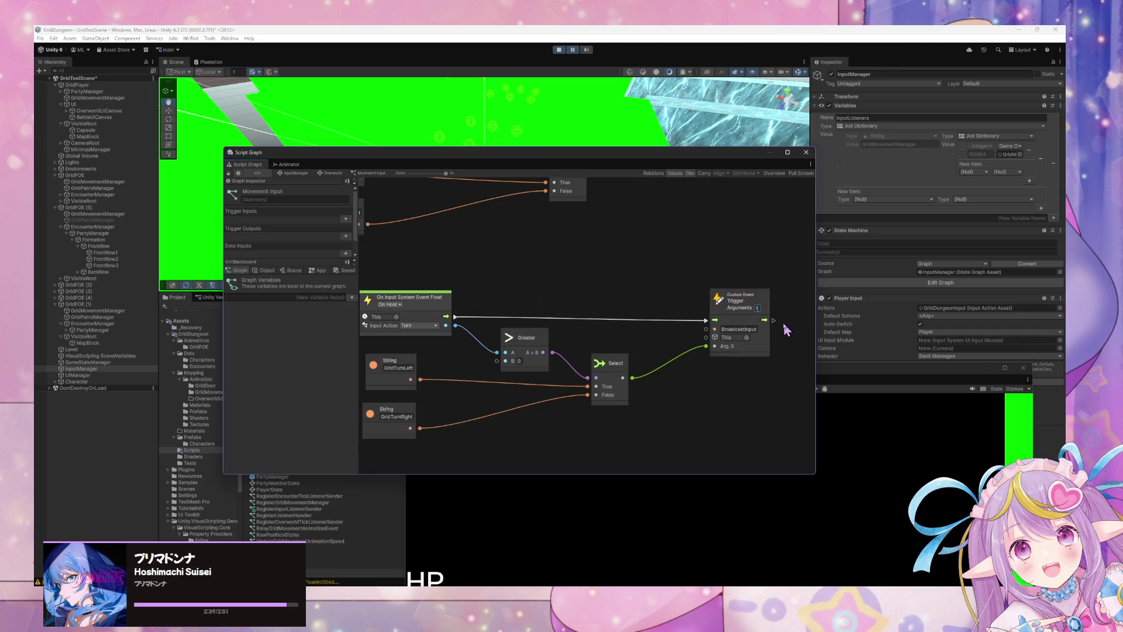
Step: Pan and zoom around the Movement Input graph to inspect its input nodes
mouse_move(578, 328)
mouse_down()
mouse_move(602, 363)
mouse_move(593, 344)
mouse_up()
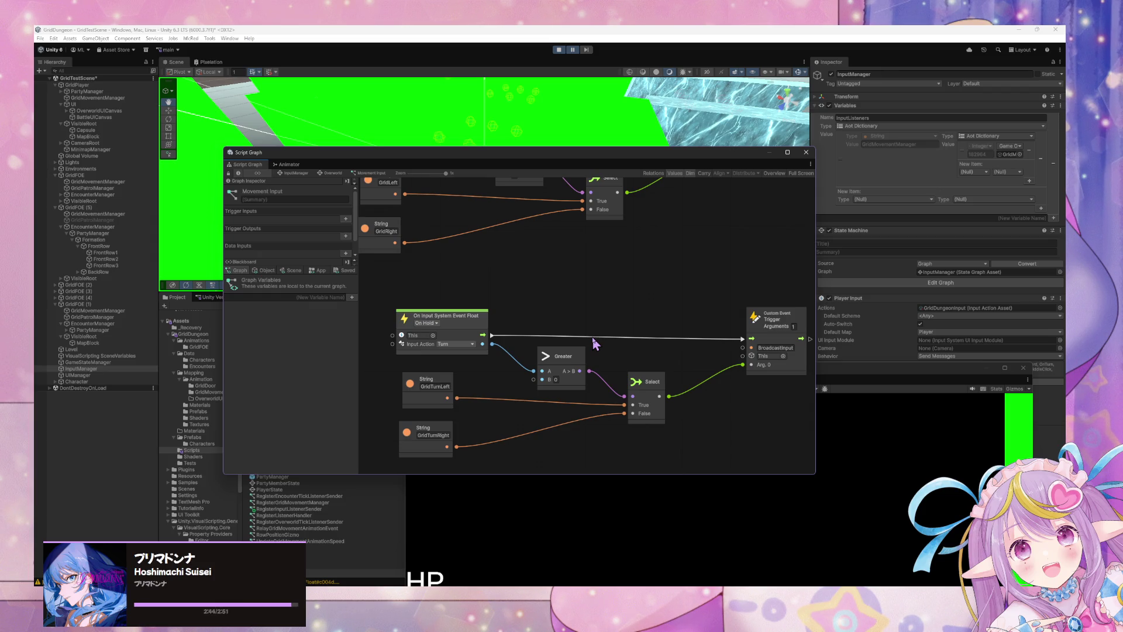
drag(594, 344, 578, 348)
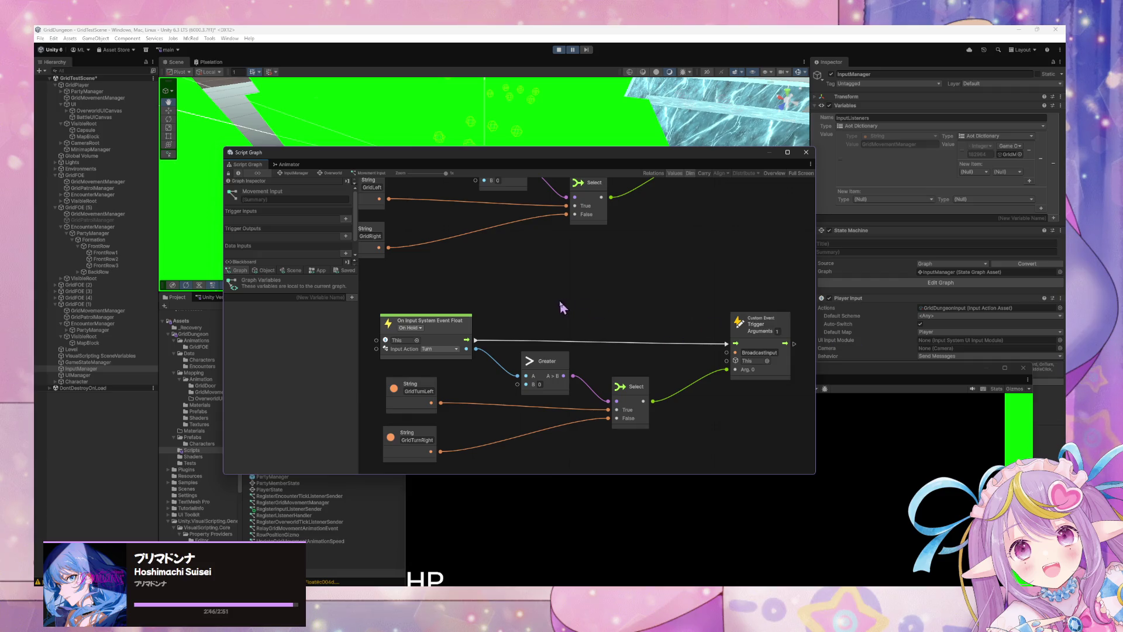
scroll(505, 292, down, 3)
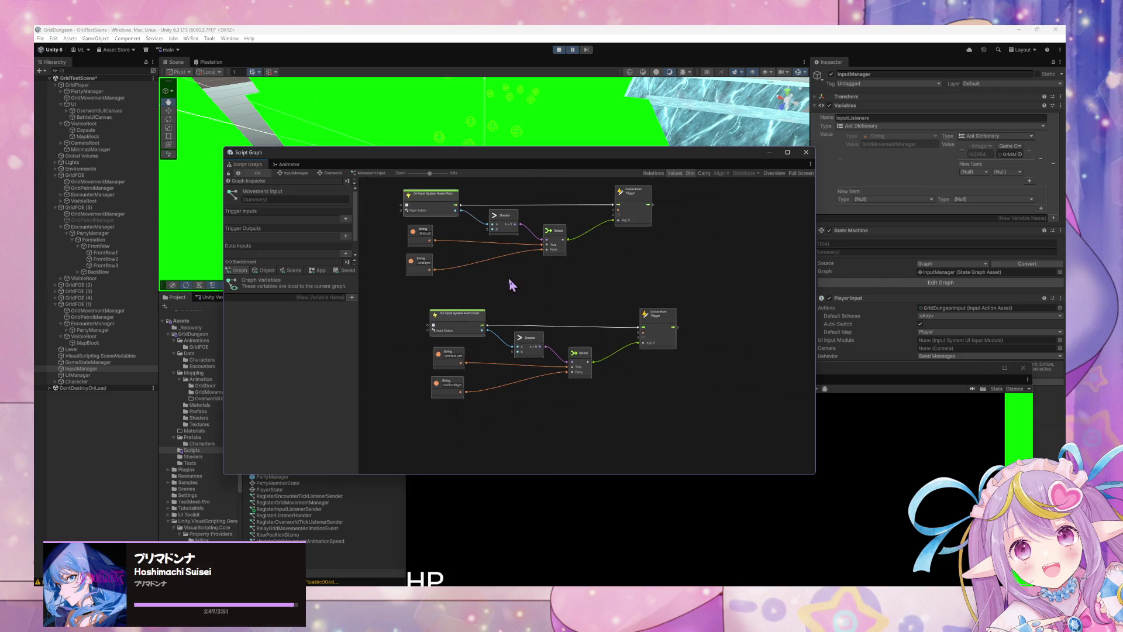
scroll(620, 345, up, 3)
scroll(627, 266, down, 3)
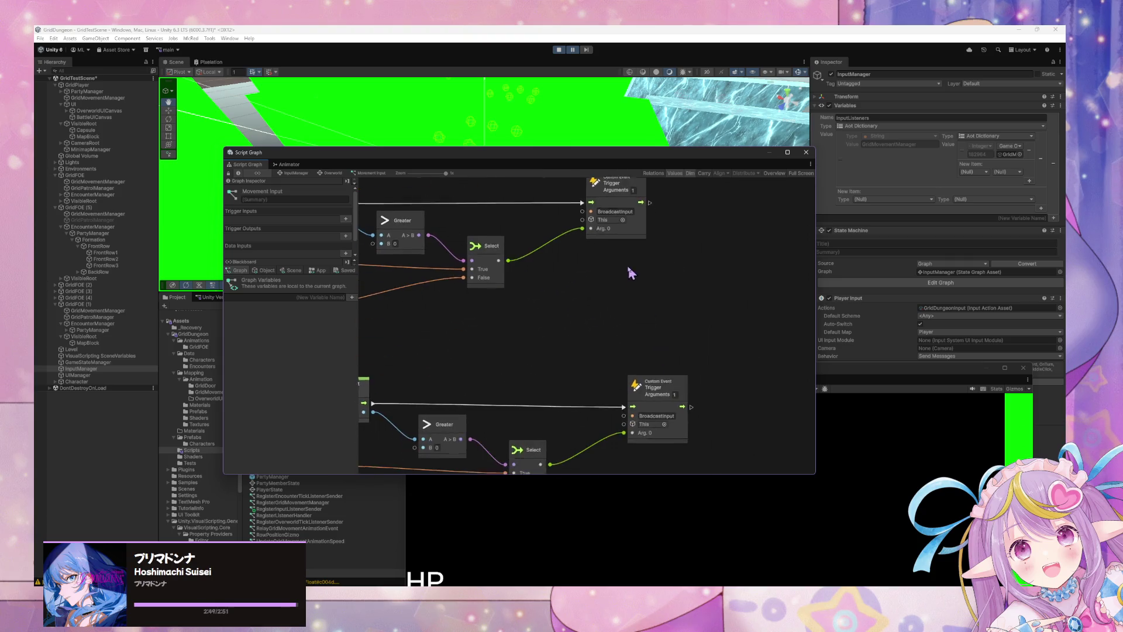
drag(589, 371, 738, 299)
scroll(651, 246, down, 1)
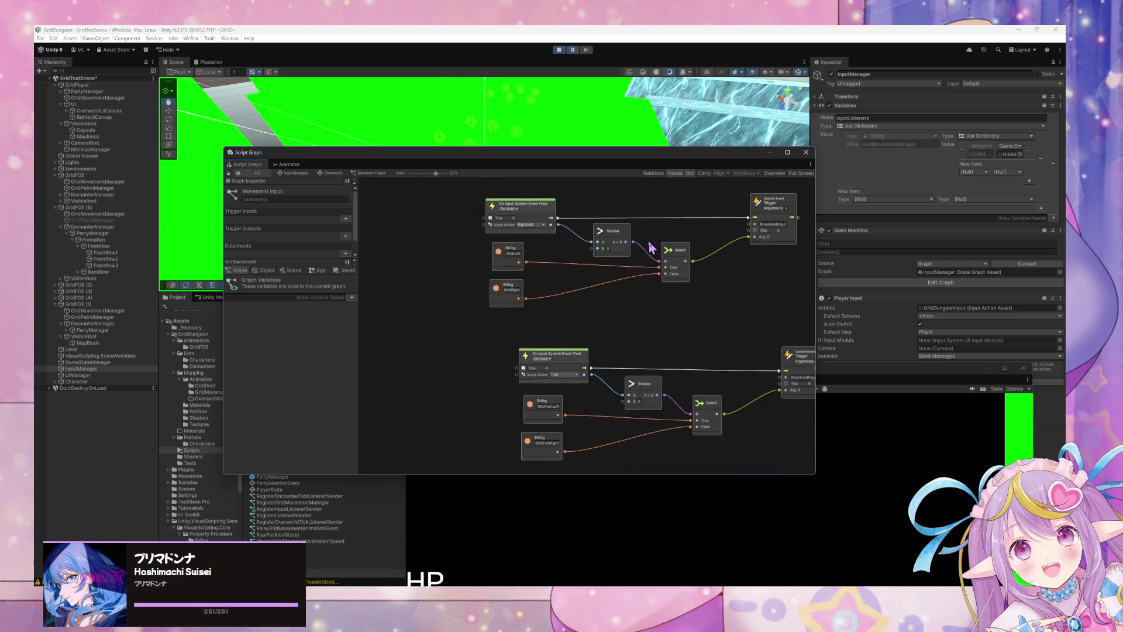
scroll(624, 325, down, 1)
scroll(649, 325, up, 4)
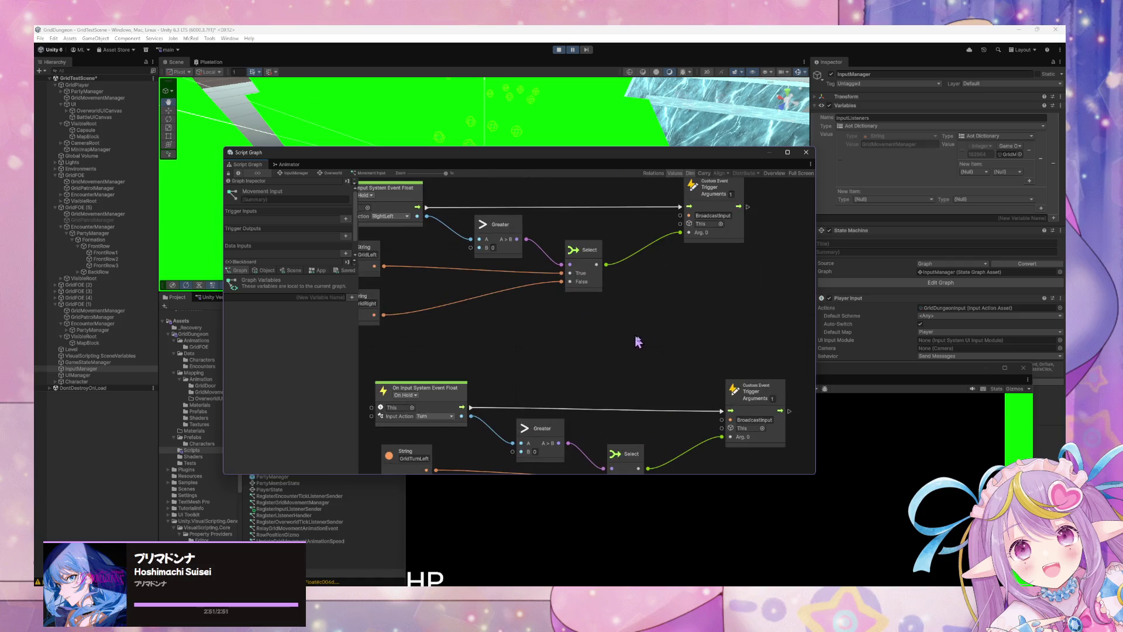
scroll(647, 374, down, 3)
scroll(647, 351, down, 1)
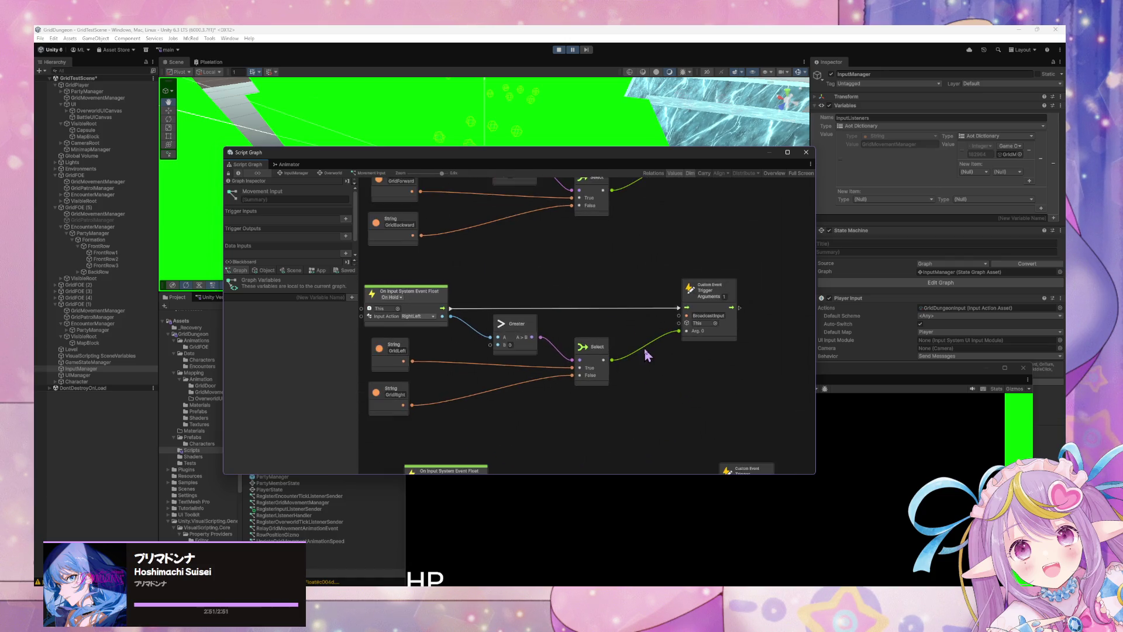
scroll(638, 301, up, 2)
scroll(725, 248, down, 2)
scroll(692, 296, up, 2)
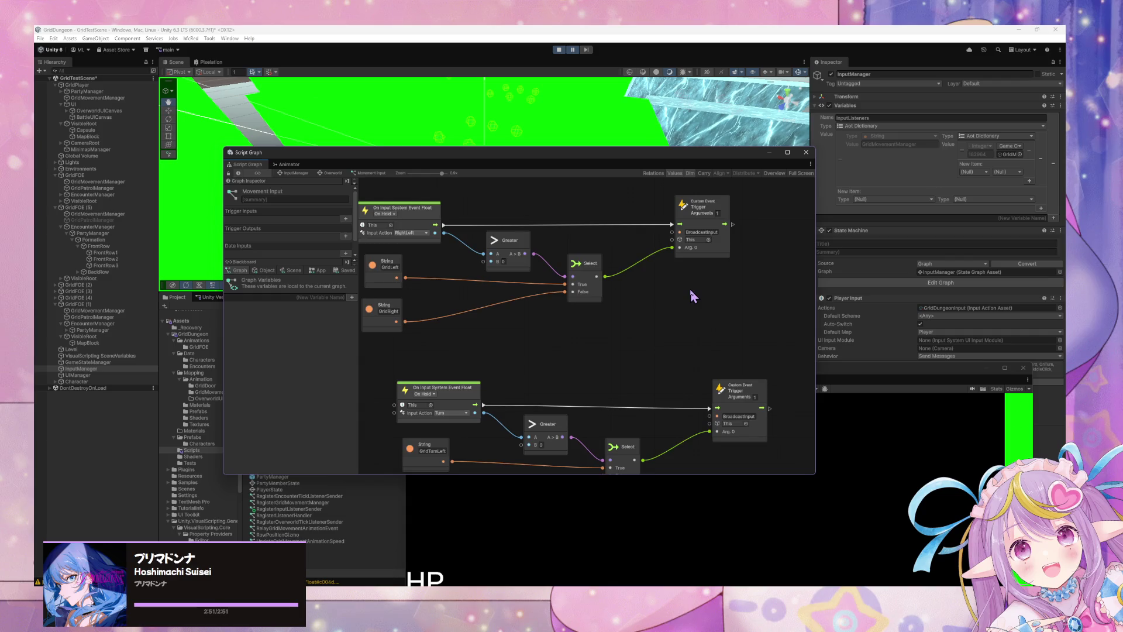
scroll(610, 321, up, 2)
scroll(561, 313, down, 2)
scroll(612, 388, down, 2)
scroll(363, 219, up, 1)
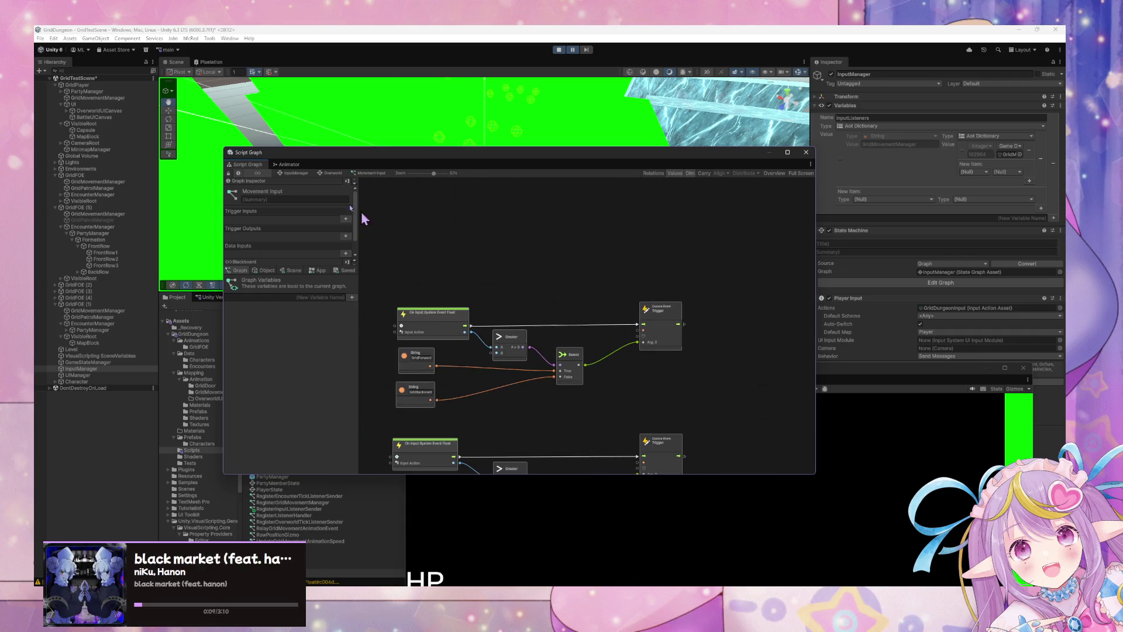
Step: Reopen the Broadcast Input script graph briefly, then return to the InputManager state graph
click(296, 182)
double_click(470, 315)
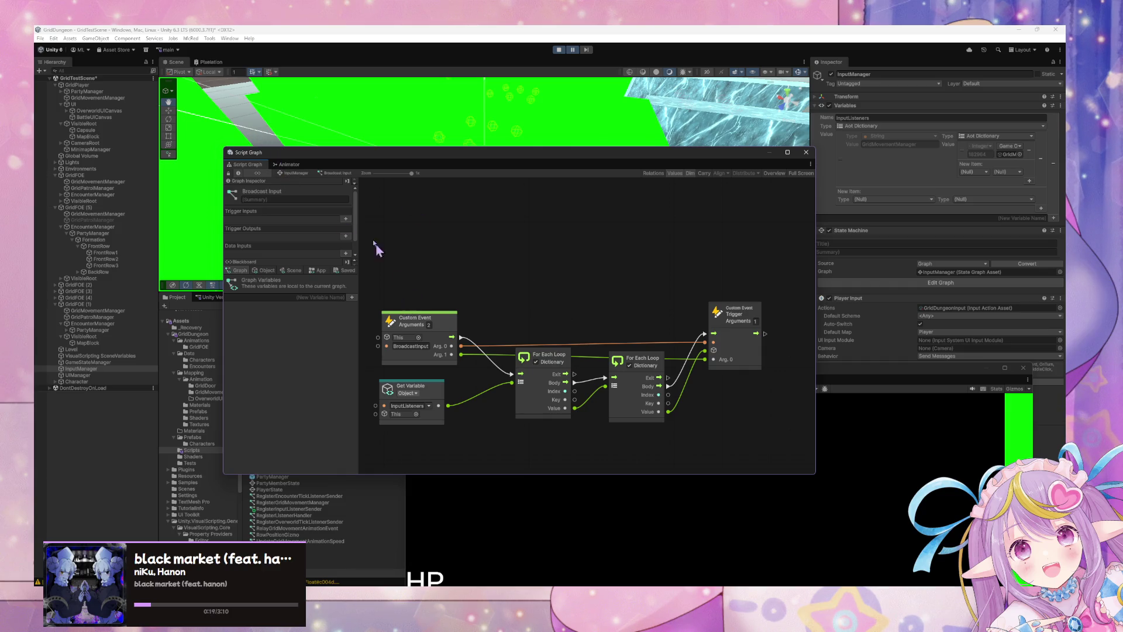
click(294, 173)
Step: View the second input node group in Overworld's Movement Input graph, then go back up
double_click(629, 259)
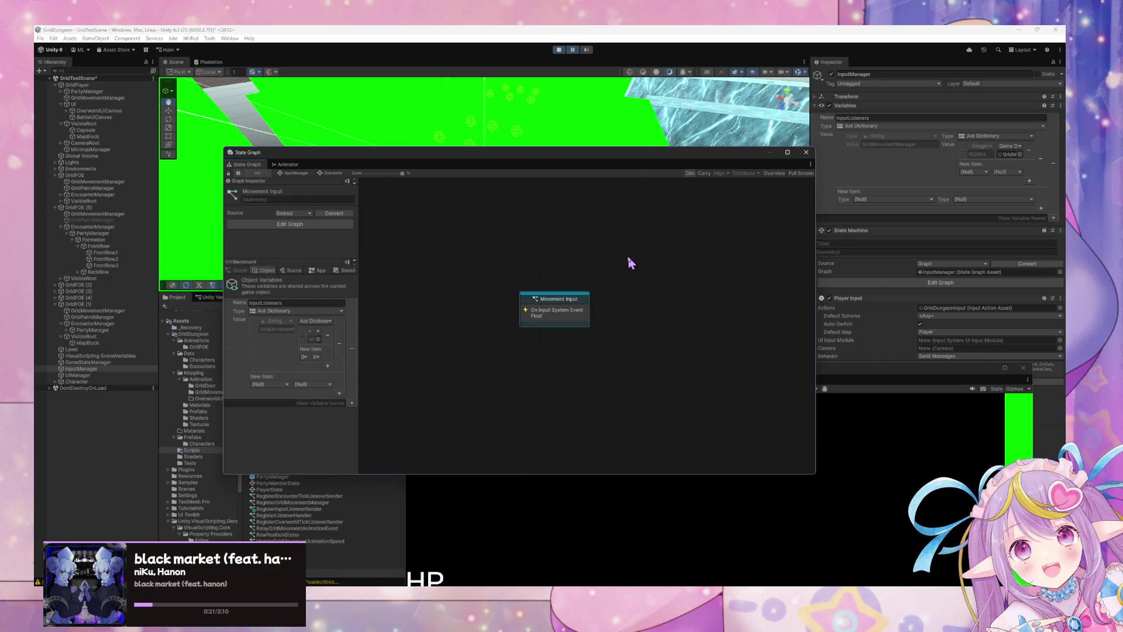
double_click(571, 314)
scroll(491, 380, up, 4)
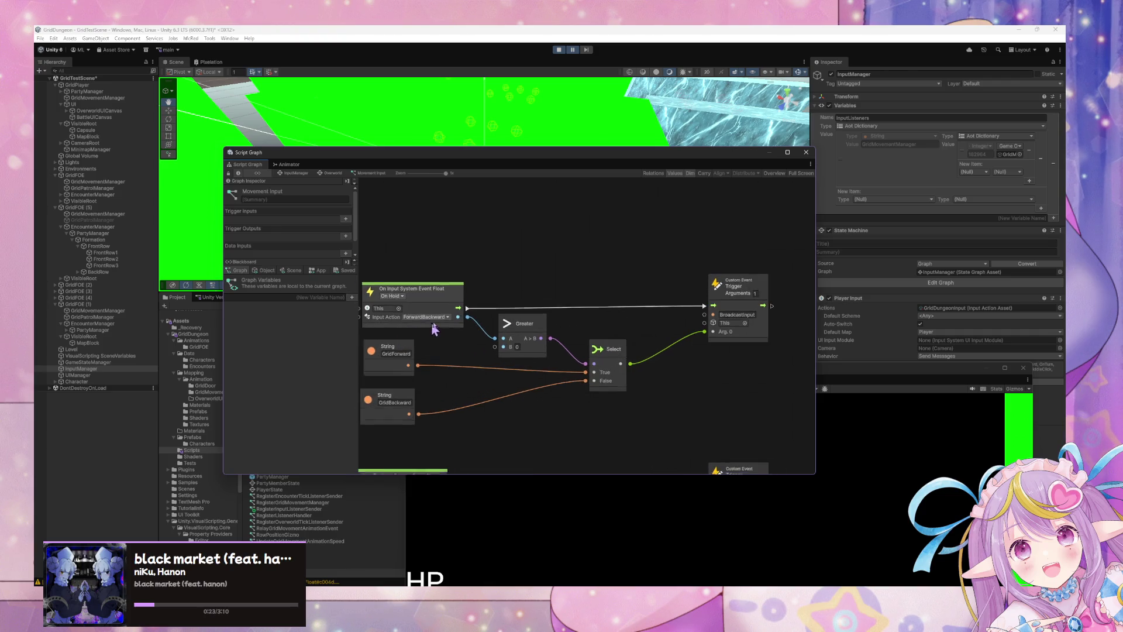
drag(625, 332, 541, 278)
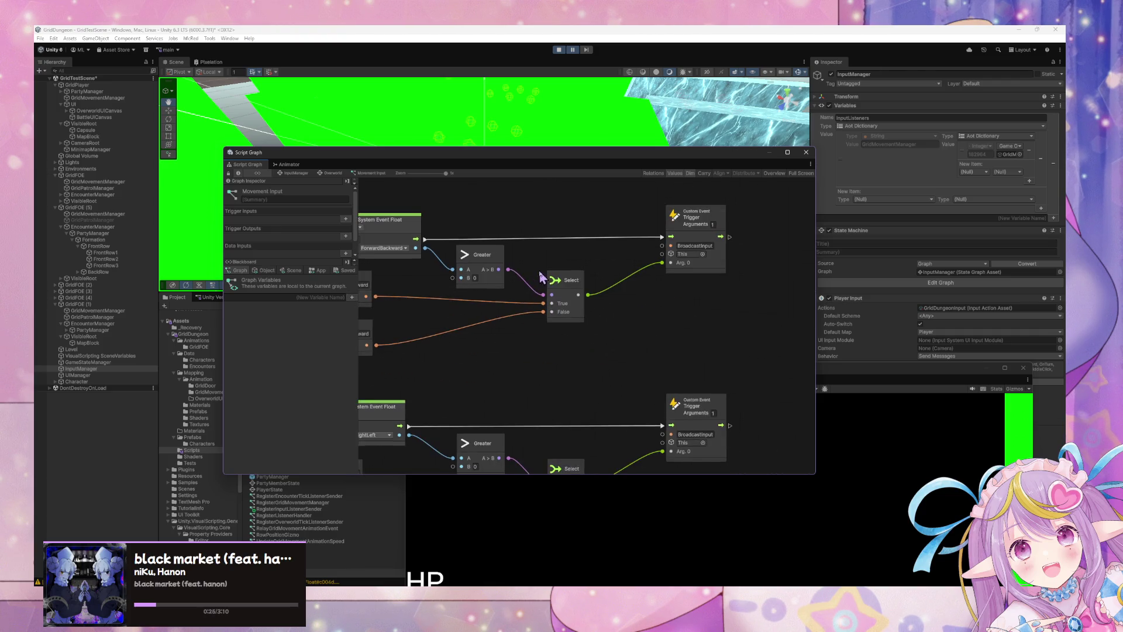
click(291, 173)
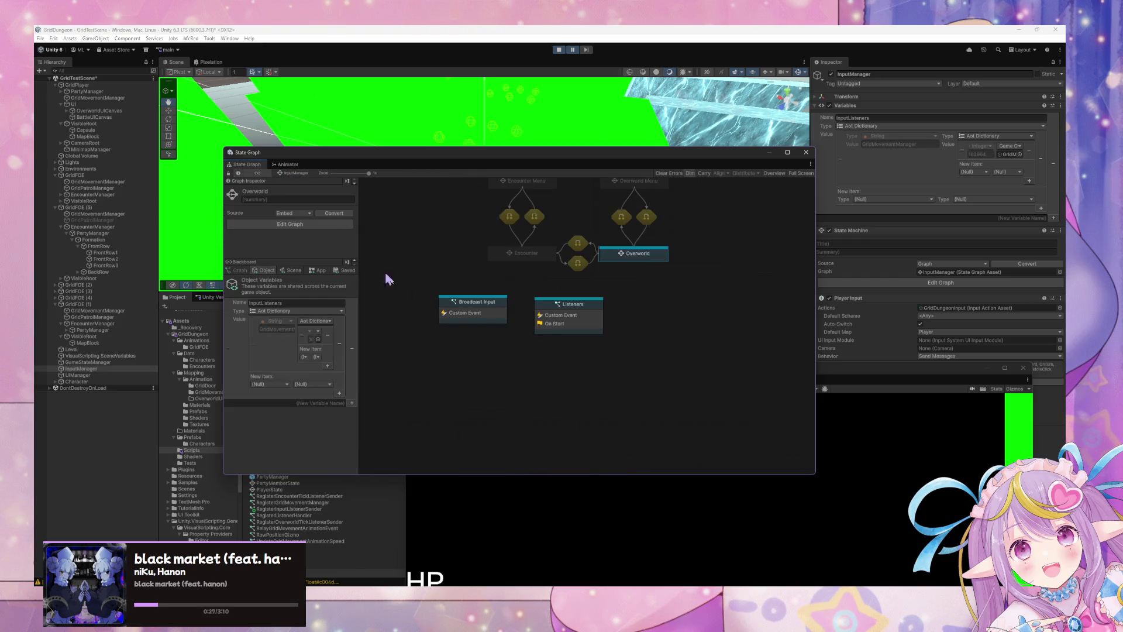
Step: Set Broadcast Input's Custom Event to 1 argument and its Trigger Custom Event to 0
double_click(483, 307)
click(431, 324)
text(1)
key(Return)
click(751, 325)
text(0)
key(Return)
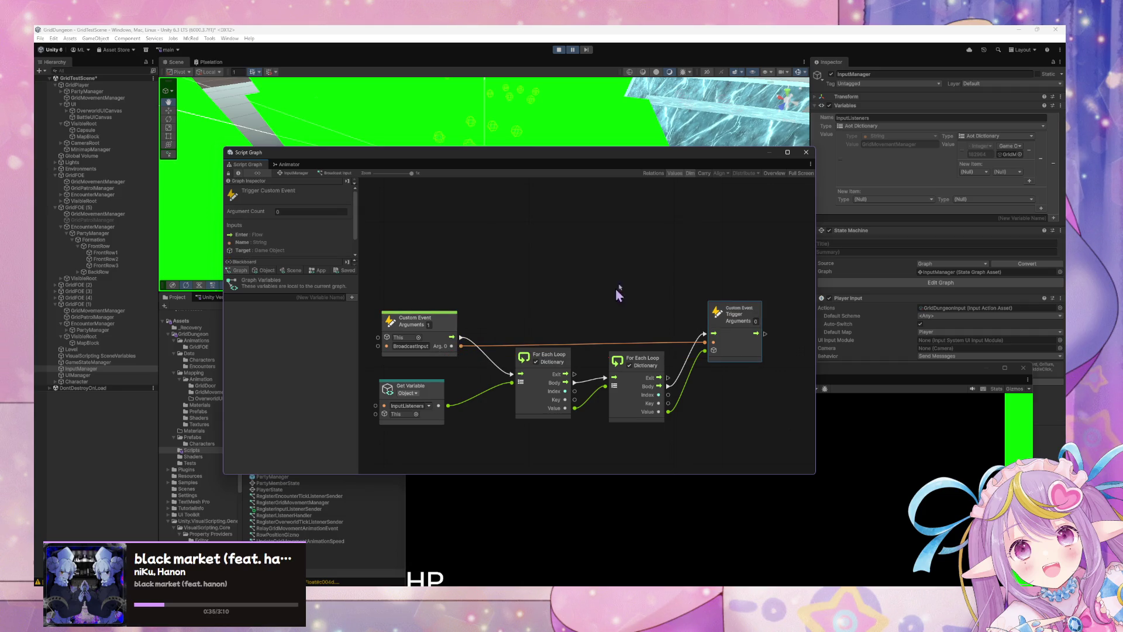
Step: Recenter the Broadcast Input nodes, return to the InputManager state graph, and exit Play mode
scroll(631, 268, down, 5)
scroll(626, 304, up, 5)
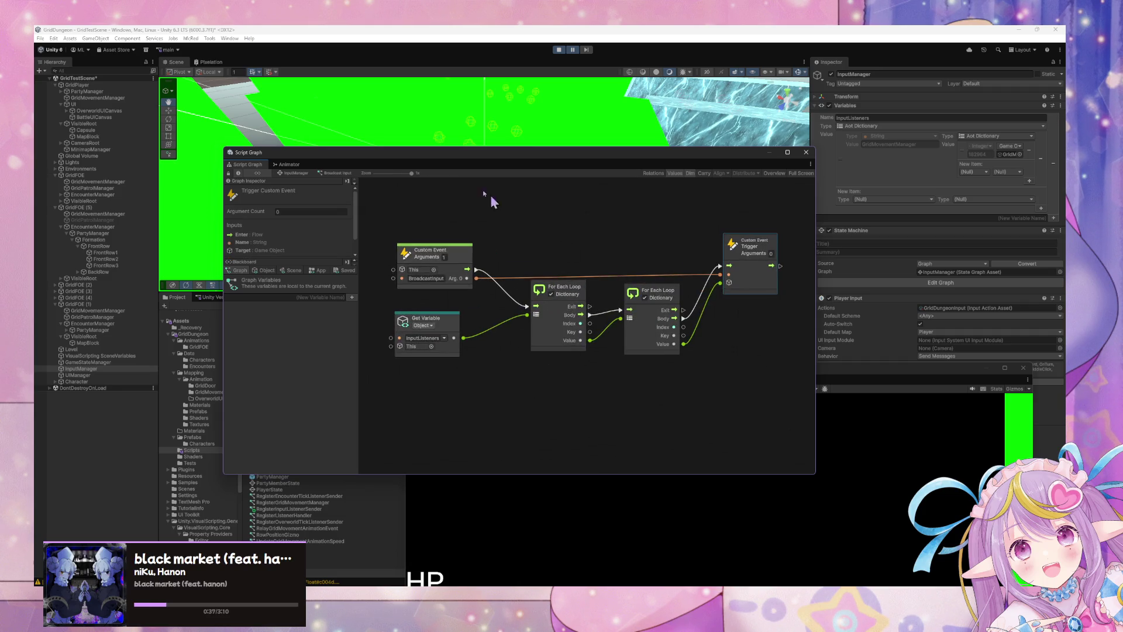
drag(525, 227, 570, 285)
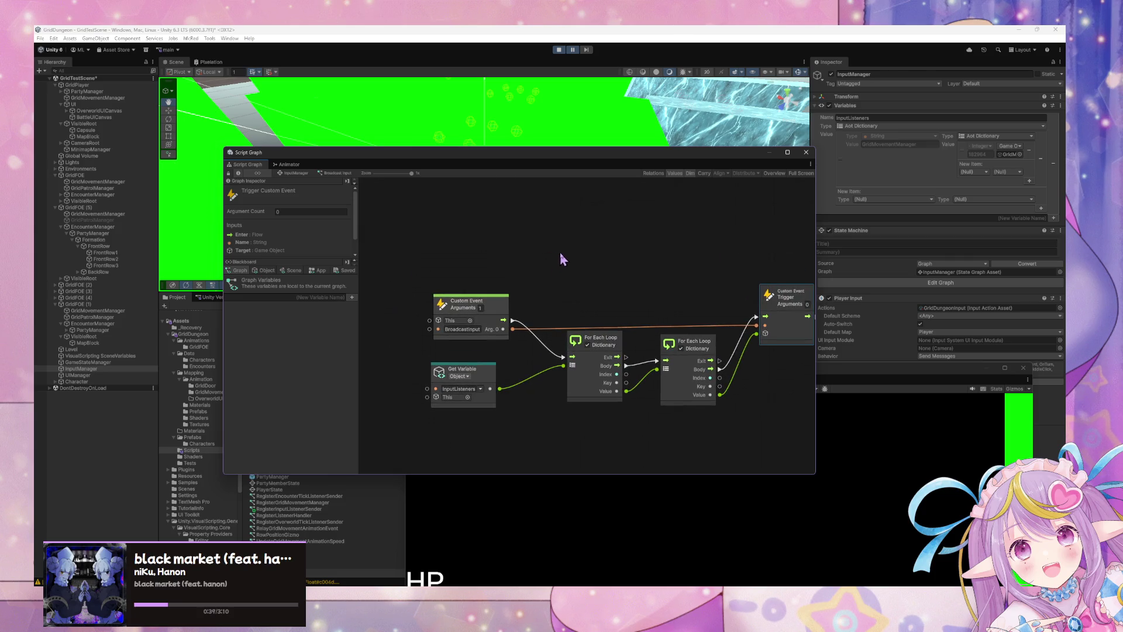
scroll(571, 251, down, 1)
scroll(626, 287, down, 1)
scroll(626, 286, up, 2)
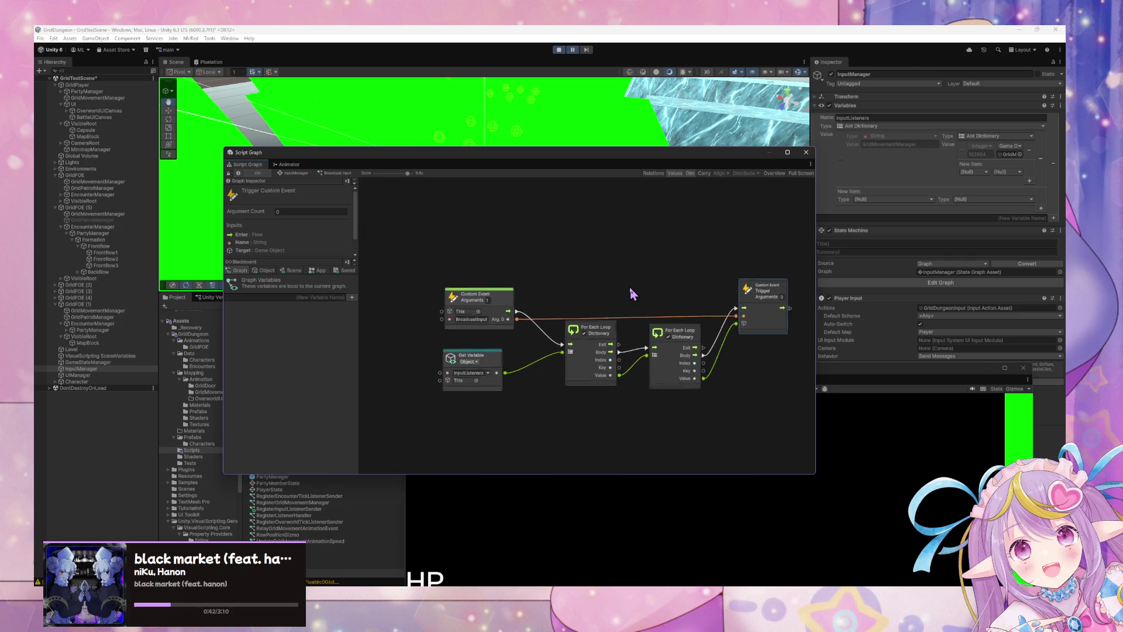
click(288, 176)
click(560, 50)
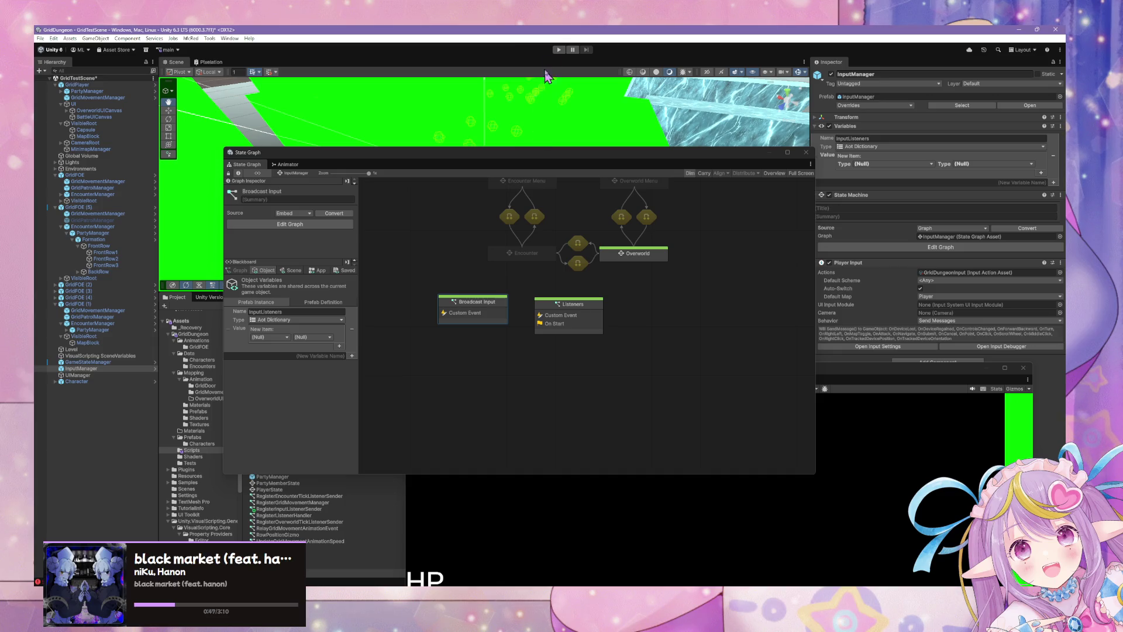
Step: Enter Play mode and move the floating Game window up and left to watch HP and Move labels
click(558, 49)
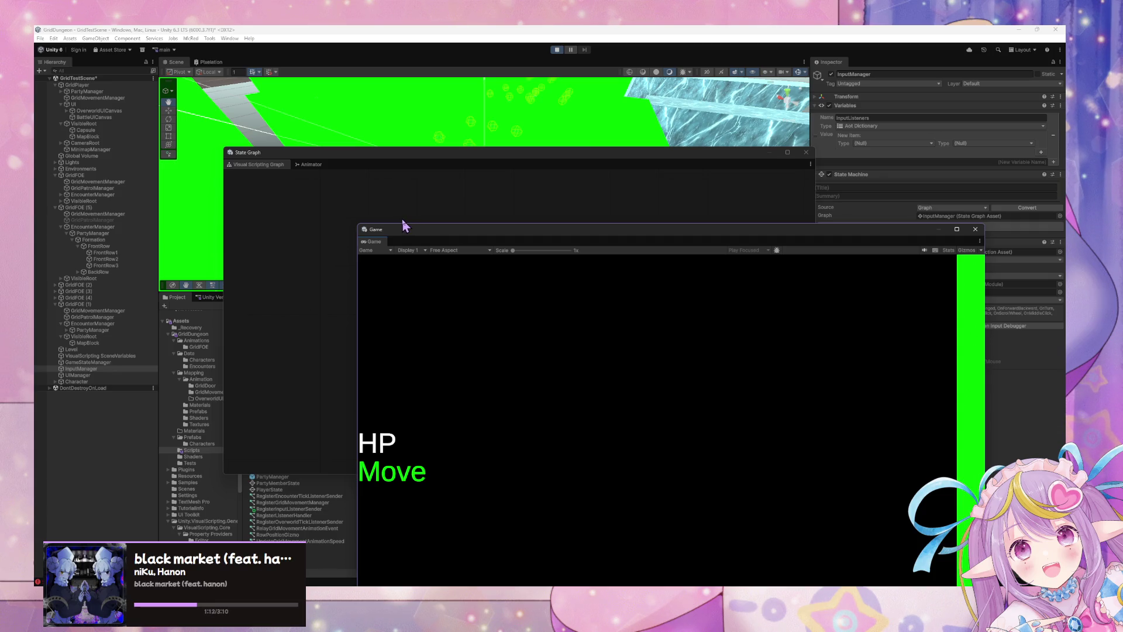
mouse_move(508, 181)
mouse_down()
mouse_move(477, 170)
mouse_move(426, 121)
mouse_up()
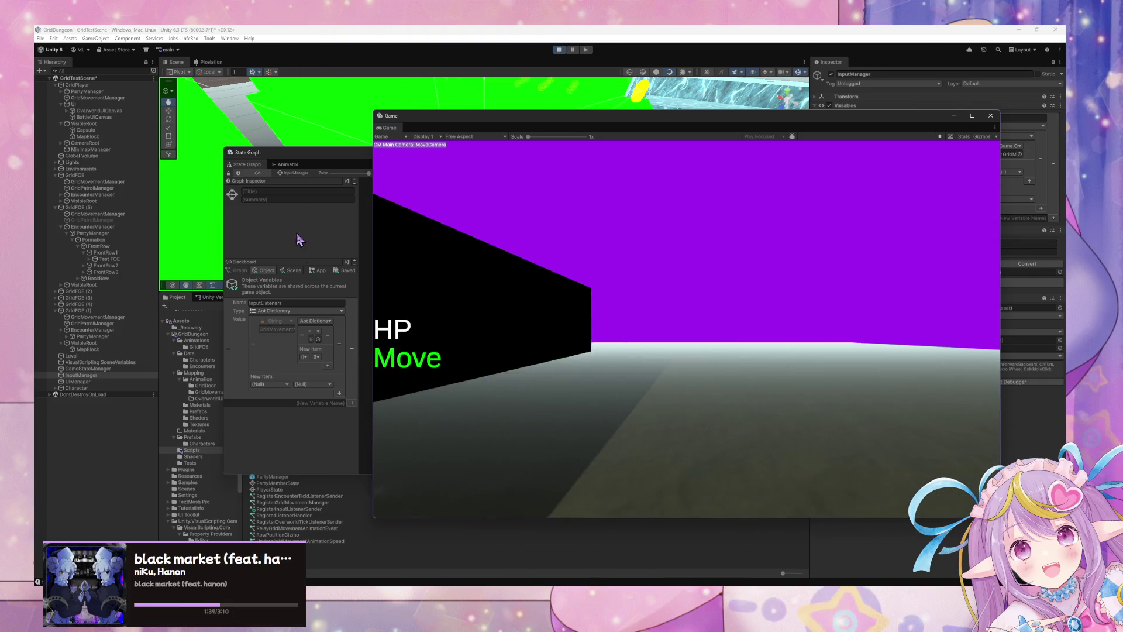
Step: Inspect Overworld's Movement Input graph around the GridForward and GridBackward group, switching with the Game view
click(327, 245)
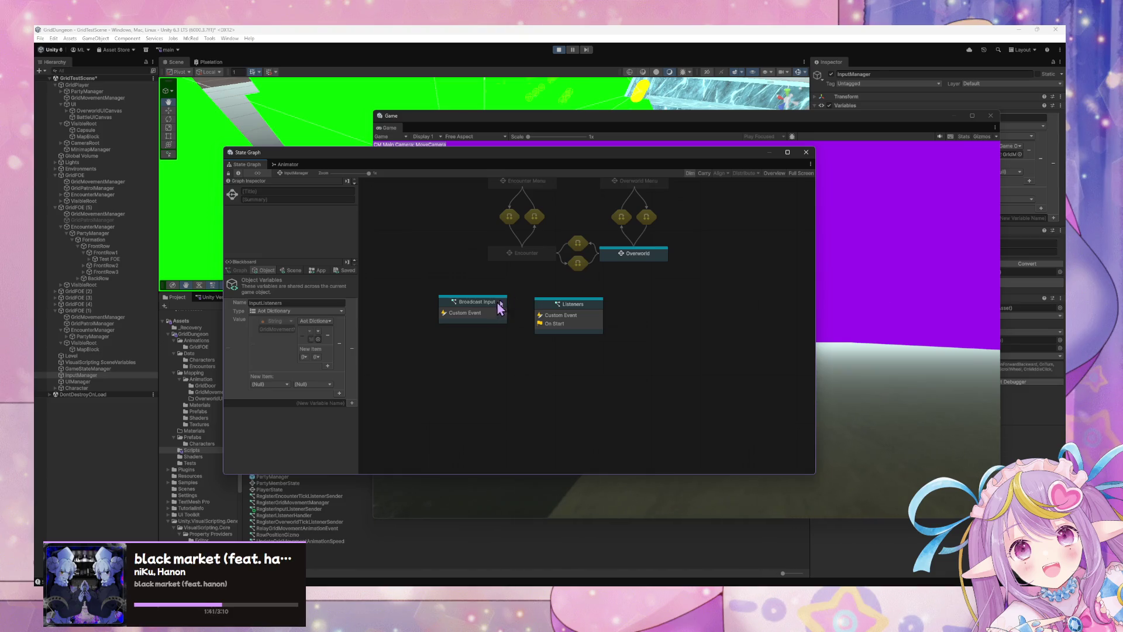
double_click(647, 251)
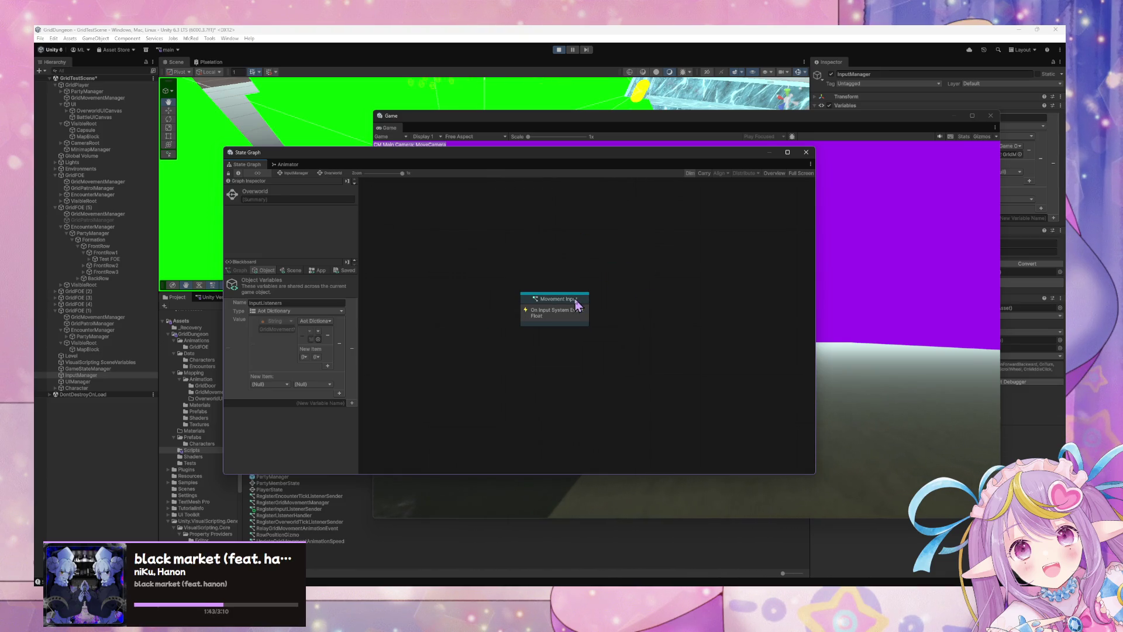
scroll(608, 275, down, 5)
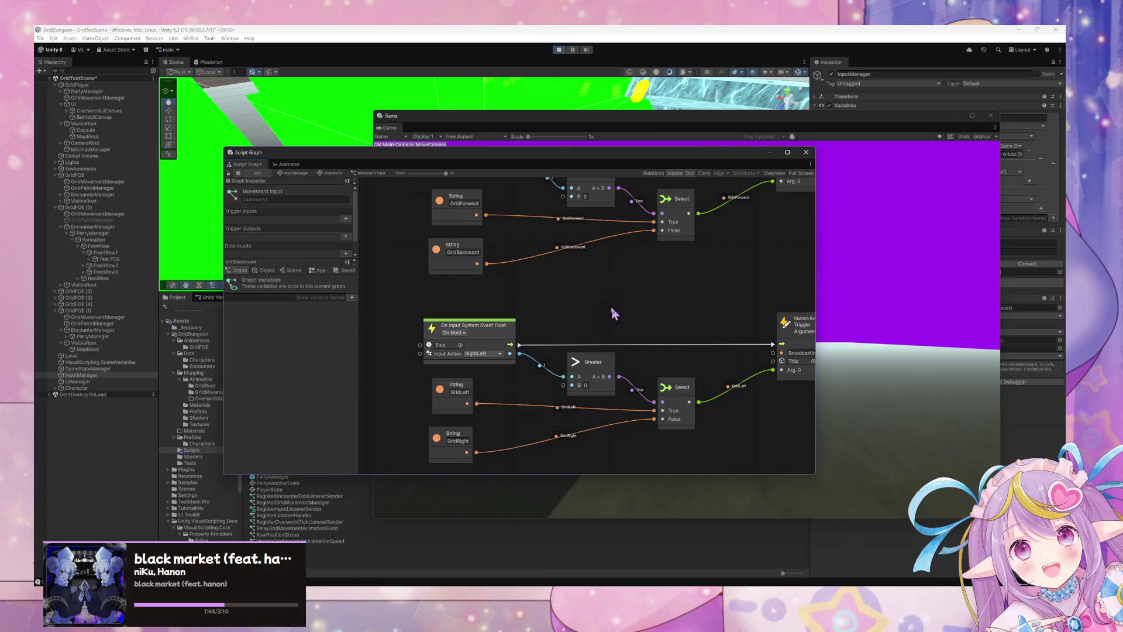
mouse_move(609, 257)
mouse_down()
mouse_move(594, 350)
mouse_move(587, 302)
mouse_move(552, 307)
mouse_up()
scroll(554, 311, up, 5)
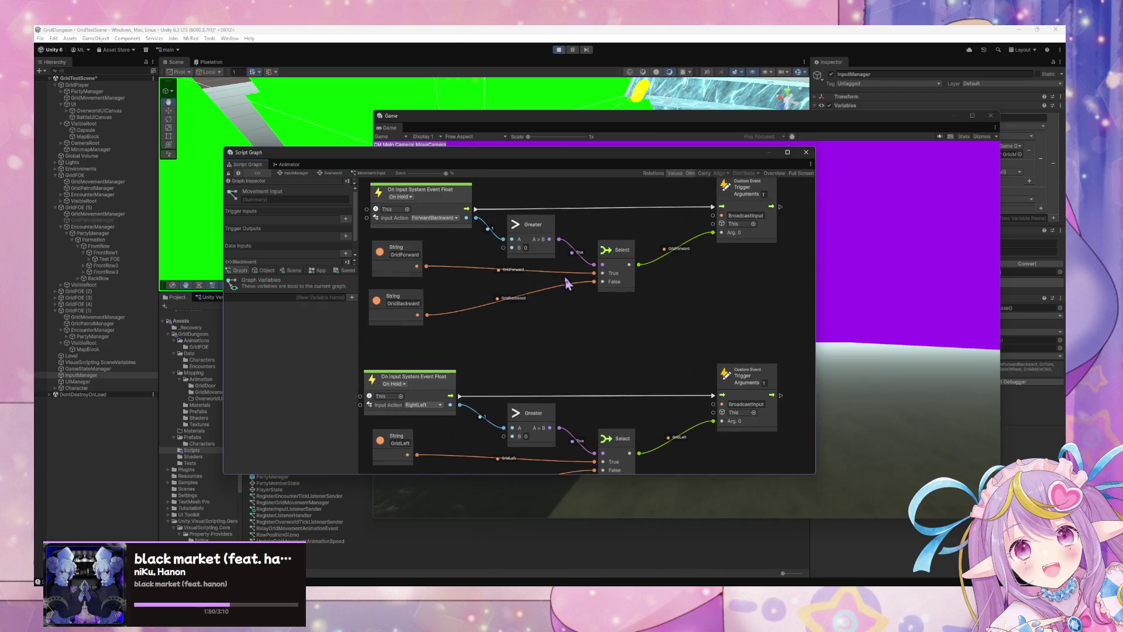
scroll(571, 296, down, 3)
click(878, 375)
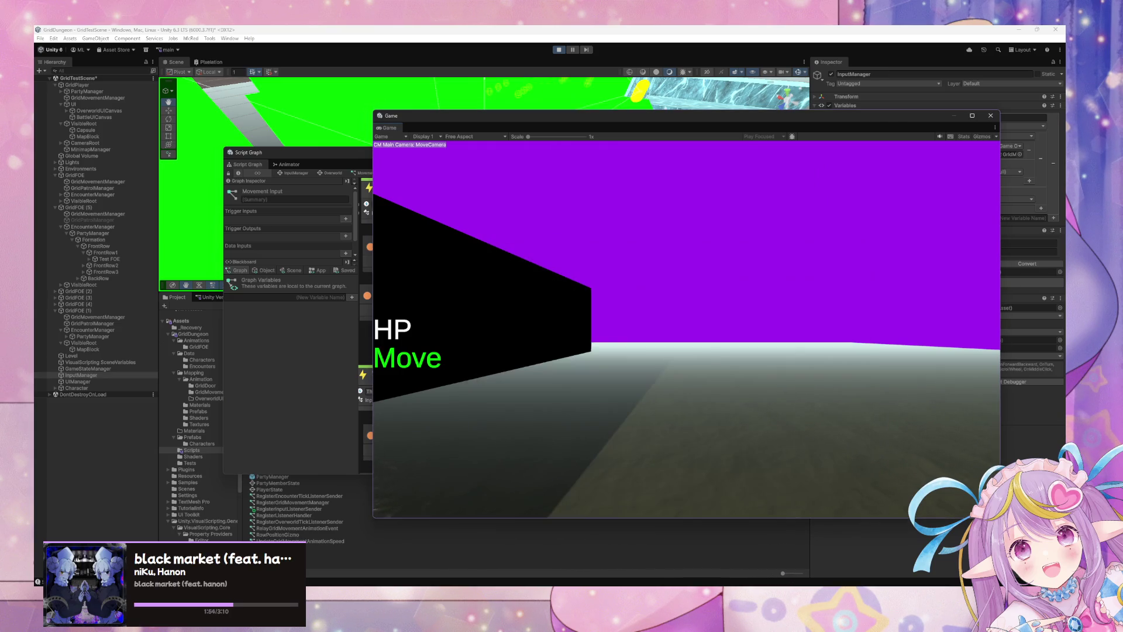
click(313, 347)
Step: Arrange the Script Graph and Game windows side by side
drag(682, 152, 379, 130)
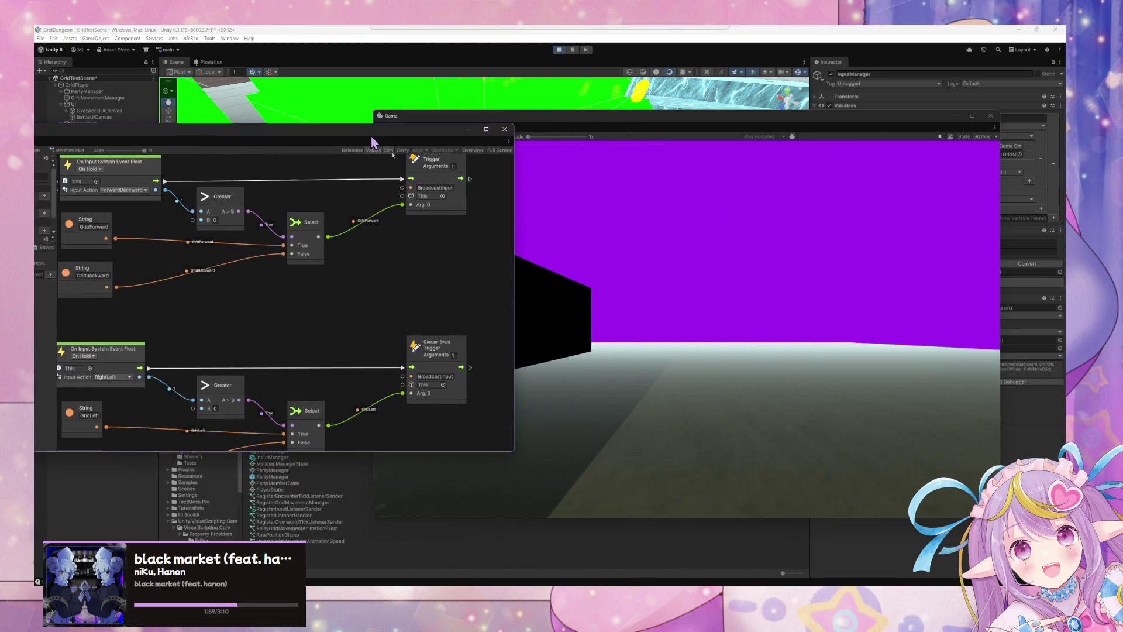
click(738, 315)
drag(564, 115, 785, 112)
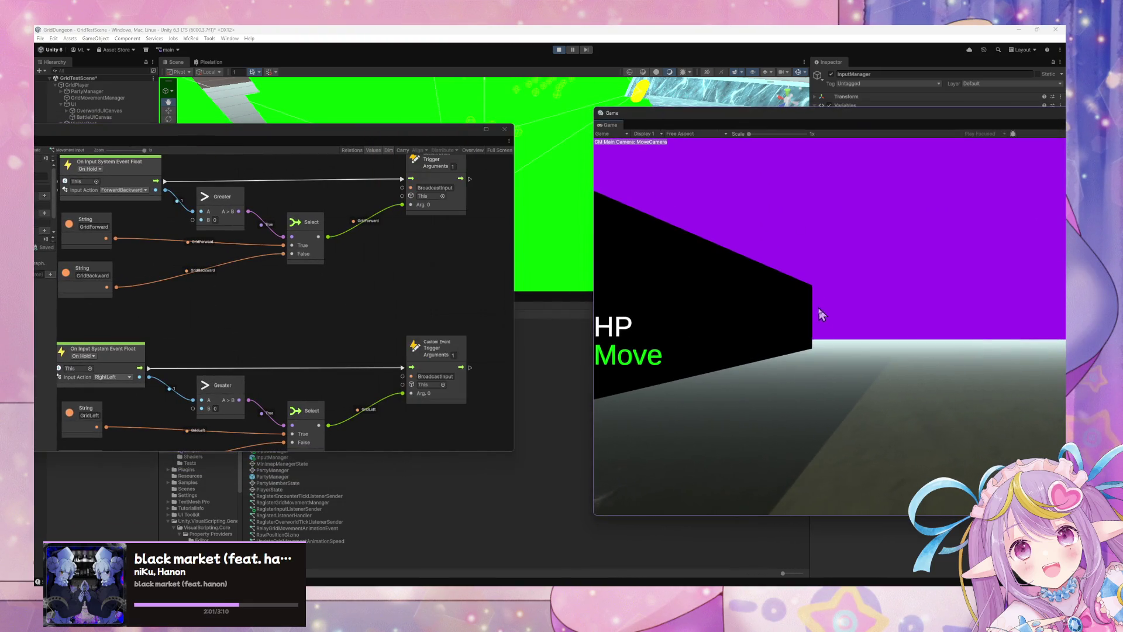
scroll(351, 290, up, 2)
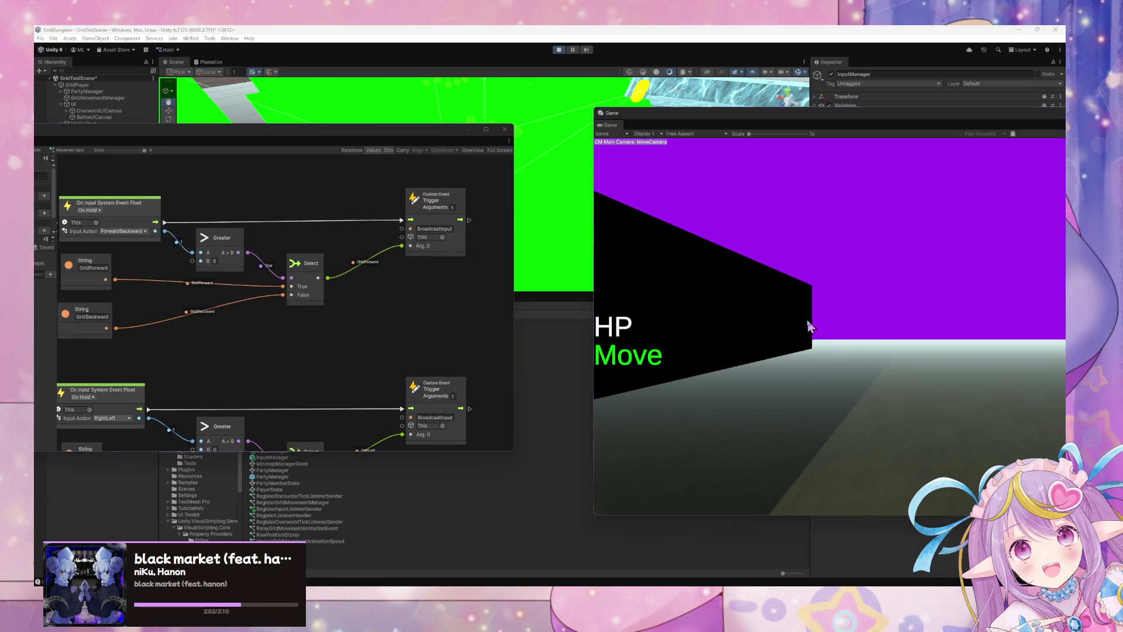
scroll(402, 368, down, 4)
Step: Test the player's steering in the Game view by turning with A and D
key(d)
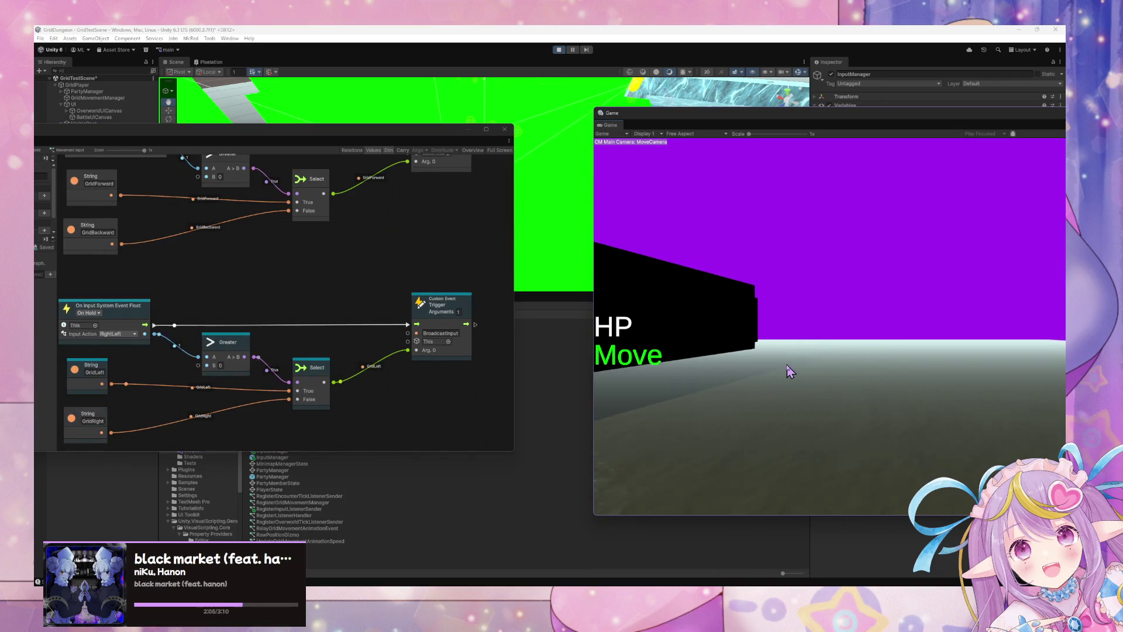
key(a)
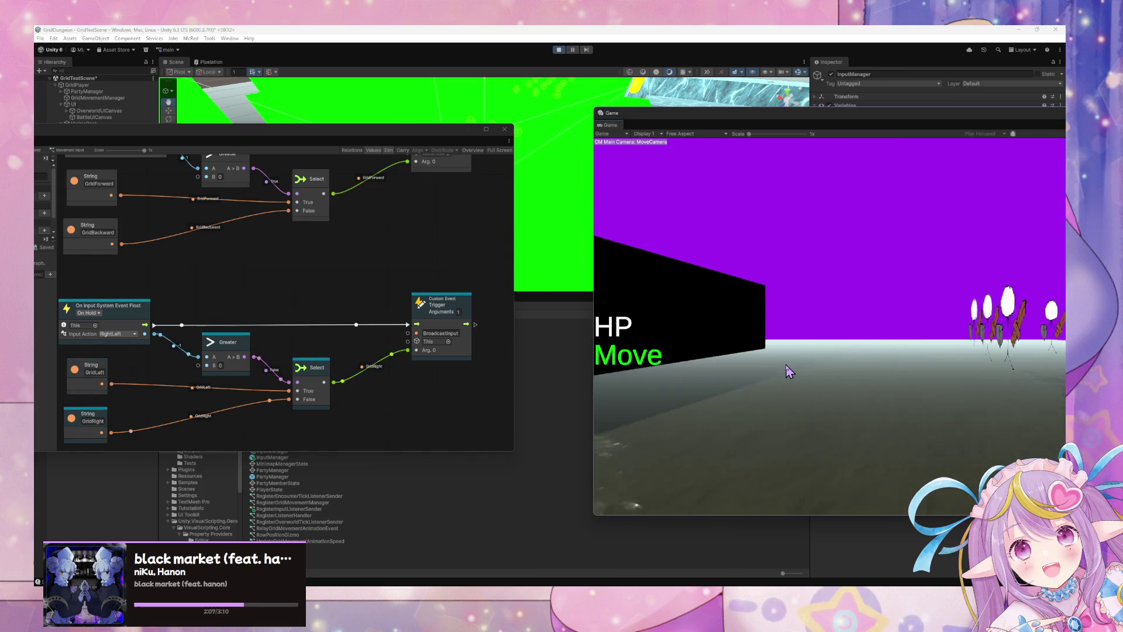
key(d)
key(a)
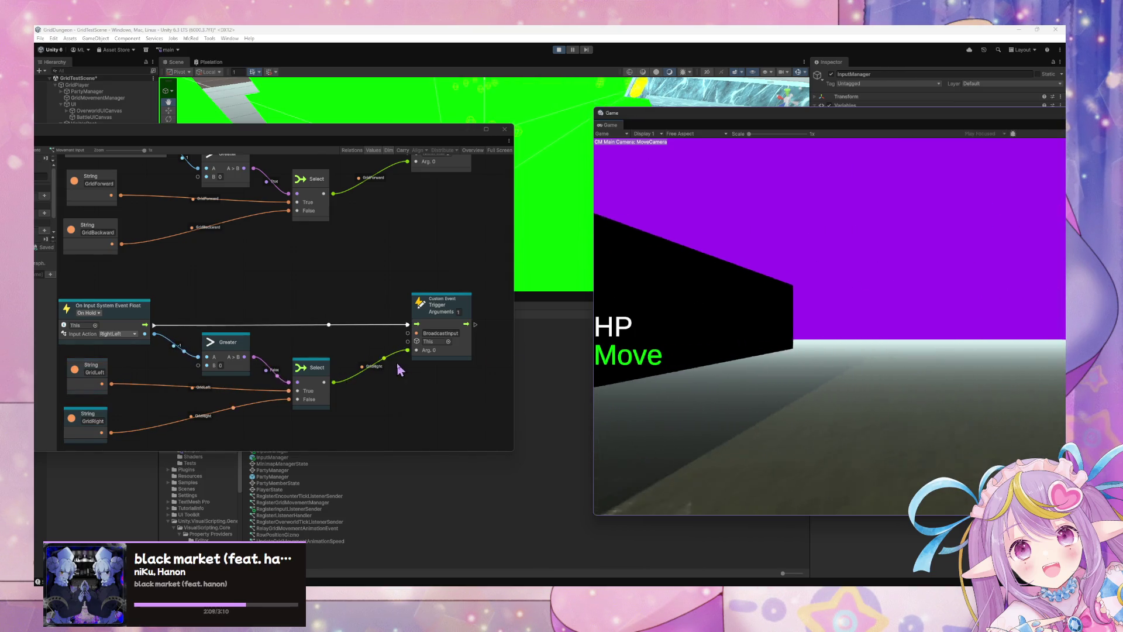
key(d)
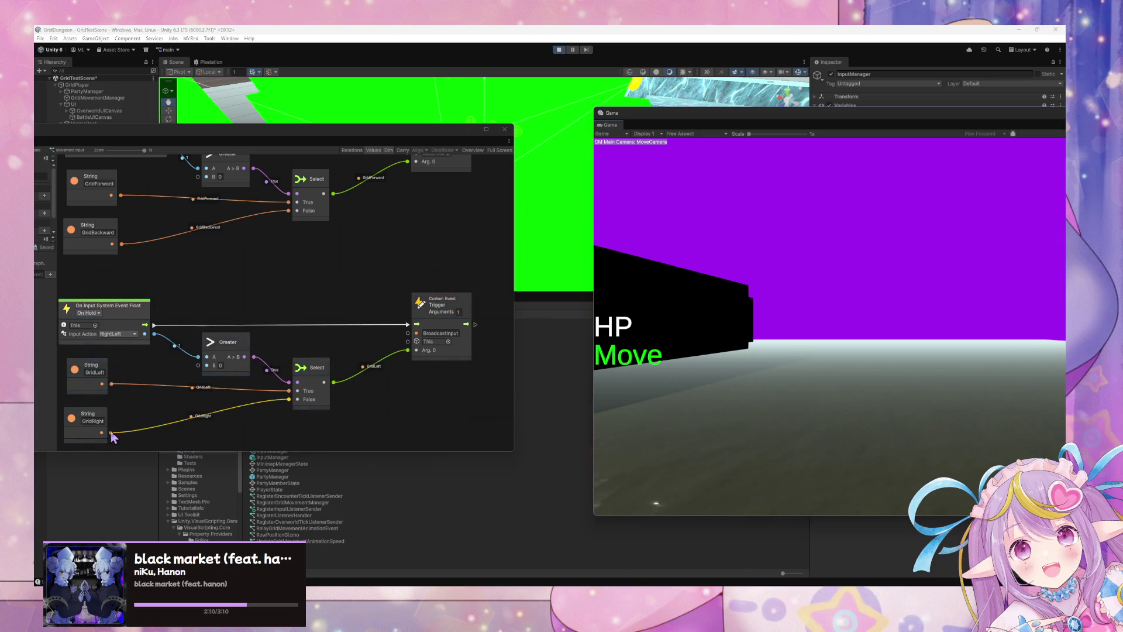
Step: Wire GridLeft into the Select node's False input and swap the GridRight and GridLeft nodes
drag(111, 383, 282, 400)
click(207, 399)
mouse_move(102, 384)
mouse_down()
mouse_move(225, 376)
mouse_move(289, 399)
mouse_up()
mouse_move(82, 410)
mouse_down()
mouse_move(88, 389)
mouse_move(93, 418)
mouse_up()
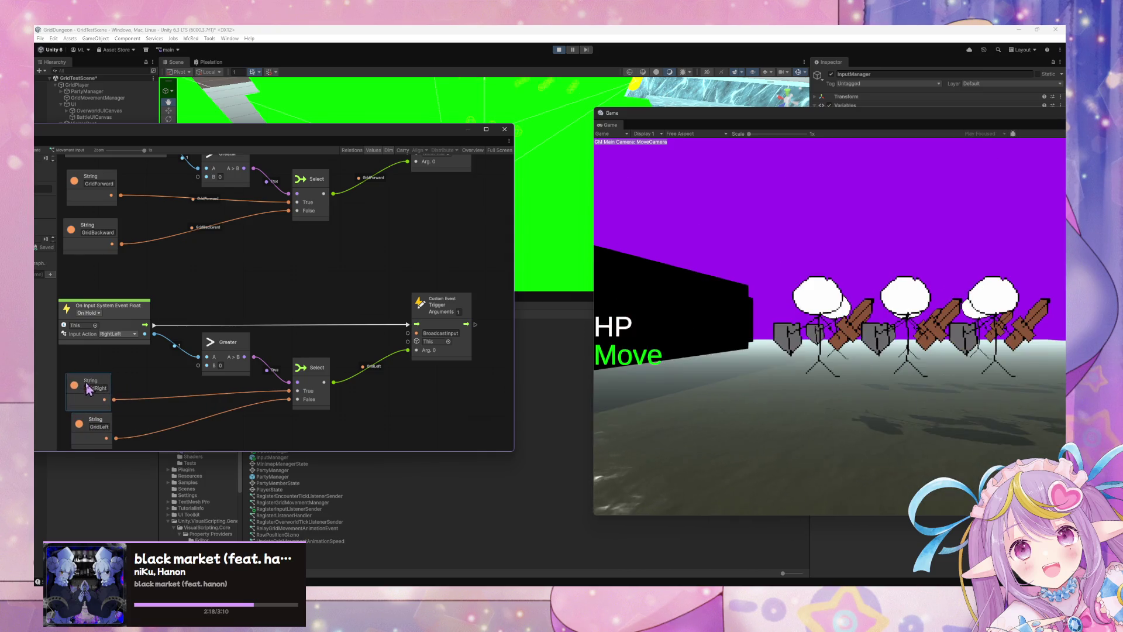
Step: Refocus the game and centre the Turn event group in the graph
scroll(222, 289, up, 6)
click(718, 368)
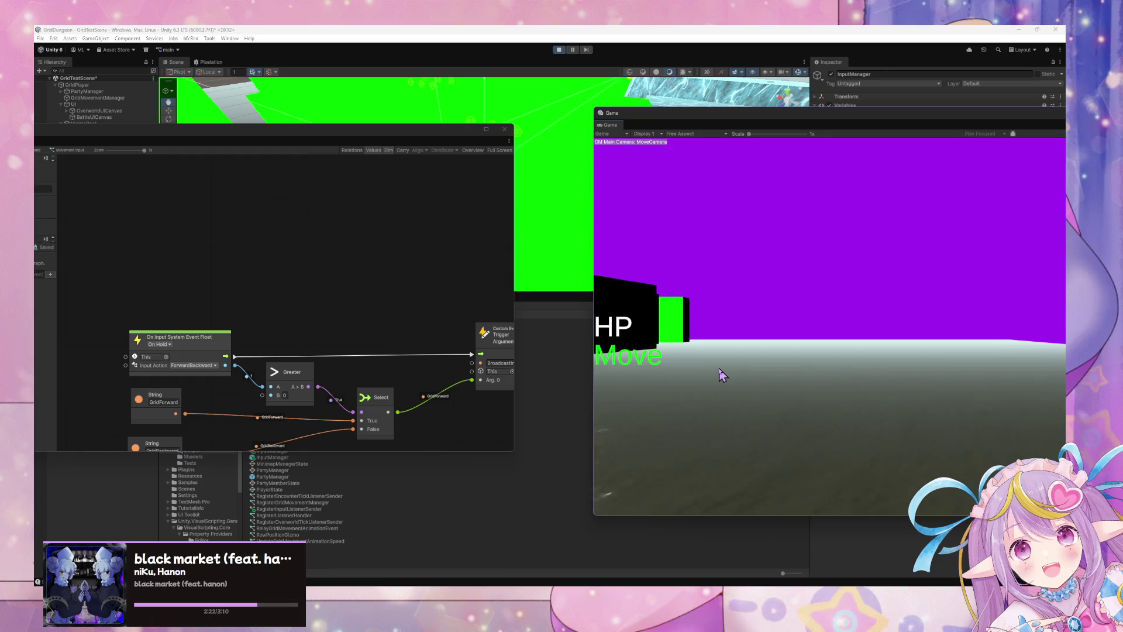
scroll(381, 201, down, 2)
scroll(376, 227, down, 3)
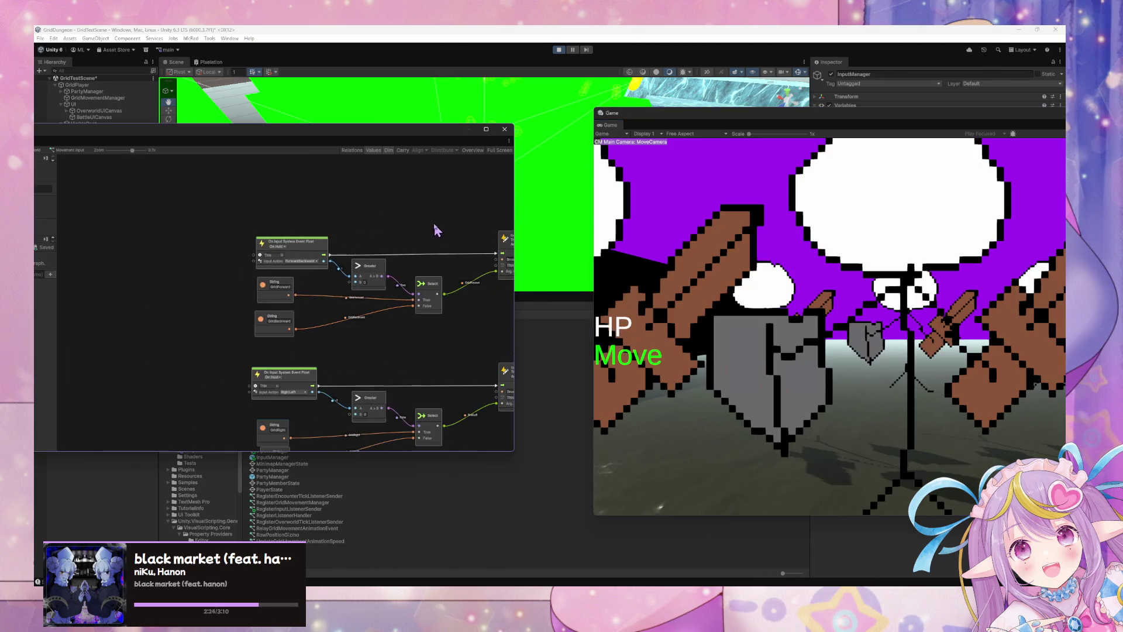
scroll(316, 243, down, 2)
scroll(261, 320, up, 4)
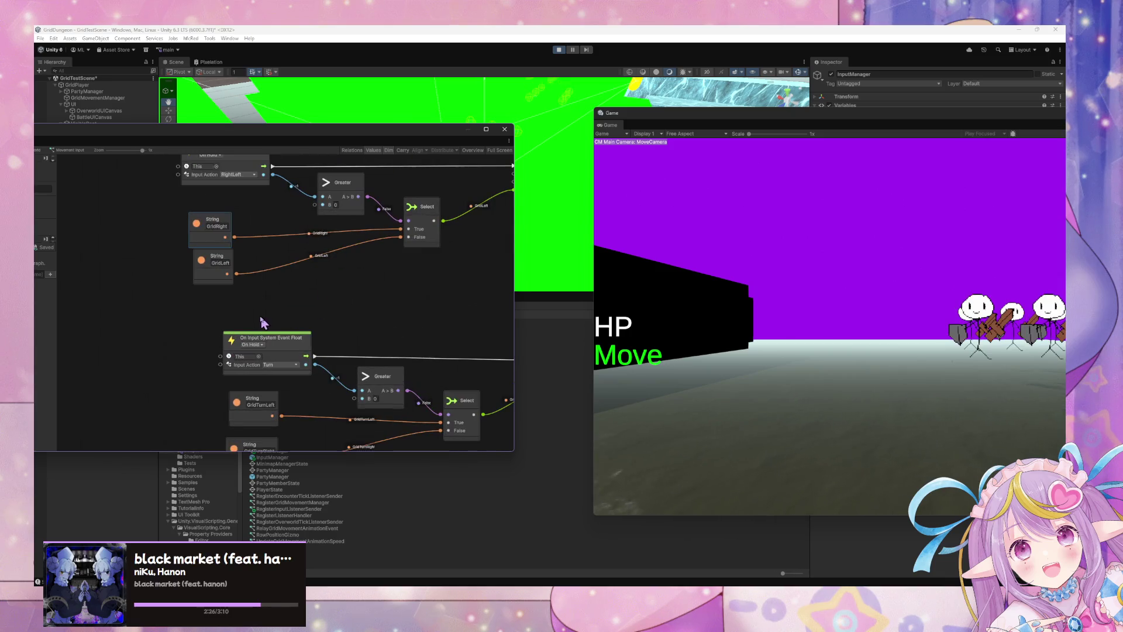
mouse_move(231, 274)
mouse_down()
mouse_move(304, 208)
mouse_move(311, 287)
mouse_up()
scroll(360, 313, up, 1)
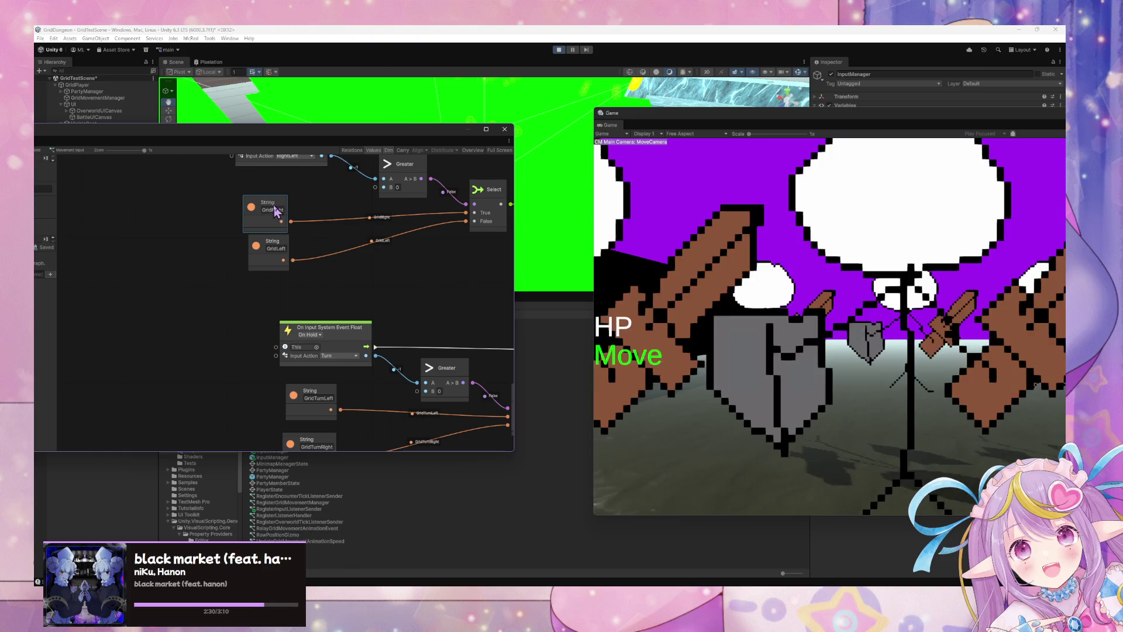
Step: Frame the Turn group's GridTurnLeft, GridTurnRight and Select nodes in the graph view
drag(363, 406, 358, 338)
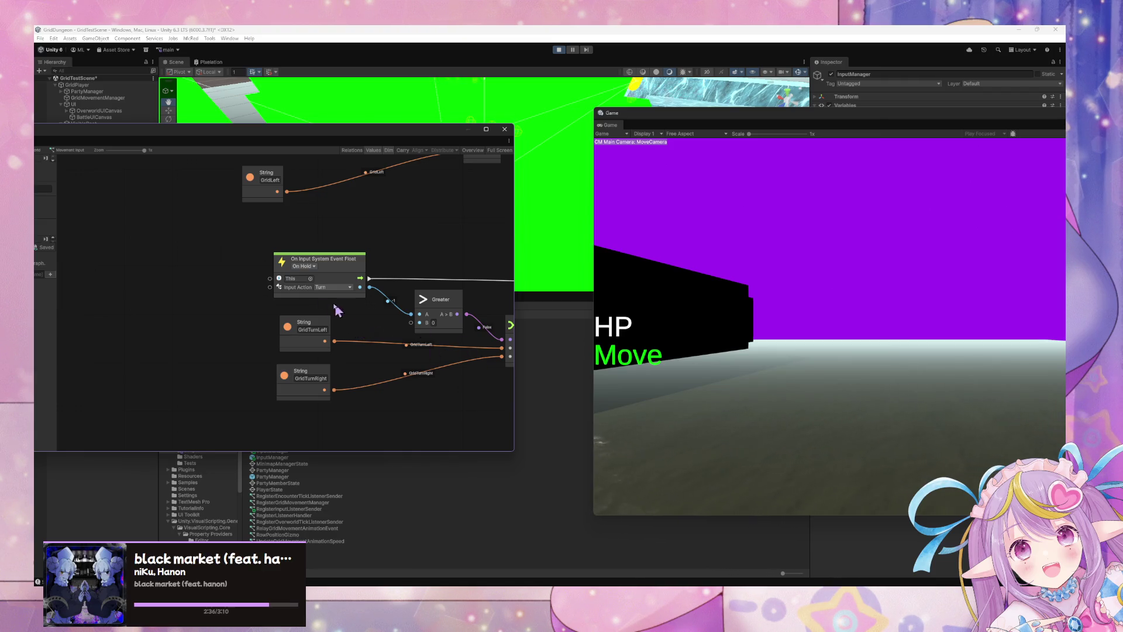
scroll(318, 302, down, 3)
scroll(317, 302, up, 1)
scroll(317, 302, down, 1)
scroll(318, 302, up, 1)
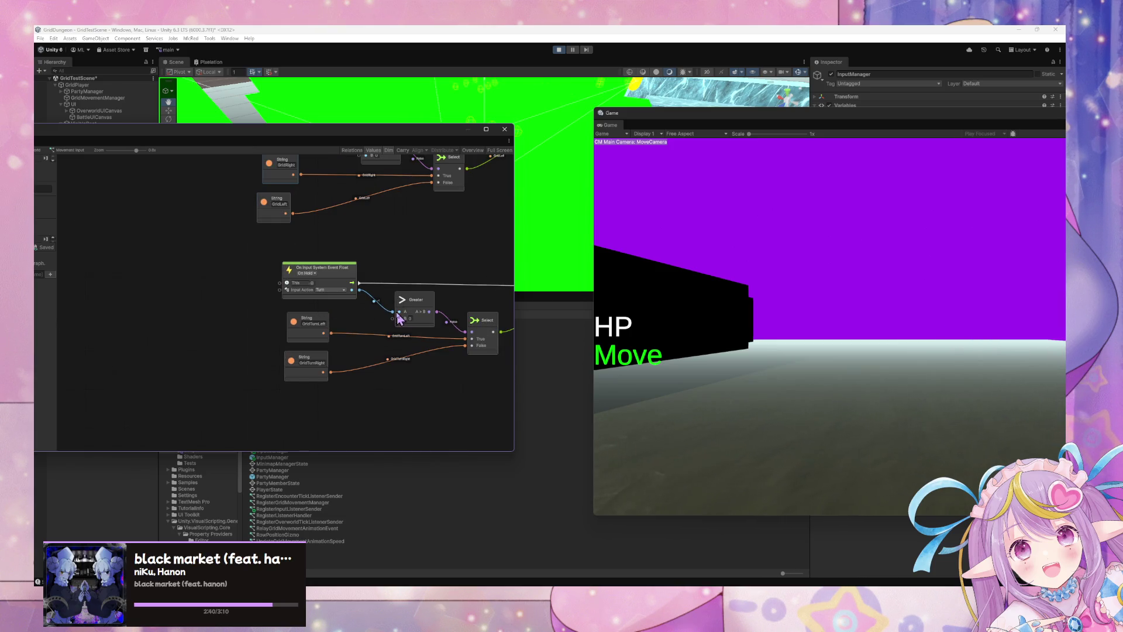
scroll(398, 317, down, 1)
drag(292, 298, 294, 321)
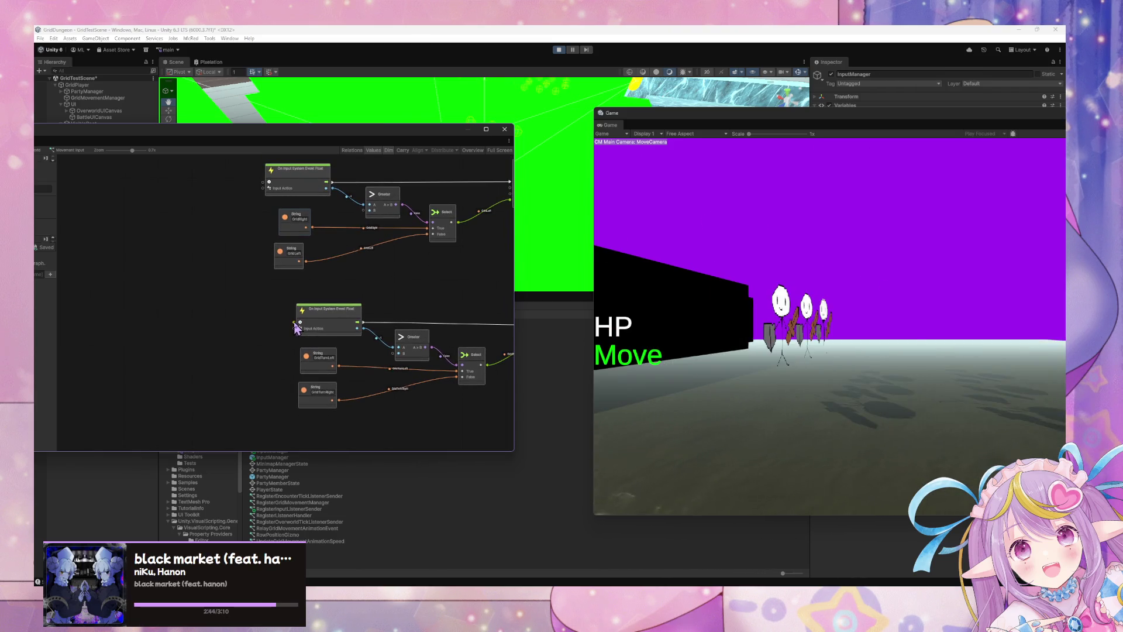
scroll(328, 301, up, 3)
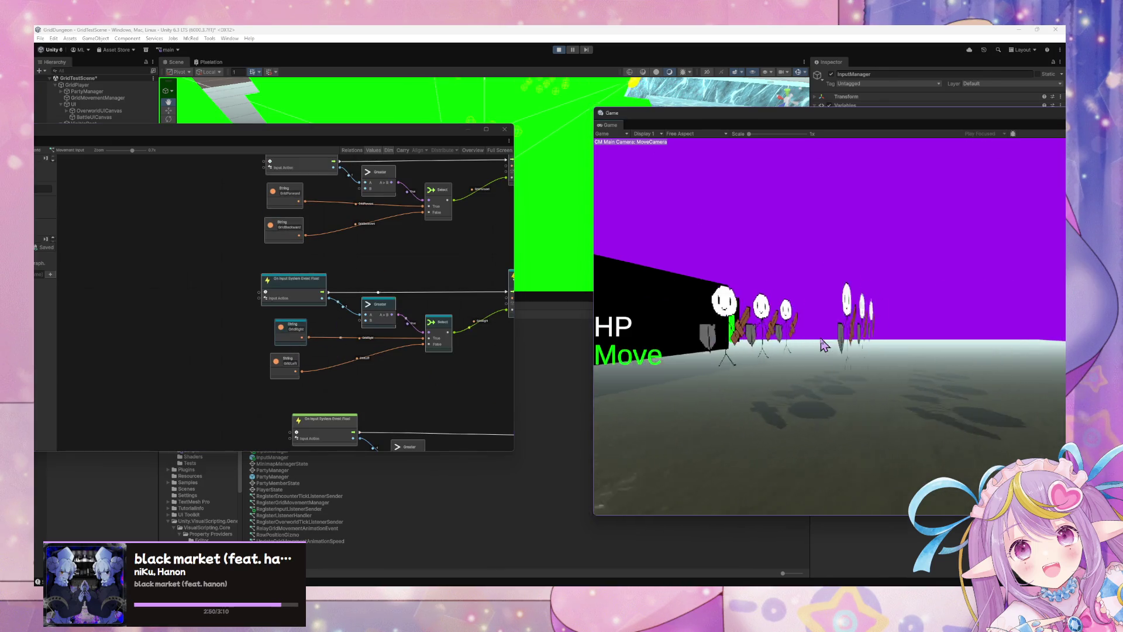
scroll(431, 326, down, 3)
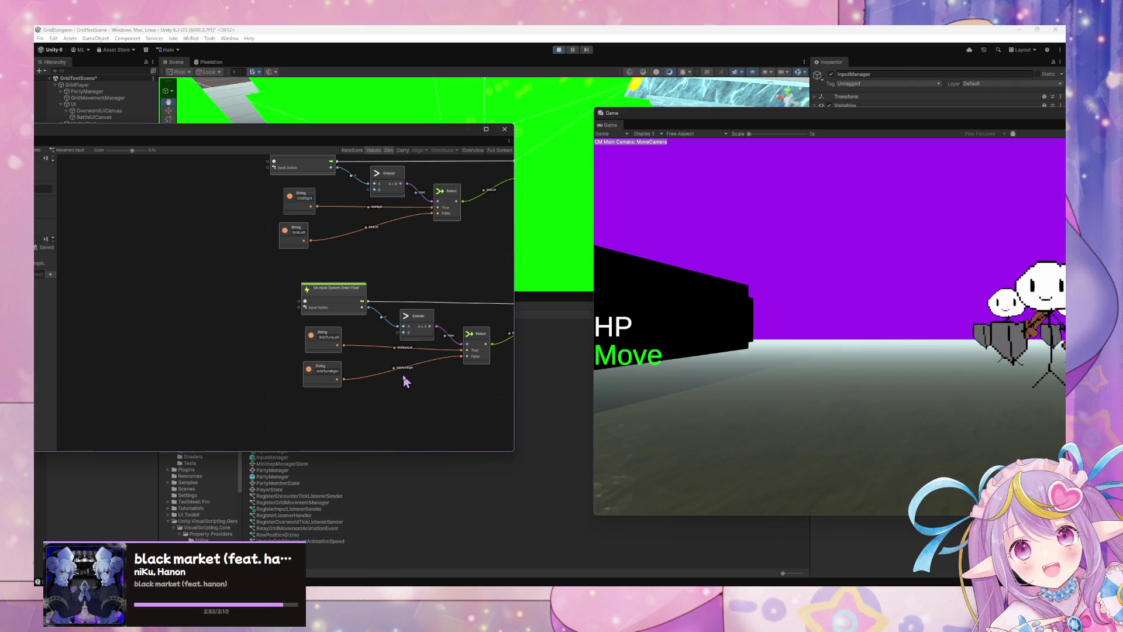
Step: Connect GridTurnLeft to Select's True input and GridTurnRight to its False input
drag(346, 384, 353, 389)
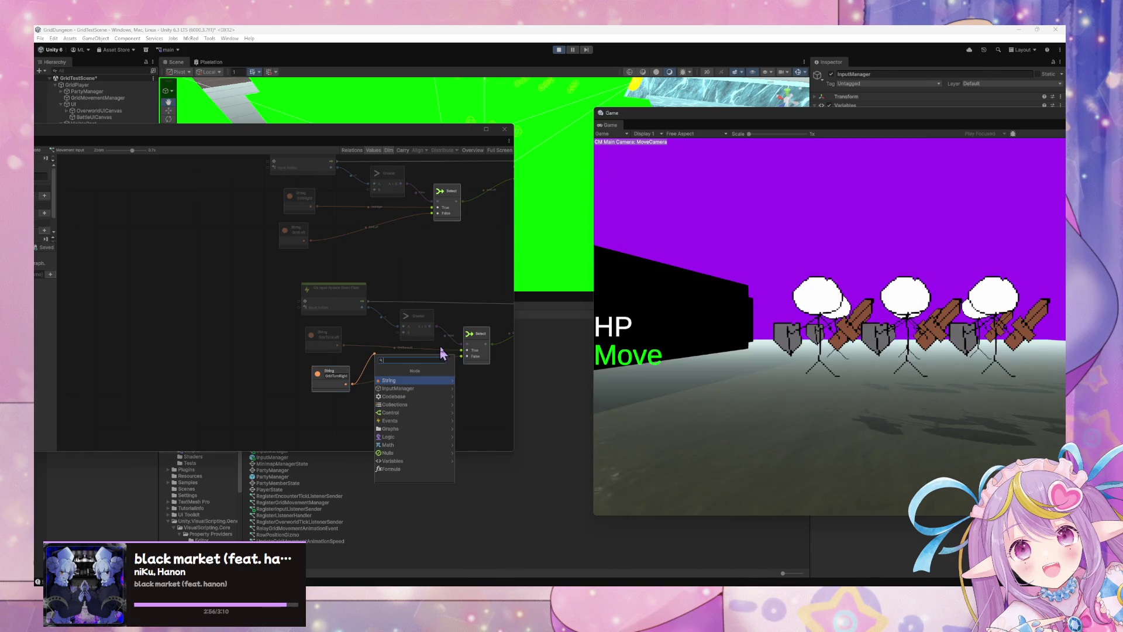
drag(351, 384, 465, 354)
mouse_move(344, 345)
mouse_down()
mouse_move(467, 354)
mouse_move(330, 374)
mouse_move(335, 409)
mouse_move(331, 340)
mouse_up()
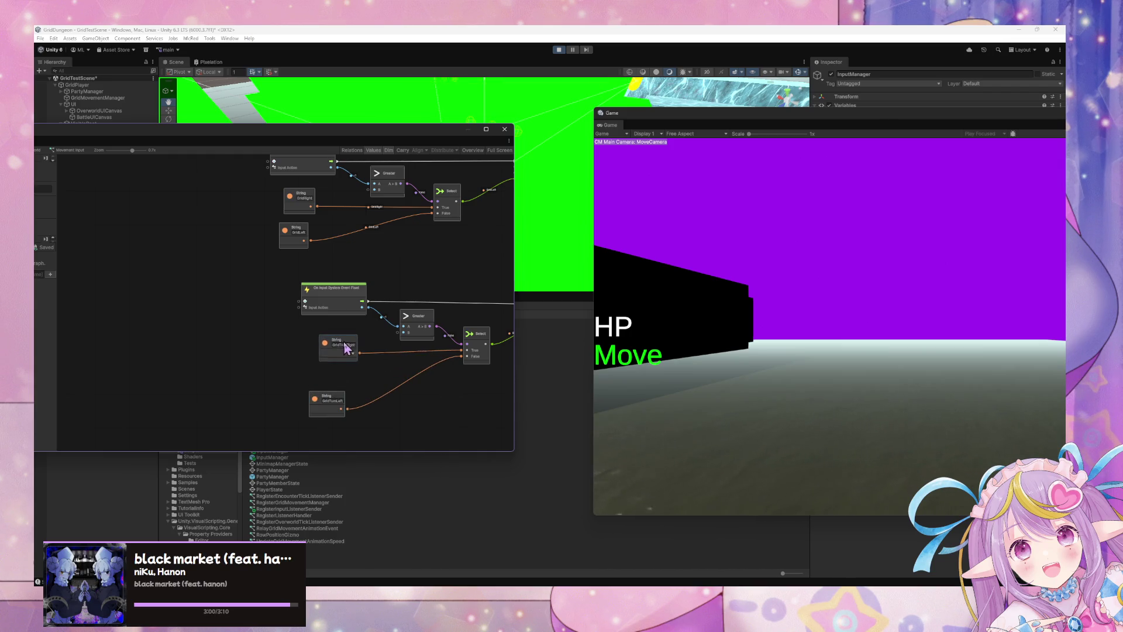
drag(337, 401, 340, 377)
click(683, 332)
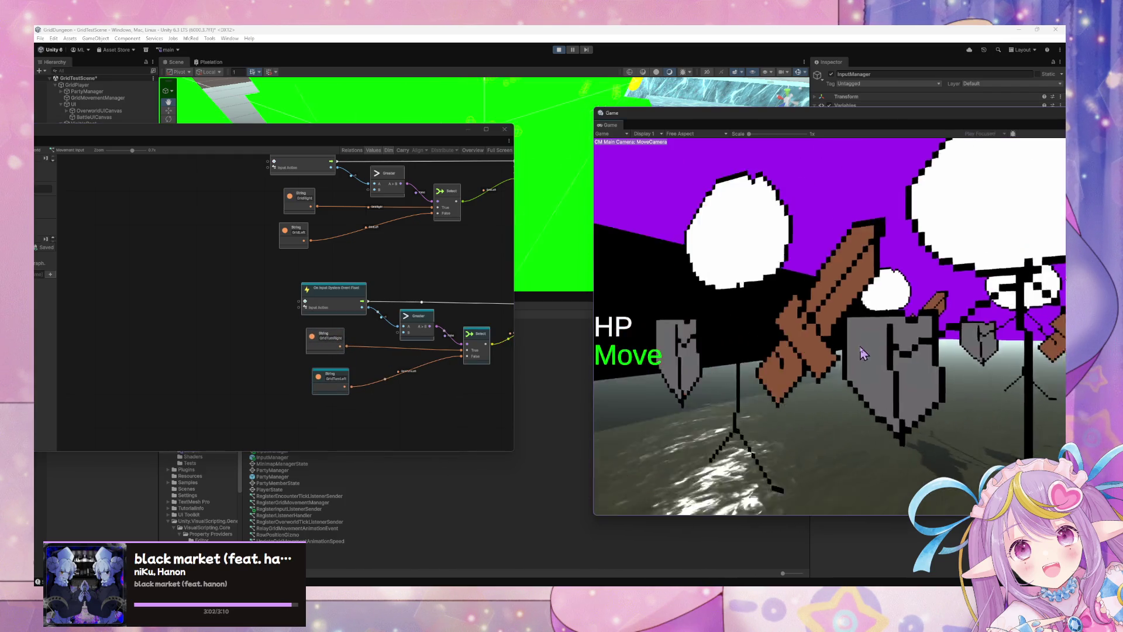
Step: Walk the player with W and turn with E and Q through the dungeon toward the enemies
key(e)
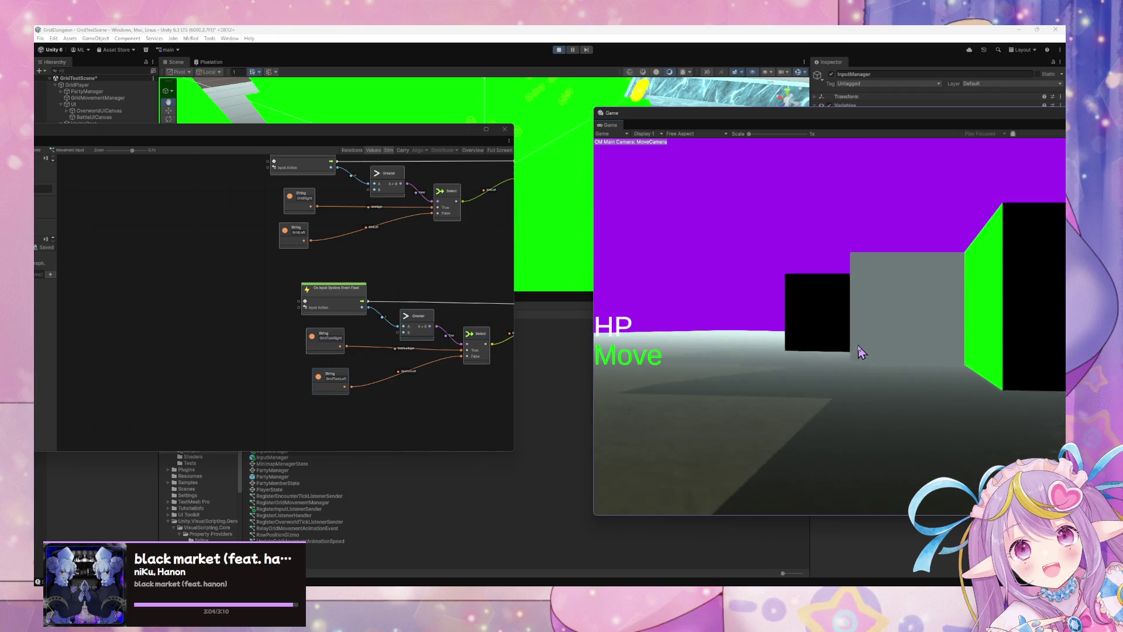
key(e)
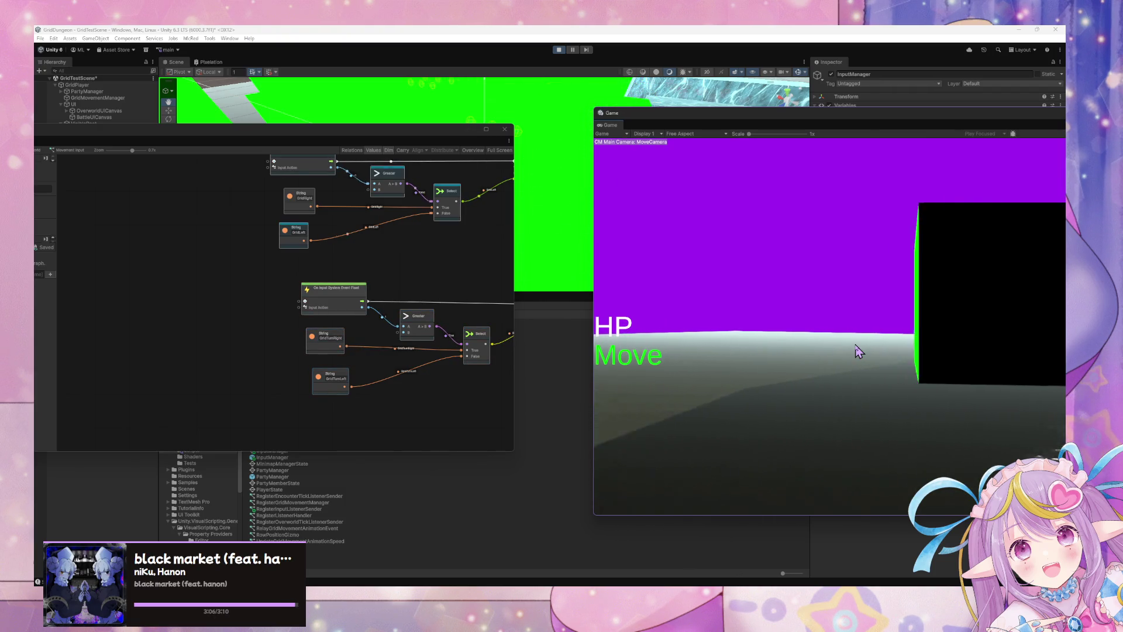
key(e)
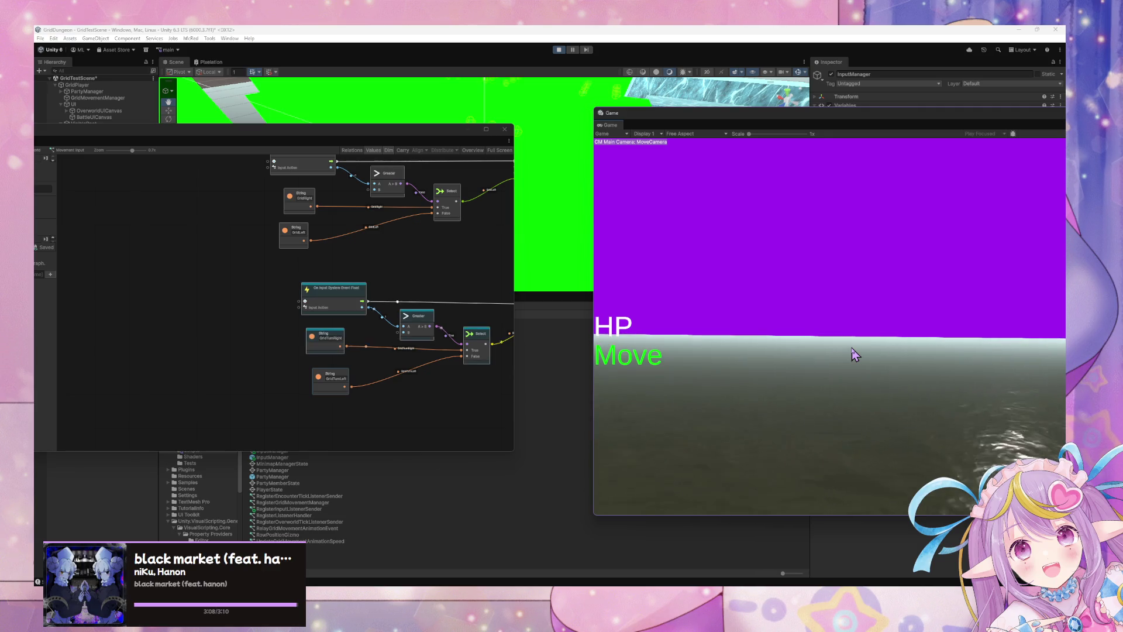
key(e)
key(w)
key(e)
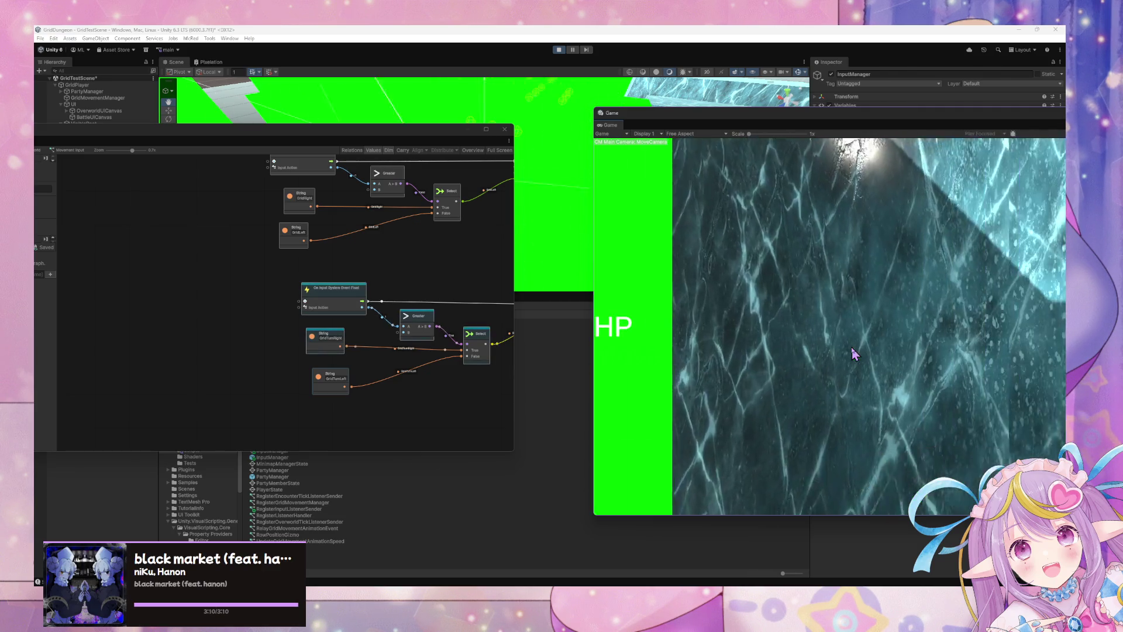
key(e)
key(w)
key(e)
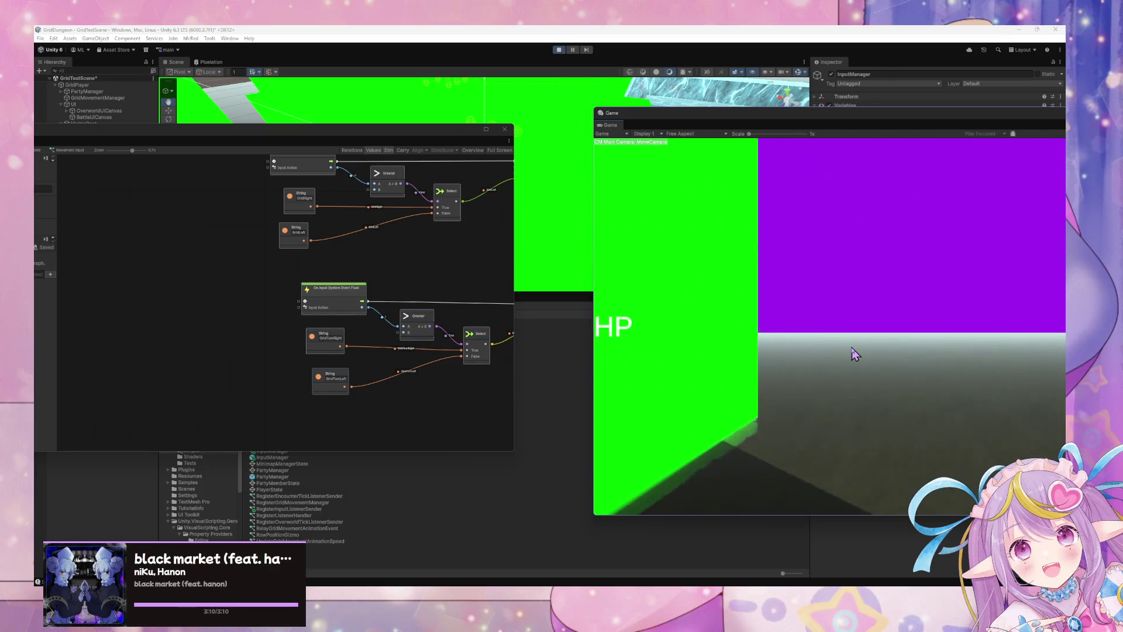
key(e)
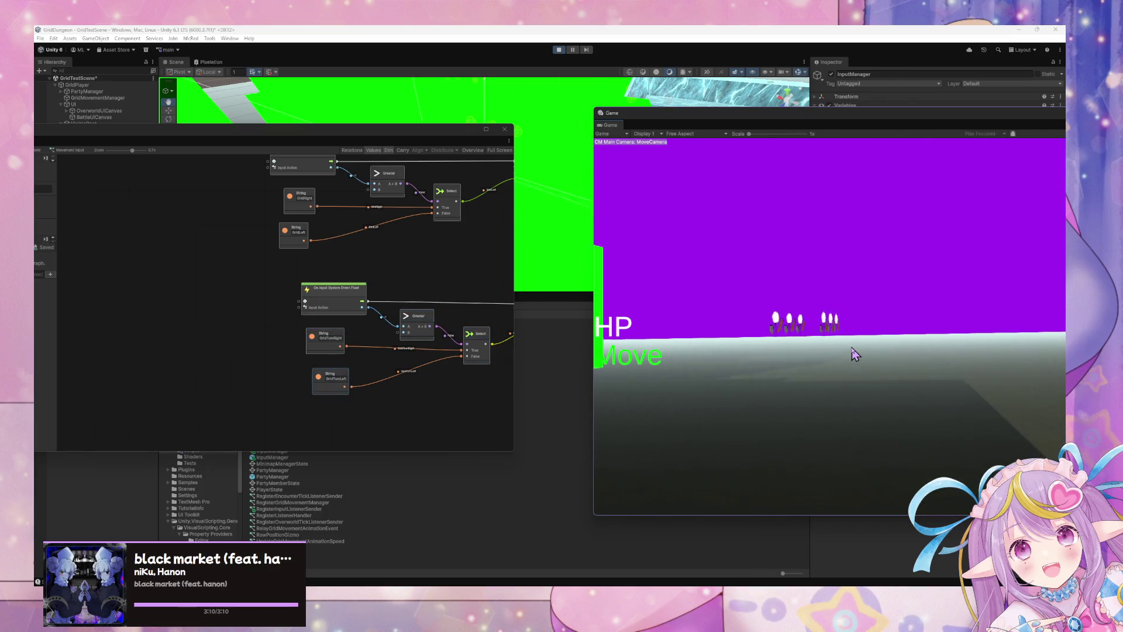
key(w)
key(w)
key(q)
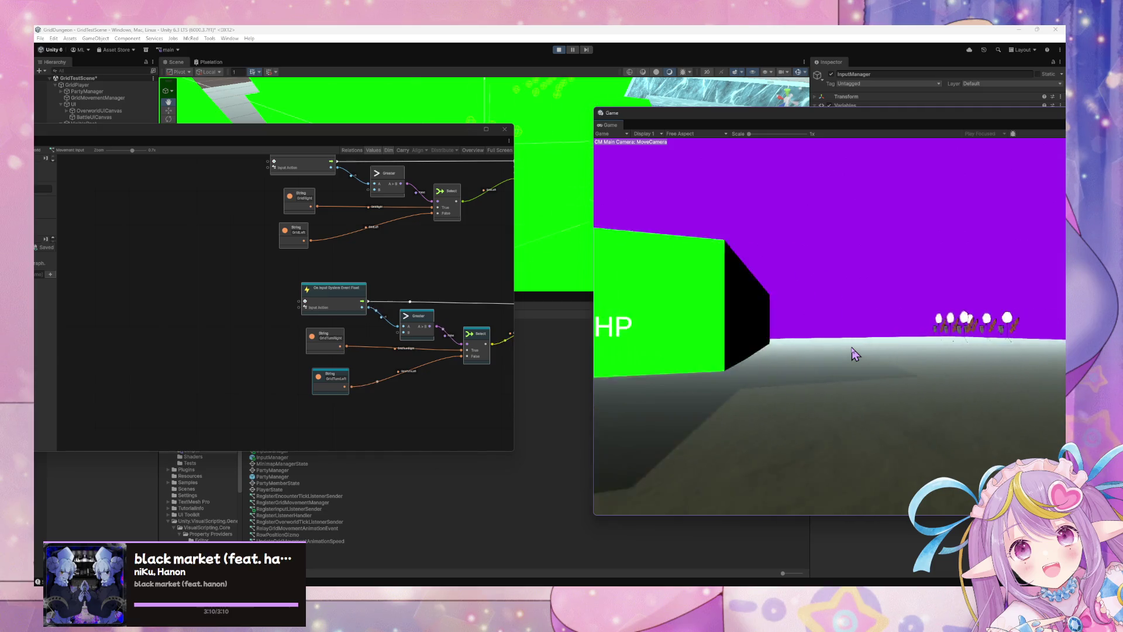
Step: Centre the Script Graph window in front and go up to InputManager's state graph
drag(643, 113, 398, 144)
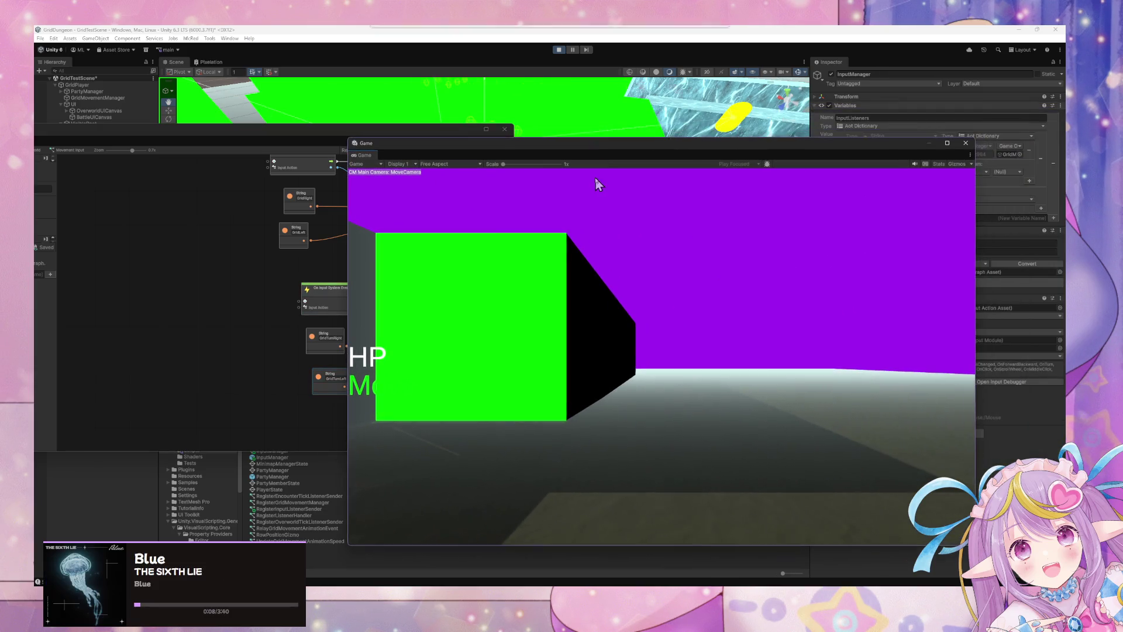
click(363, 141)
scroll(407, 222, down, 6)
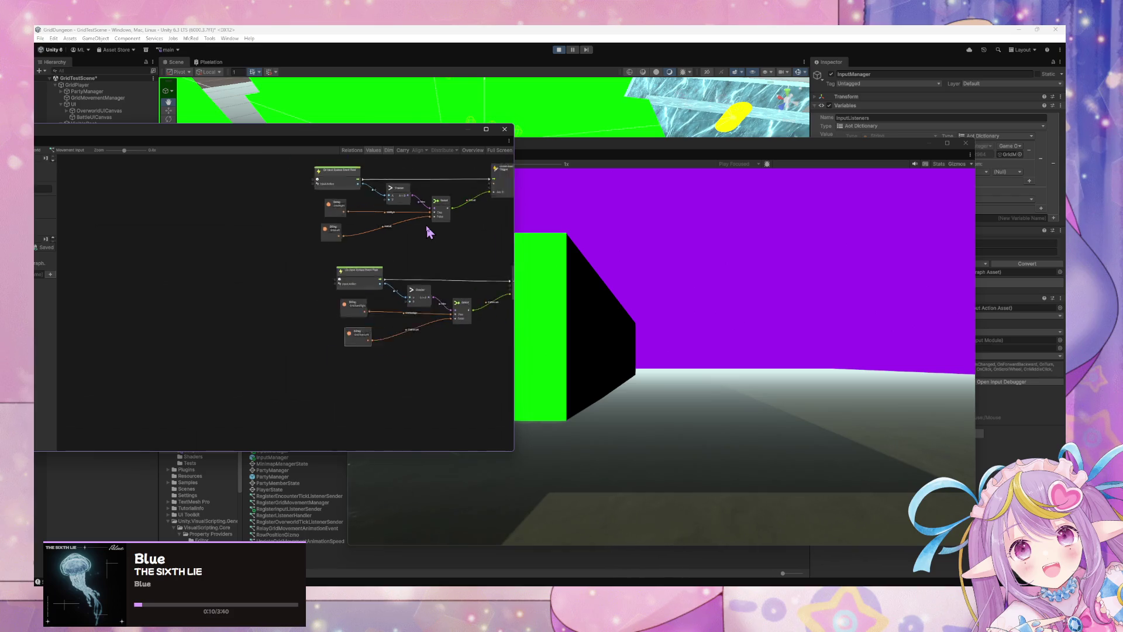
scroll(364, 253, up, 5)
scroll(351, 234, down, 2)
scroll(353, 255, up, 2)
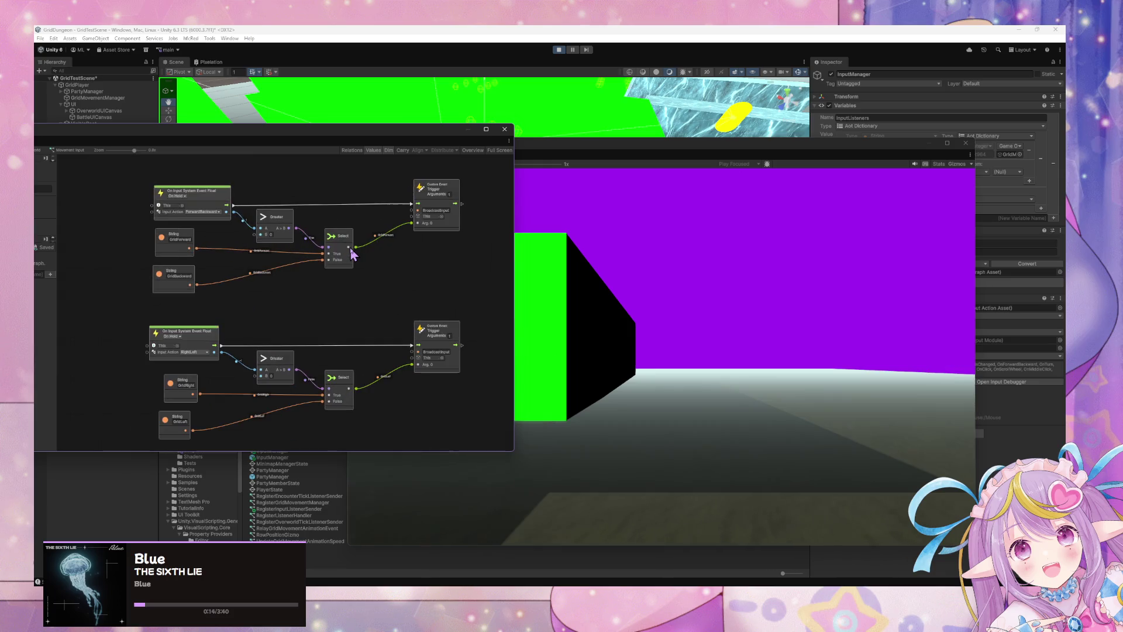
drag(245, 140, 573, 193)
click(321, 203)
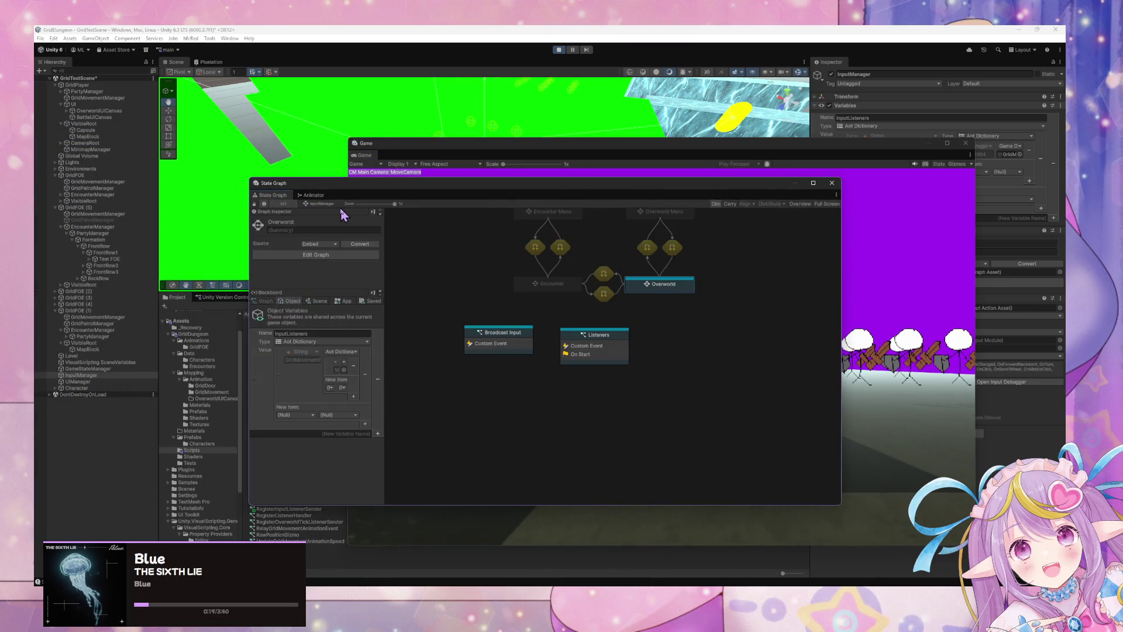
Step: Inspect the Broadcast Input and Listeners subgraphs, including the InputListeners object variable
double_click(516, 344)
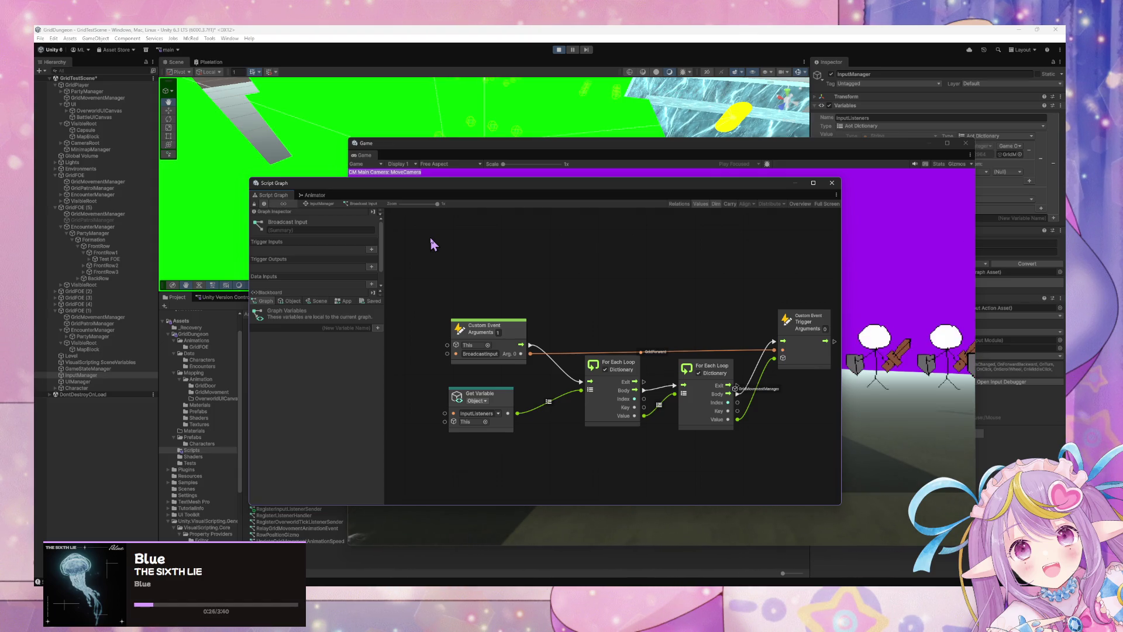
click(316, 204)
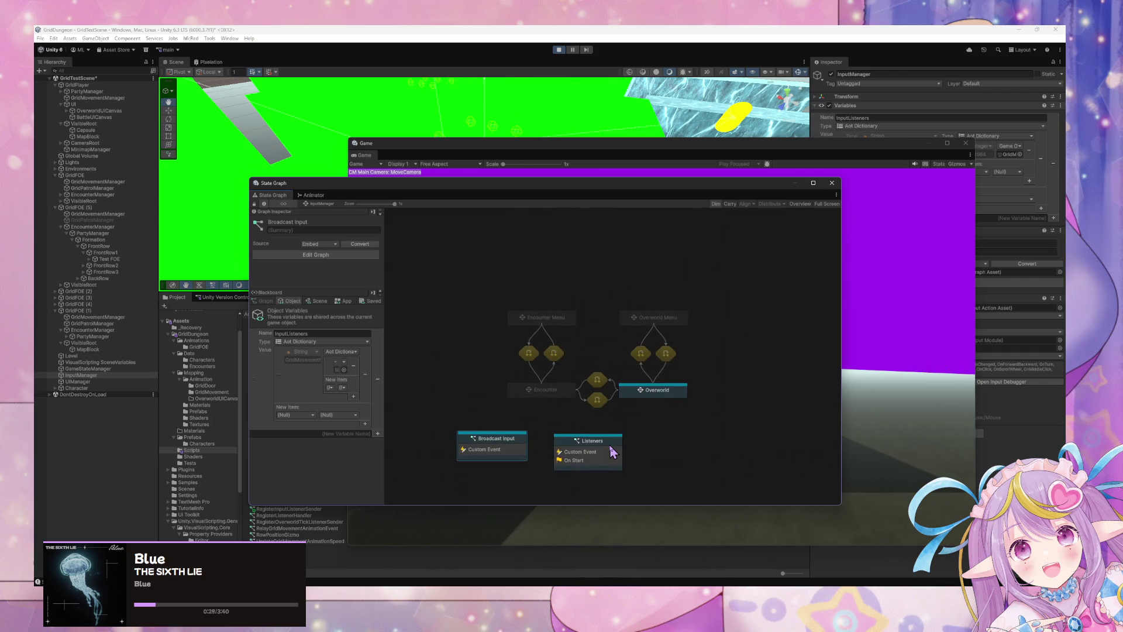
double_click(611, 452)
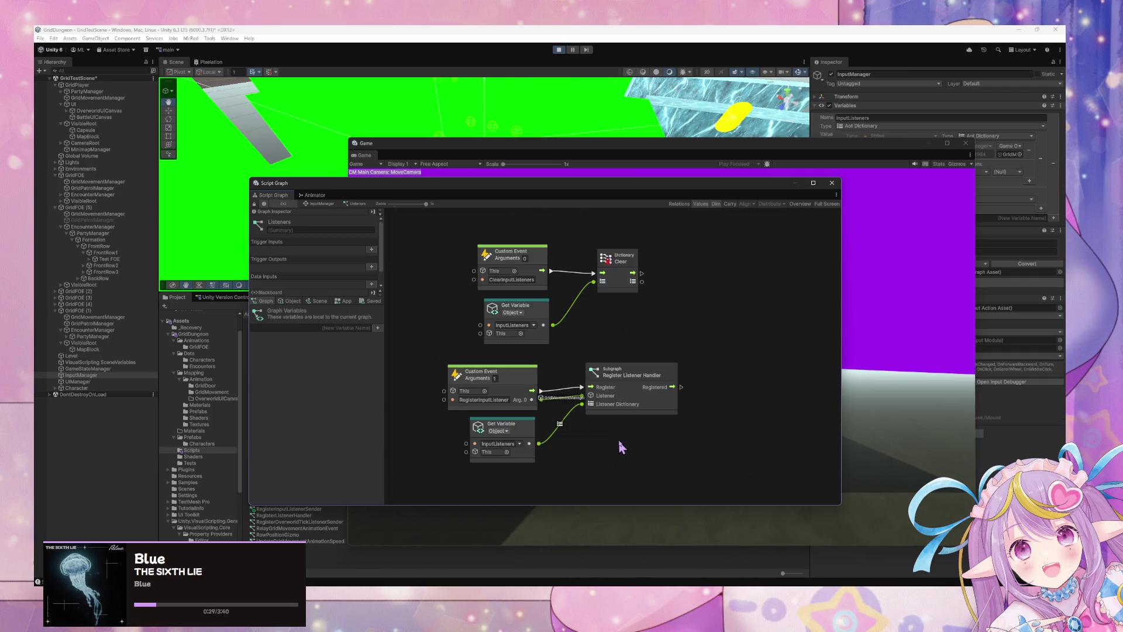
click(291, 301)
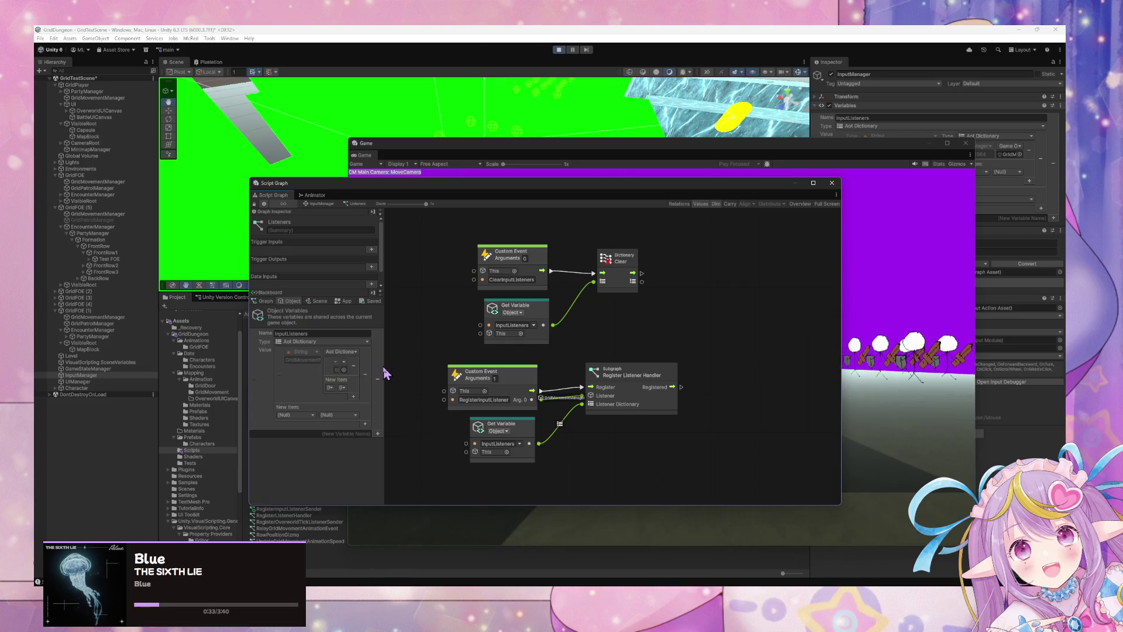
mouse_move(385, 373)
mouse_down()
mouse_move(713, 377)
mouse_move(391, 354)
mouse_move(409, 350)
mouse_up()
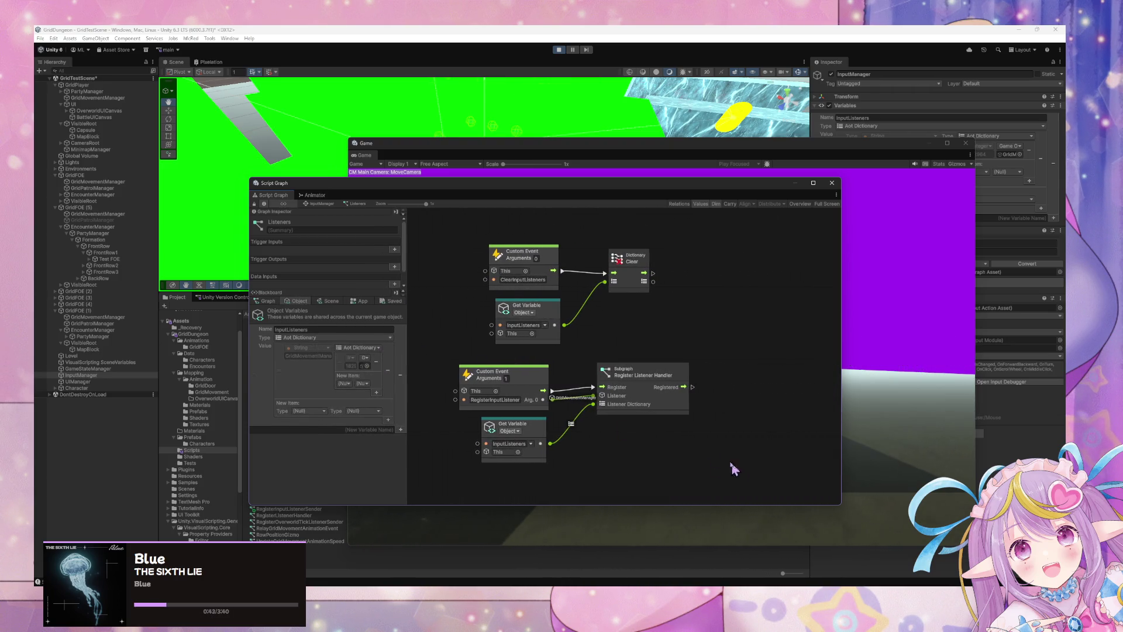
Step: Stop play mode, then shift the Overworld states right and the Encounter states left
click(559, 50)
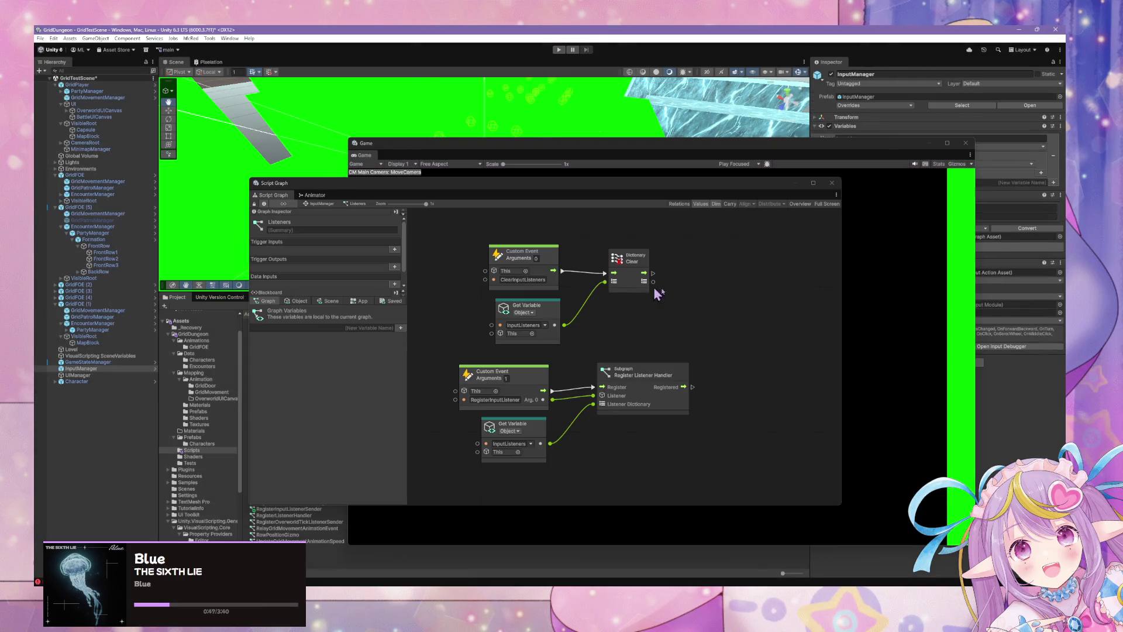
click(309, 202)
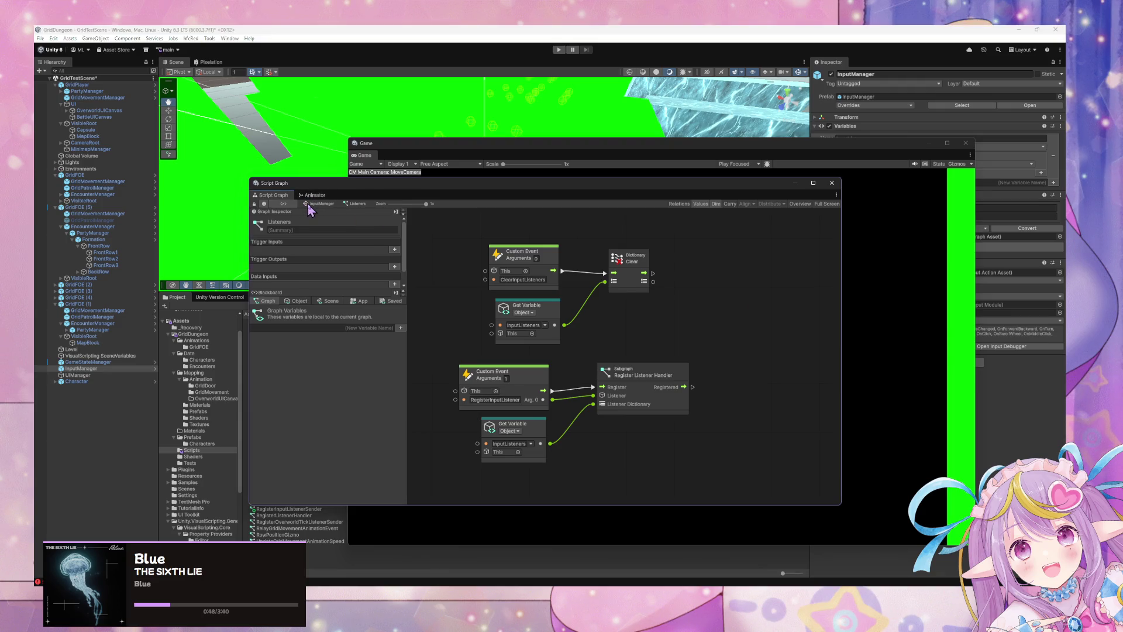
drag(633, 338, 702, 310)
drag(677, 390, 695, 396)
drag(559, 390, 552, 393)
drag(555, 321, 541, 321)
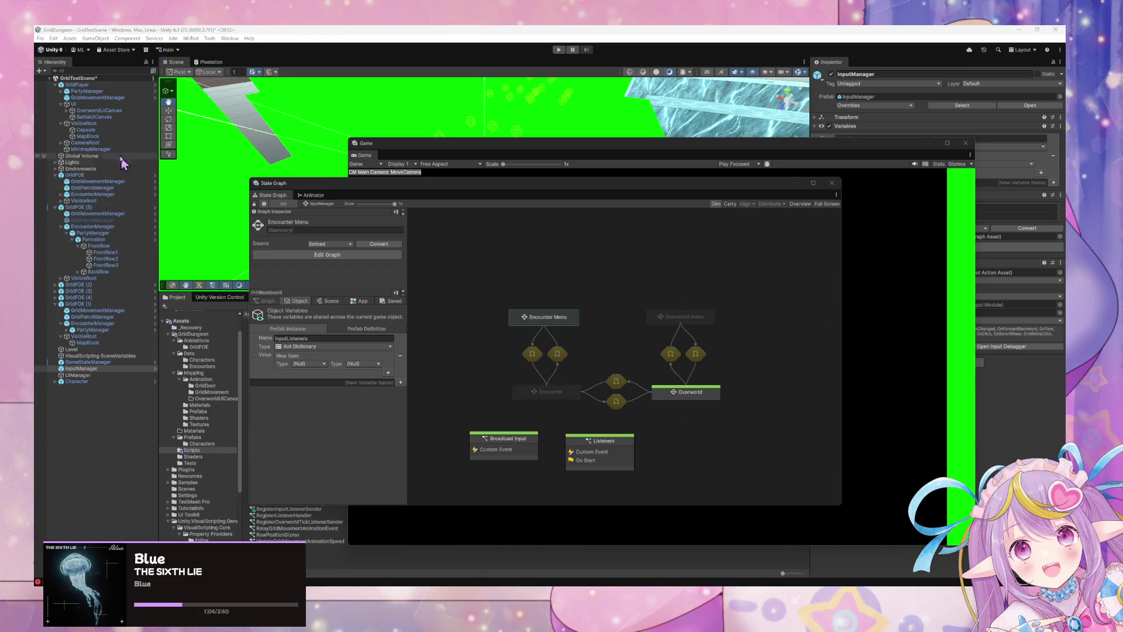
Step: Browse the UIManager and GameStateManager state graphs
click(111, 375)
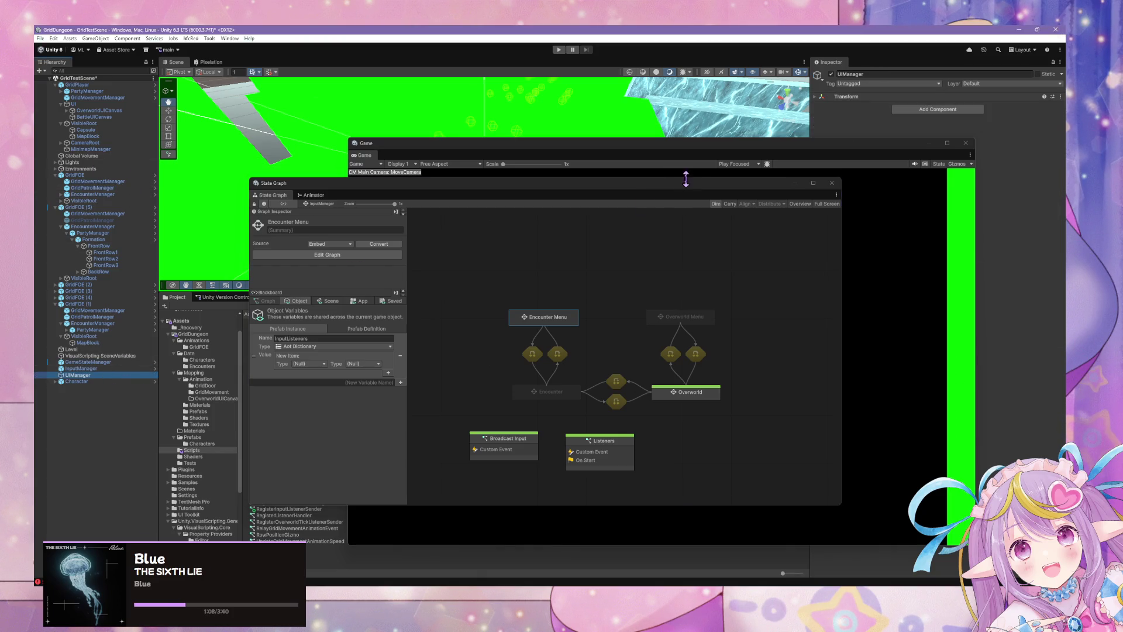
mouse_move(684, 184)
mouse_down()
mouse_move(576, 202)
mouse_move(732, 148)
mouse_move(715, 178)
mouse_up()
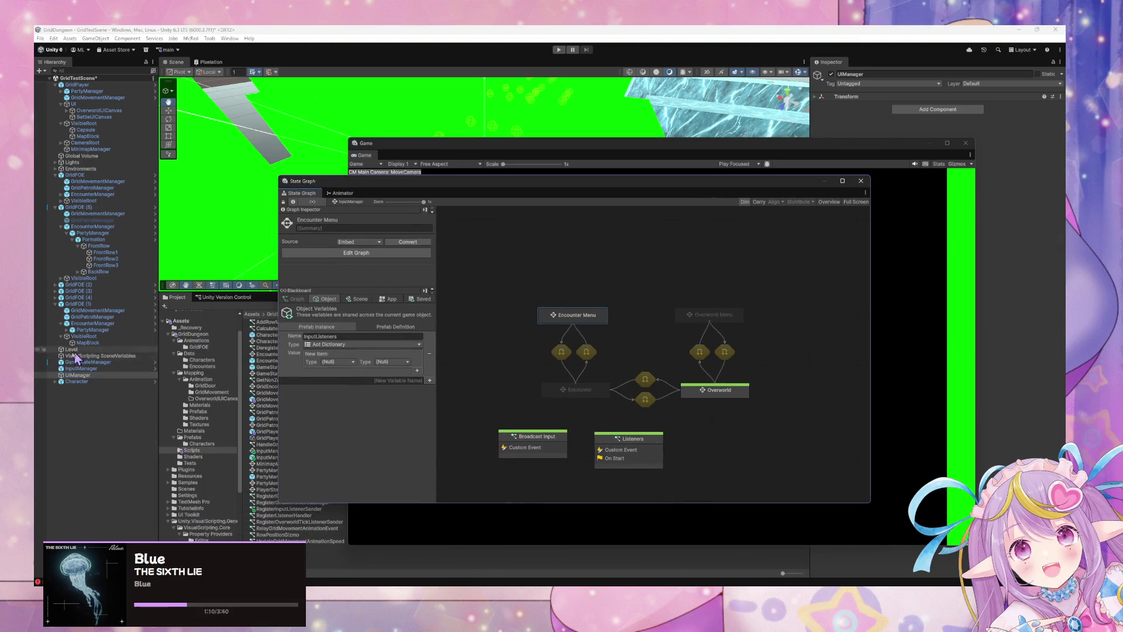
click(82, 375)
key(Up)
key(Up)
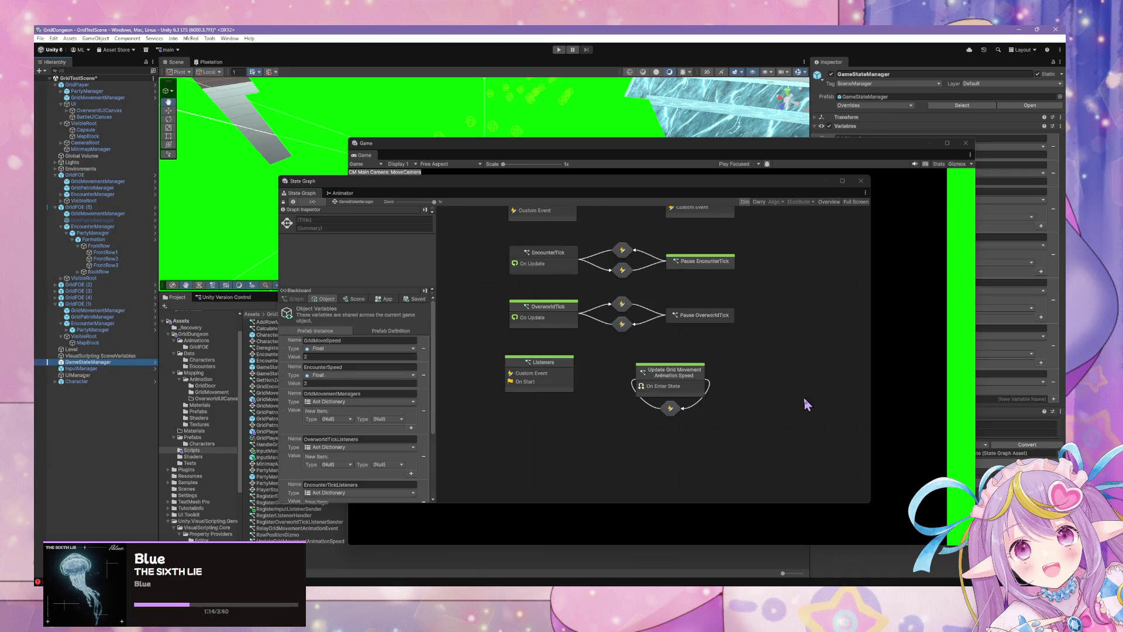
Step: Review GridPlayer's Register Input Listener to Grid Movement Manager state script graphs
click(83, 84)
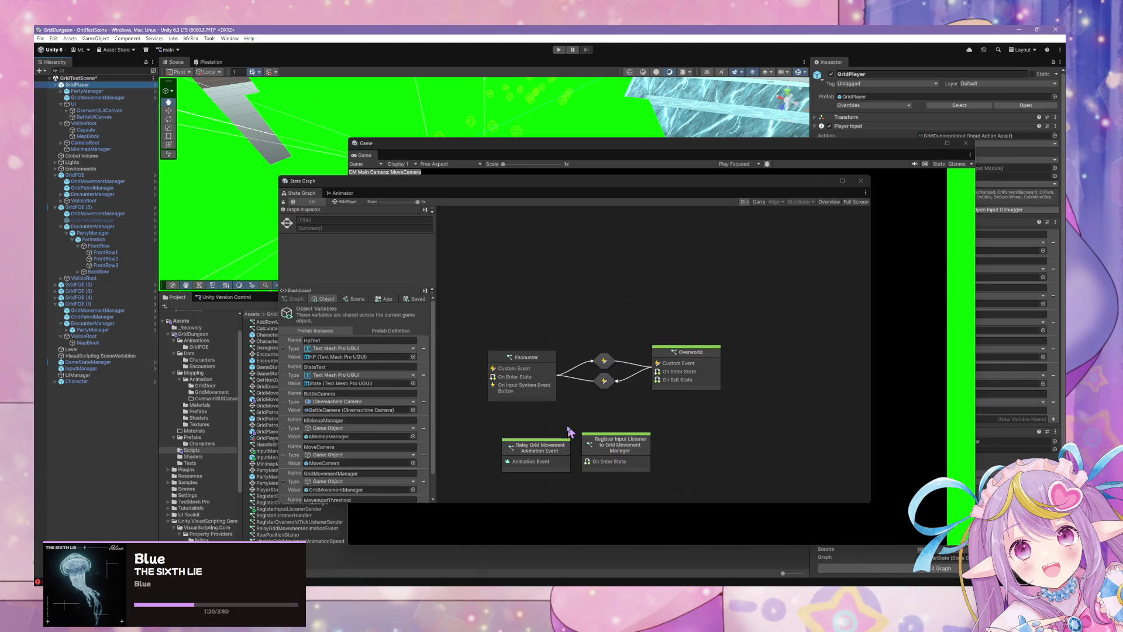
click(601, 451)
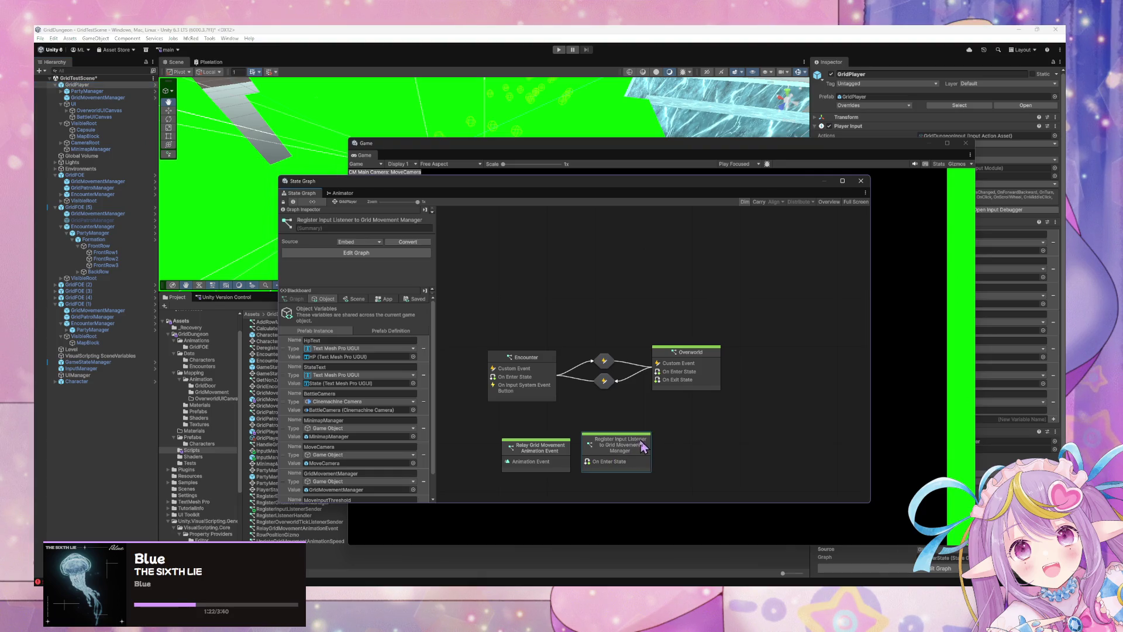
double_click(640, 448)
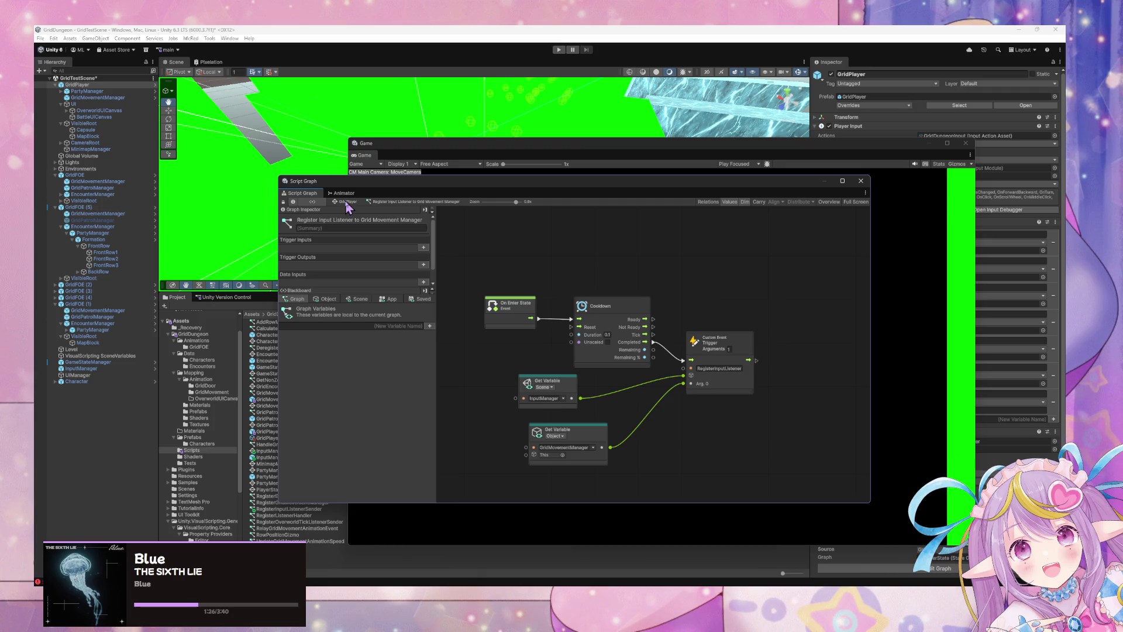
click(348, 202)
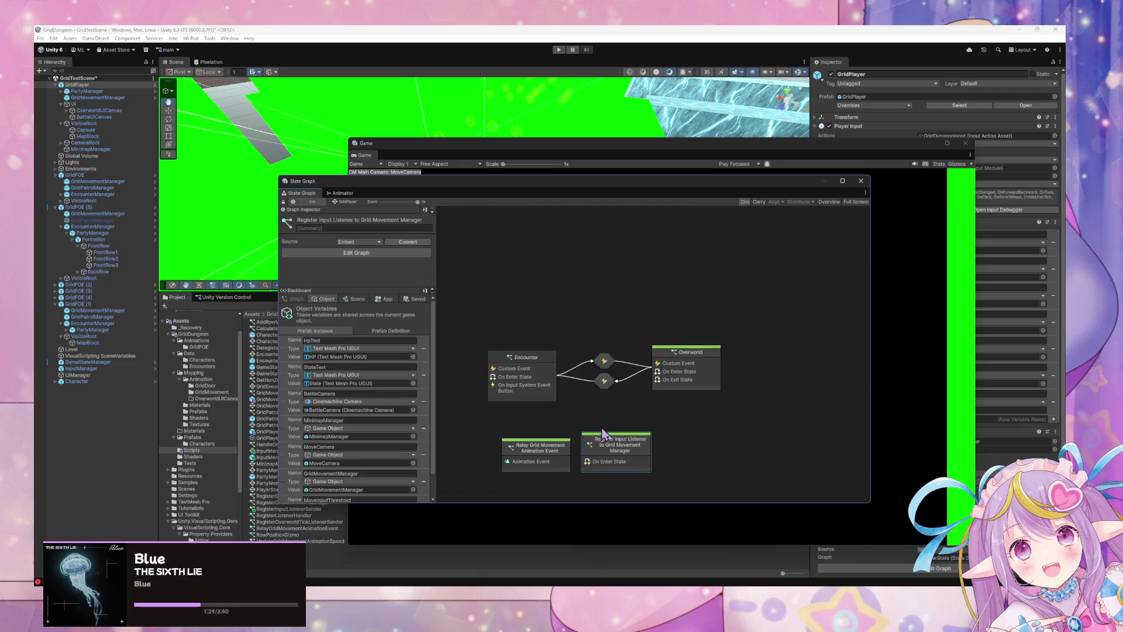
double_click(627, 447)
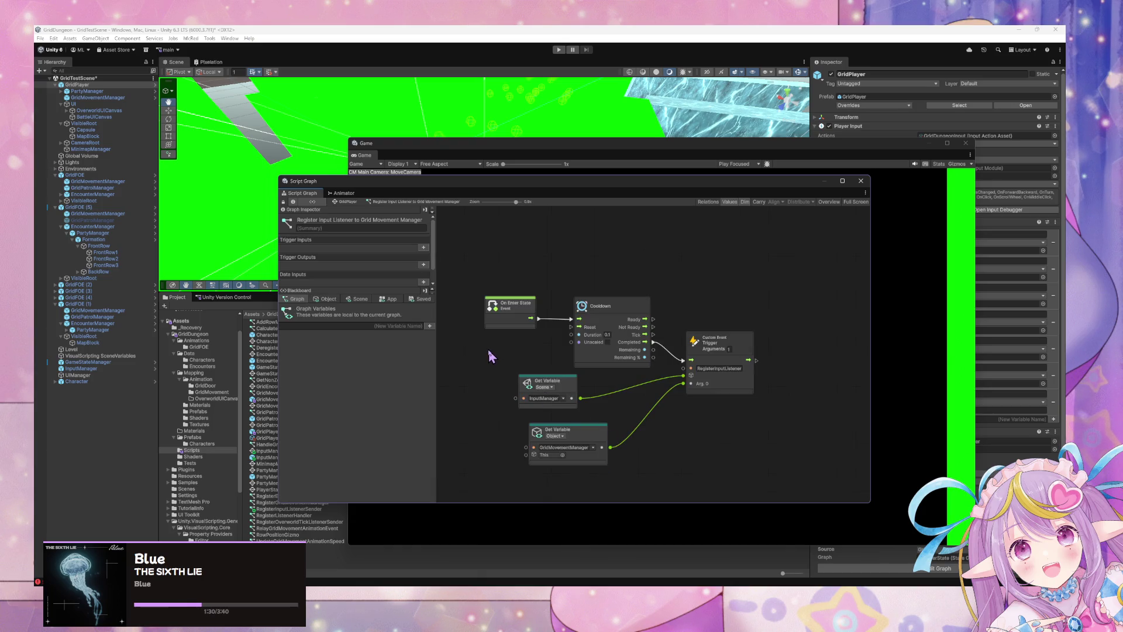
Step: Return to GridPlayer's graph, save the scene with Ctrl+S, and show InputManager's state graph
click(339, 203)
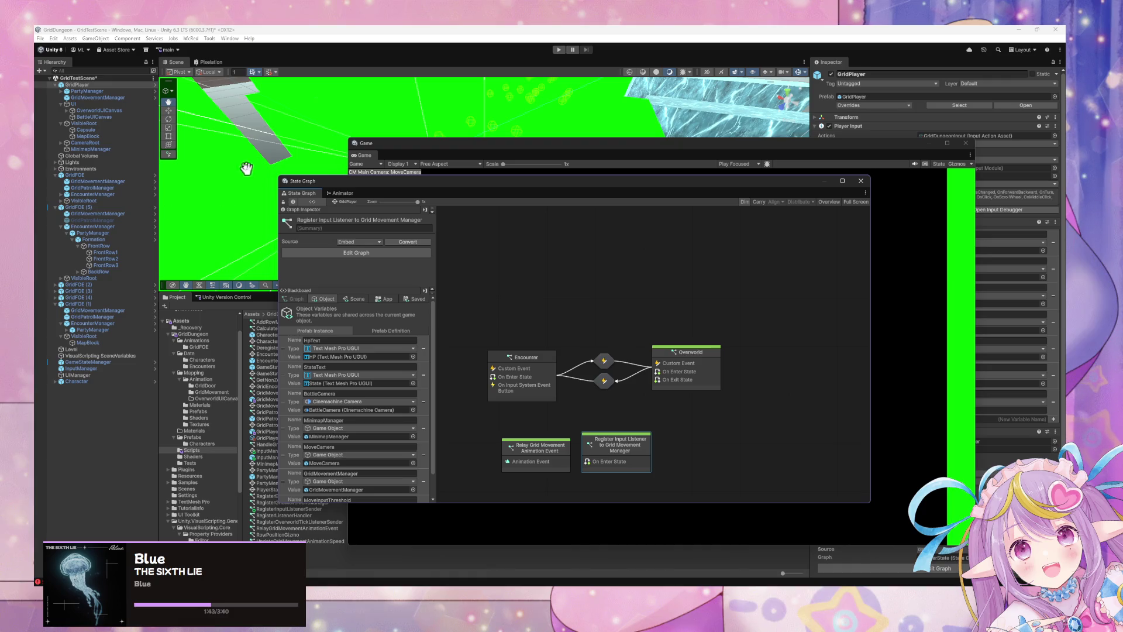
key(ctrl+s)
click(116, 370)
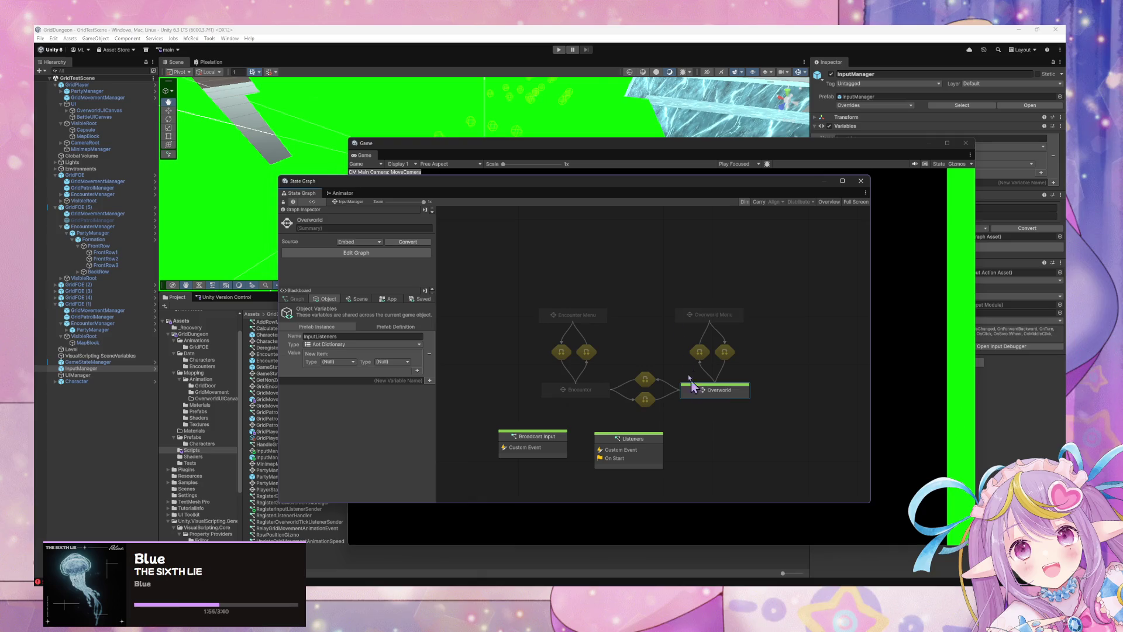
Step: Create a new script state below Movement Input inside InputManager's Overworld state
double_click(728, 393)
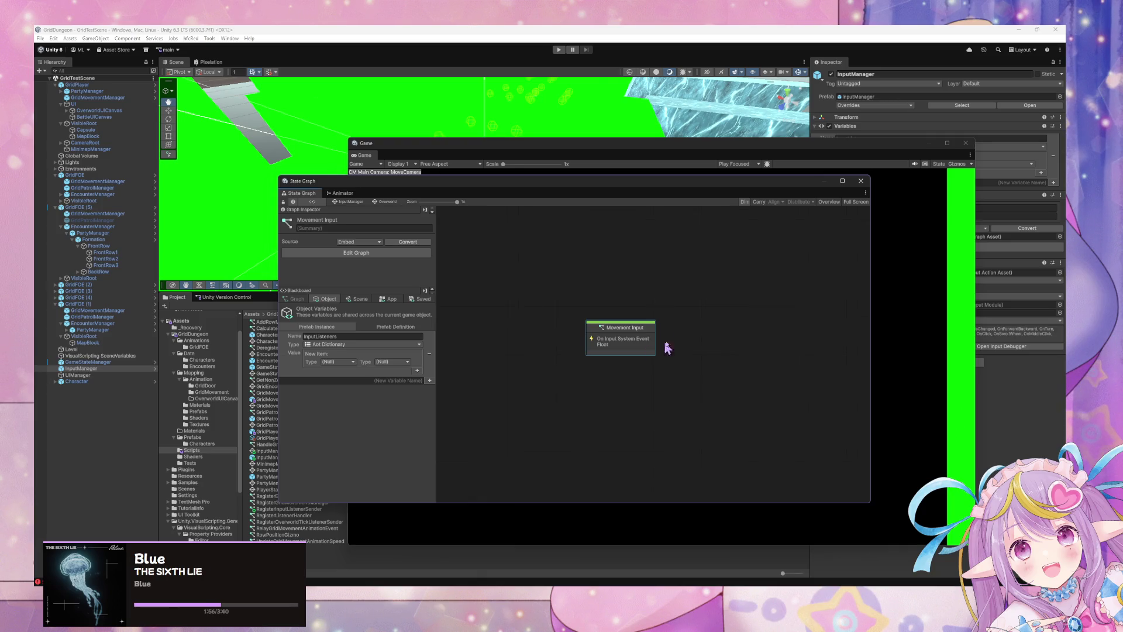
right_click(624, 379)
click(644, 380)
drag(636, 396, 597, 402)
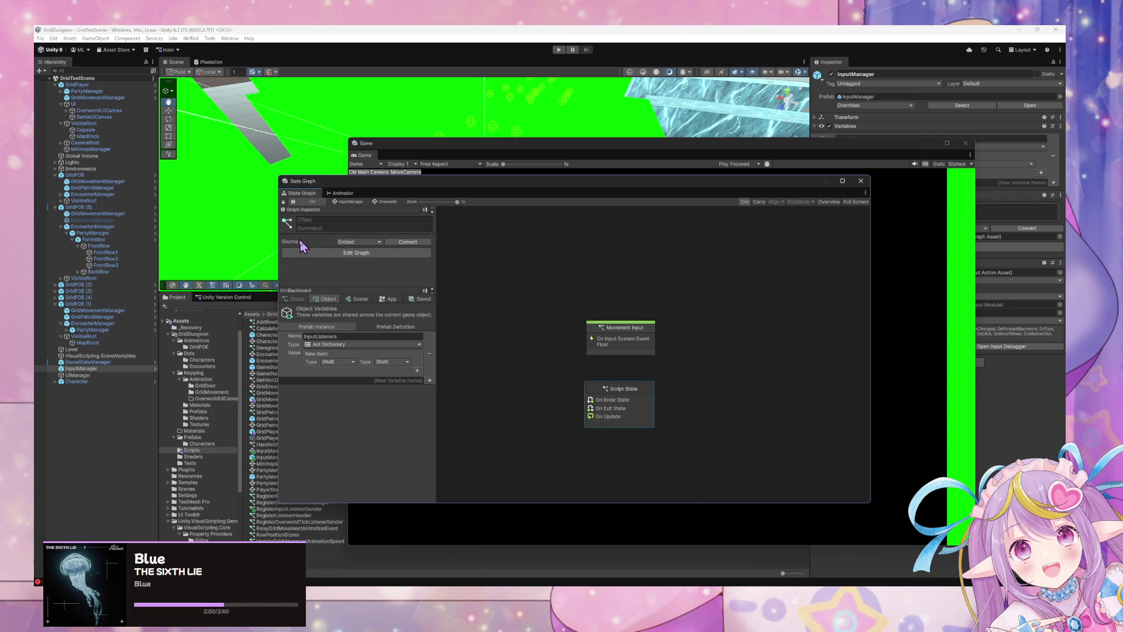
right_click(643, 398)
click(680, 426)
Step: Title the new state 'UI Shortcuts', then open GridPlayer's Overworld script graph
click(331, 219)
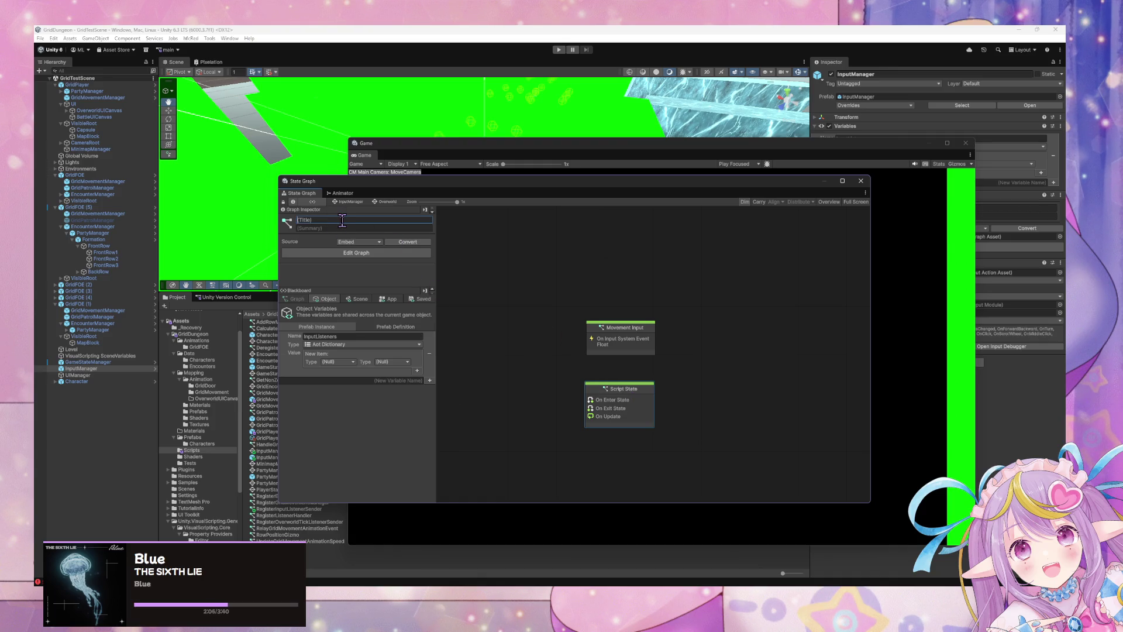
text(UI)
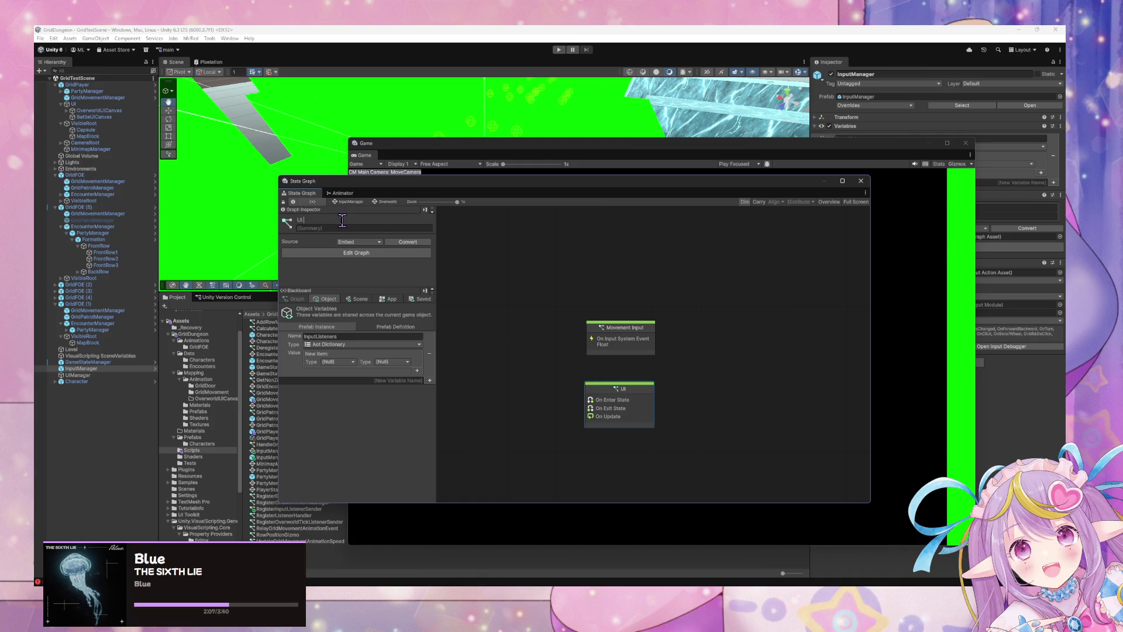
text( Shortcuts)
drag(621, 393, 620, 392)
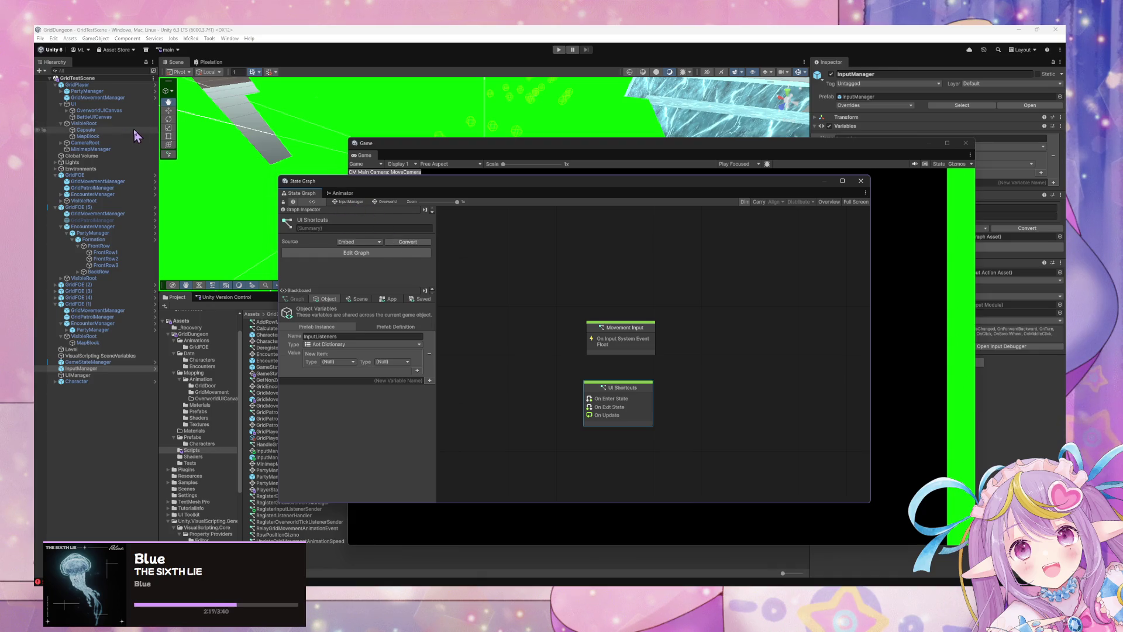
click(93, 85)
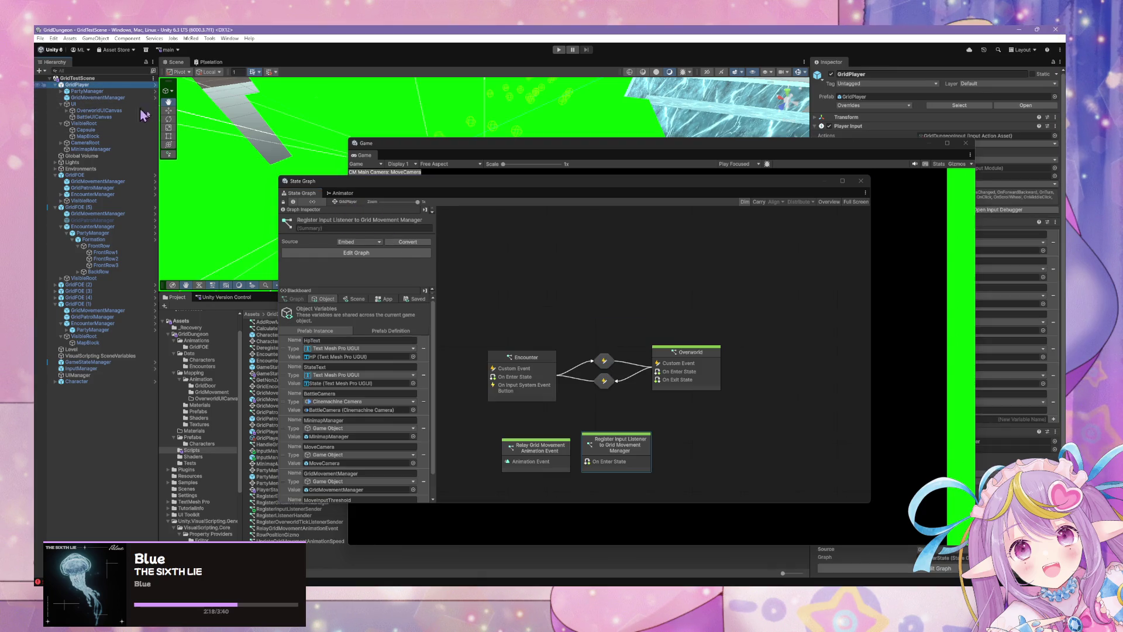
double_click(695, 386)
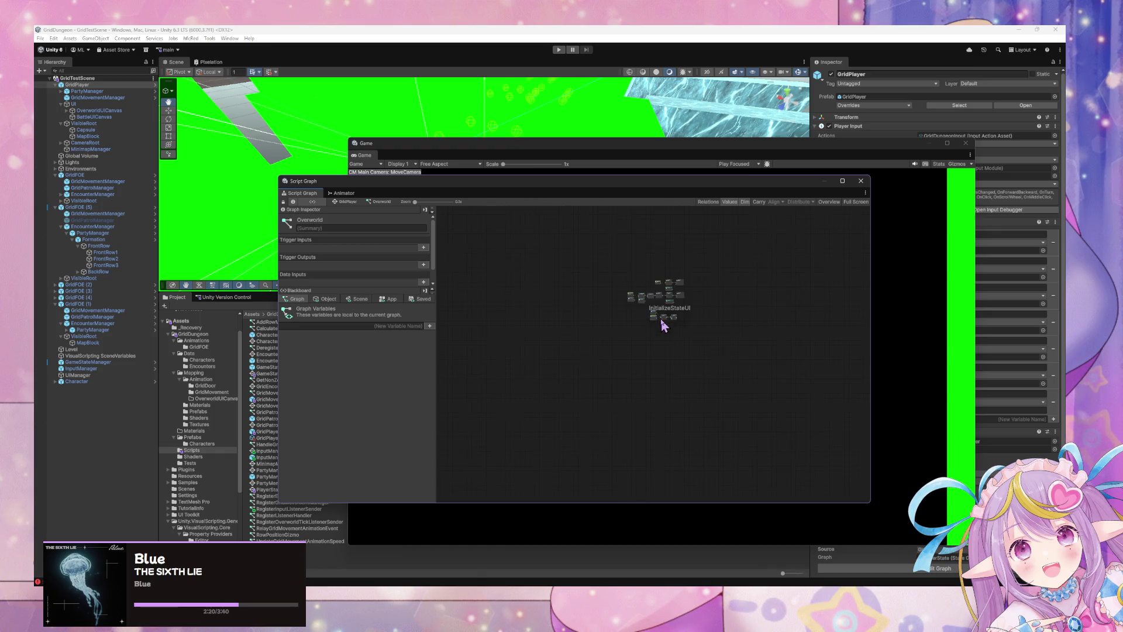
Step: Zoom around the Overworld script's InitializeStateUI group, then go back to GridPlayer's state graph
scroll(553, 397, up, 5)
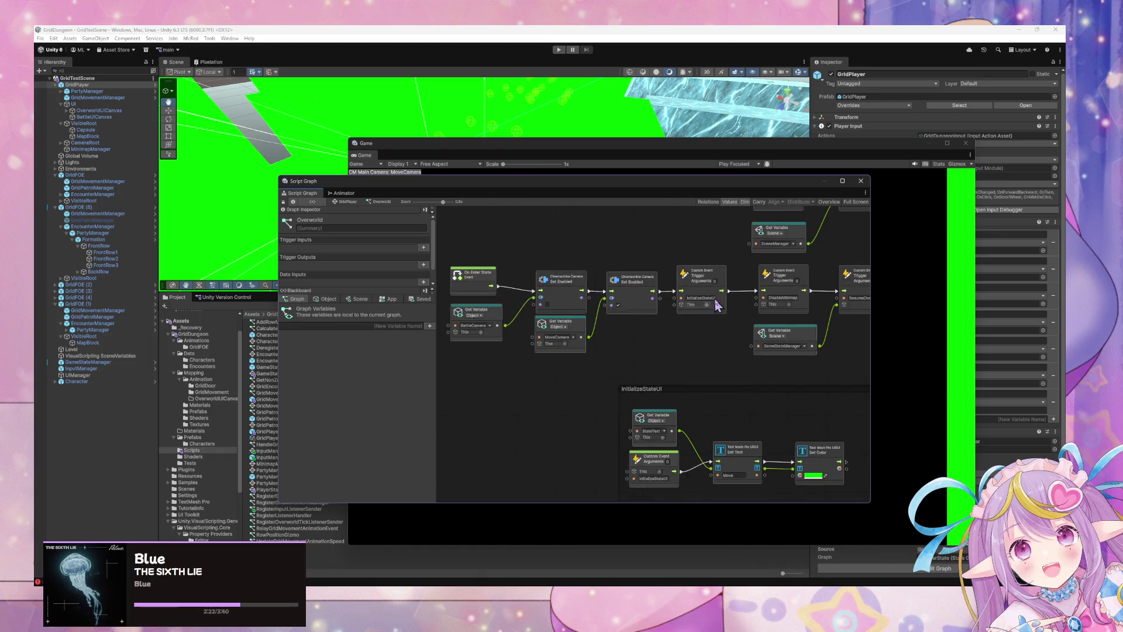
scroll(553, 397, down, 3)
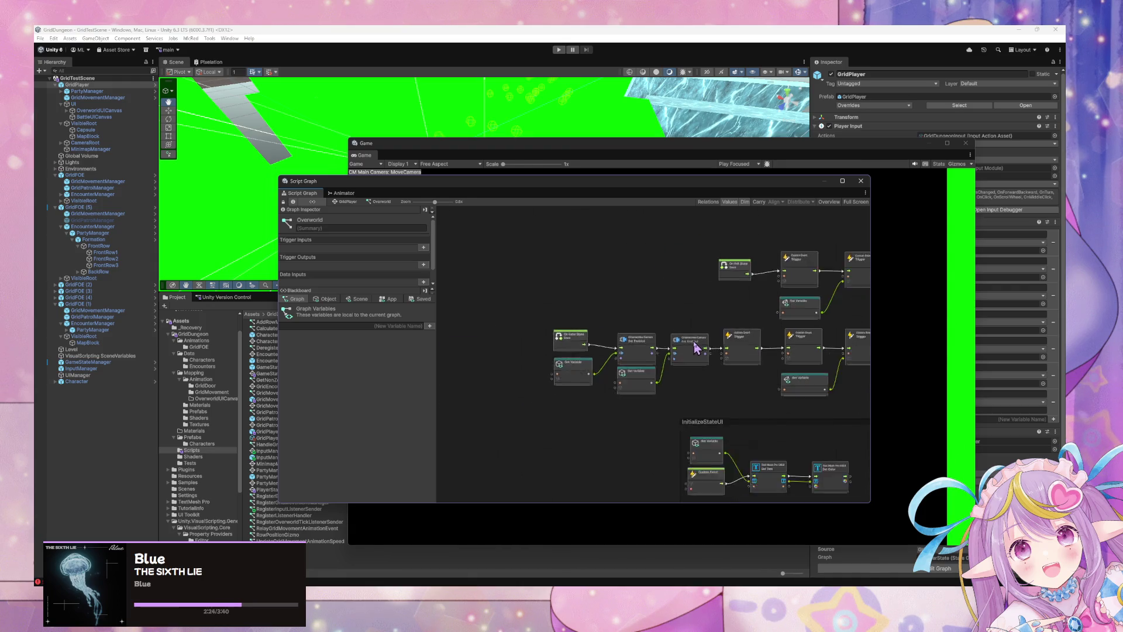
scroll(723, 354, up, 3)
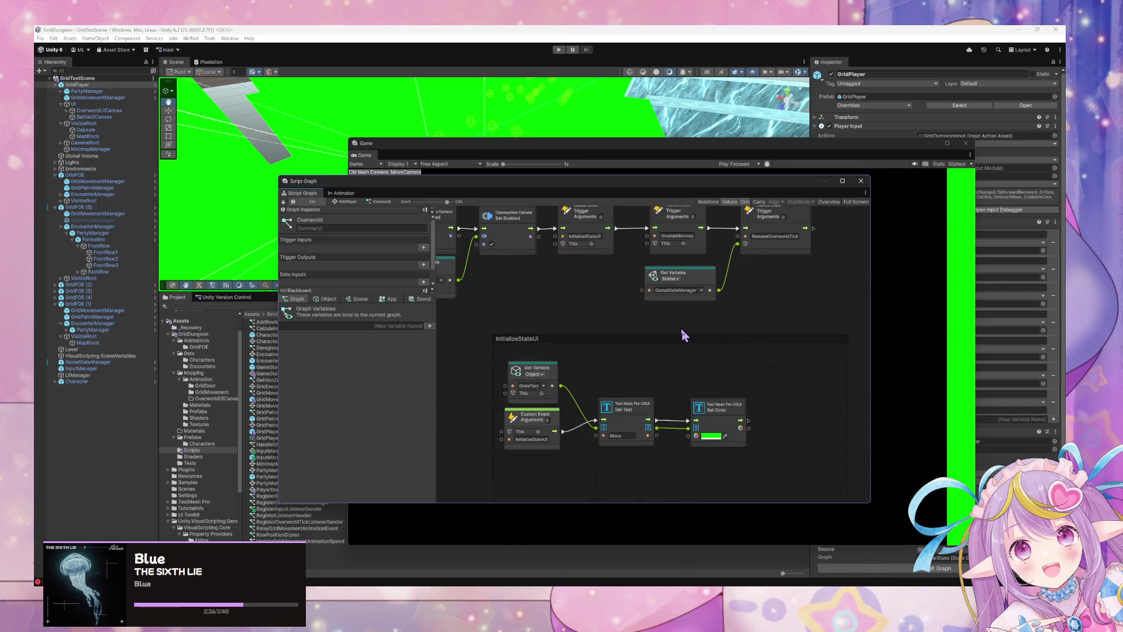
click(347, 201)
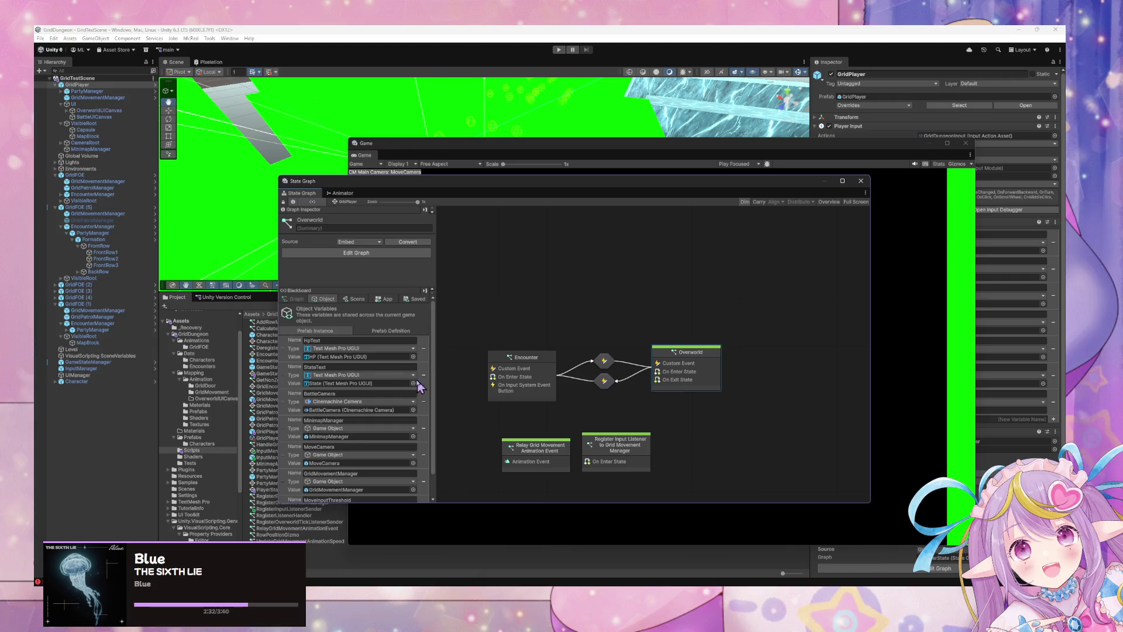
Step: View the PartyManager and GridMovementManager state graphs, then switch to InputManager's
scroll(423, 365, down, 2)
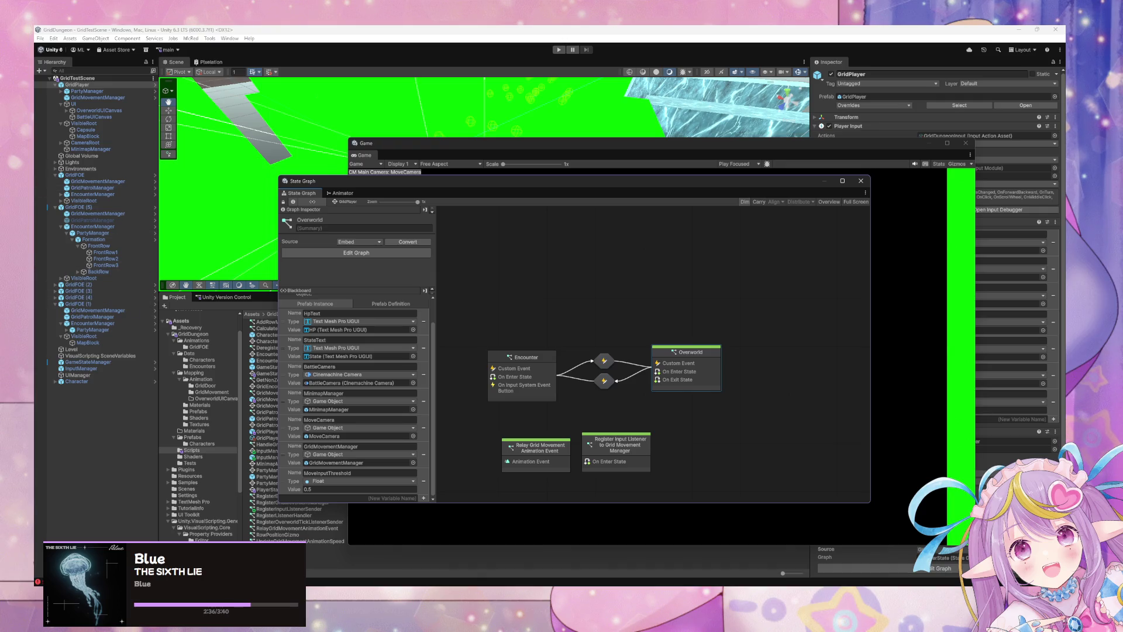
click(86, 92)
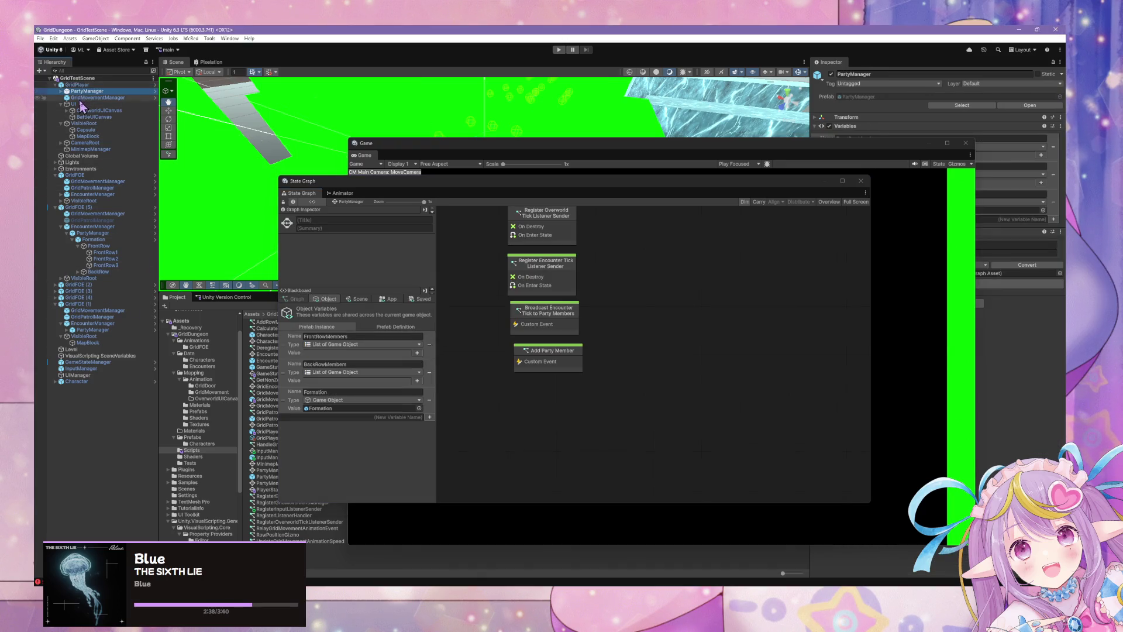
click(80, 99)
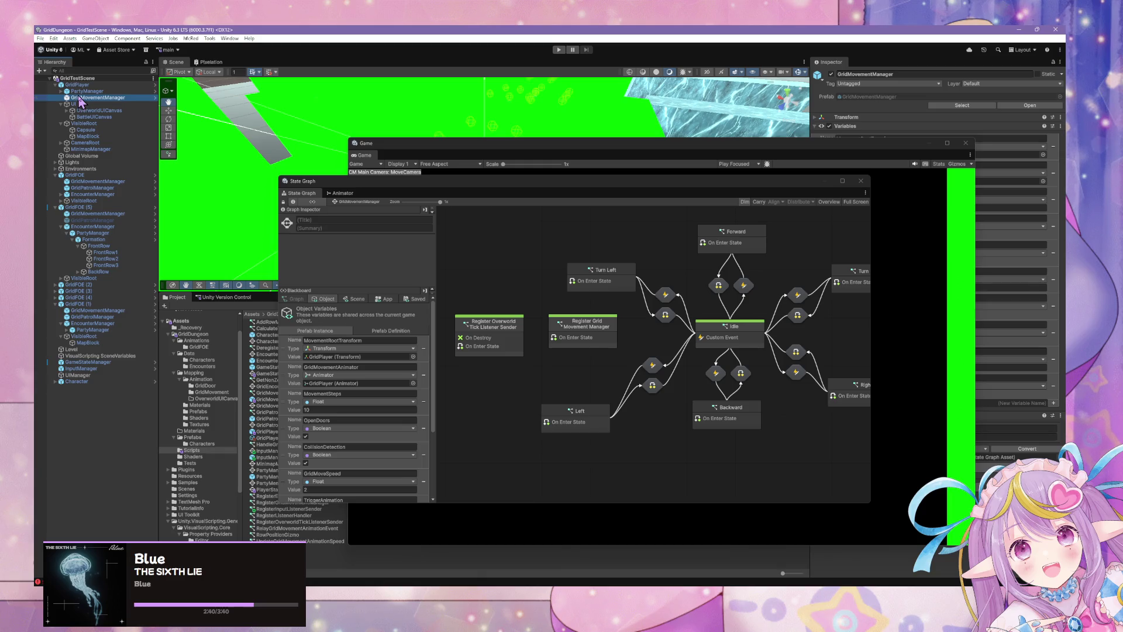
click(85, 91)
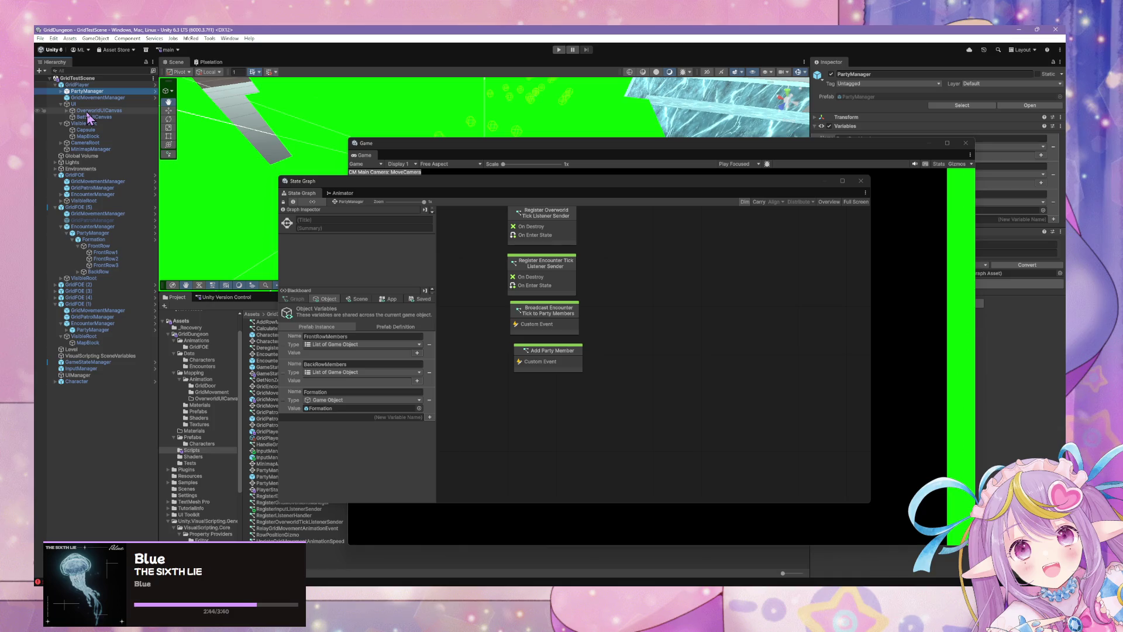
click(128, 368)
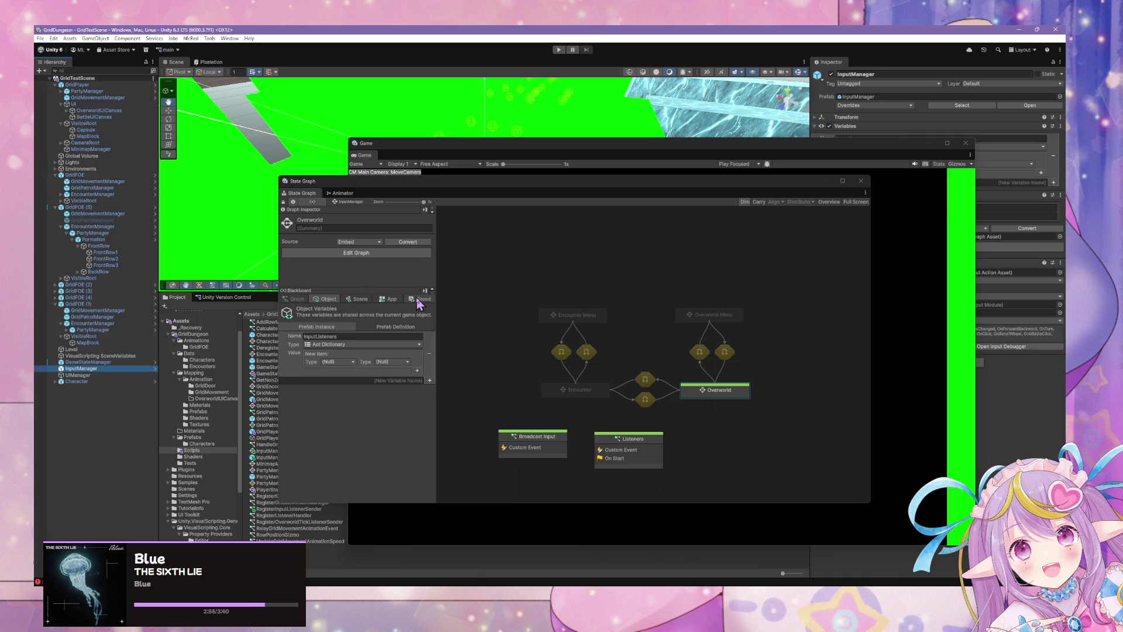
Step: Open the UI Shortcuts script graph and delete its three default event nodes
click(744, 396)
double_click(744, 396)
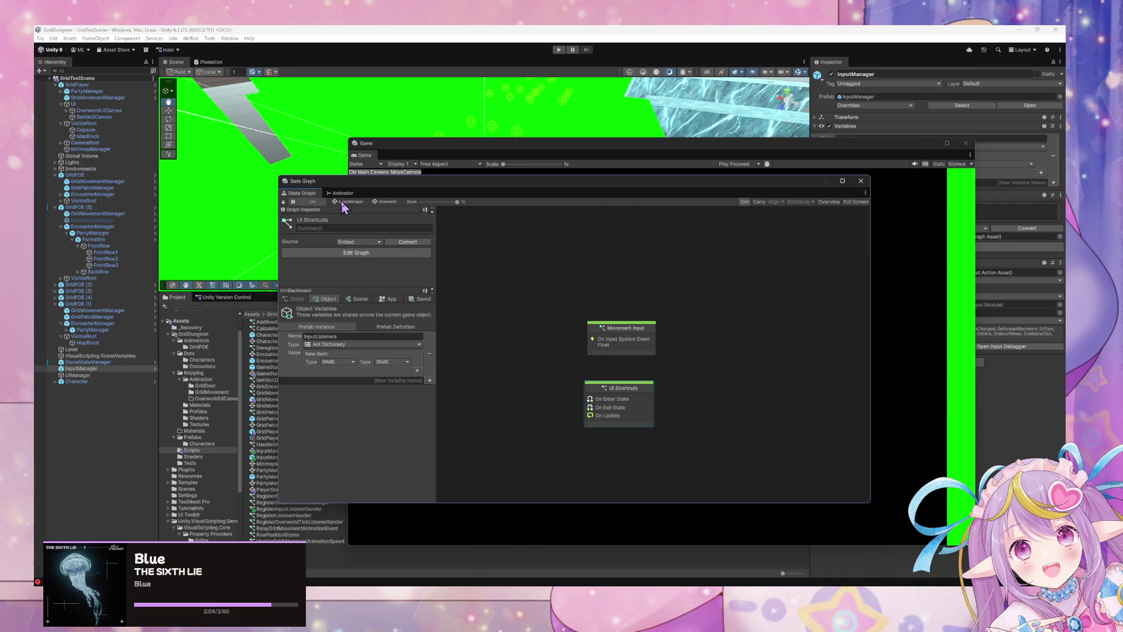
click(647, 338)
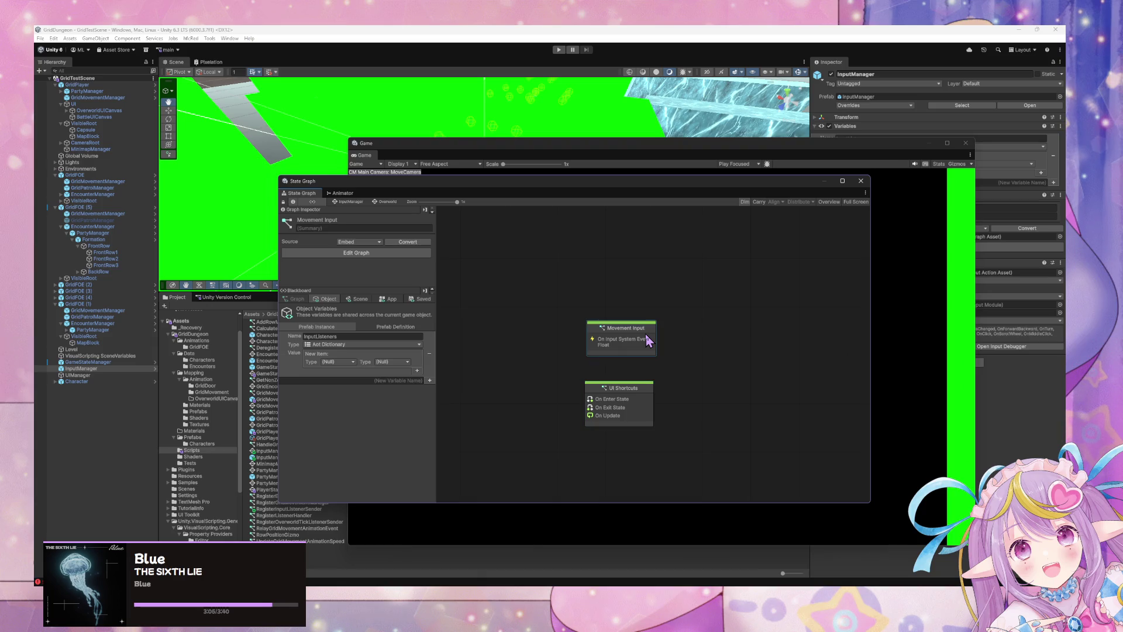
double_click(646, 399)
mouse_move(533, 283)
mouse_down()
mouse_move(592, 318)
mouse_move(659, 446)
mouse_up()
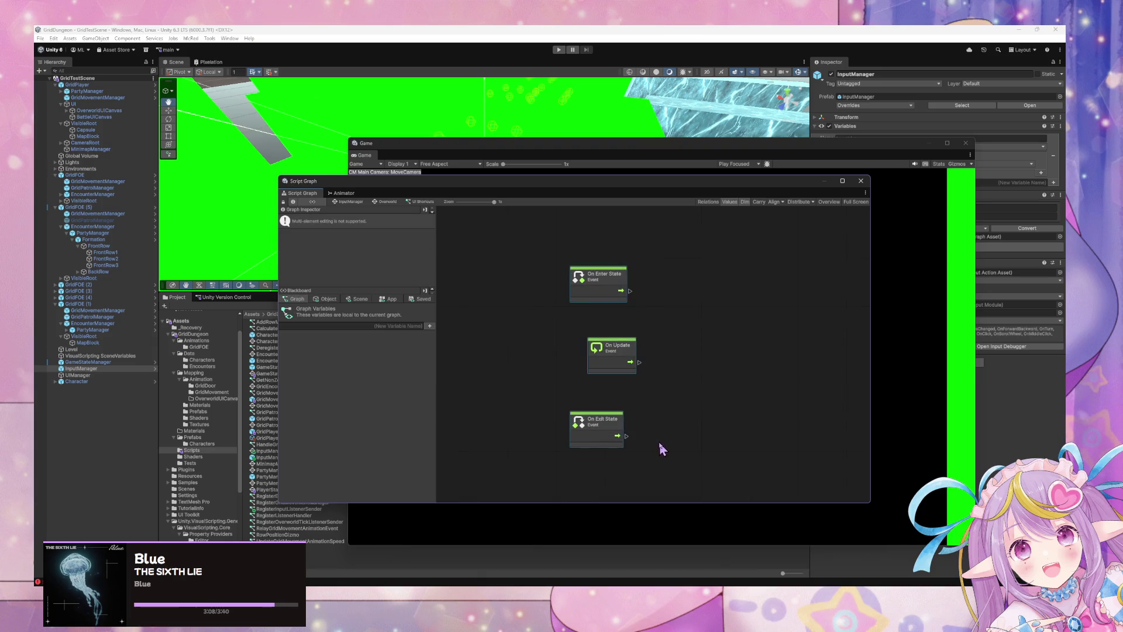
key(Delete)
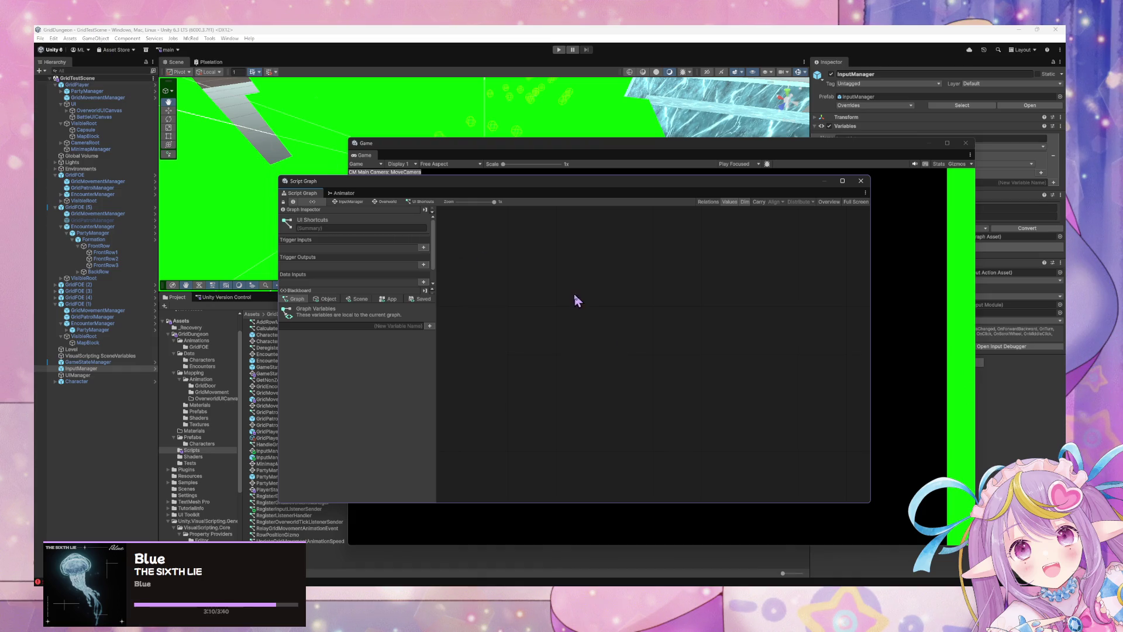
Step: Search the node finder for 'Input' without adding anything, then show GridPlayer's state graph
right_click(573, 298)
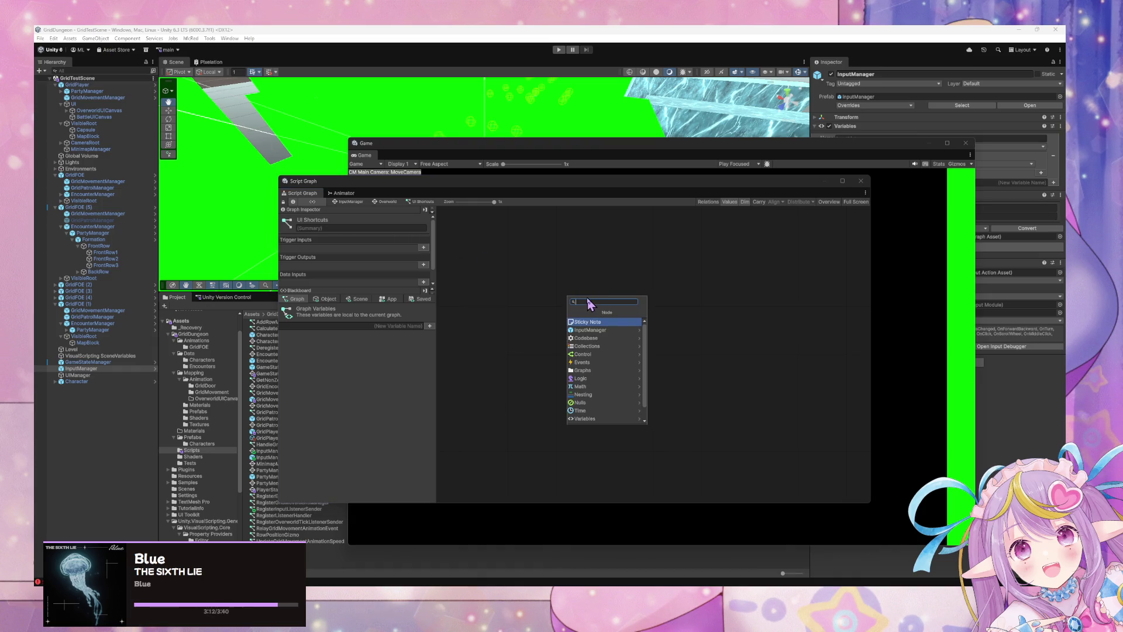
text(Input)
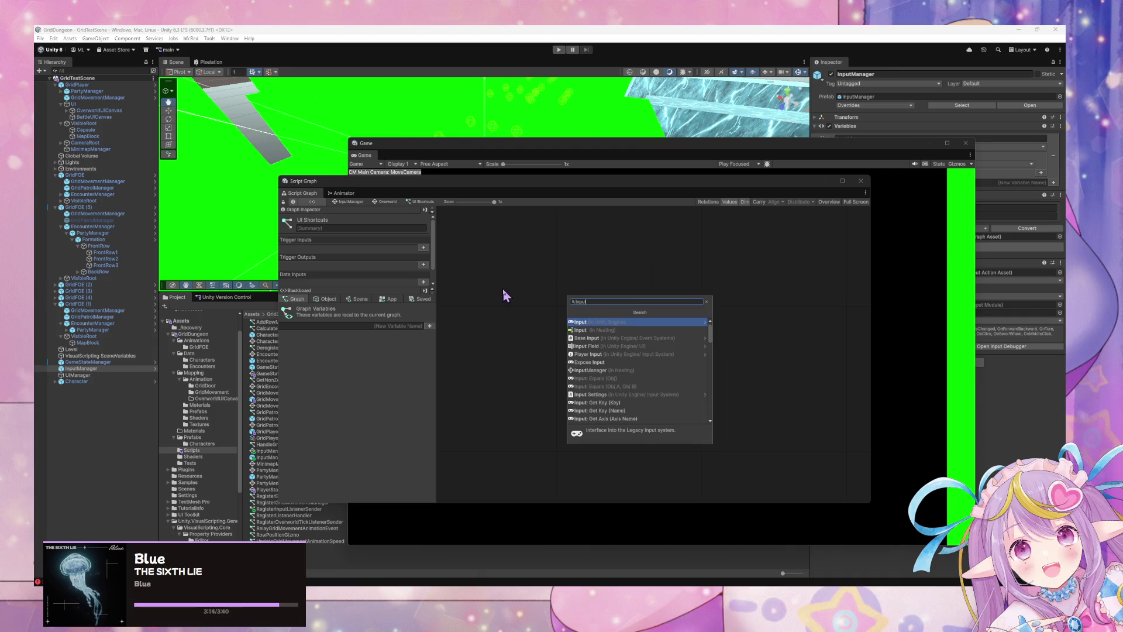
click(515, 289)
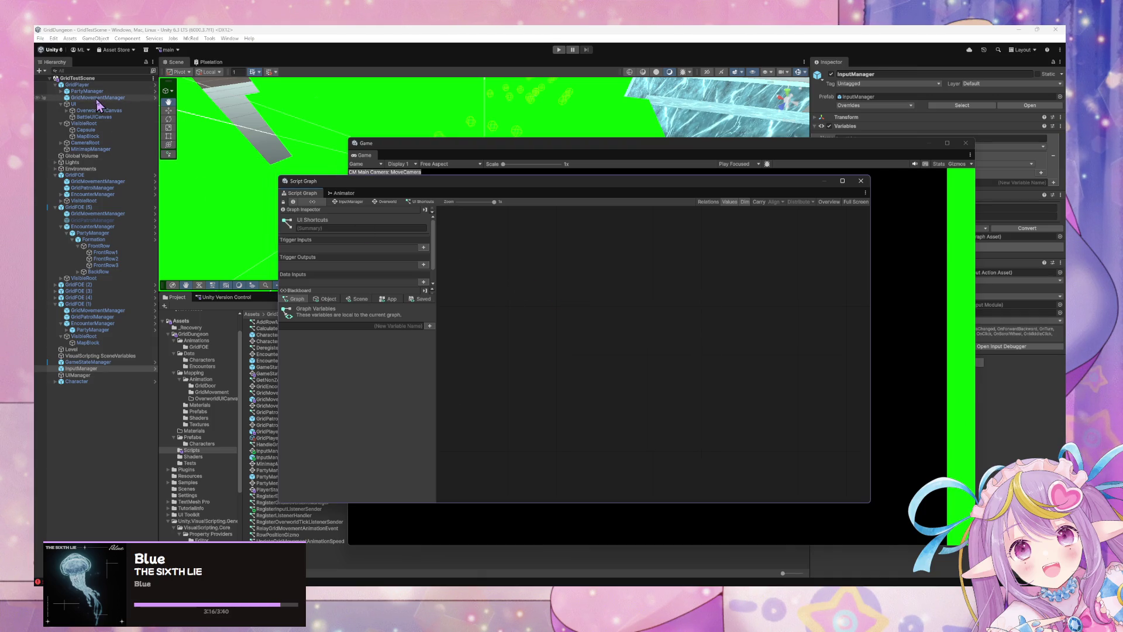
click(78, 85)
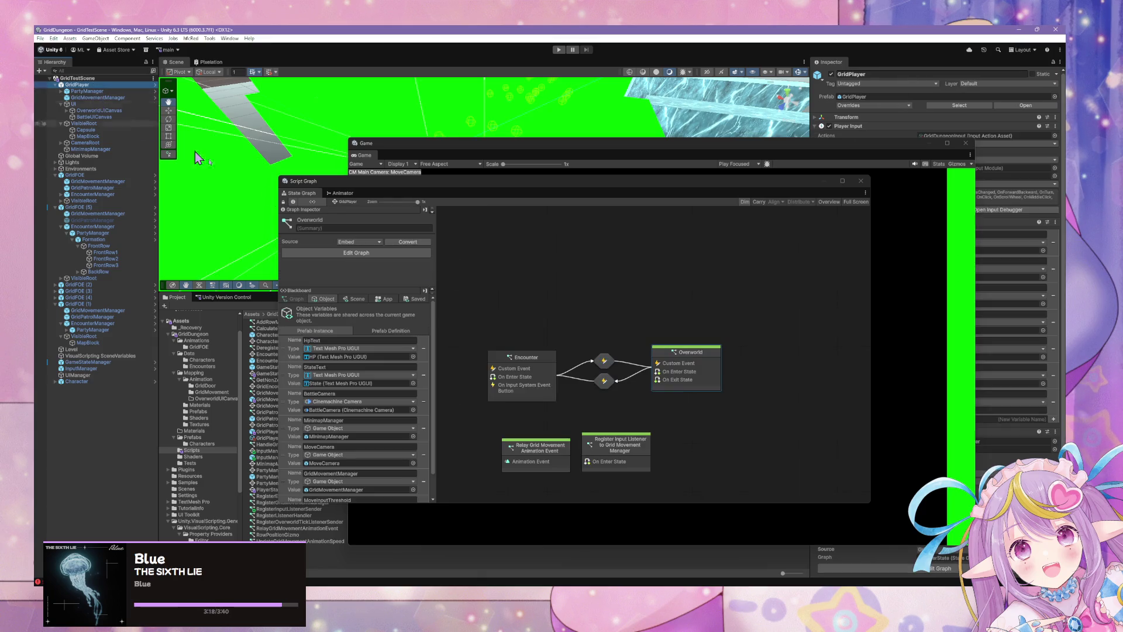
Step: Look over the Overworld script's On Exit State chain, then switch to InputManager's state graph
double_click(686, 362)
scroll(608, 316, up, 5)
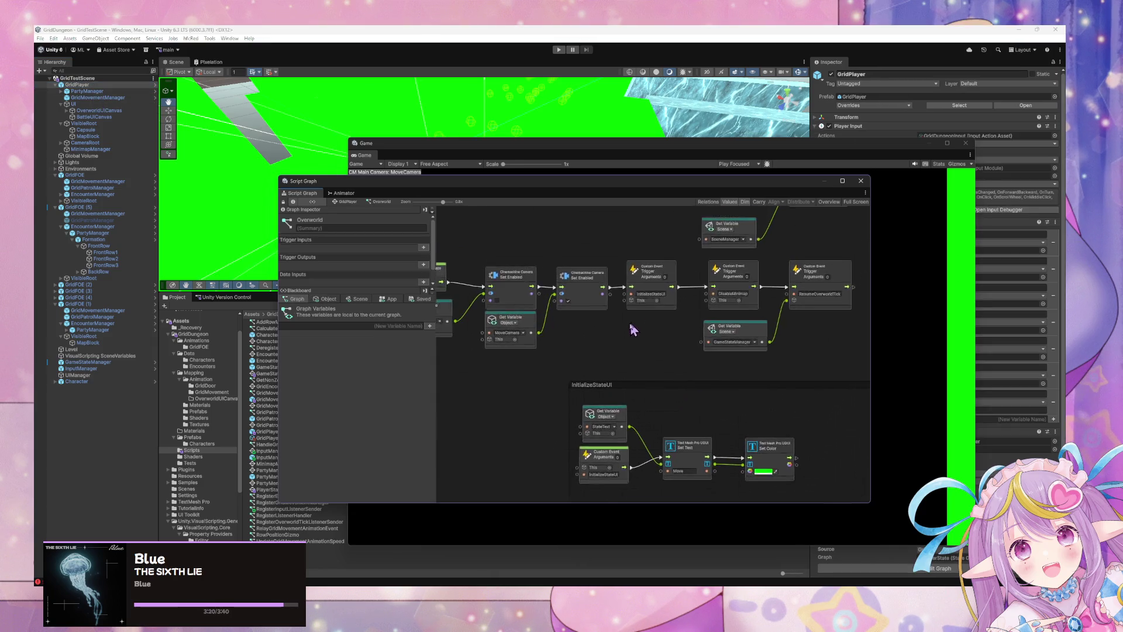
scroll(576, 346, down, 3)
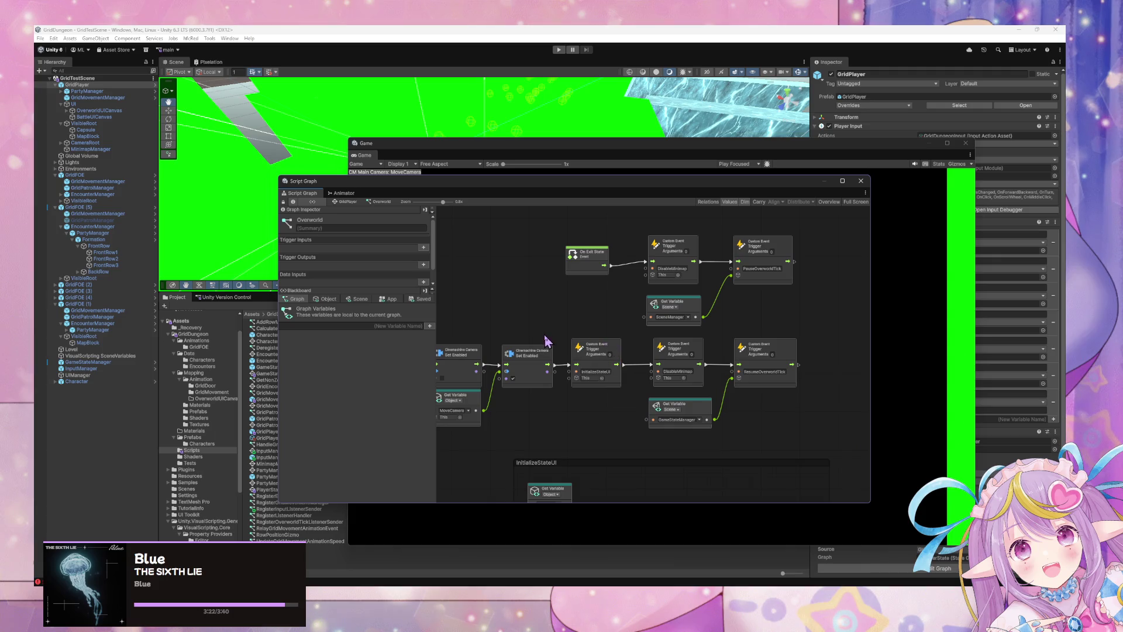
scroll(677, 291, up, 3)
mouse_move(677, 292)
mouse_down()
mouse_move(612, 266)
mouse_move(587, 326)
mouse_move(583, 306)
mouse_up()
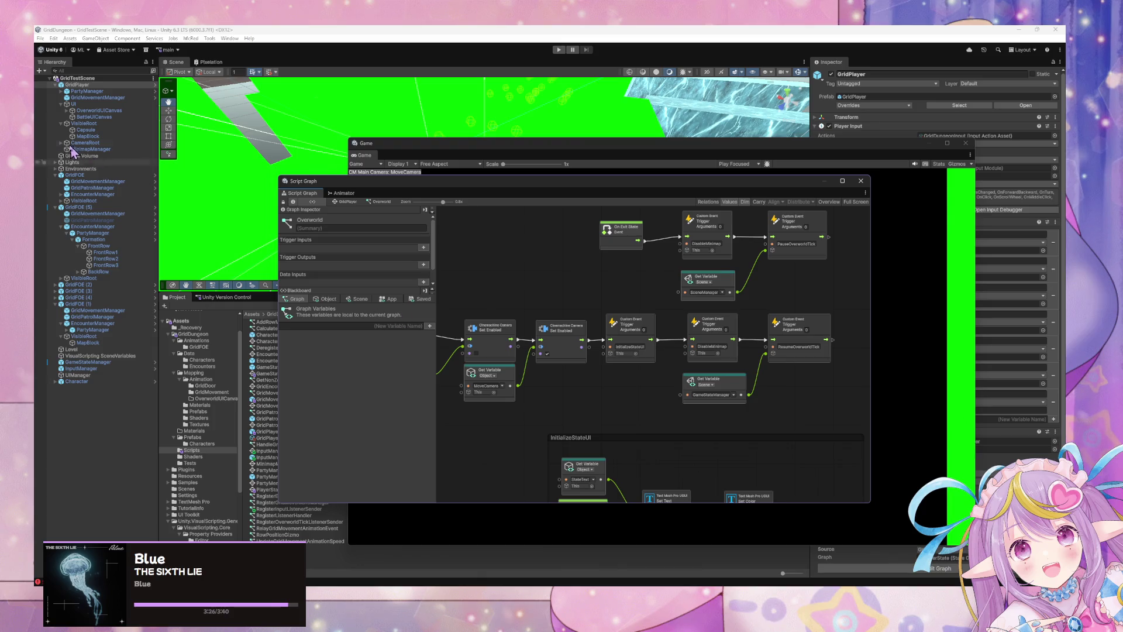
click(114, 369)
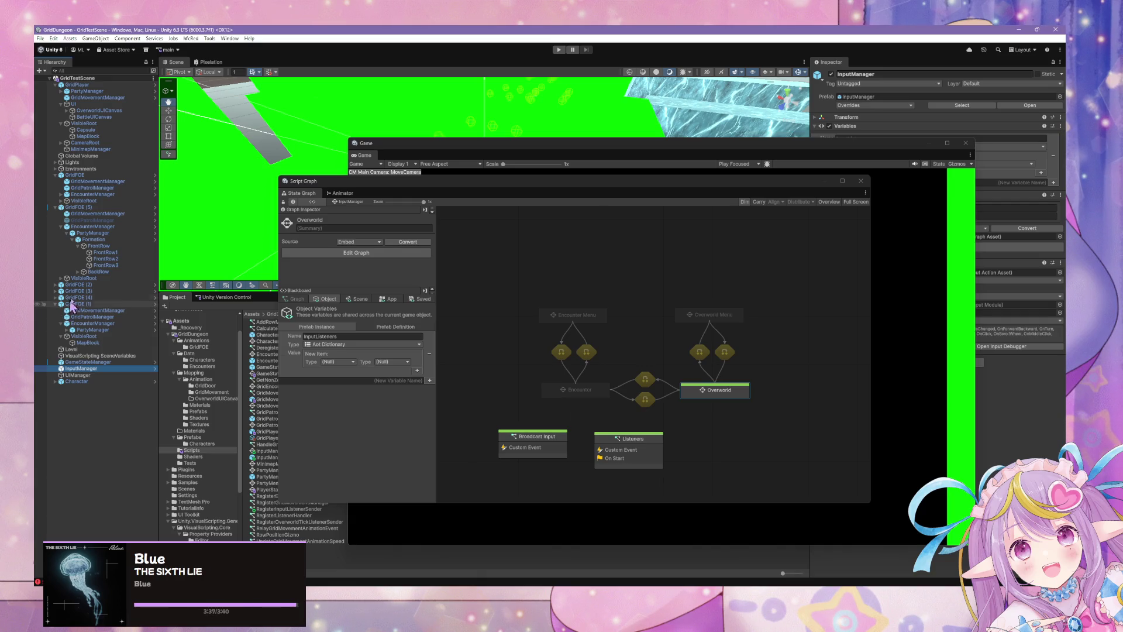
Step: Step through the GridPatrolManager, EncounterManager and MinimapManager state graphs from the Hierarchy
click(102, 220)
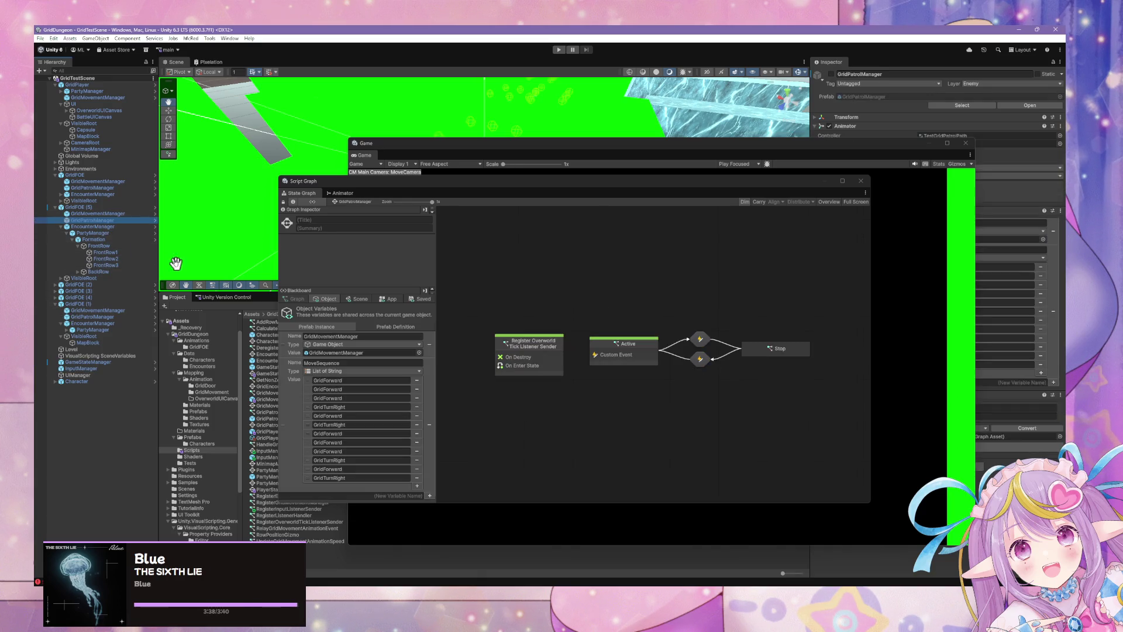
click(121, 227)
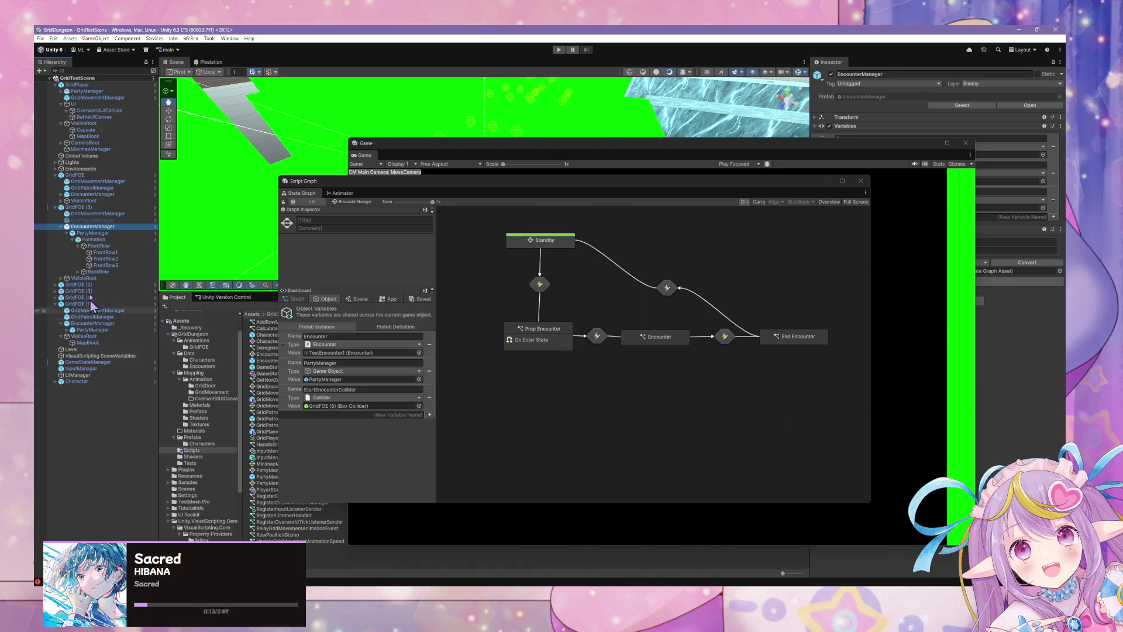
click(91, 149)
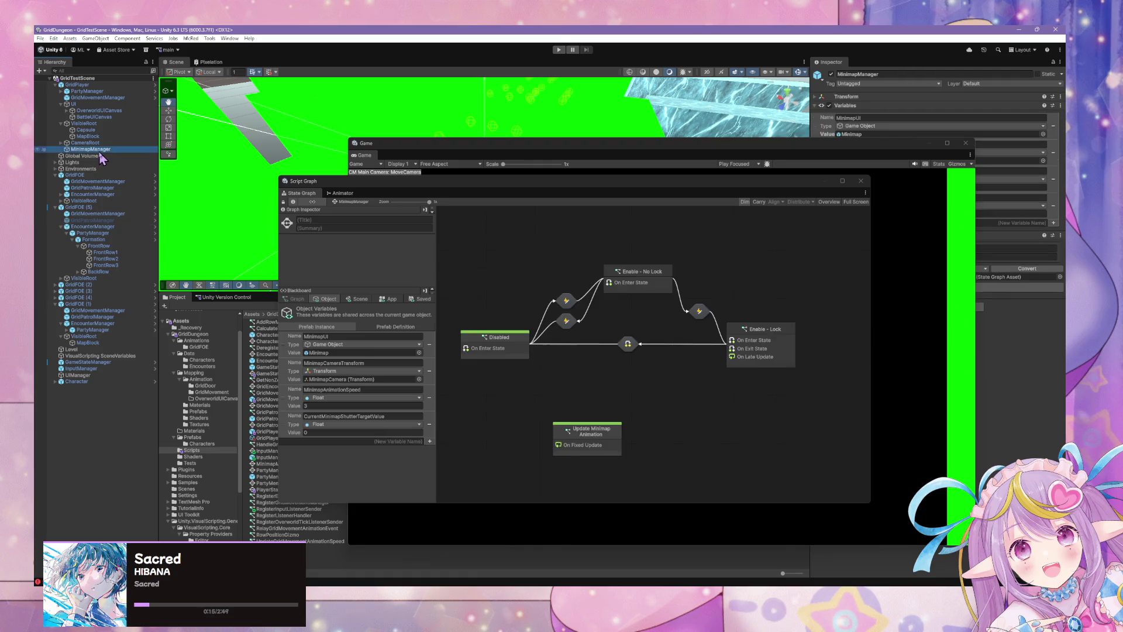
Step: Shift the Game window aside and nudge MinimapManager's Enable - Lock node slightly upward
mouse_move(841, 150)
mouse_down()
mouse_move(597, 275)
mouse_move(600, 87)
mouse_move(780, 127)
mouse_move(899, 305)
mouse_move(582, 133)
mouse_move(666, 121)
mouse_move(550, 111)
mouse_move(541, 92)
mouse_move(819, 219)
mouse_move(816, 87)
mouse_move(836, 140)
mouse_up()
click(314, 179)
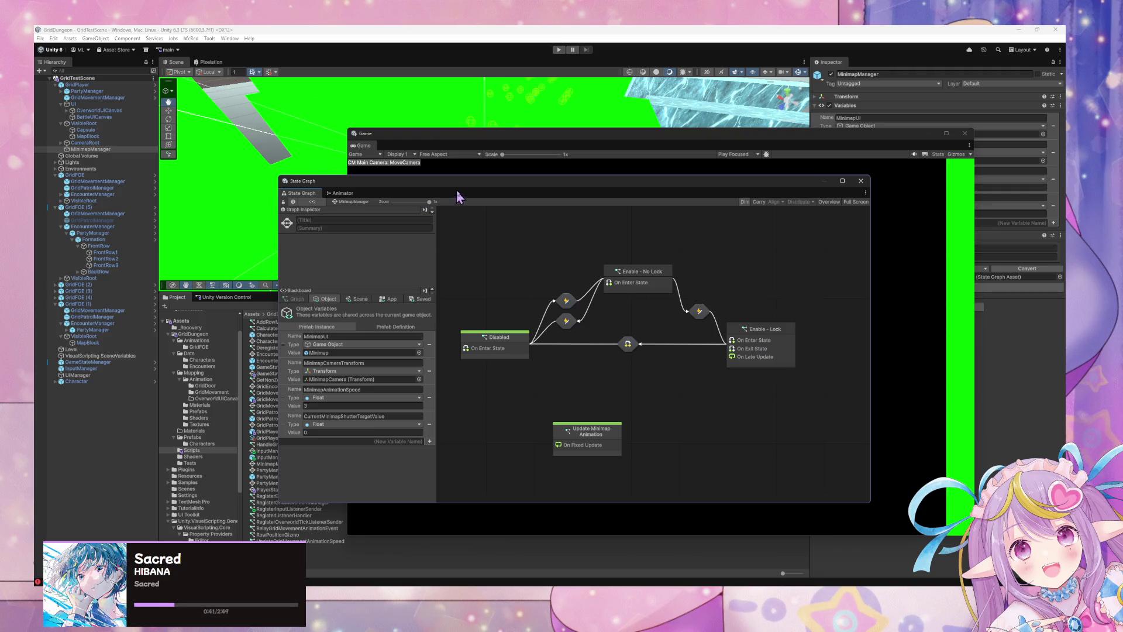
drag(518, 341, 521, 339)
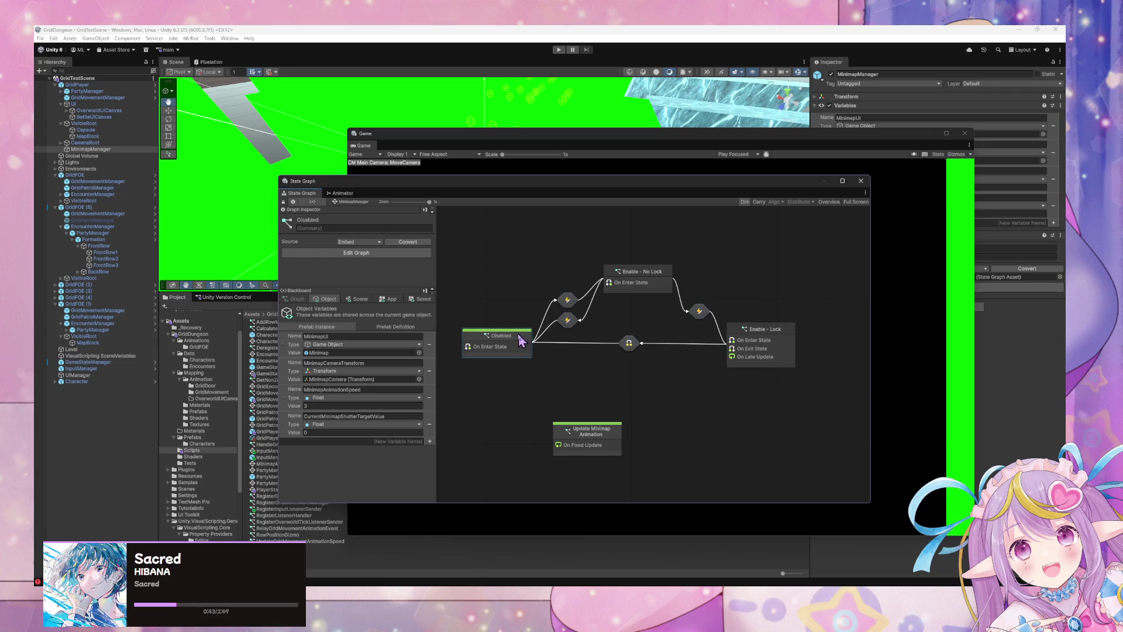
drag(781, 346, 783, 343)
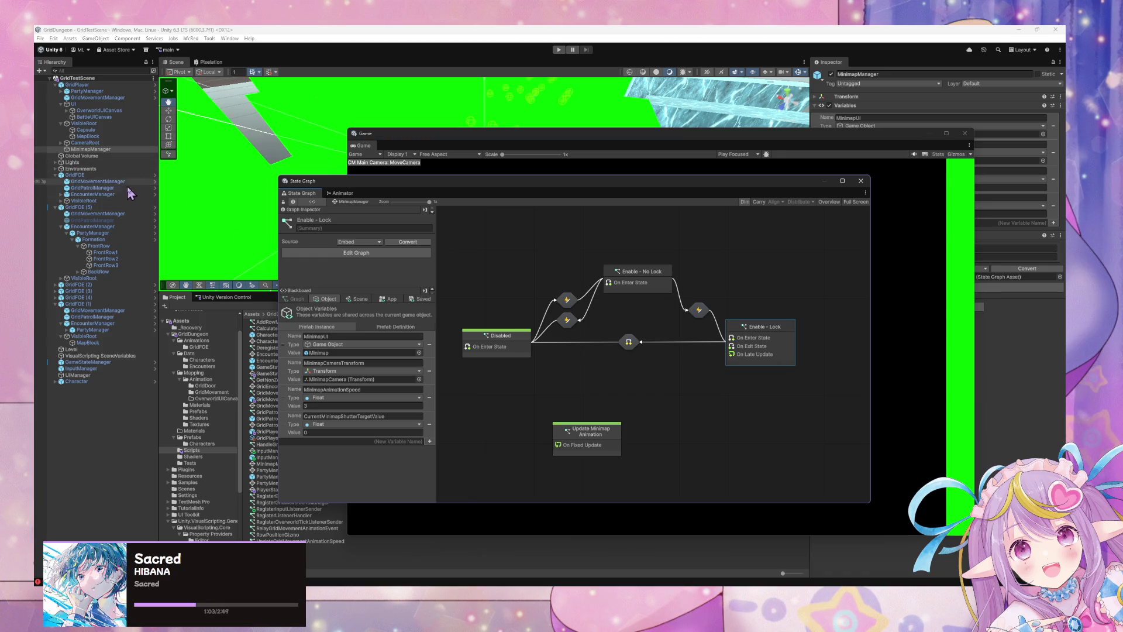
Step: Revisit EncounterManager's graph, shift its Standby node left and inspect the End Encounter state
click(92, 323)
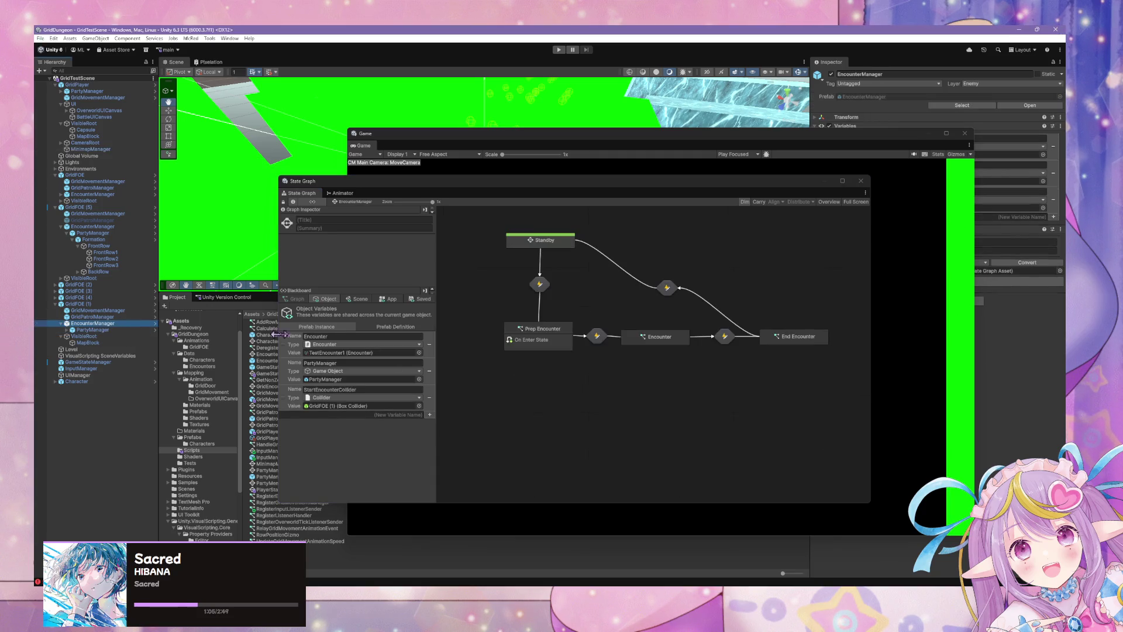
drag(562, 253, 556, 254)
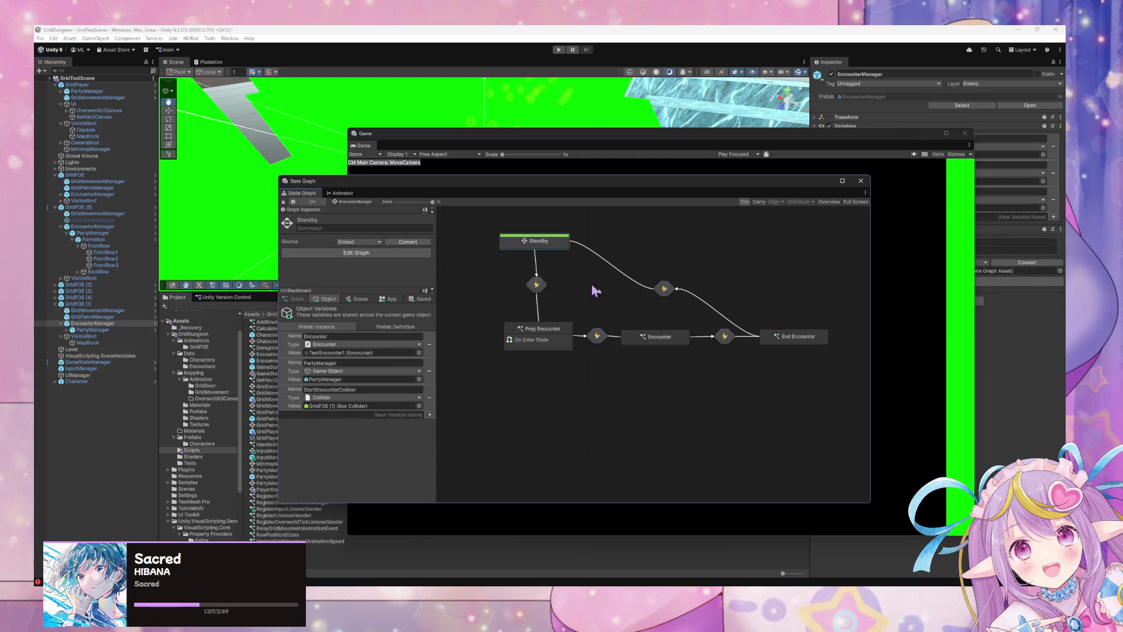
click(795, 342)
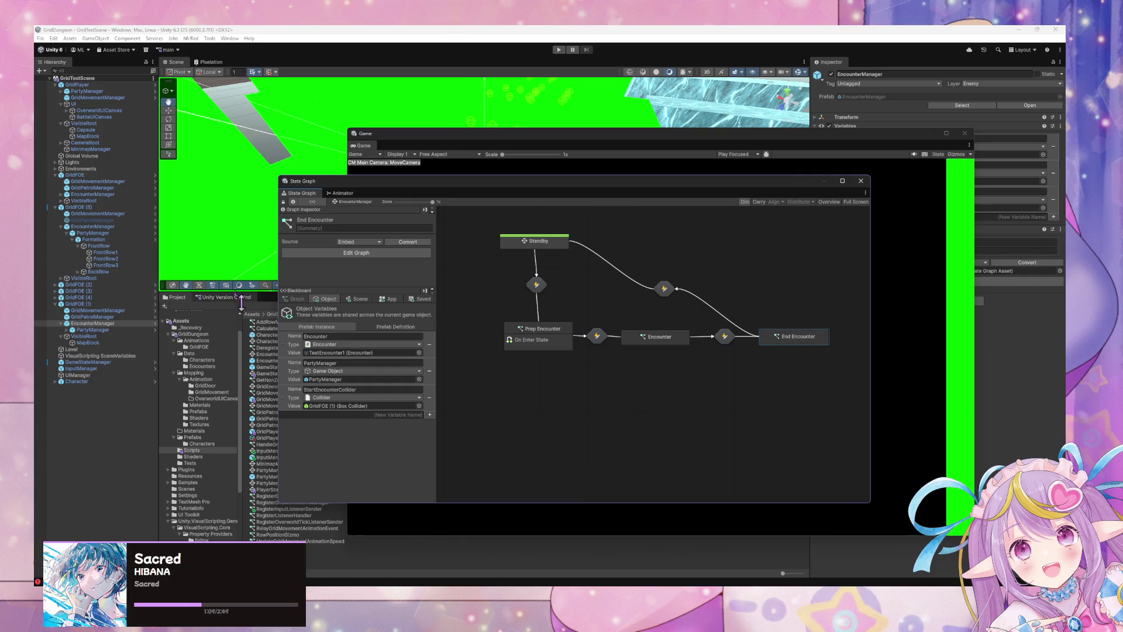
click(89, 150)
Step: Browse GridMovementManager, PartyManager with its Formation child, and InputManager's Overworld graph
click(98, 97)
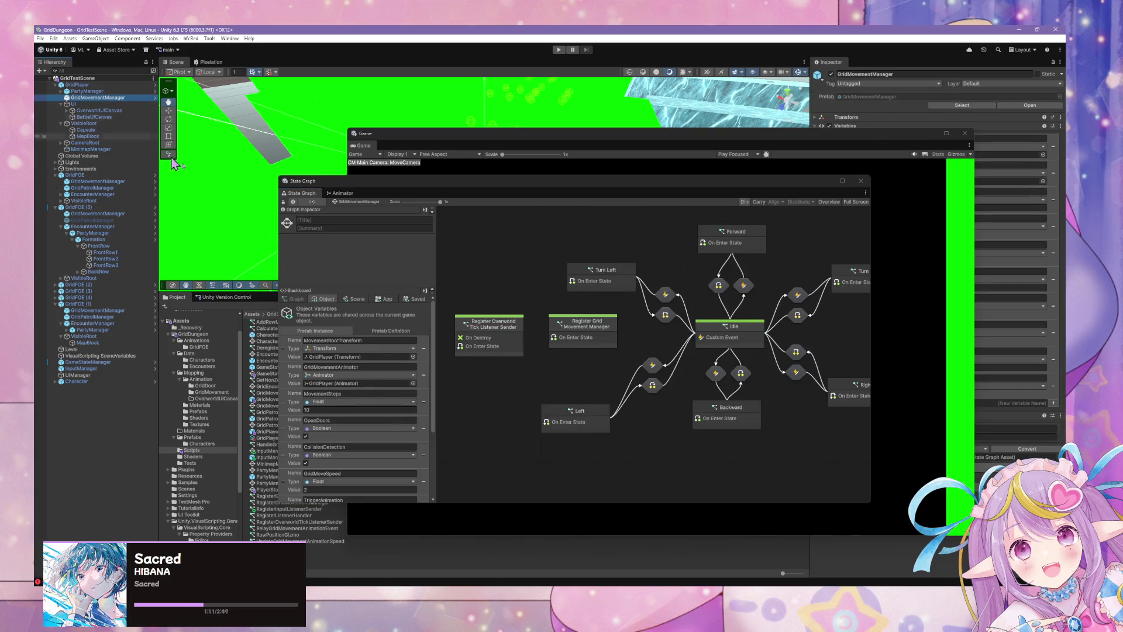
click(88, 92)
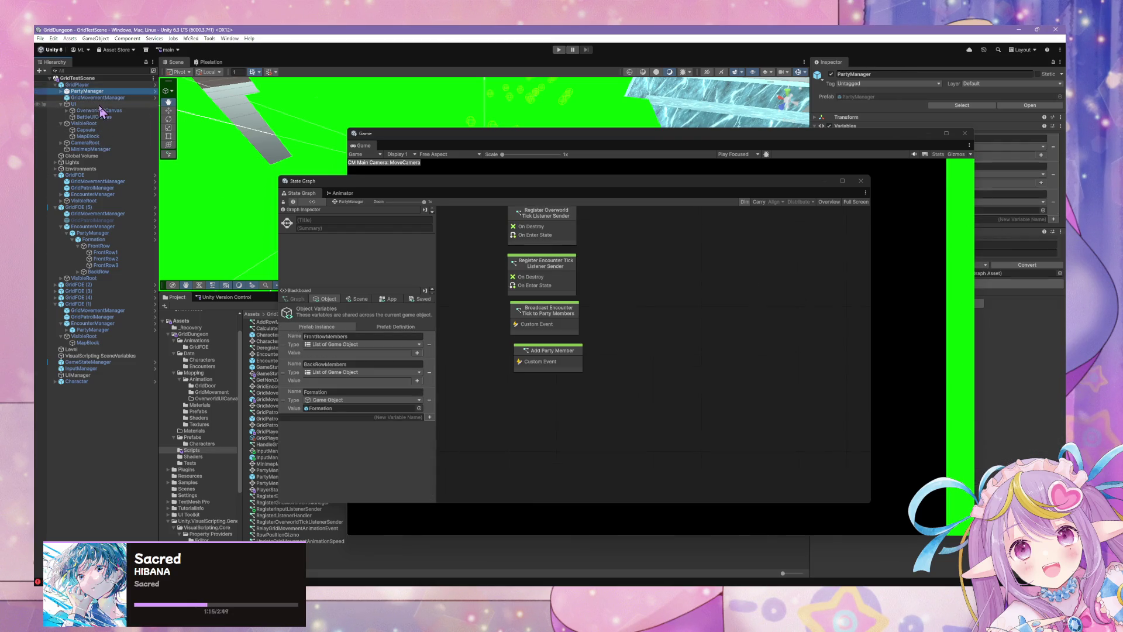
click(61, 91)
click(87, 98)
key(Left)
key(Left)
key(Down)
click(113, 368)
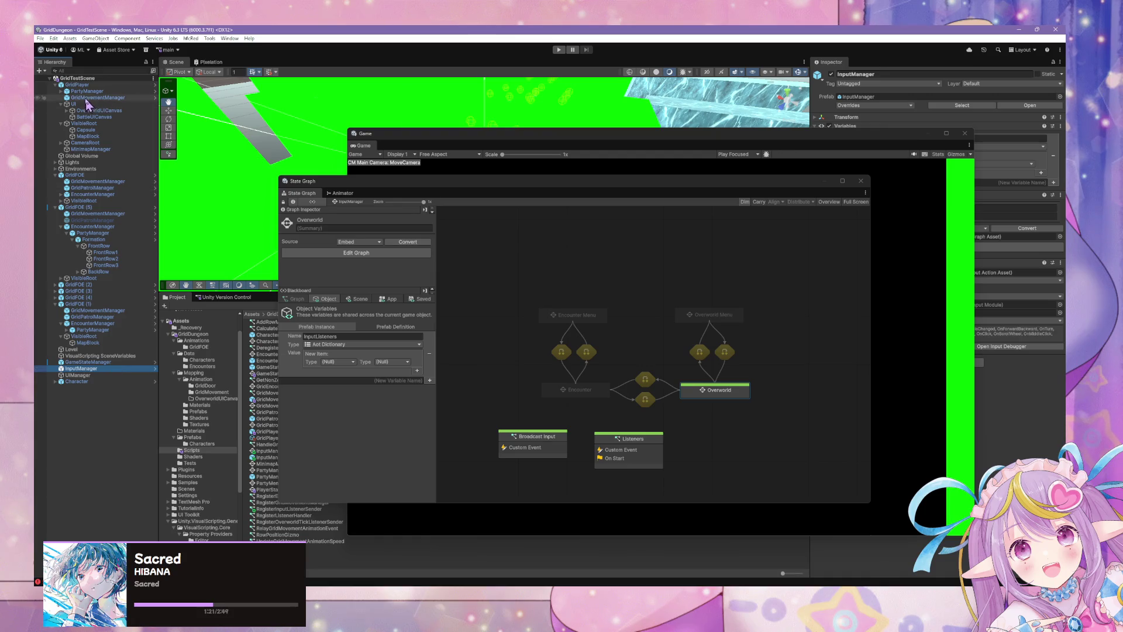
Step: Settle on GridPlayer's PartyManager graph and drag the State Graph window down-right
click(61, 91)
click(87, 91)
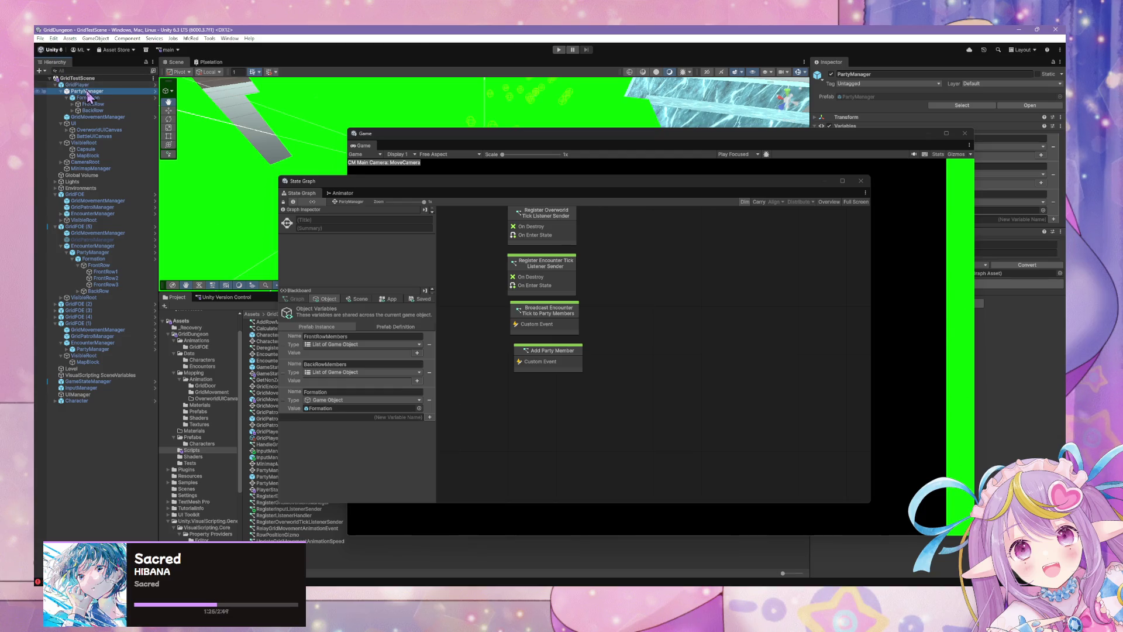
click(94, 117)
click(85, 93)
mouse_move(396, 183)
mouse_down()
mouse_move(596, 332)
mouse_move(575, 261)
mouse_up()
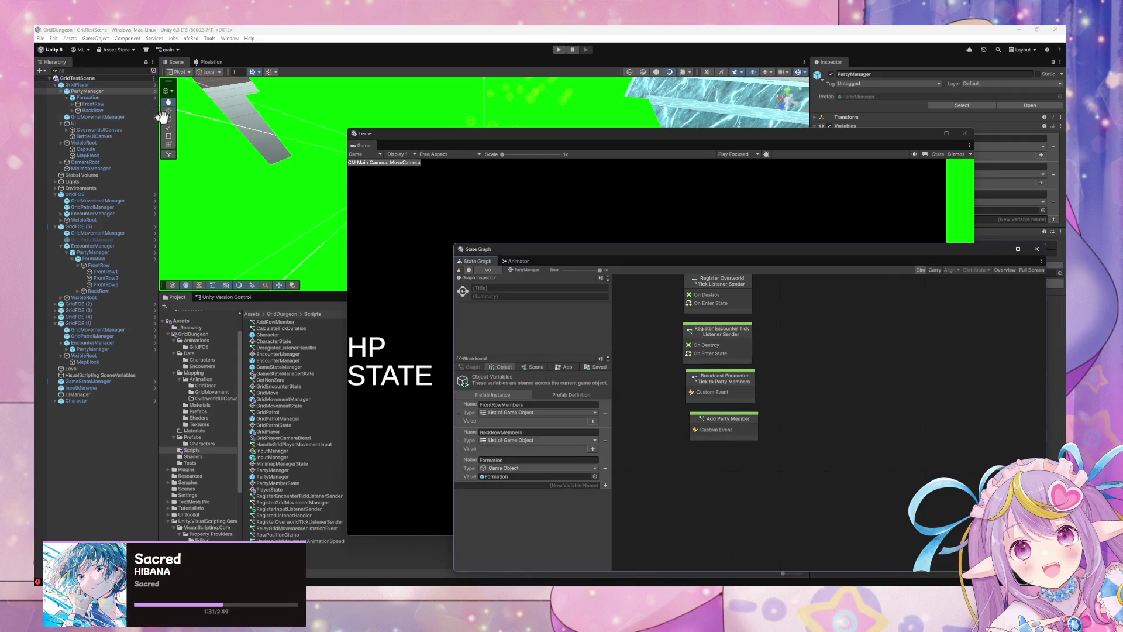
Step: Select GridPlayer for its Overworld graph, bring the Game view forward and enter Play mode
click(129, 85)
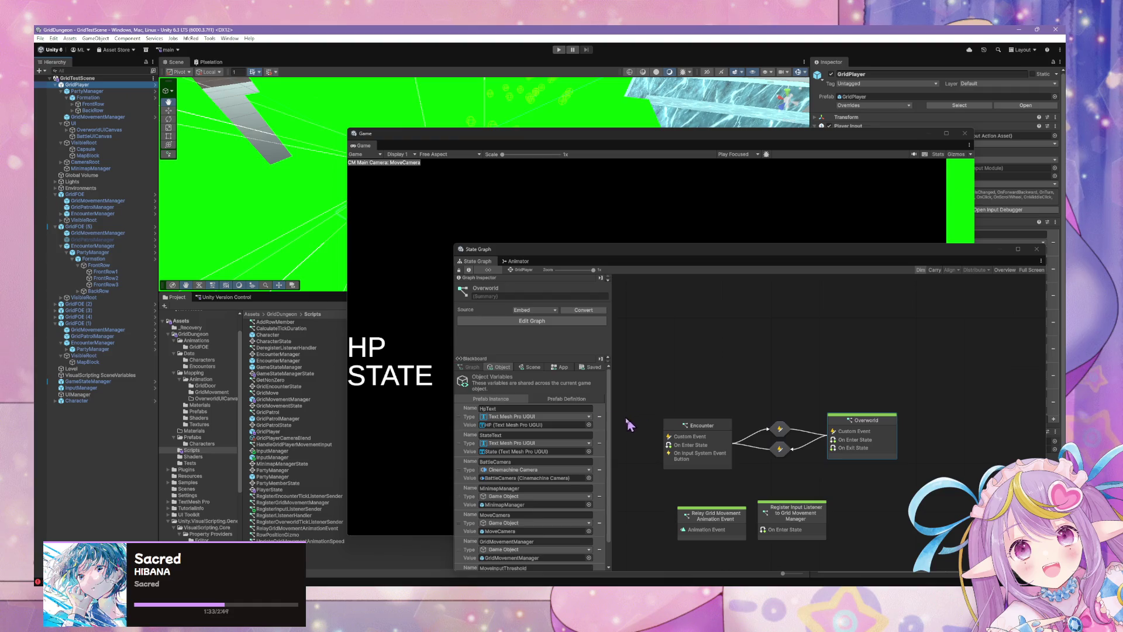
scroll(556, 409, down, 1)
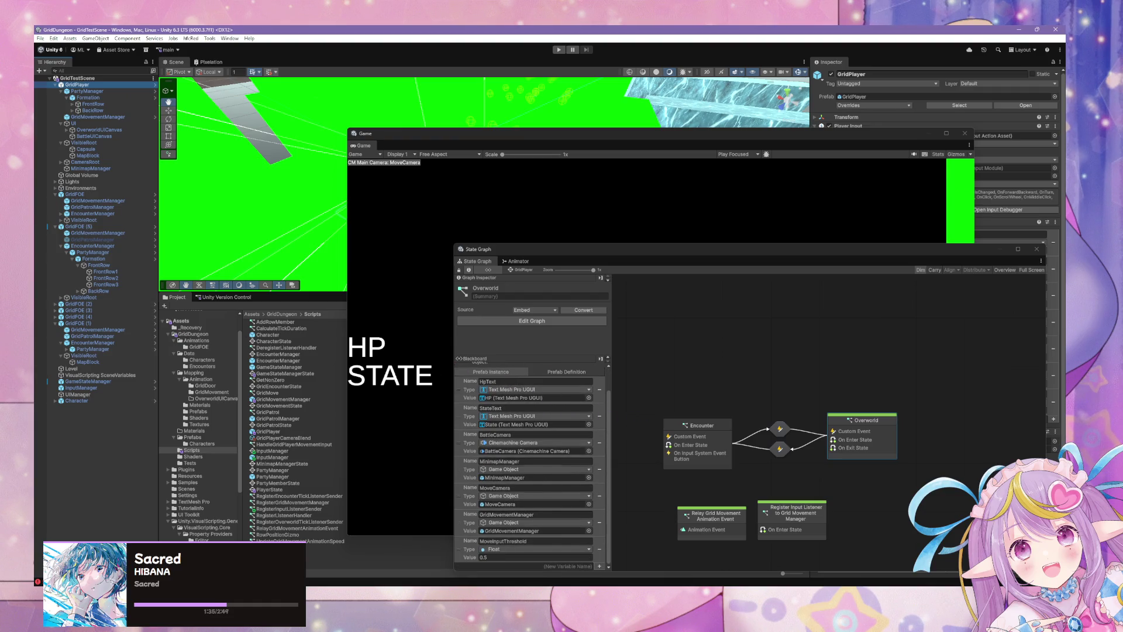
click(436, 212)
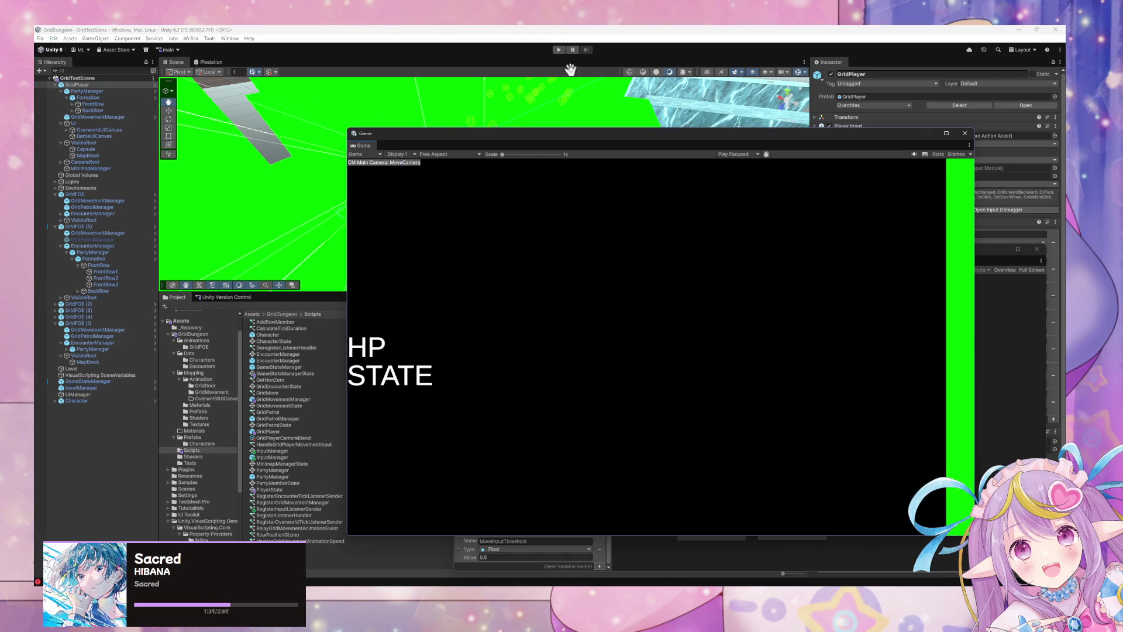
click(559, 50)
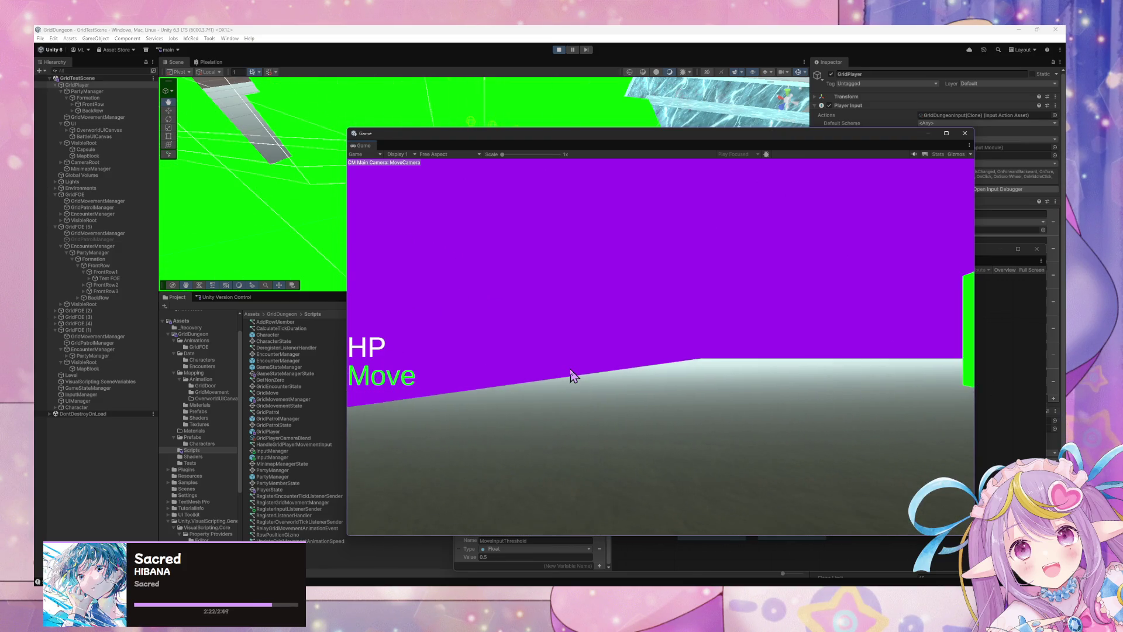
Step: Orbit the Scene view and move the Game window down-right to reveal the HP and Move labels
mouse_move(308, 211)
mouse_down()
mouse_move(368, 250)
mouse_move(426, 200)
mouse_up()
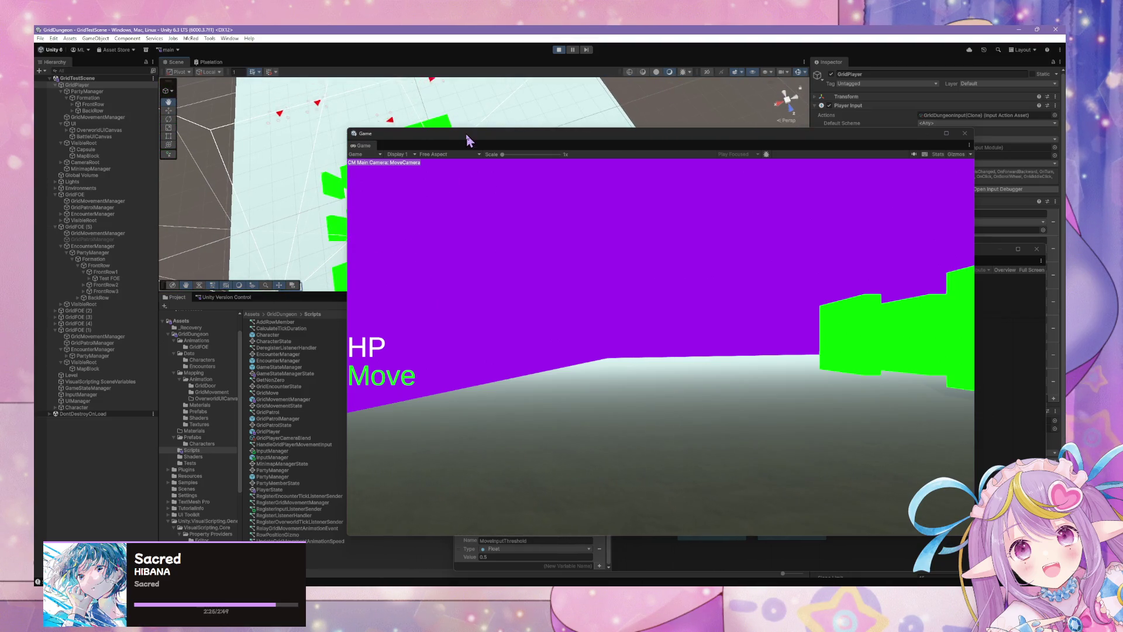
drag(468, 138, 784, 224)
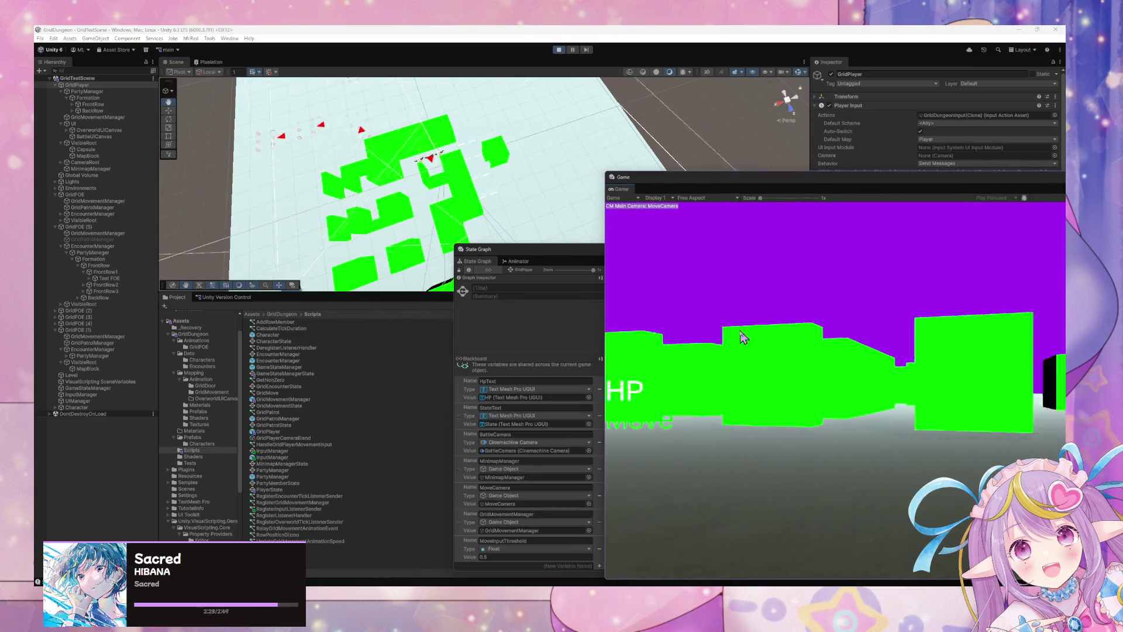
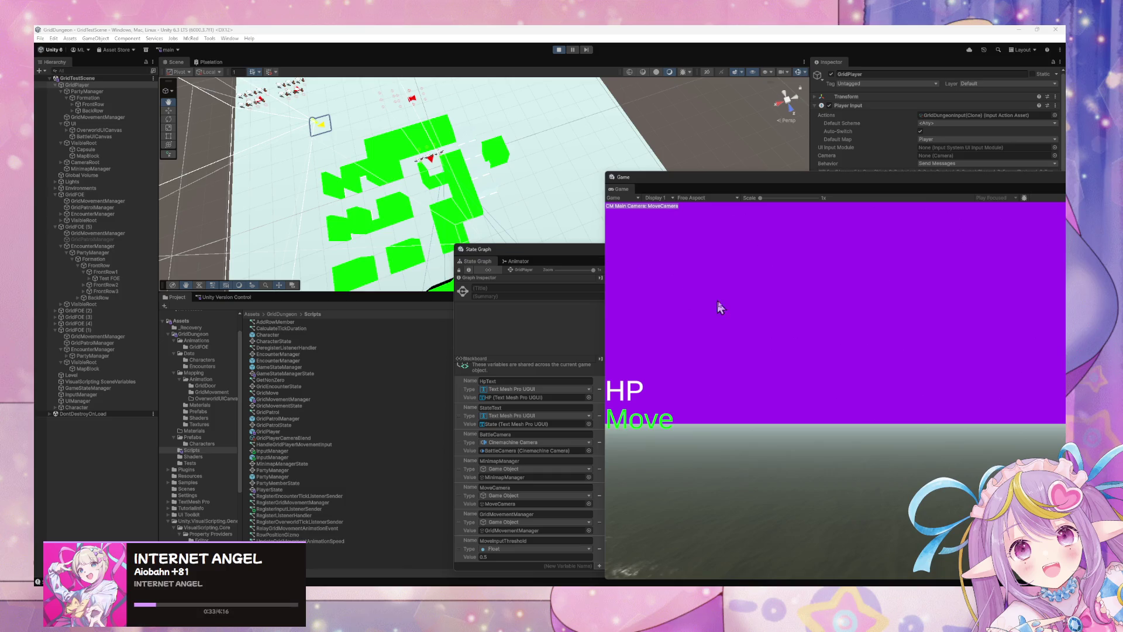
Step: Walk the player across the grid past the wall blocks, turning toward the distant enemy party
key(w)
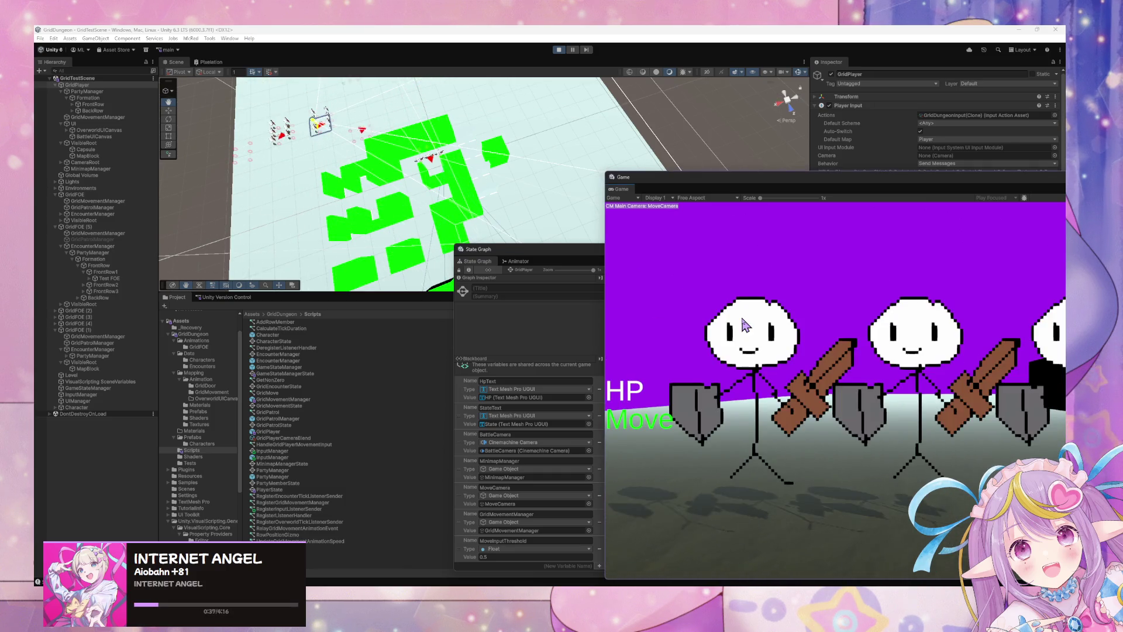
key(d)
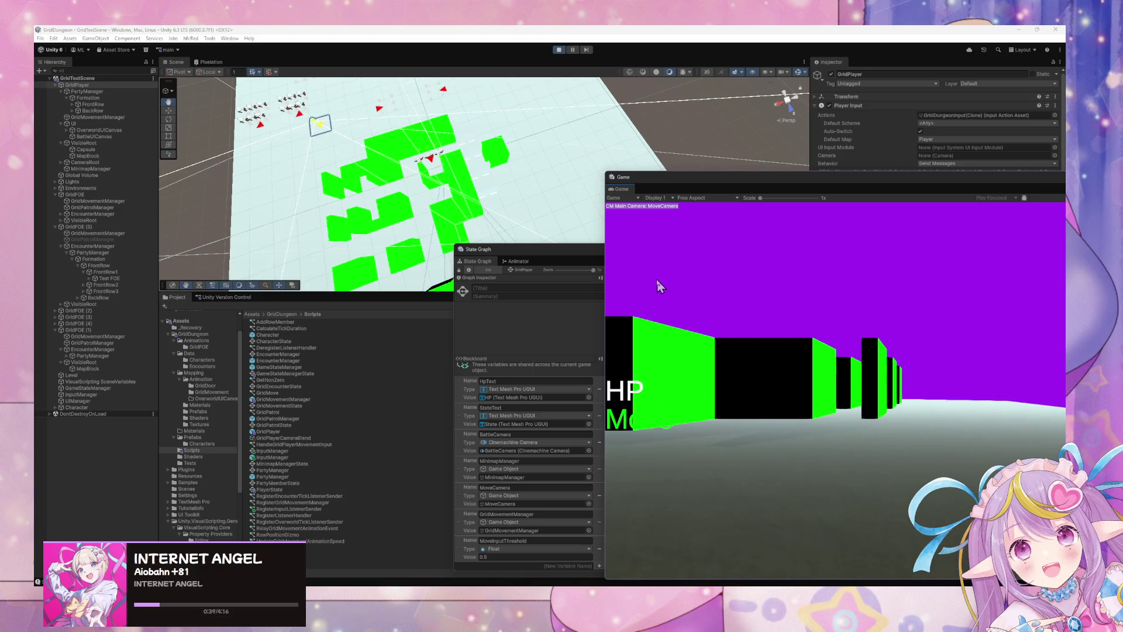
key(w)
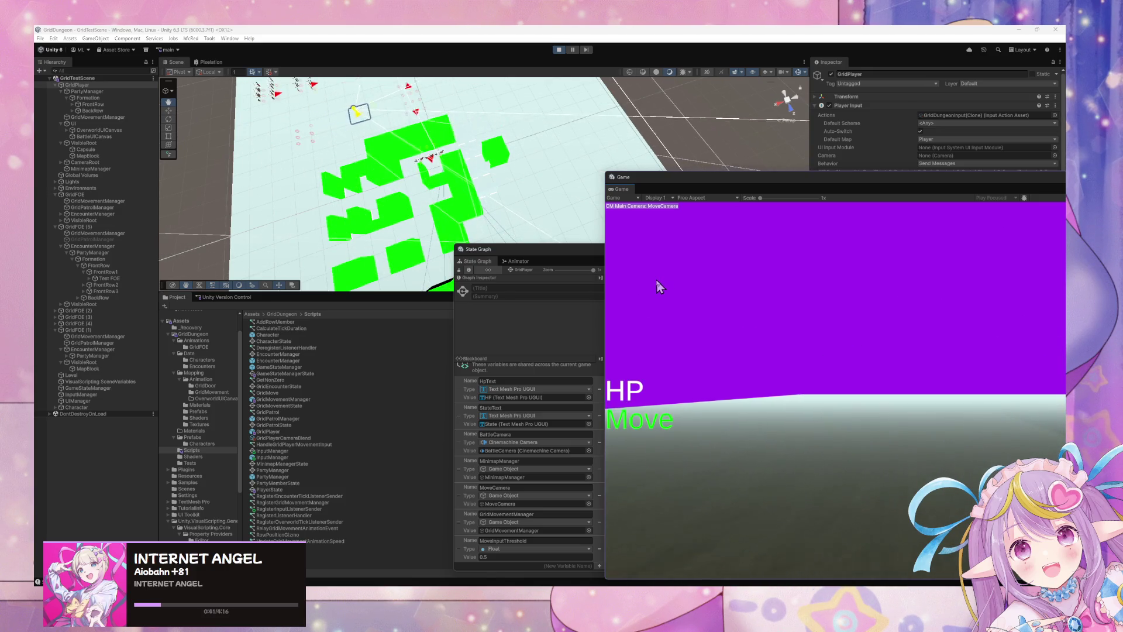
key(w)
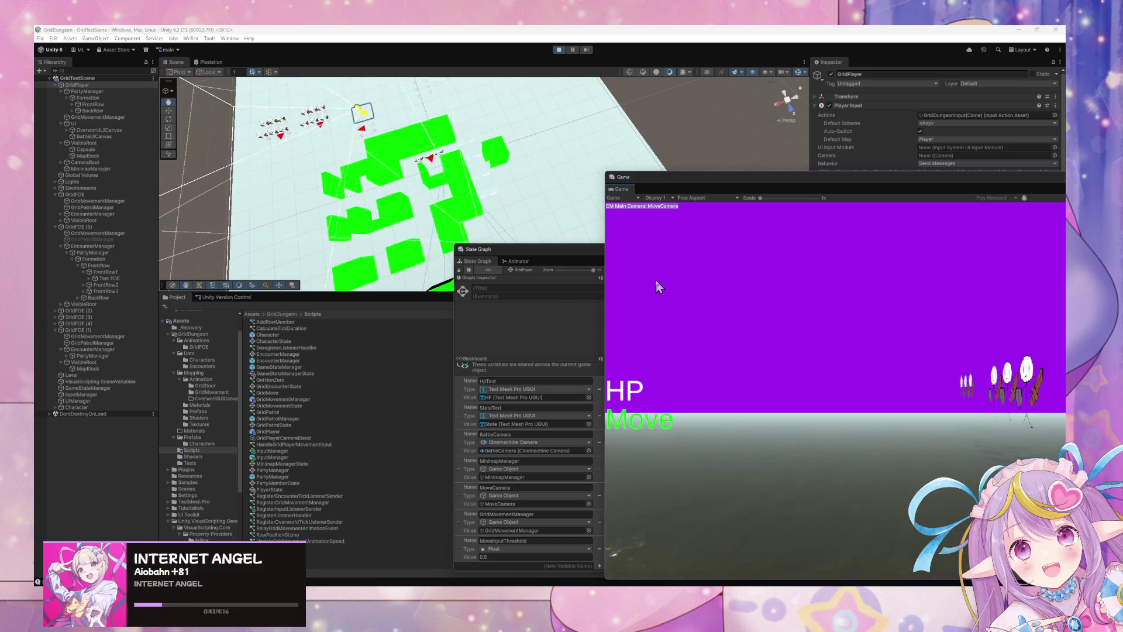
key(s)
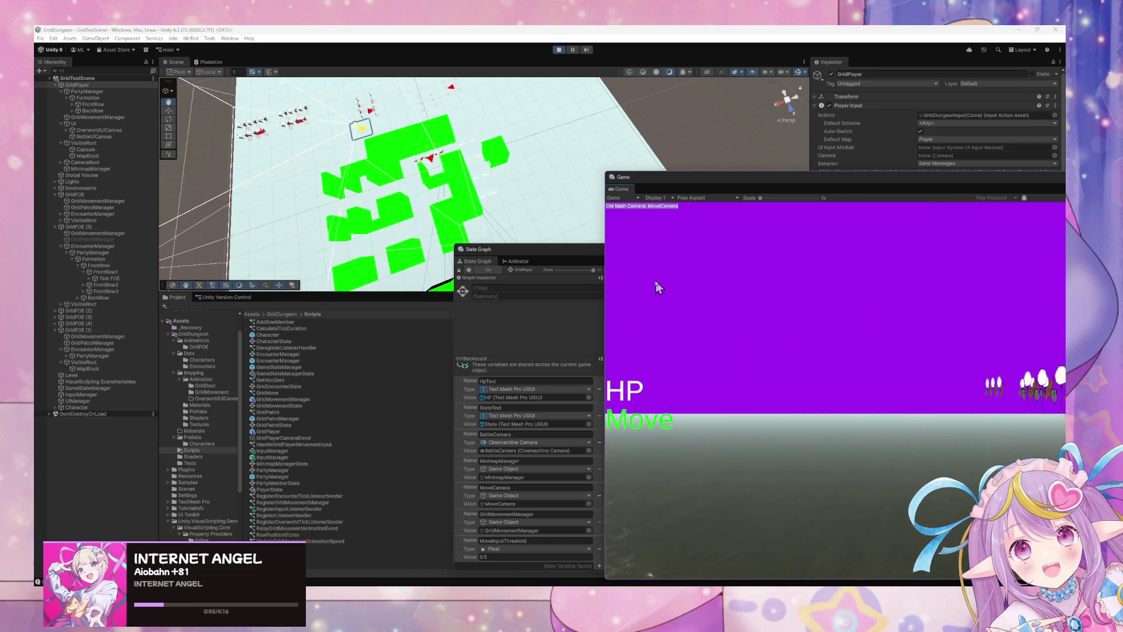
key(w)
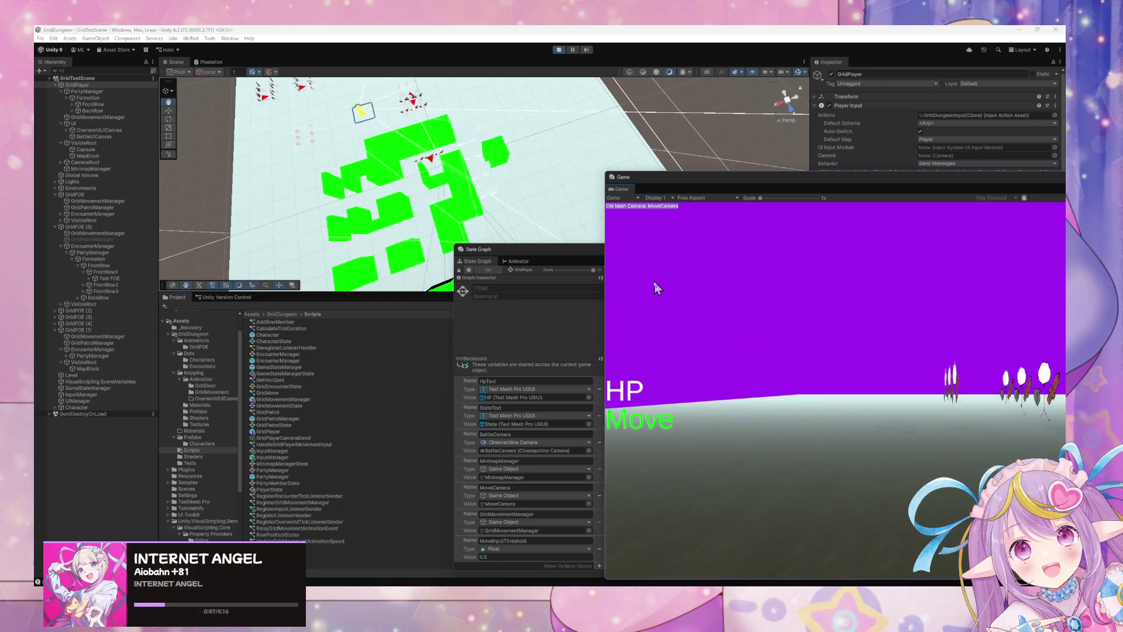
Step: Advance past the enemy party, turn at the black wall, move forward, then stop the game
key(w)
key(d)
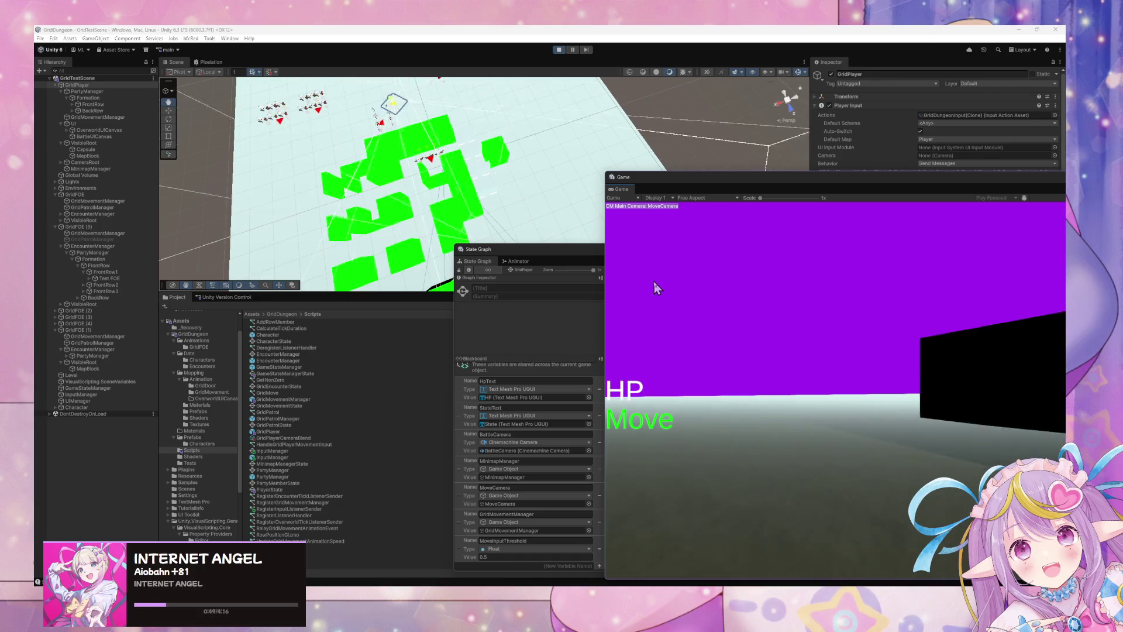
key(a)
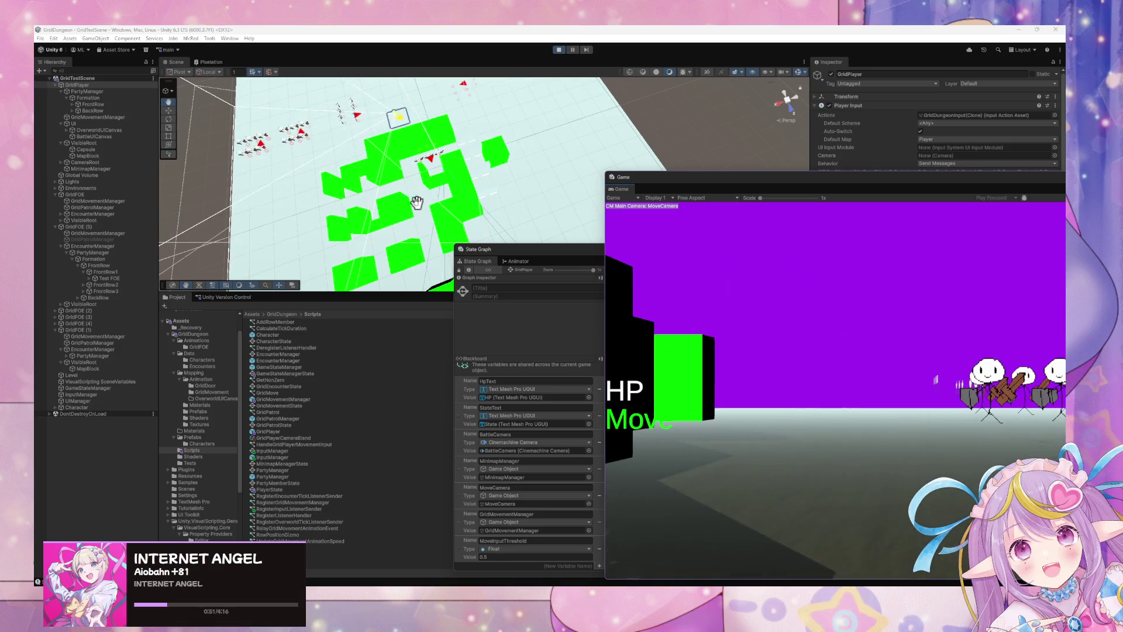
drag(357, 127, 328, 134)
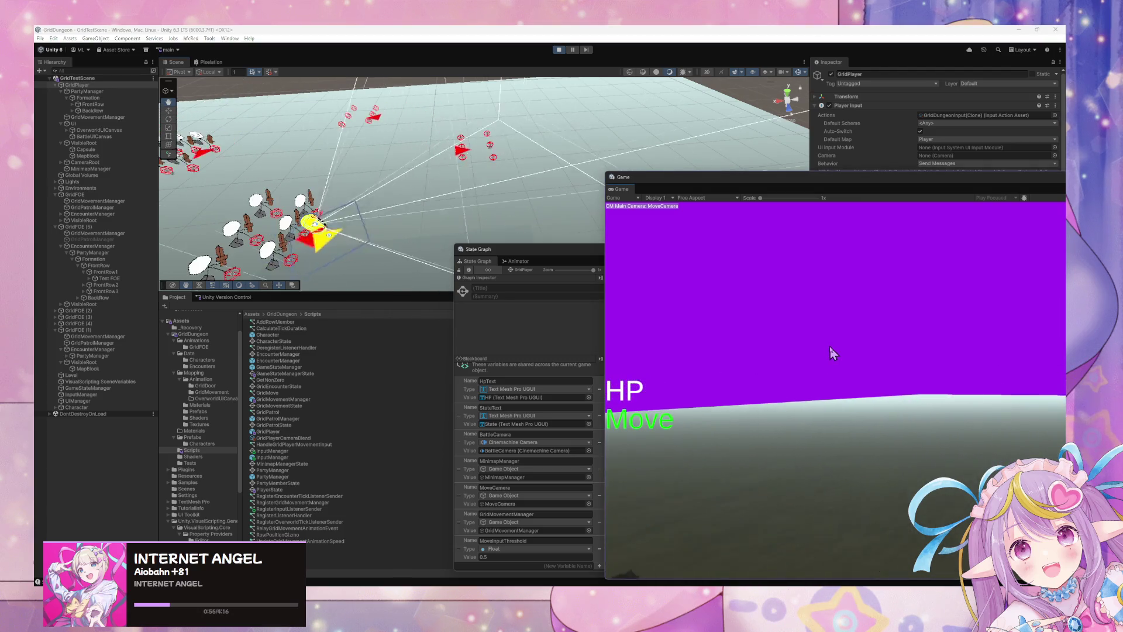
key(w)
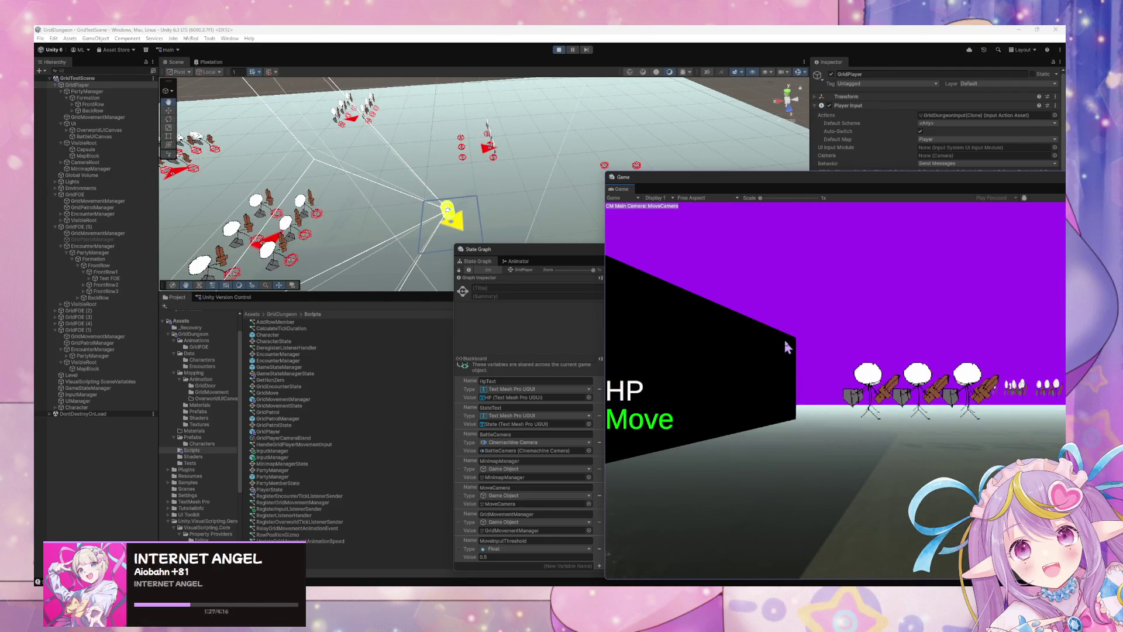
click(559, 50)
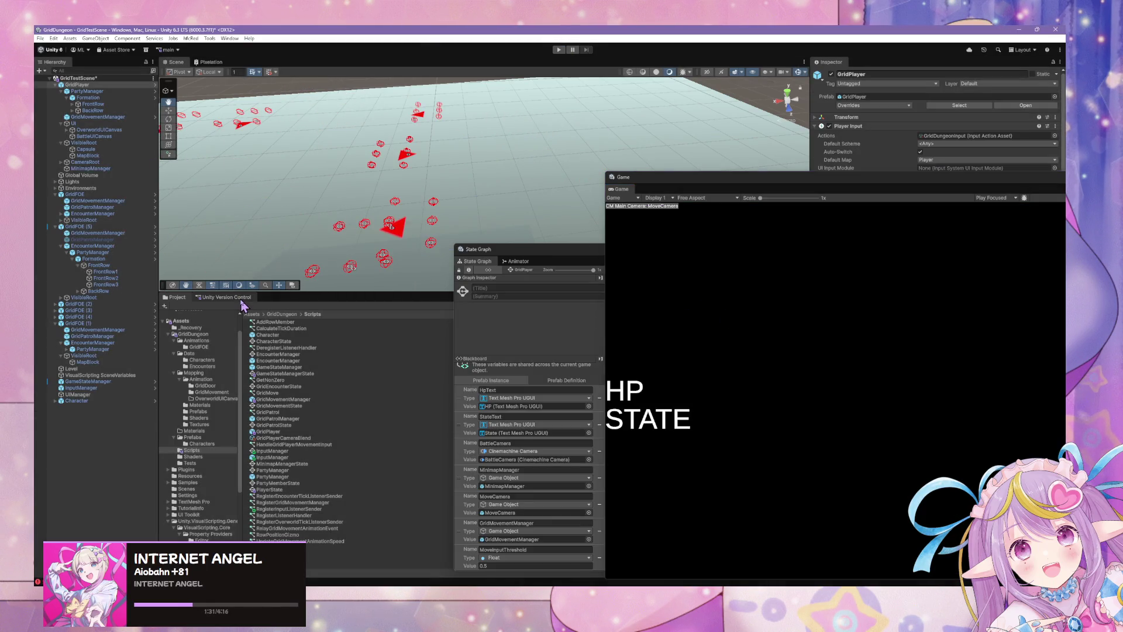
Step: Show the version control pending changes and rearrange the state graph, game and scene views
click(241, 298)
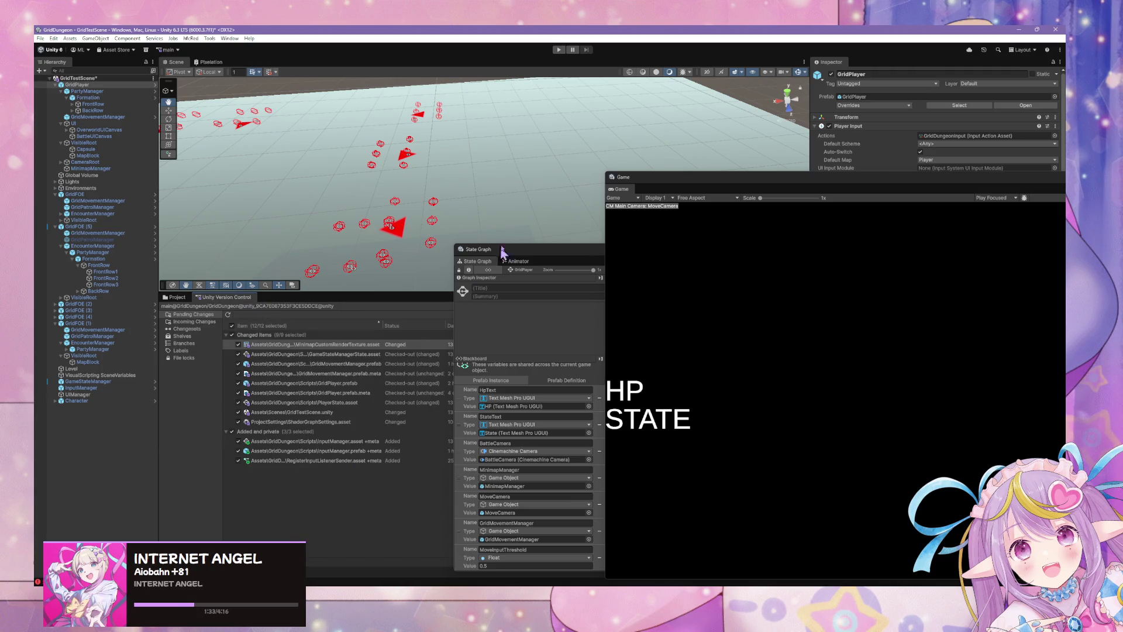
drag(506, 250, 715, 338)
mouse_move(681, 183)
mouse_down()
mouse_move(630, 459)
mouse_move(693, 337)
mouse_up()
click(637, 315)
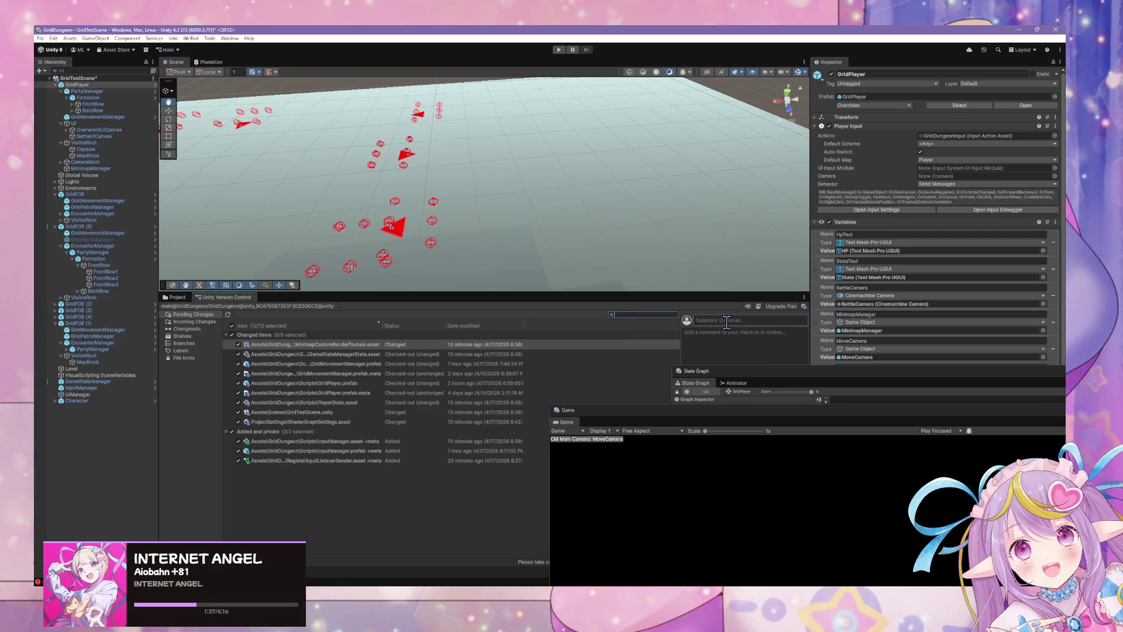
drag(810, 267, 860, 267)
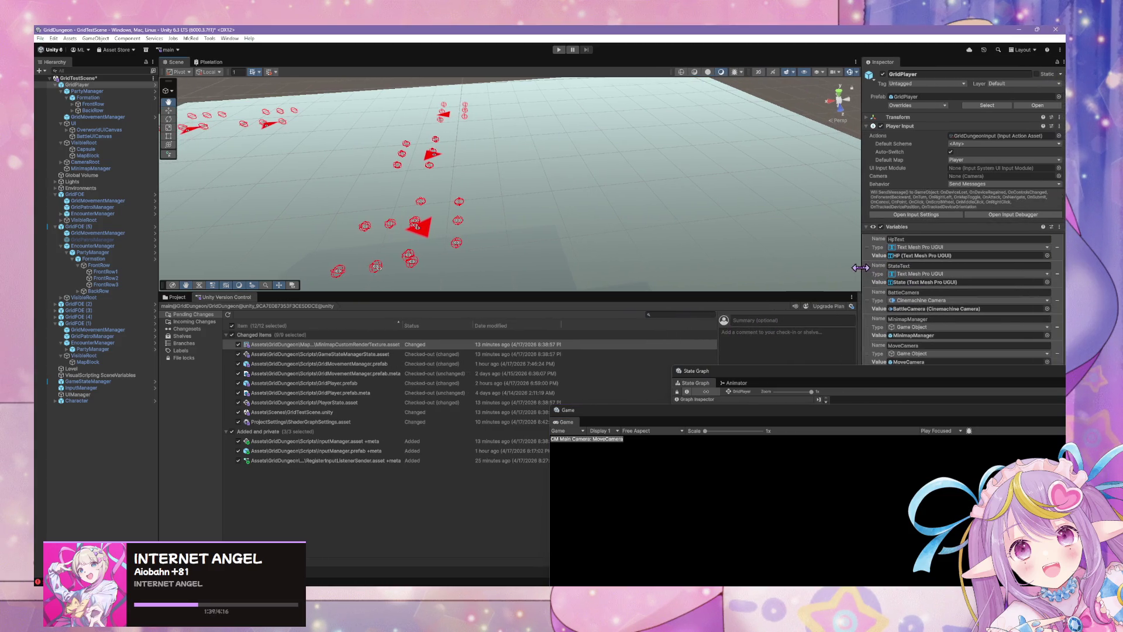
Step: Check in the changes with summary 'Pre-Refactor', saving the scene, then close the Unity editor
click(785, 323)
text(Pre-Refactor)
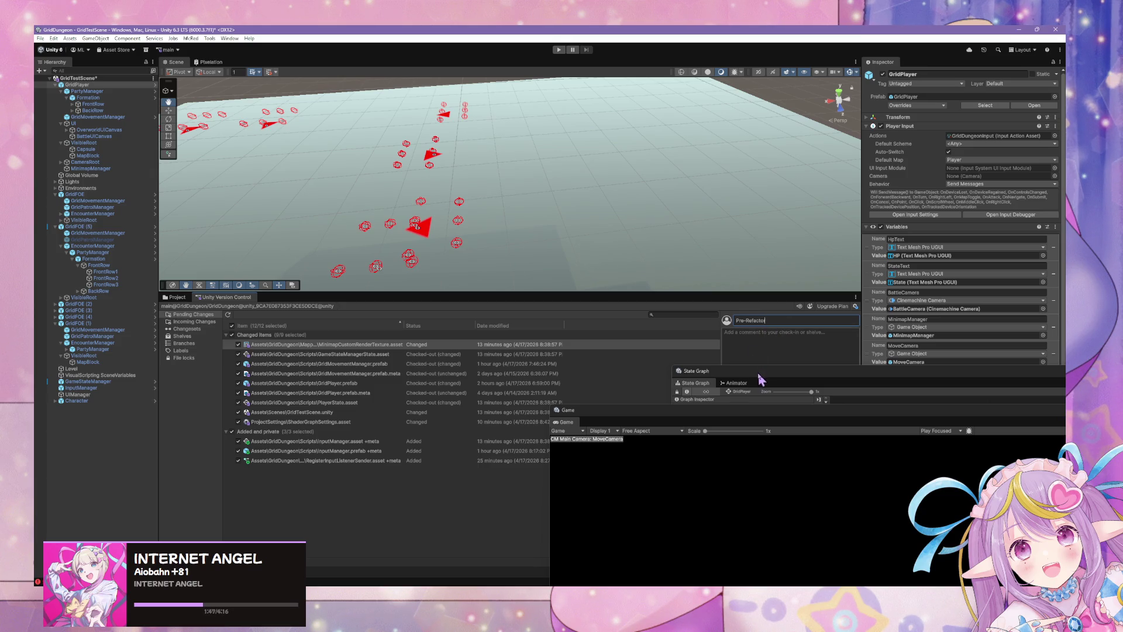
drag(760, 379, 301, 384)
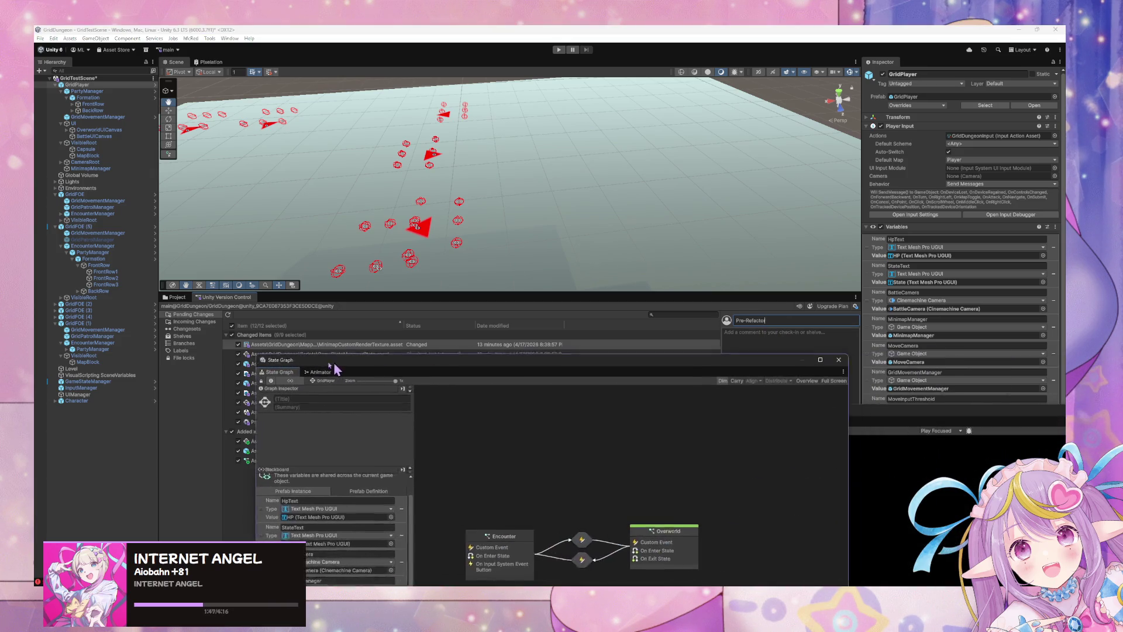
mouse_move(754, 405)
mouse_down()
mouse_move(603, 464)
mouse_move(302, 460)
mouse_up()
click(743, 549)
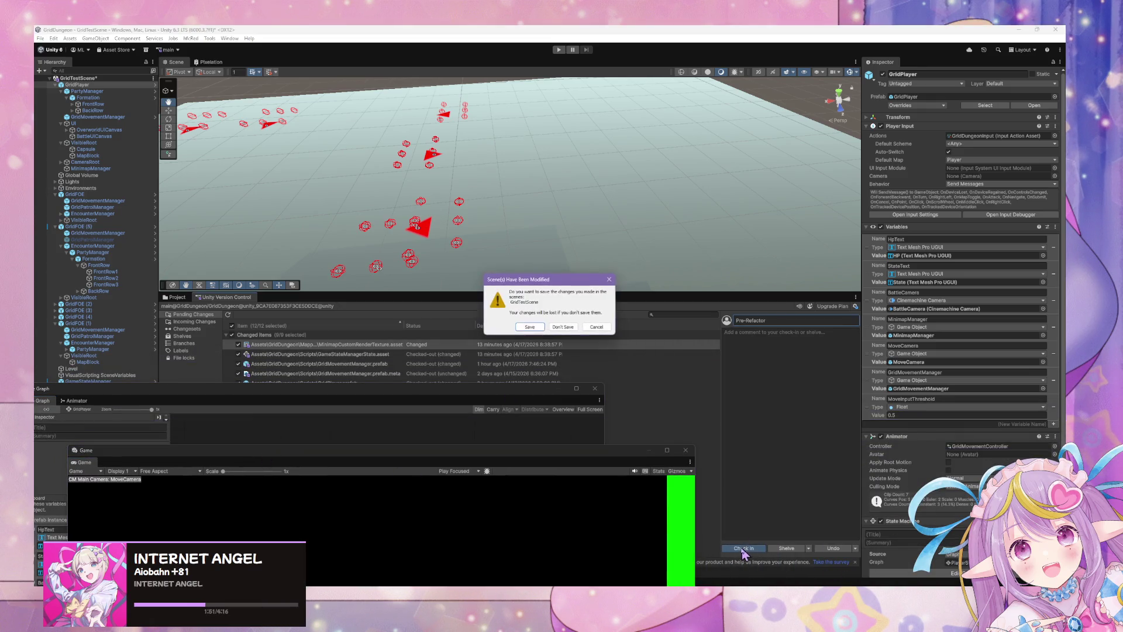
click(547, 329)
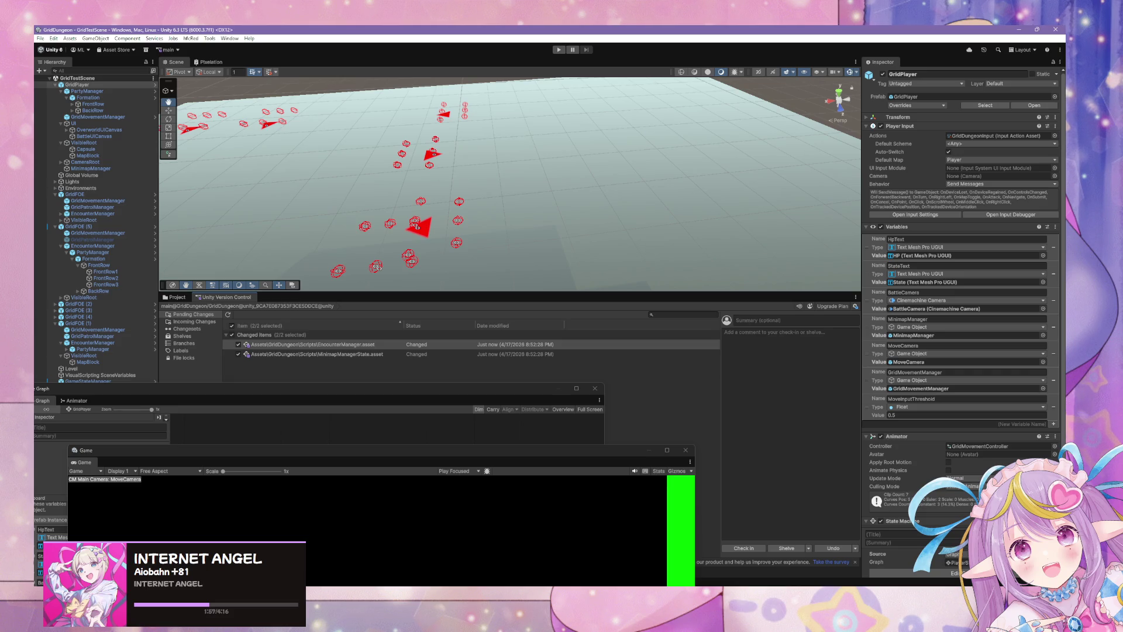
click(702, 29)
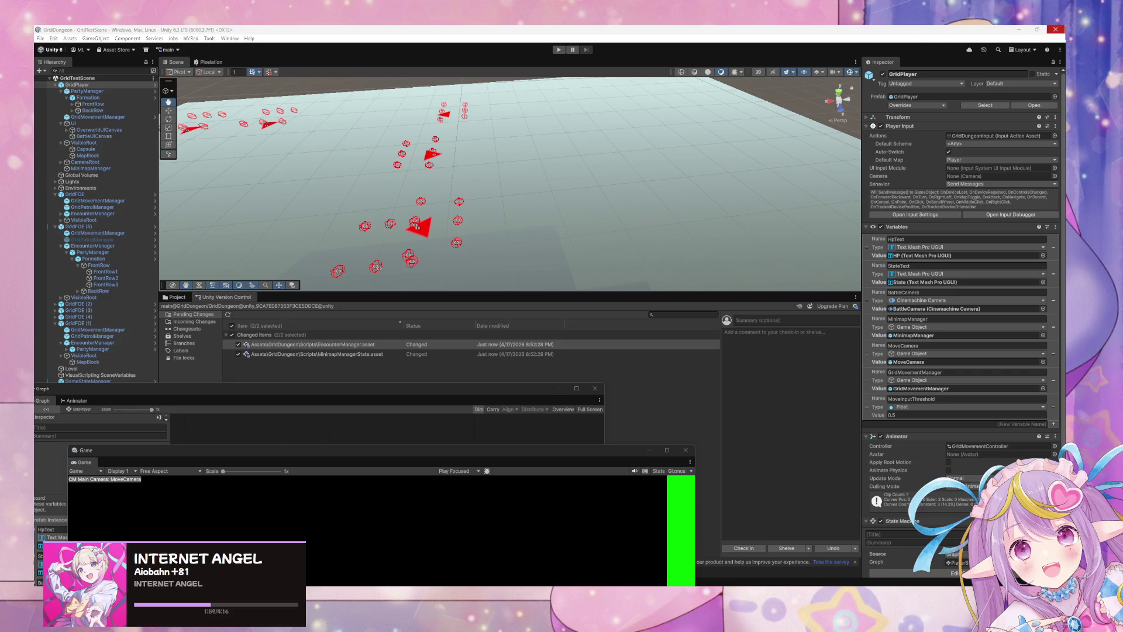
click(1055, 29)
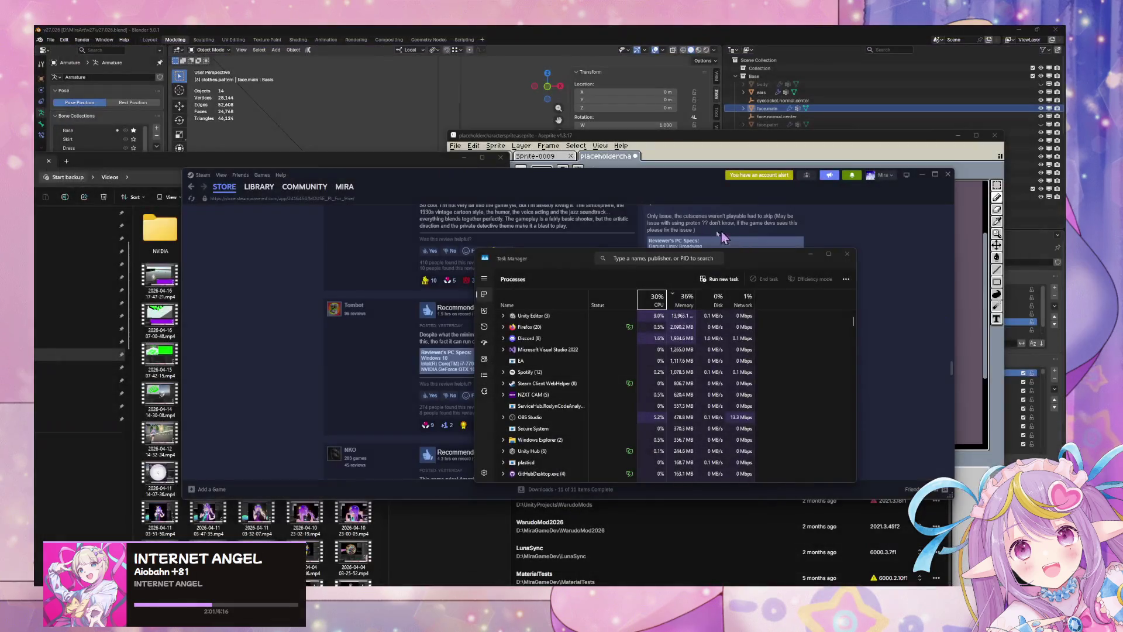
Step: Confirm in Task Manager's process list that Unity Editor is gone, then bring Blender forward
click(526, 576)
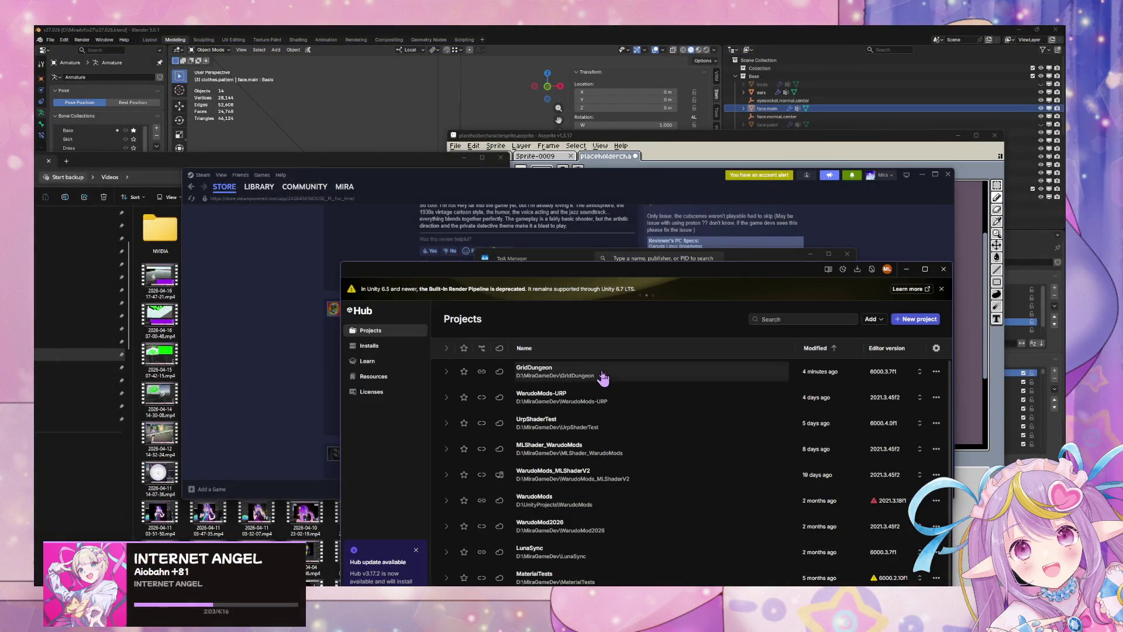
click(585, 374)
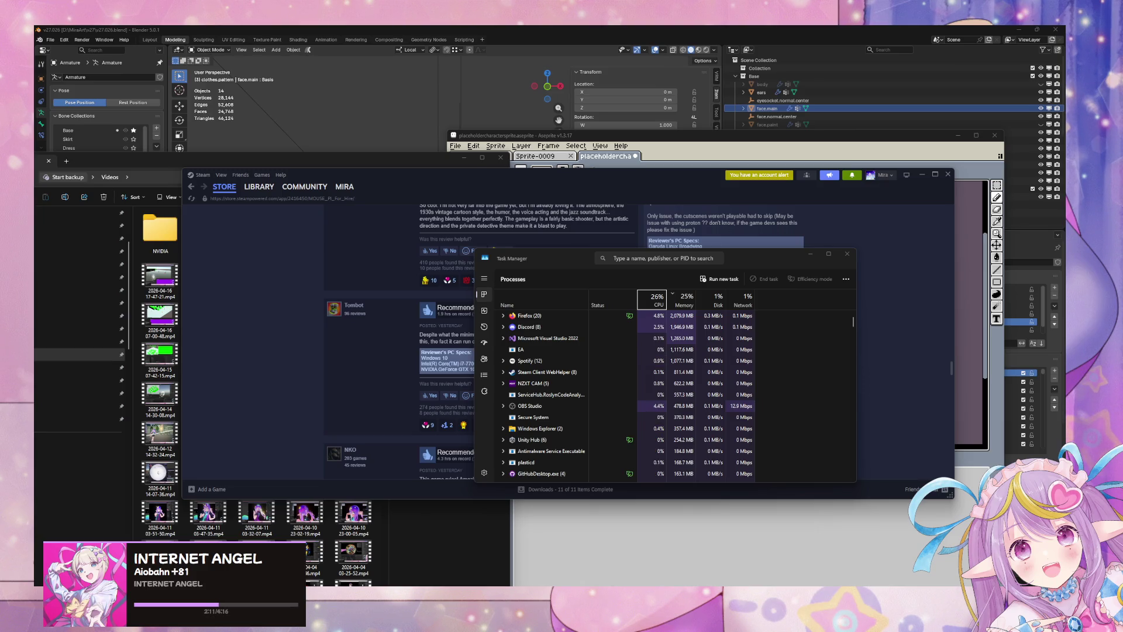
click(525, 47)
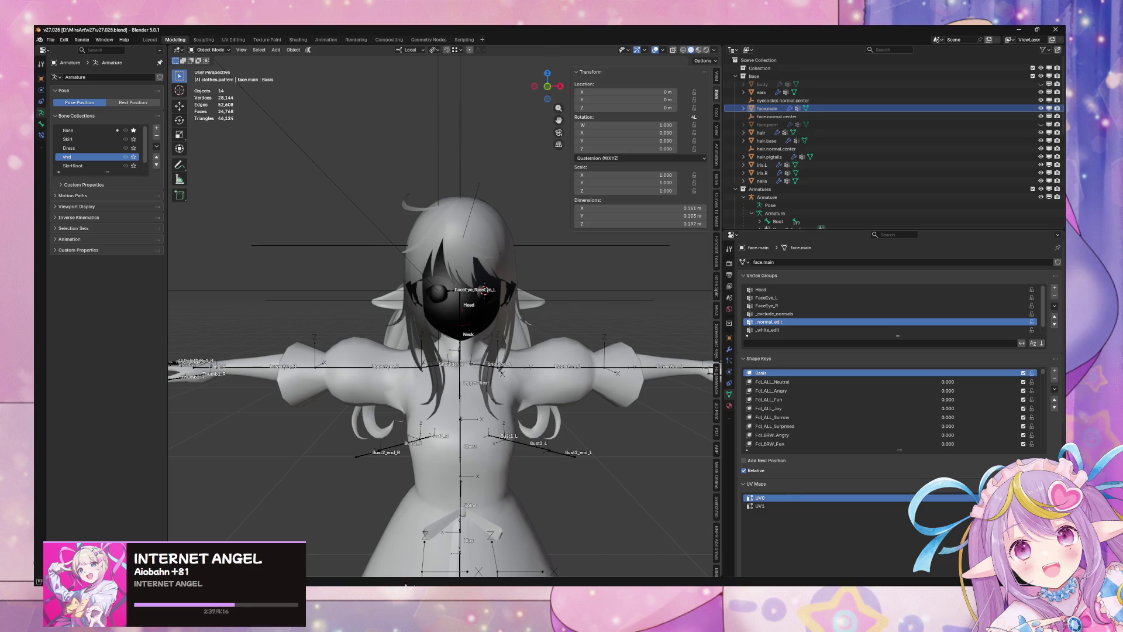
key(super)
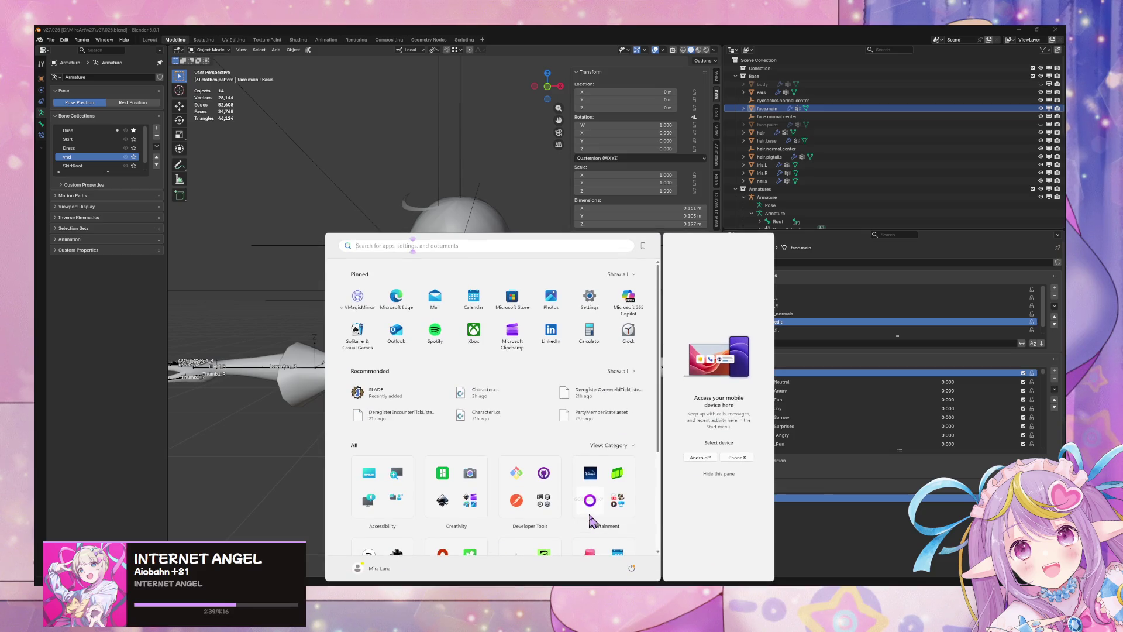
Step: Launch Unity Hub from the Start search and open the GridDungeon project
text(unity hub)
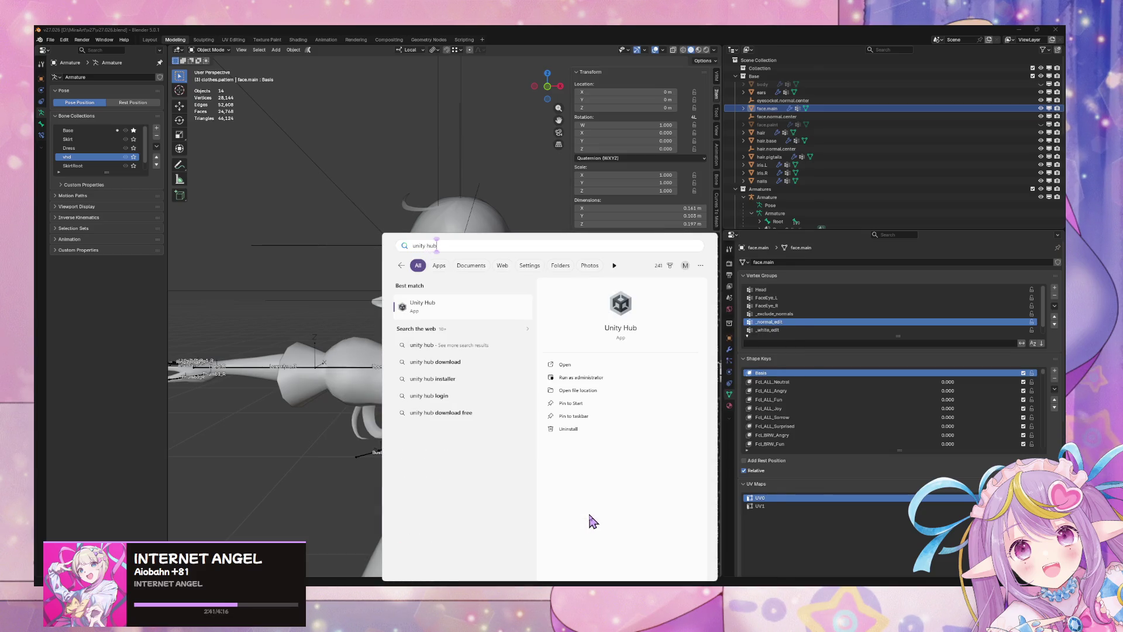
key(Return)
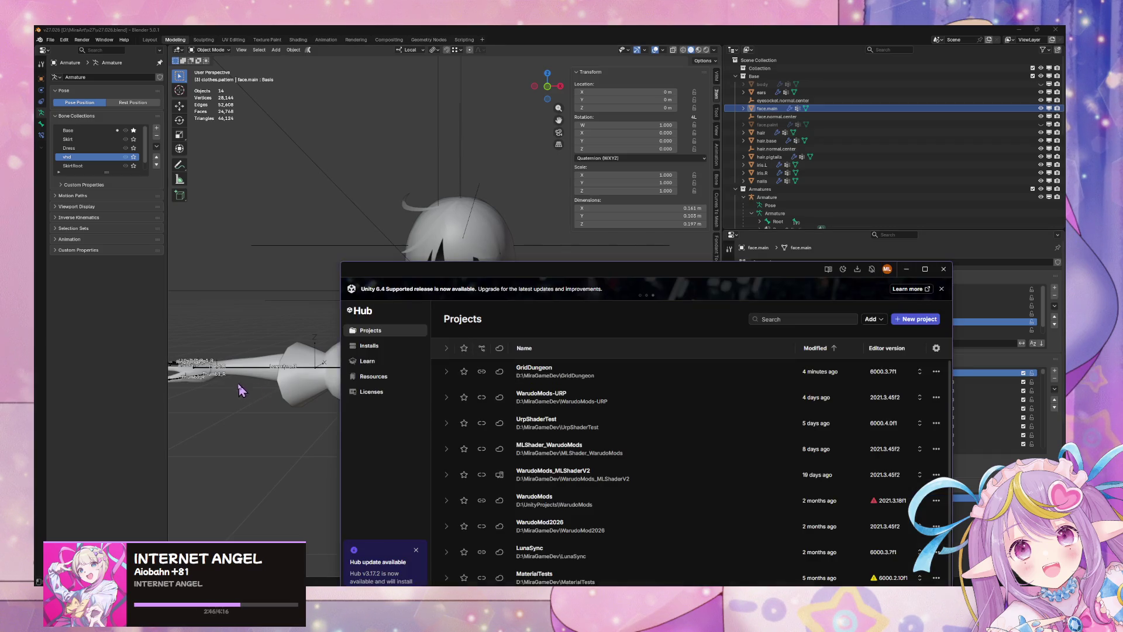
click(562, 375)
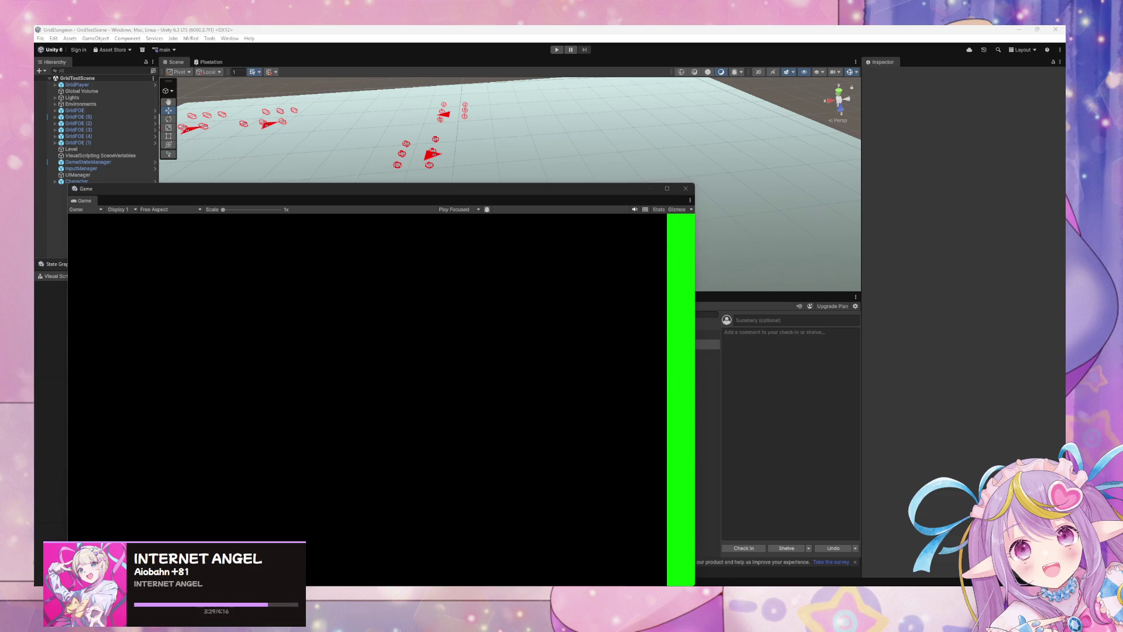
Step: Widen the floating Game preview, move it lower right, resize the graph window, shrink the Scene view
drag(163, 192, 346, 141)
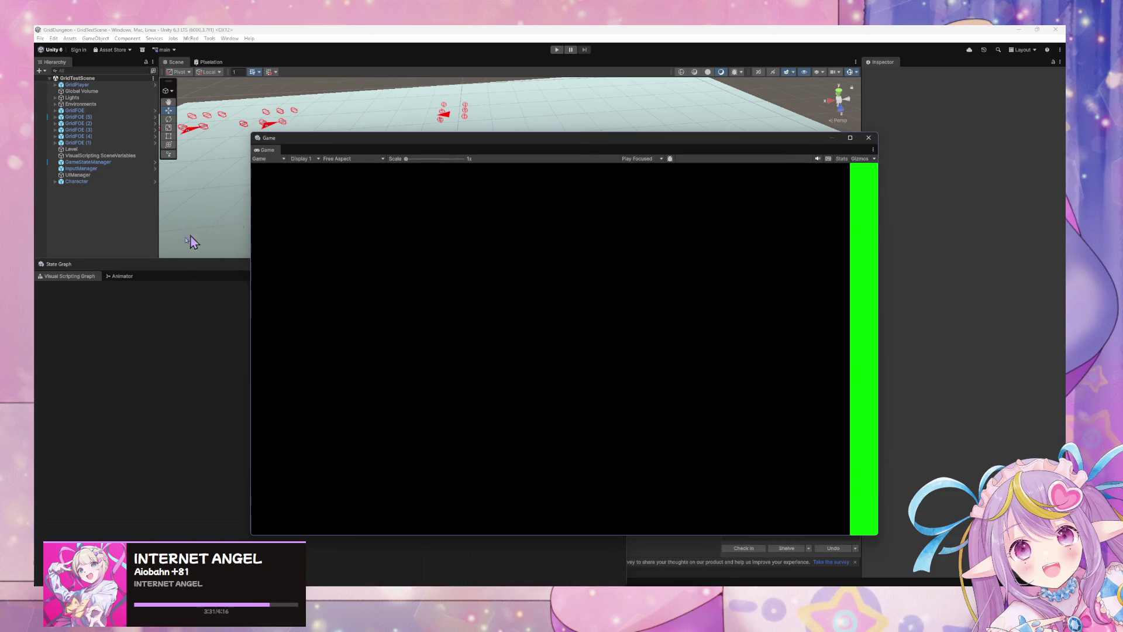
drag(877, 295, 964, 295)
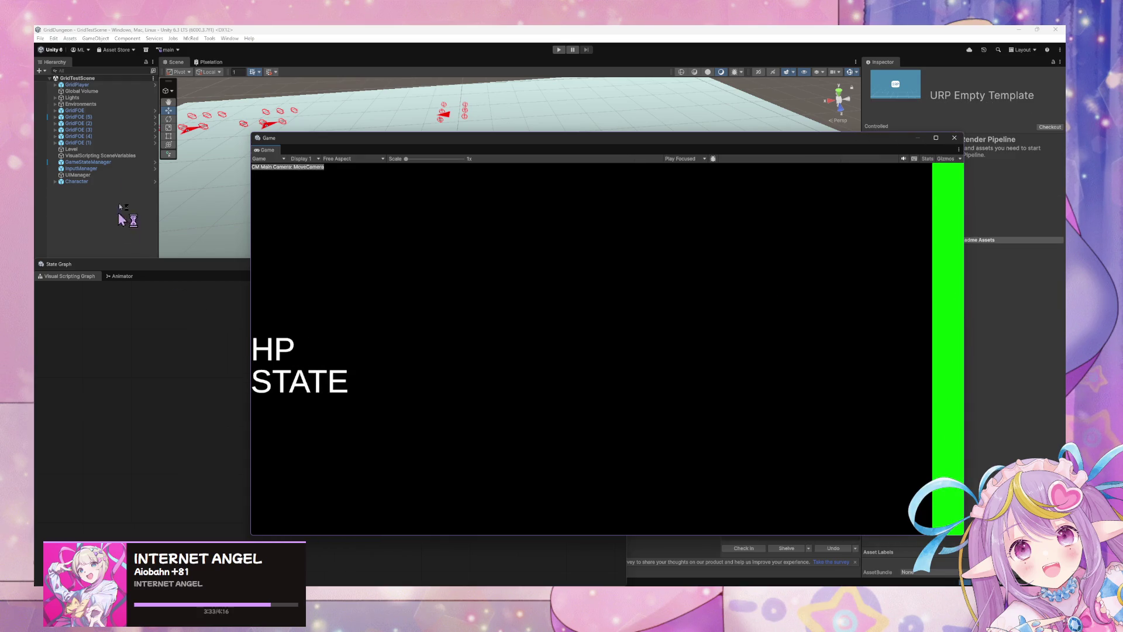
mouse_move(153, 258)
mouse_down()
mouse_move(167, 367)
mouse_move(296, 366)
mouse_move(466, 330)
mouse_up()
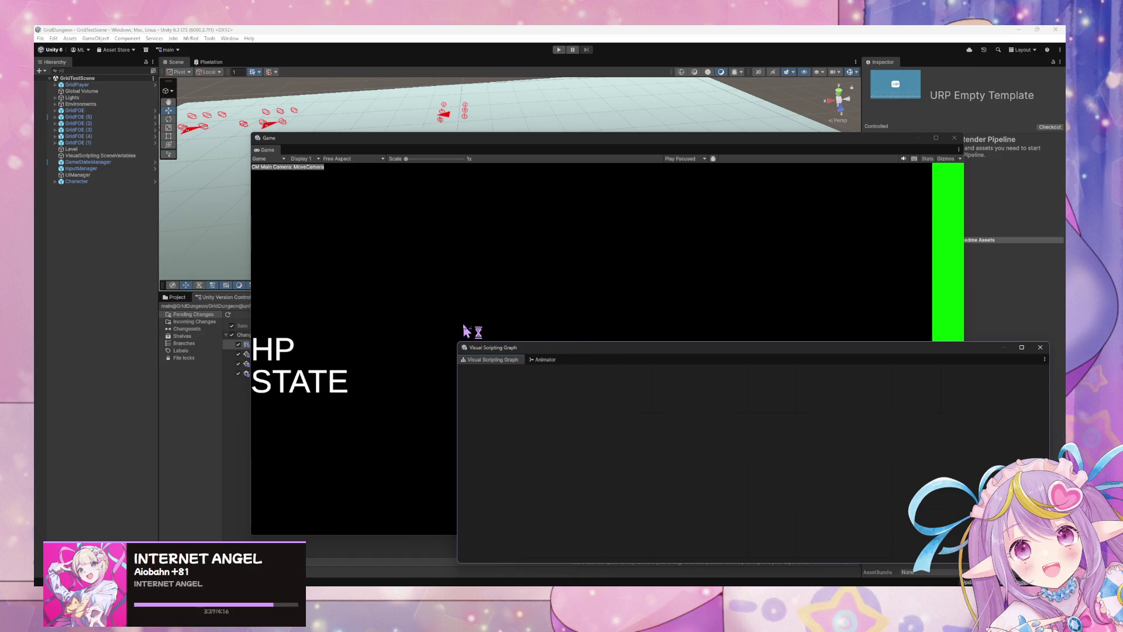
mouse_move(346, 144)
mouse_down()
mouse_move(508, 250)
mouse_move(582, 319)
mouse_move(573, 323)
mouse_up()
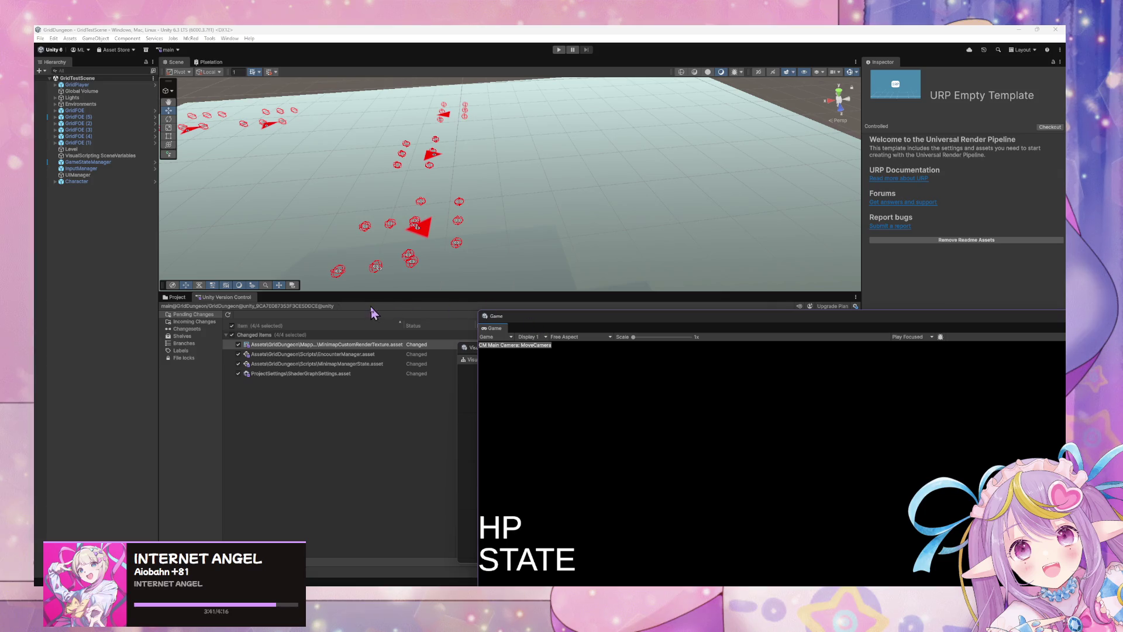
drag(401, 291, 403, 272)
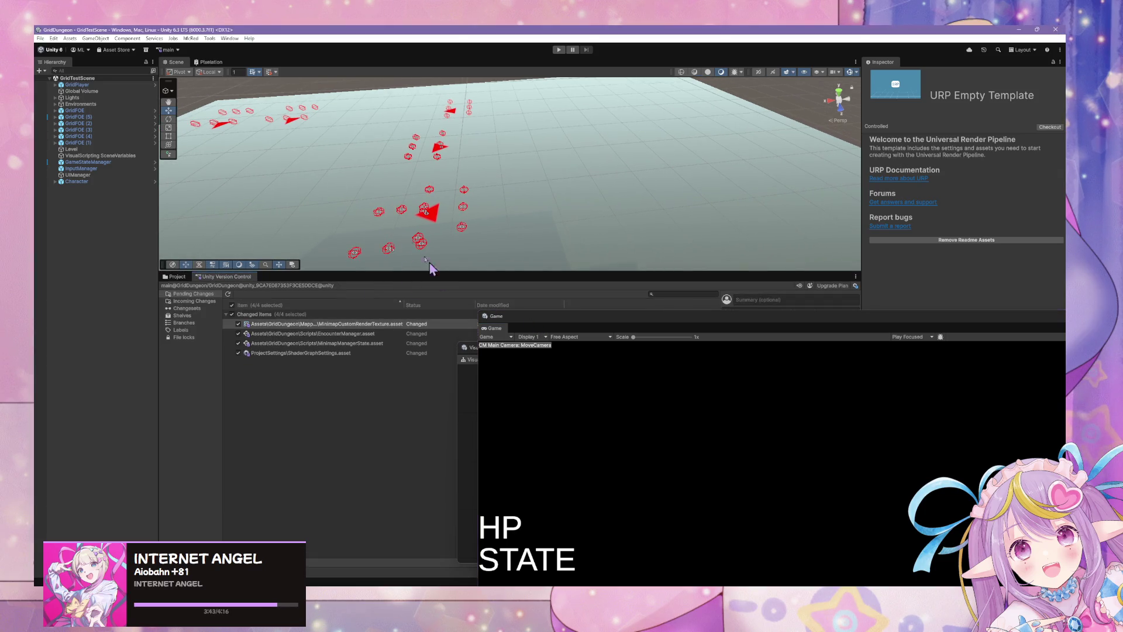
Step: Expand GridPlayer, inspect GridMovementManager's state graph, and reposition the graph and game preview windows
click(56, 85)
click(93, 98)
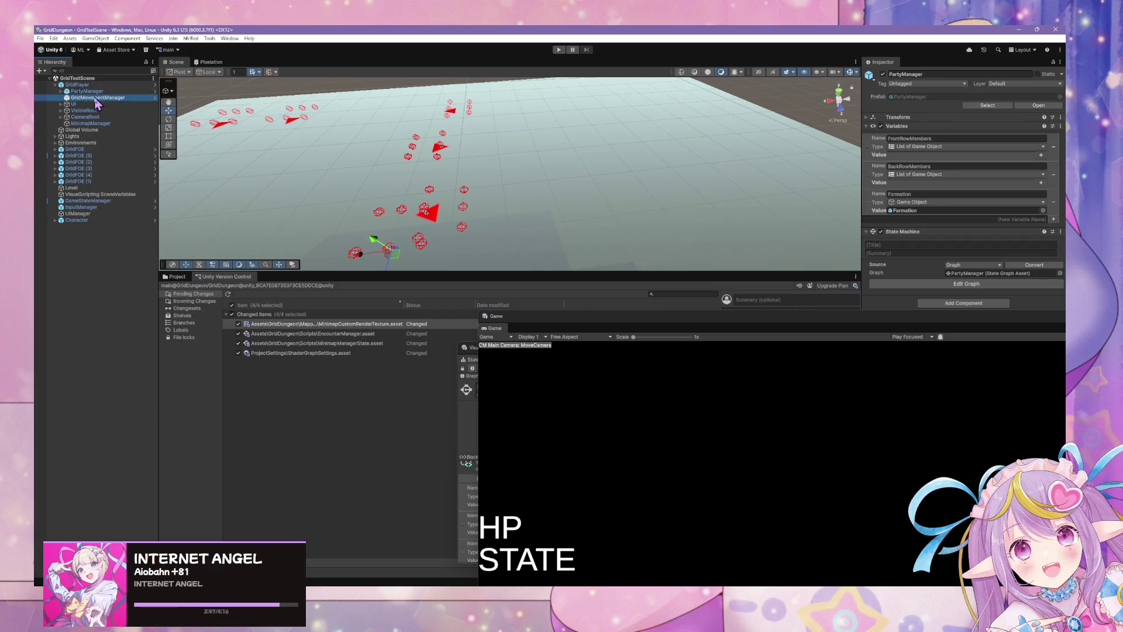
click(849, 325)
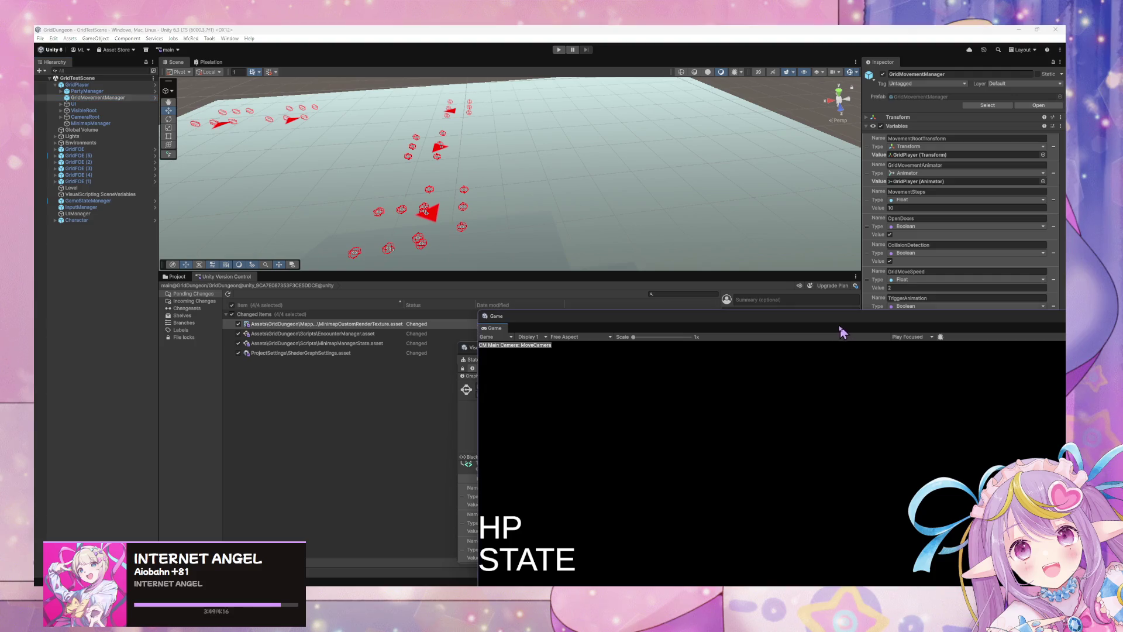
mouse_move(777, 325)
mouse_down()
mouse_move(447, 333)
mouse_move(458, 343)
mouse_up()
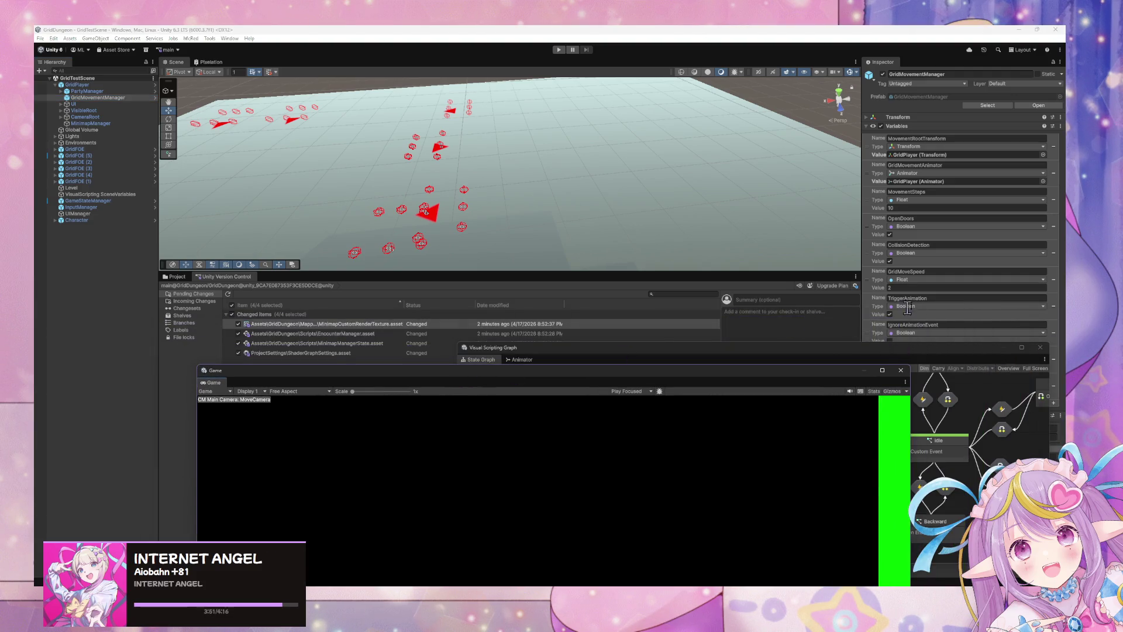
mouse_move(916, 351)
mouse_down()
mouse_move(642, 364)
mouse_move(743, 413)
mouse_up()
mouse_move(806, 383)
mouse_down()
mouse_move(845, 438)
mouse_move(881, 459)
mouse_up()
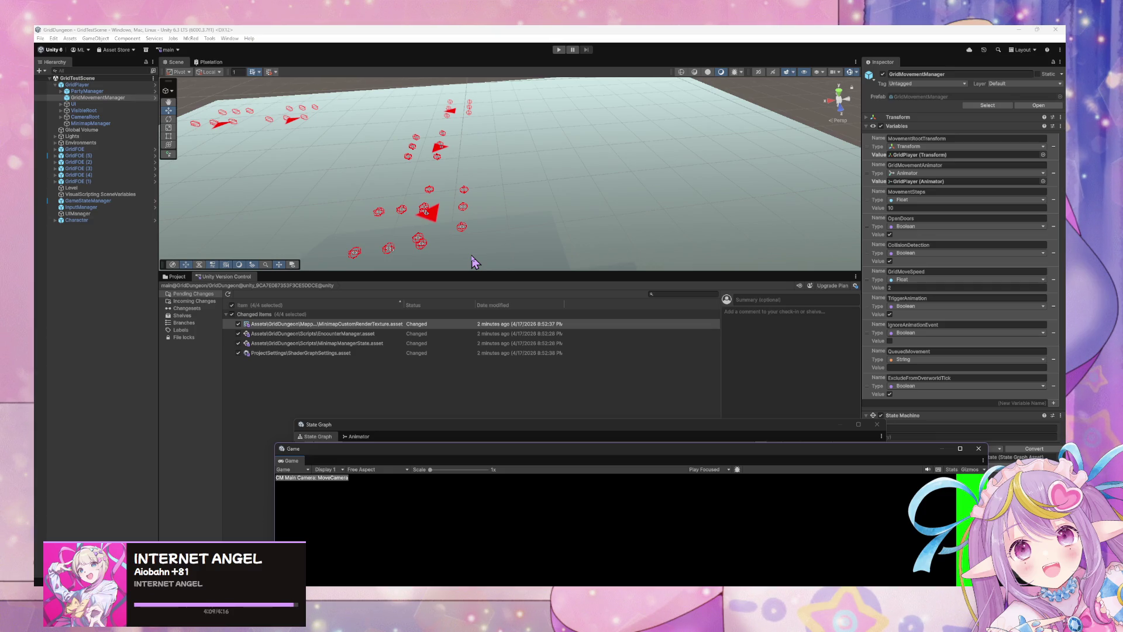
Step: Inspect GridPlayer and PartyManager variables and show the project's Scripts folder
click(92, 88)
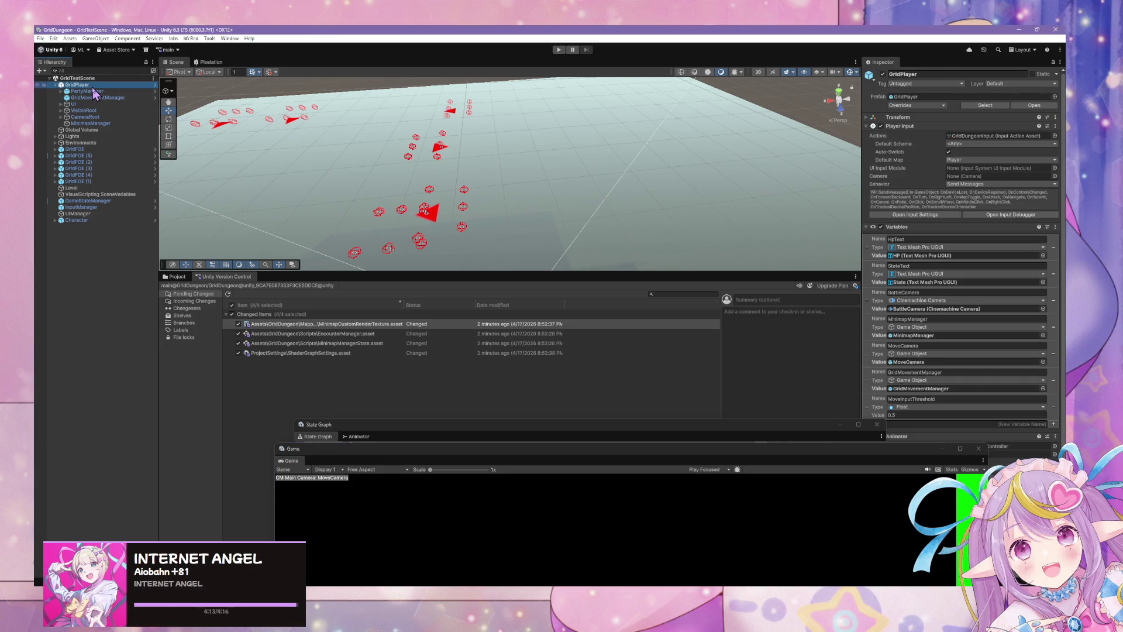
click(176, 277)
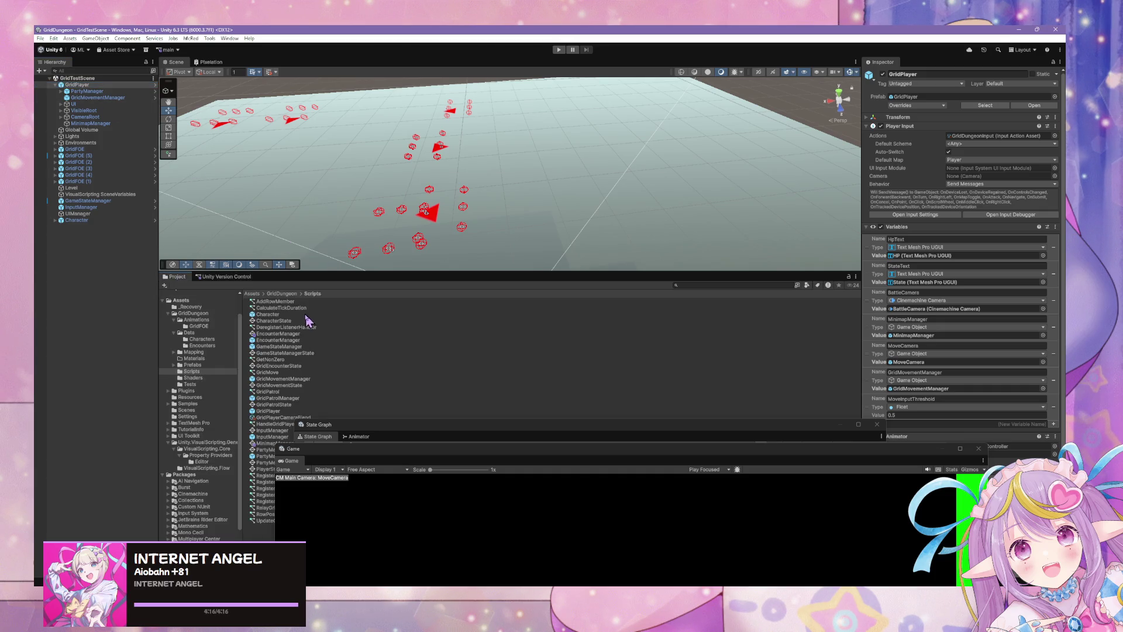
click(95, 91)
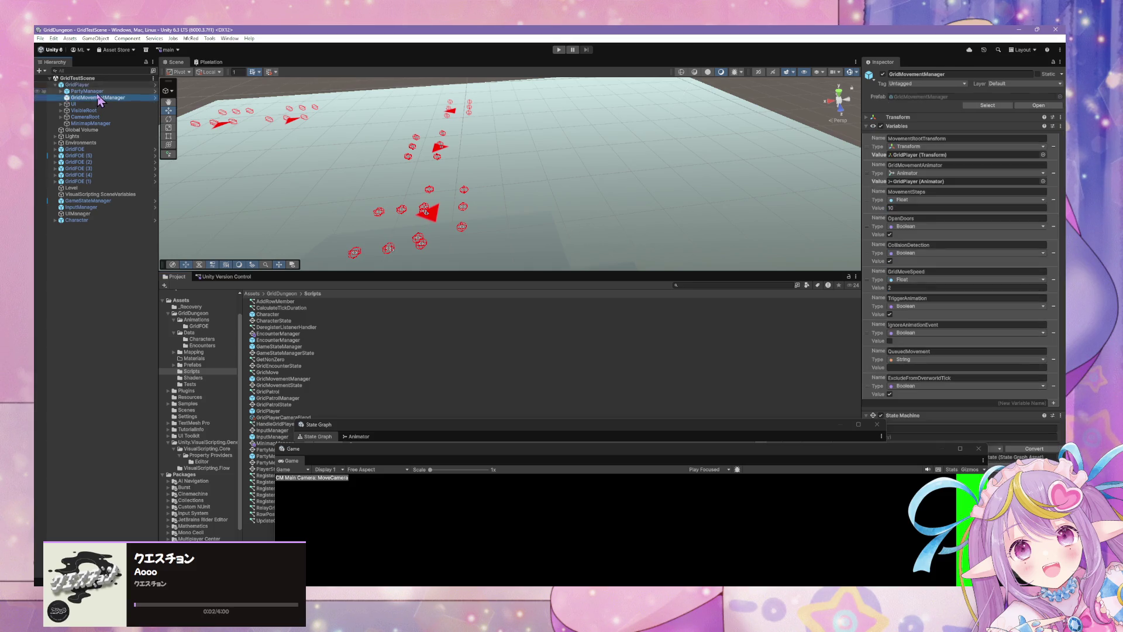
click(97, 98)
click(88, 85)
Step: Expand GridPlayer's UI object and compare the BattleUICanvas and OverworldUICanvas settings
click(92, 104)
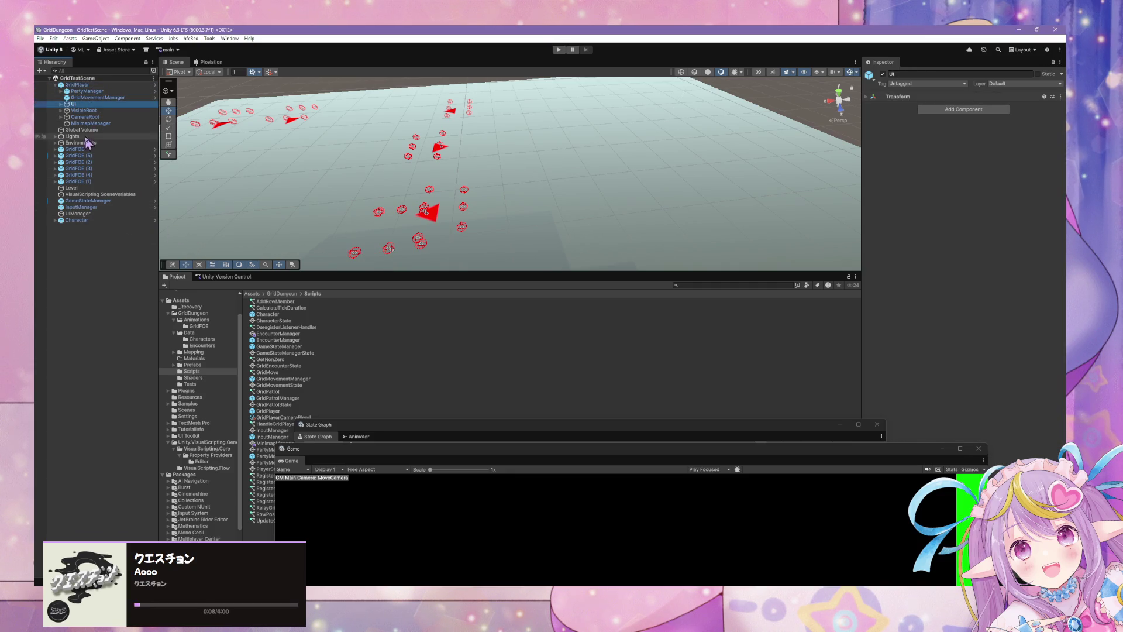
click(61, 105)
click(111, 118)
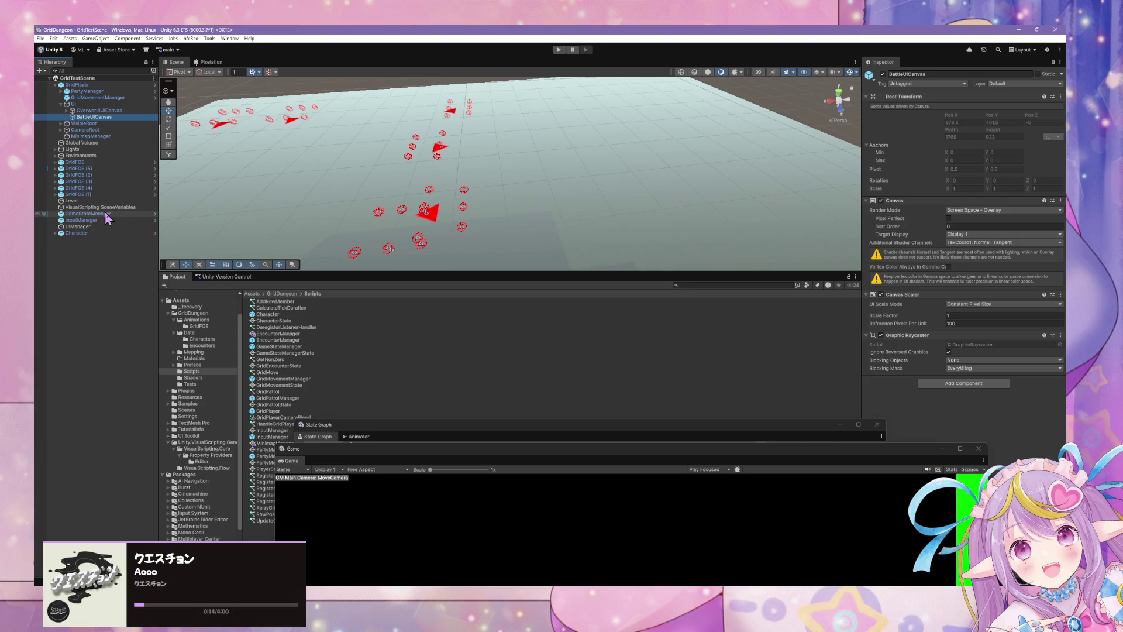
click(93, 111)
click(93, 117)
click(93, 110)
click(94, 117)
Step: Drag OverworldUICanvas and BattleUICanvas under UIManager, dismissing the prefab warning, and check them there
click(94, 111)
ctrl+click(94, 117)
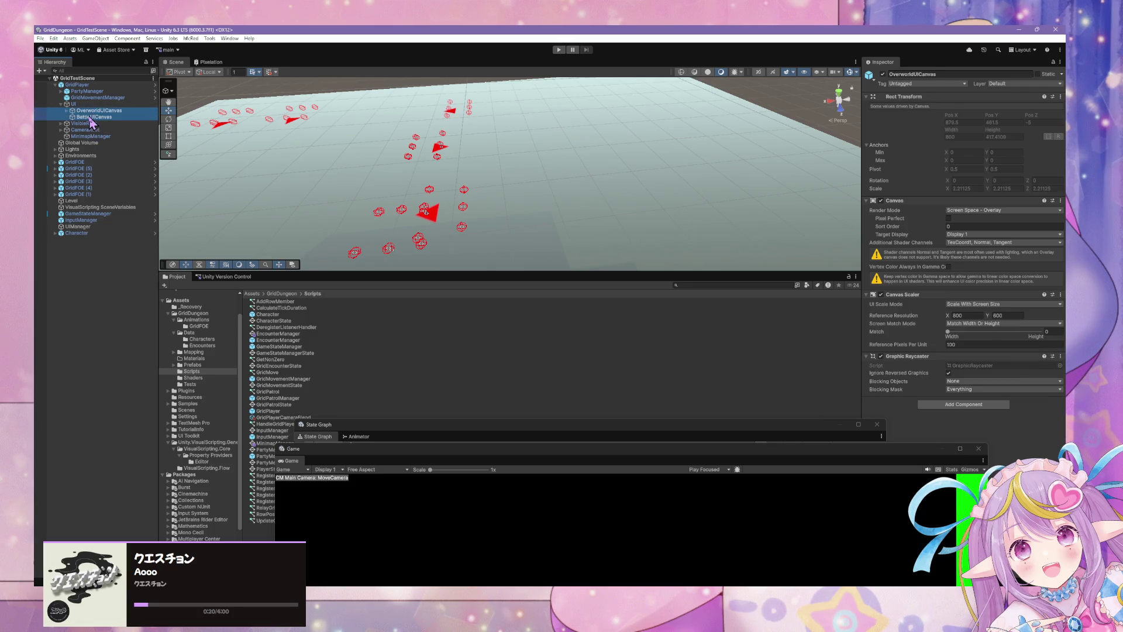
drag(95, 117, 87, 231)
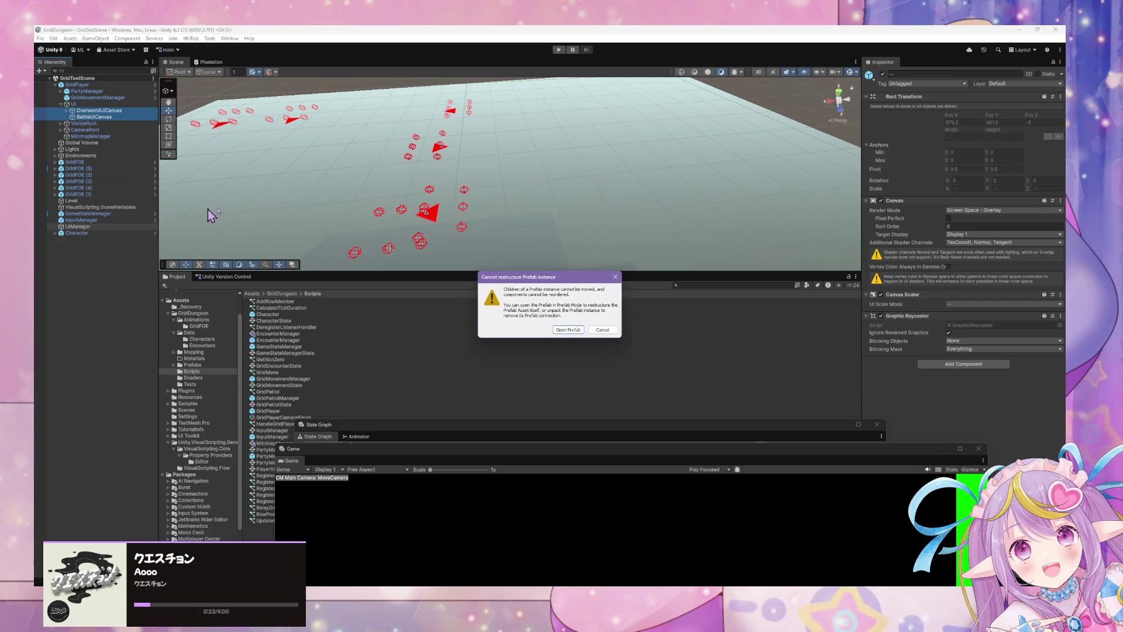
click(602, 330)
mouse_move(128, 116)
mouse_down()
mouse_move(108, 234)
mouse_move(88, 227)
mouse_up()
click(86, 105)
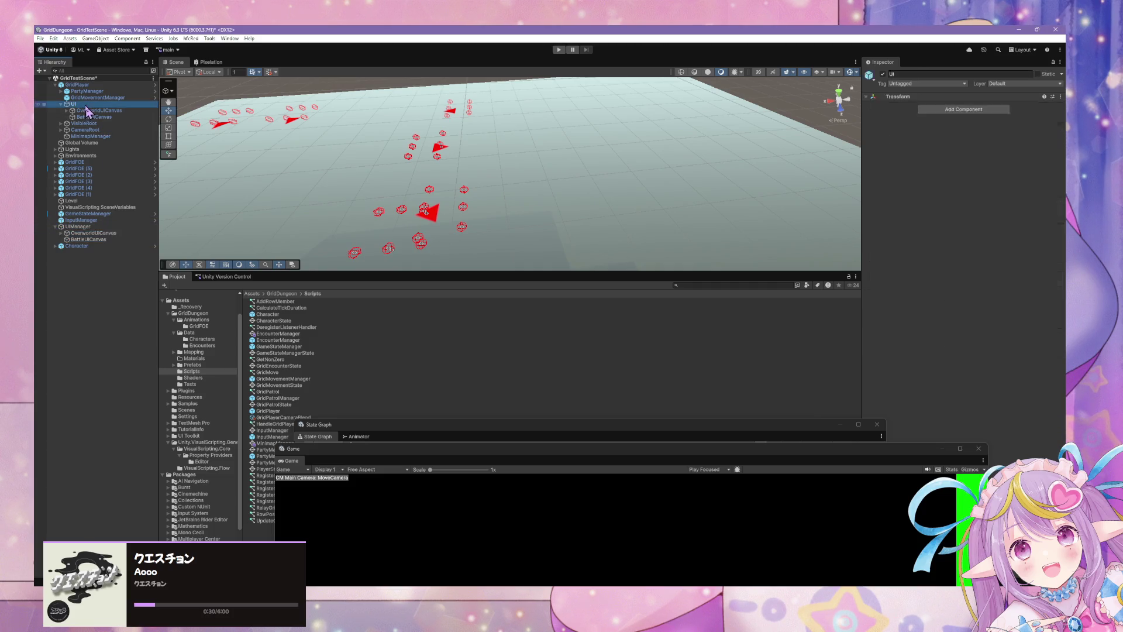
click(113, 111)
click(105, 104)
click(99, 85)
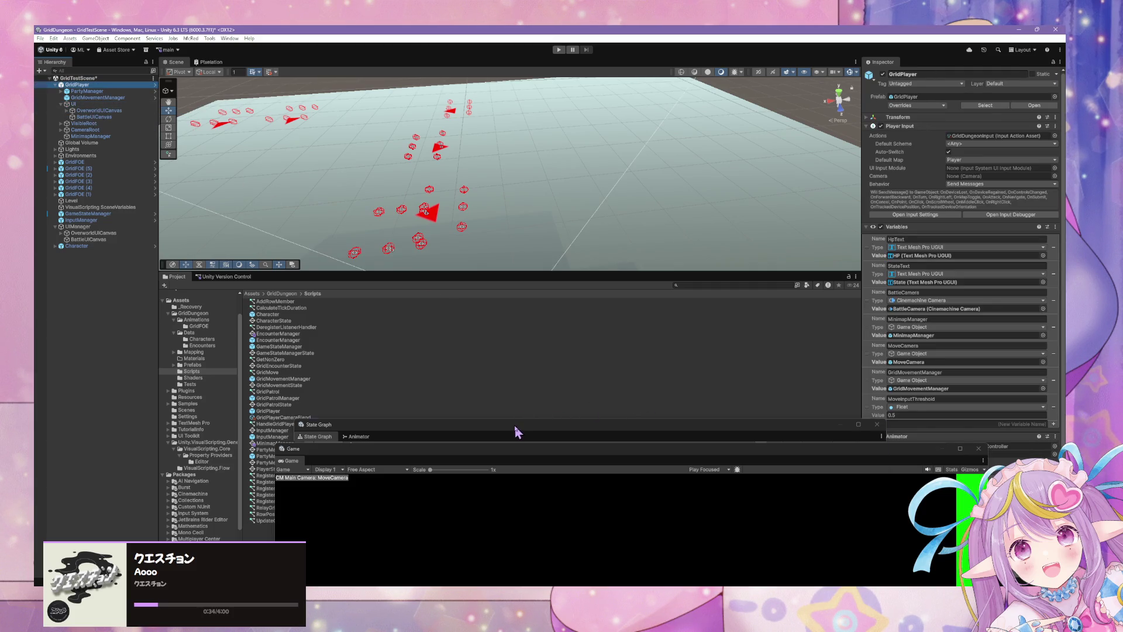
Step: Open the Overworld state's script graph and zoom out to its InitializeStateUI group
scroll(605, 287, down, 3)
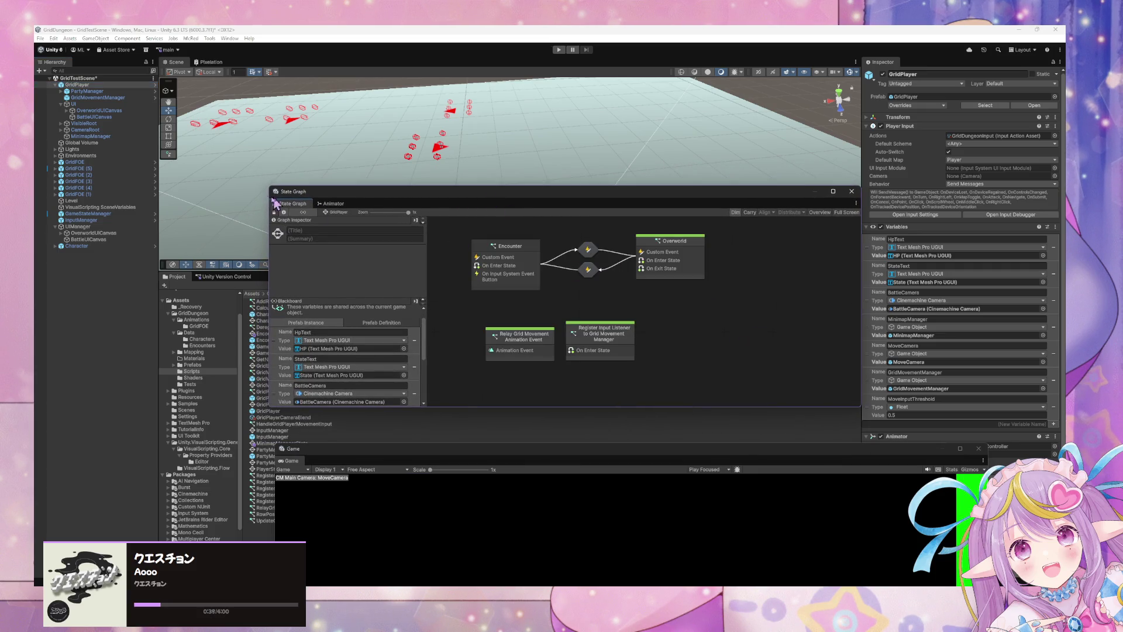
double_click(697, 270)
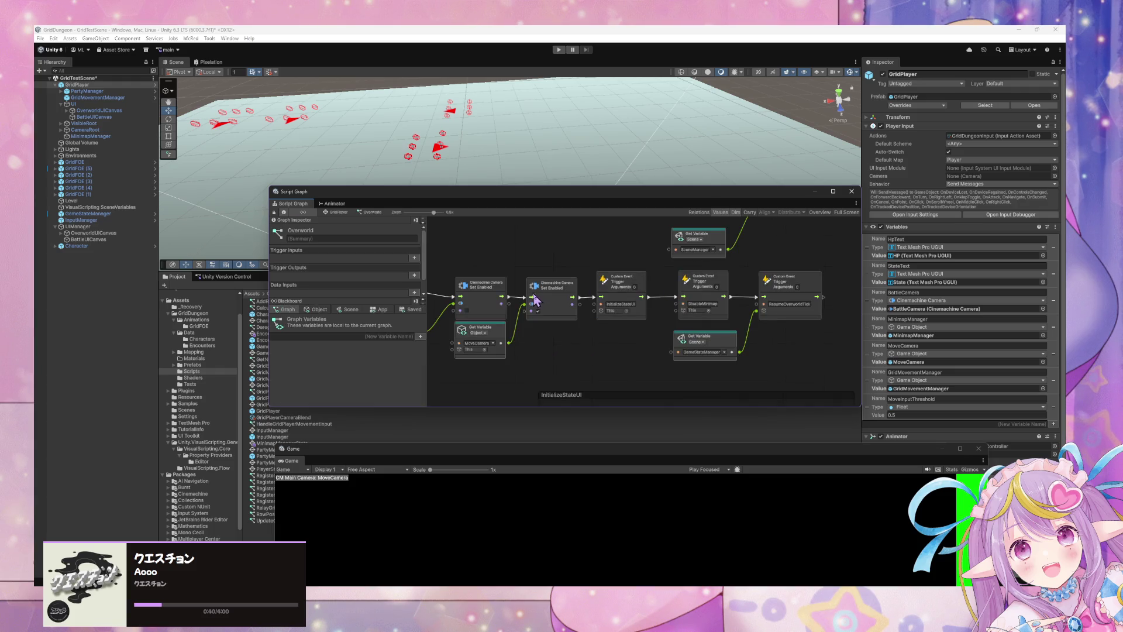
mouse_move(636, 395)
mouse_down()
mouse_move(529, 255)
mouse_move(591, 271)
mouse_up()
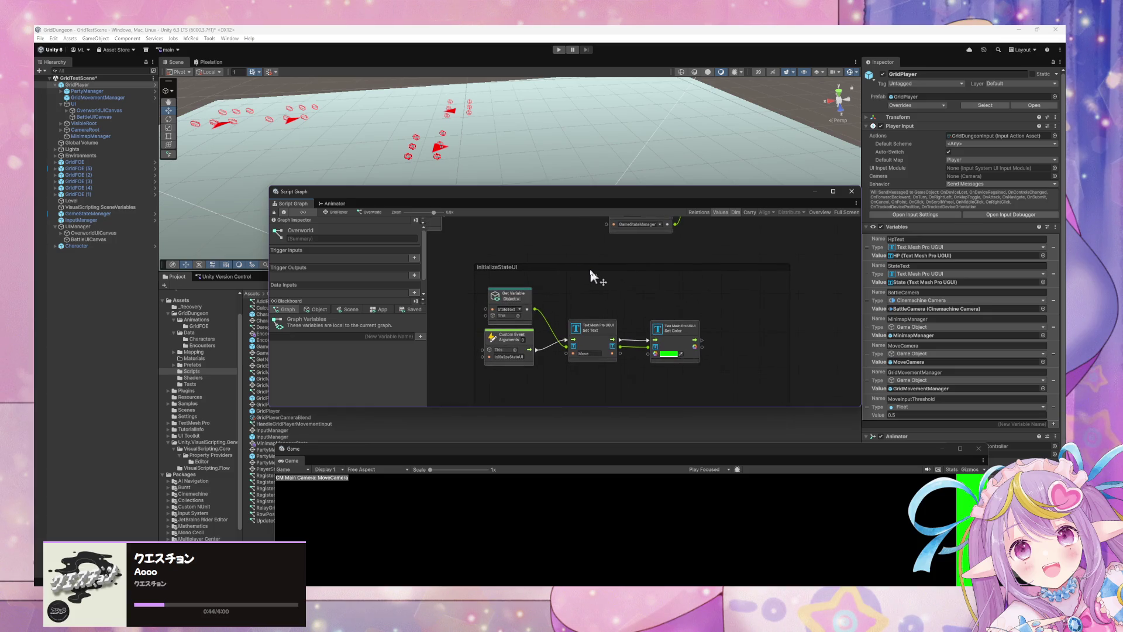
scroll(566, 268, down, 2)
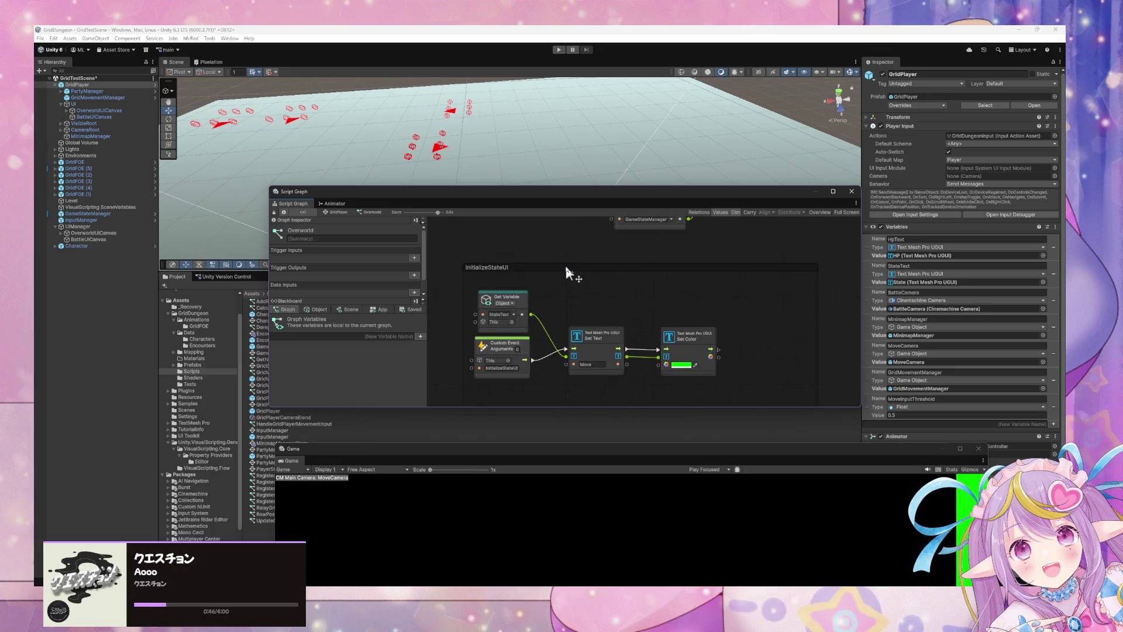
scroll(564, 262, down, 1)
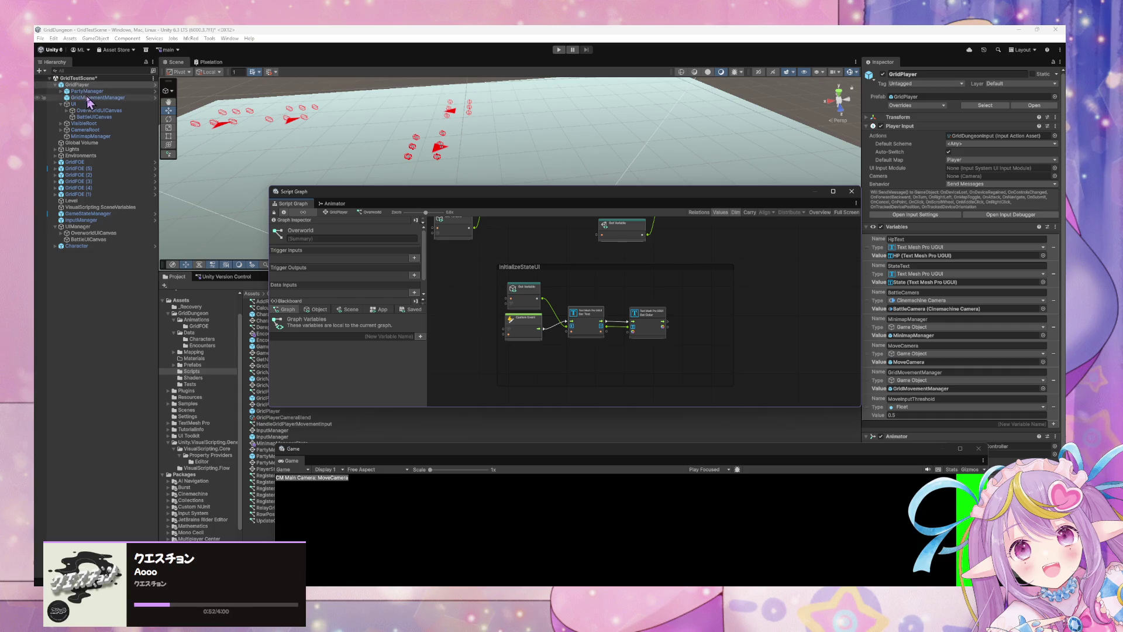
Step: In the GridPlayer prefab, delete the UI object with its canvases, then return to GridTestScene
click(1034, 105)
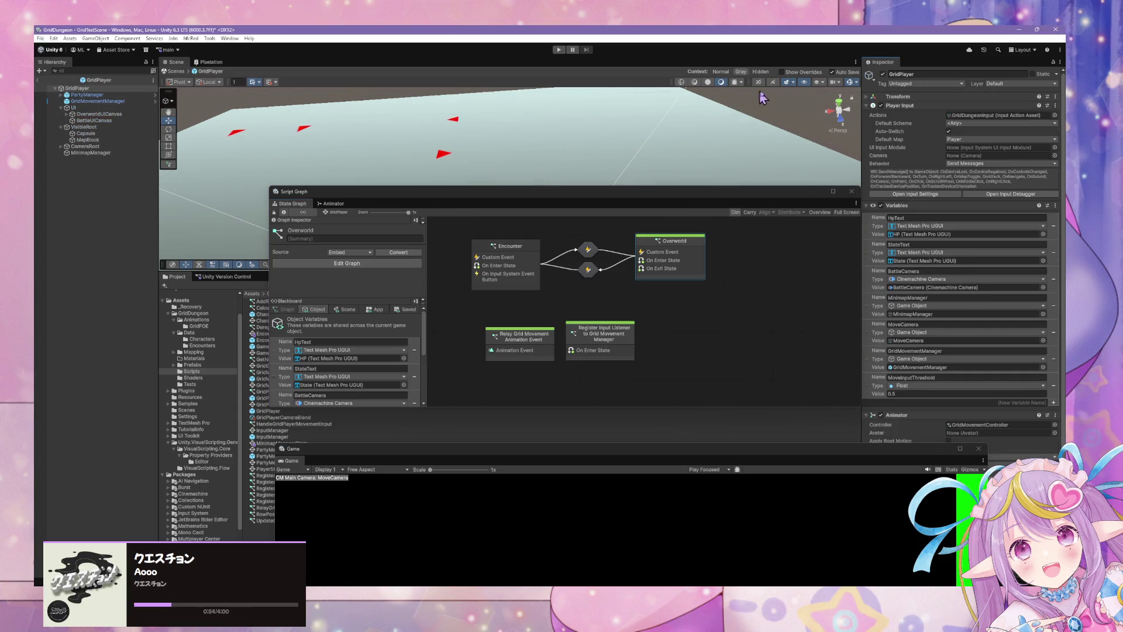
click(73, 108)
key(Delete)
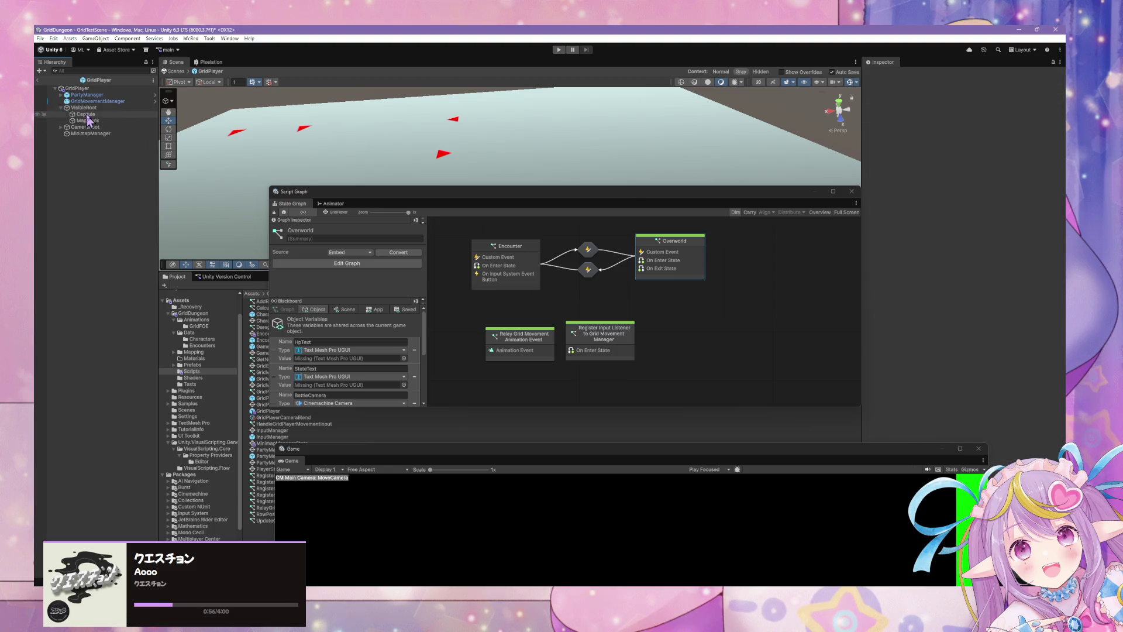
click(87, 95)
click(77, 88)
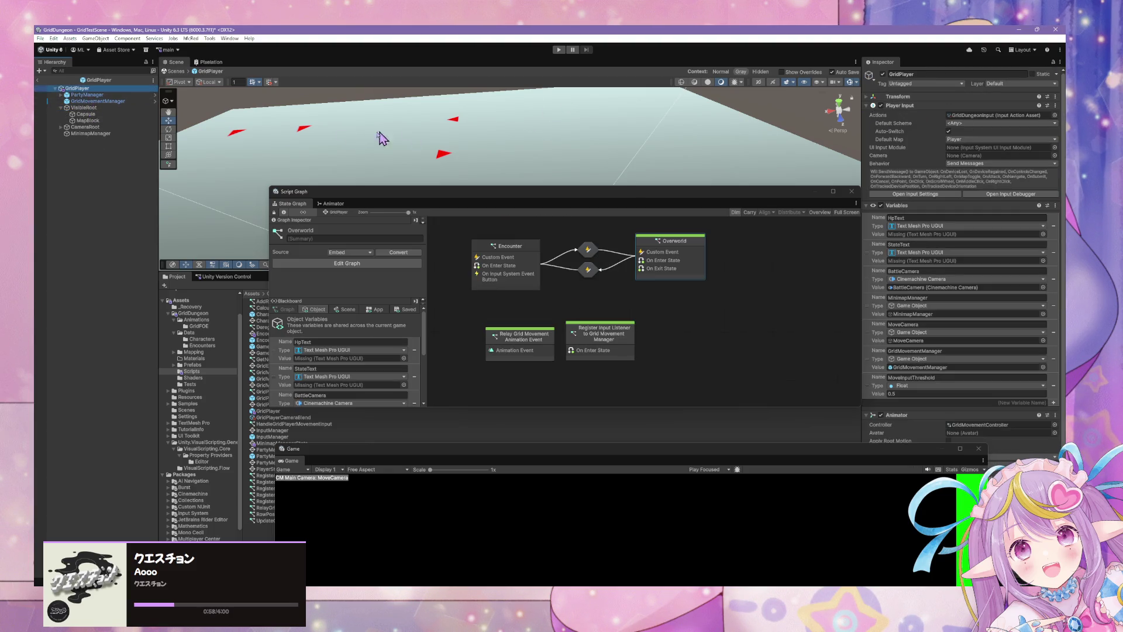
click(176, 73)
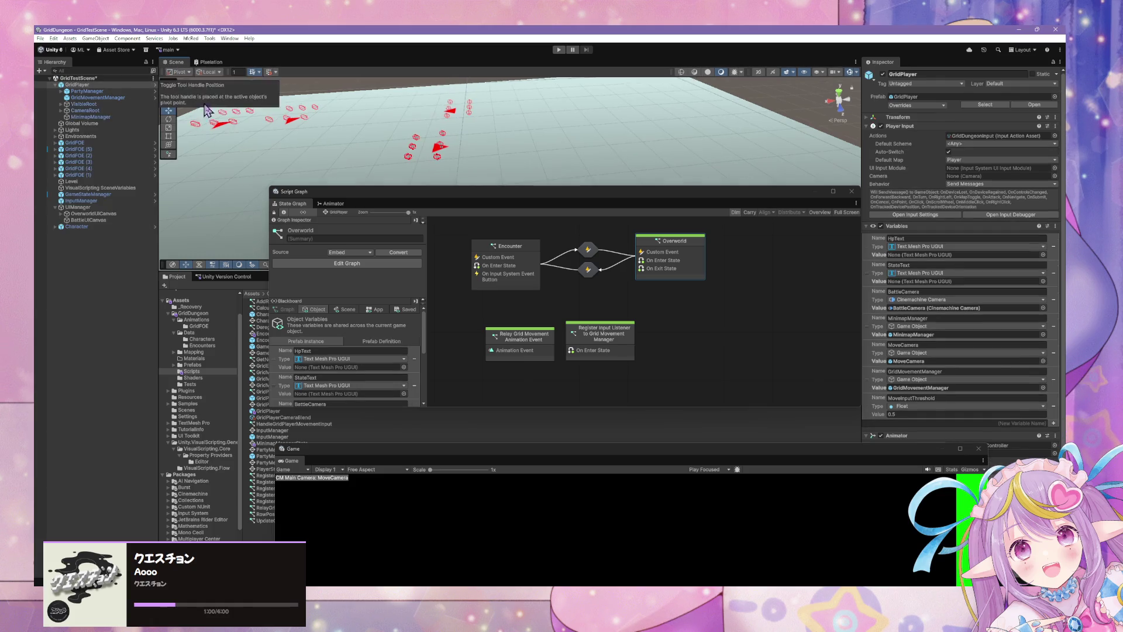
click(61, 105)
Step: Expand VisibleRoot and CameraRoot to inspect the Main Camera, and lower the graph window
click(61, 104)
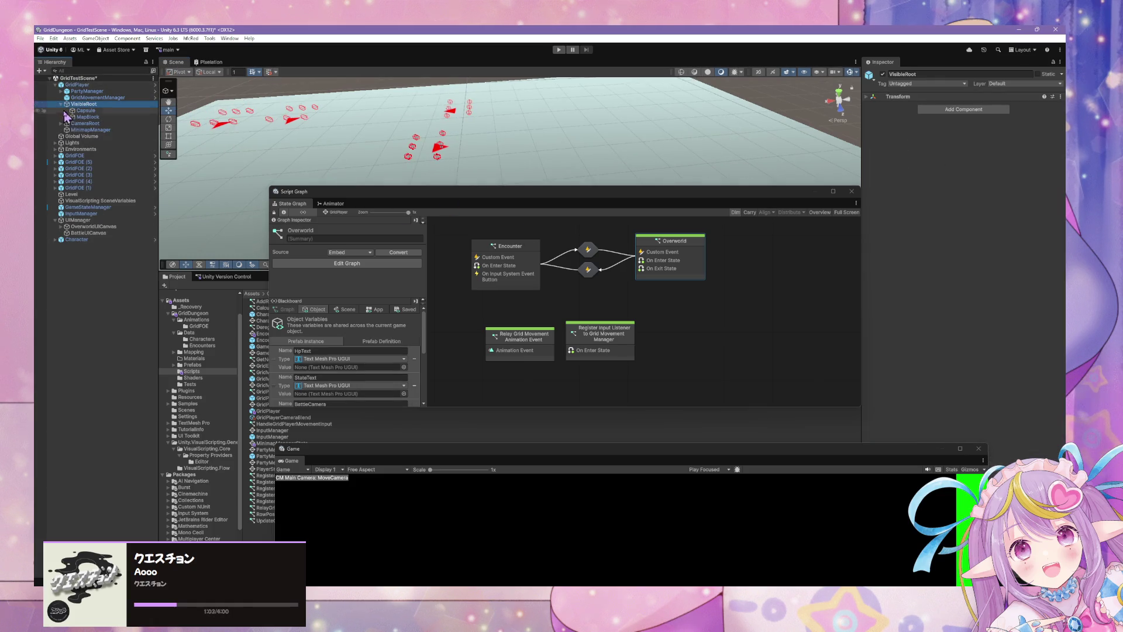
click(61, 123)
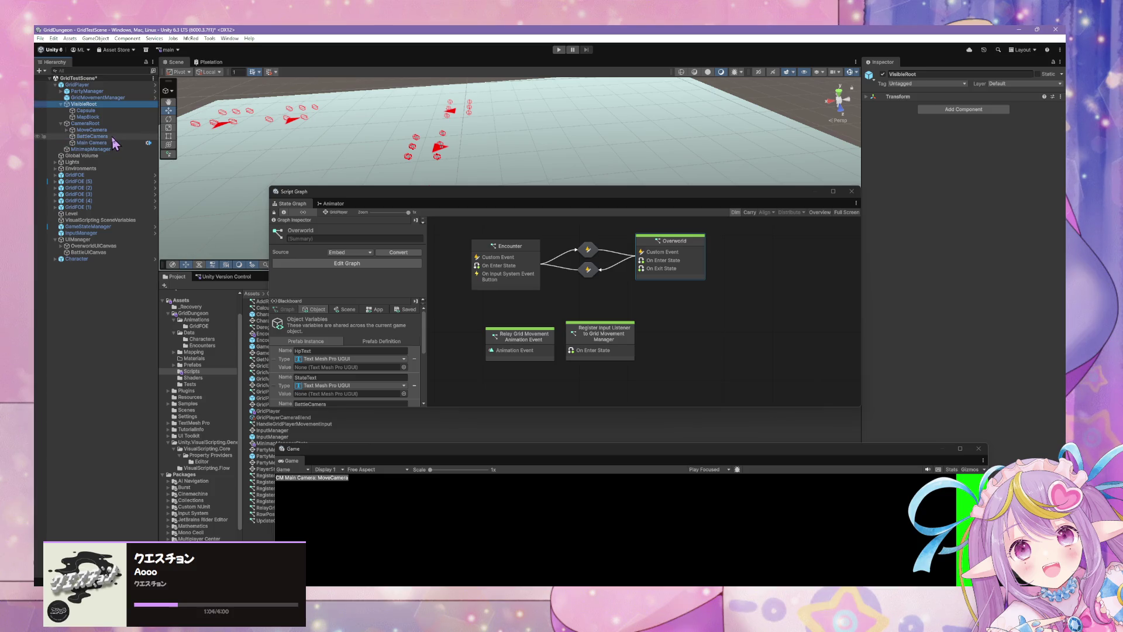
click(92, 143)
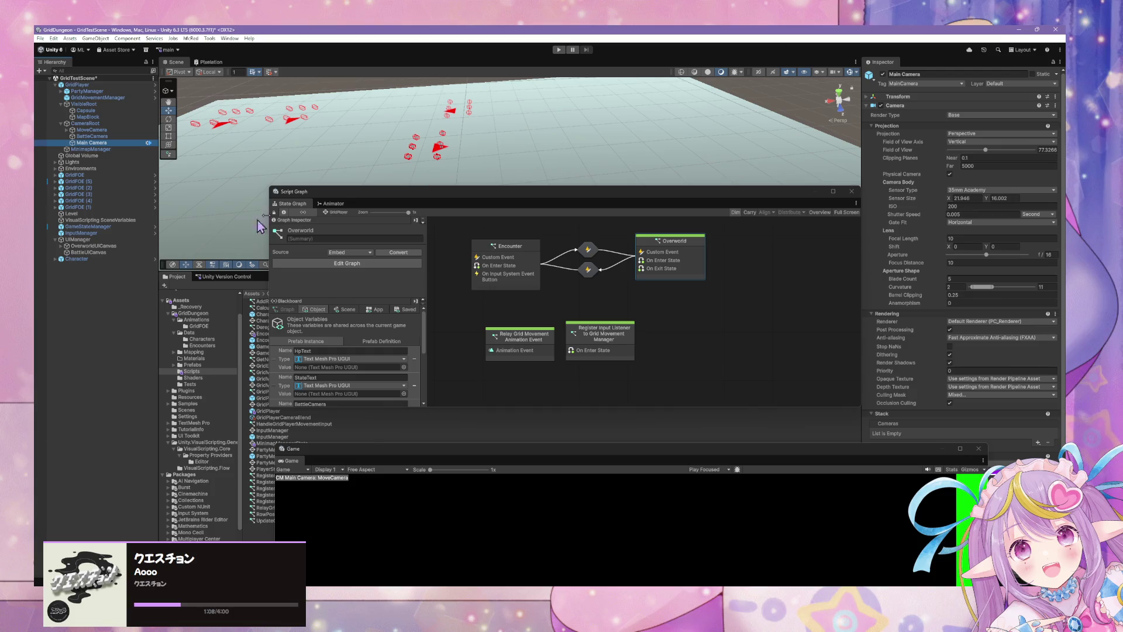
mouse_move(481, 204)
mouse_down()
mouse_move(454, 175)
mouse_move(515, 218)
mouse_move(472, 236)
mouse_move(565, 270)
mouse_move(451, 205)
mouse_move(526, 231)
mouse_move(524, 240)
mouse_move(534, 231)
mouse_move(454, 211)
mouse_move(492, 232)
mouse_up()
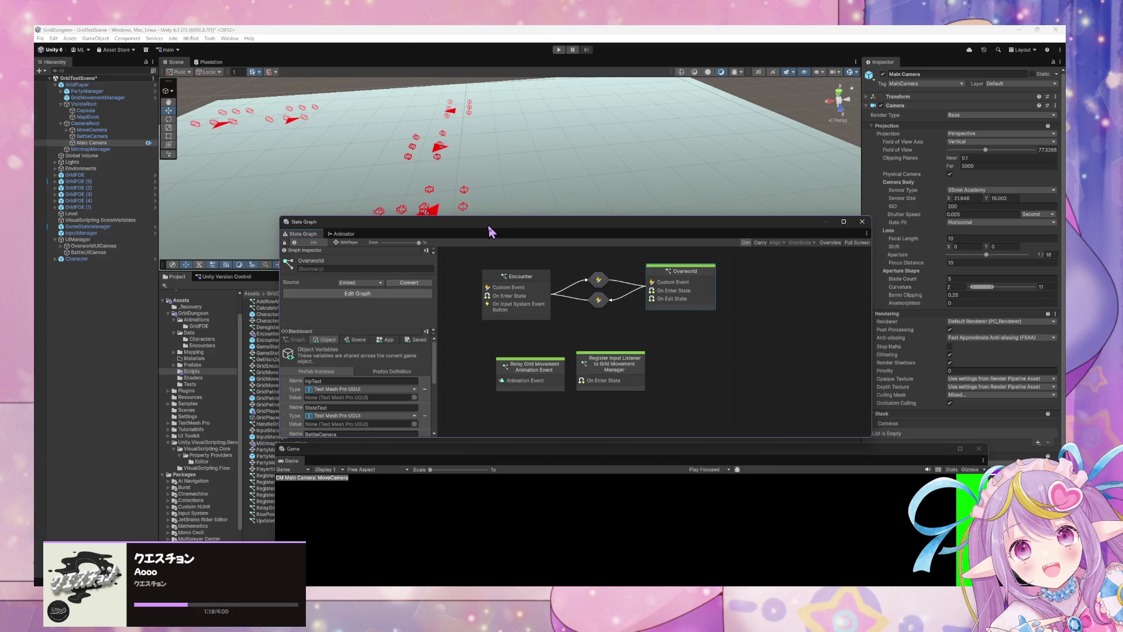
Step: Move the Game window over the State Graph, drop the graph to the bottom, and enlarge the Game window
click(417, 175)
scroll(420, 179, up, 2)
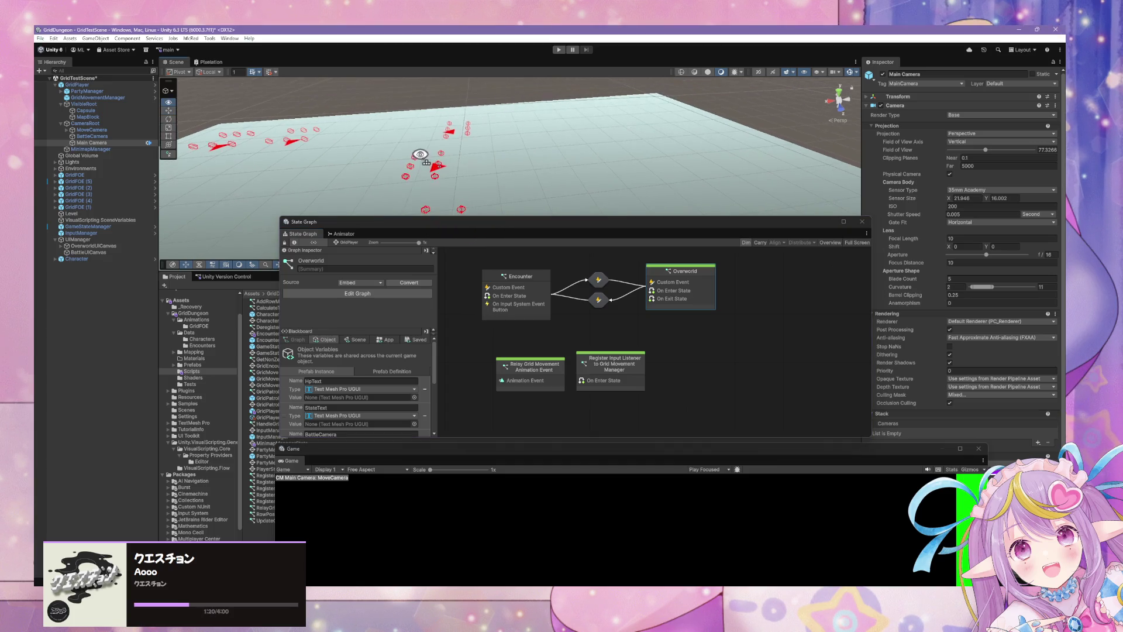
mouse_move(514, 454)
mouse_down()
mouse_move(508, 181)
mouse_move(552, 218)
mouse_up()
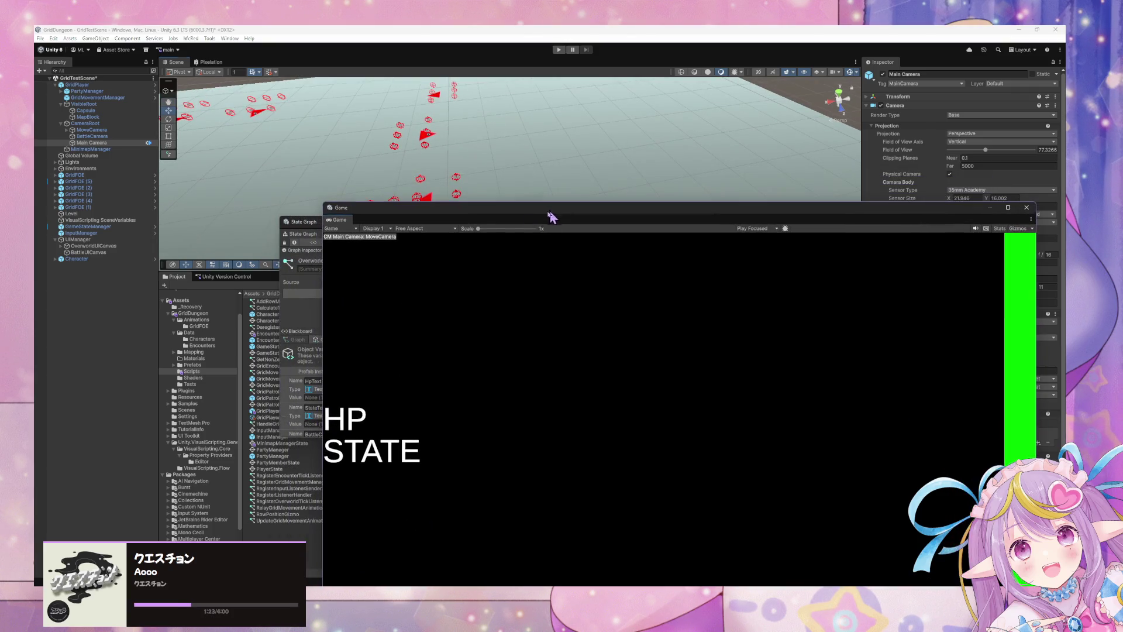
click(89, 92)
mouse_move(666, 212)
mouse_down()
mouse_move(587, 368)
mouse_move(637, 234)
mouse_move(707, 374)
mouse_move(666, 401)
mouse_move(669, 170)
mouse_move(647, 155)
mouse_up()
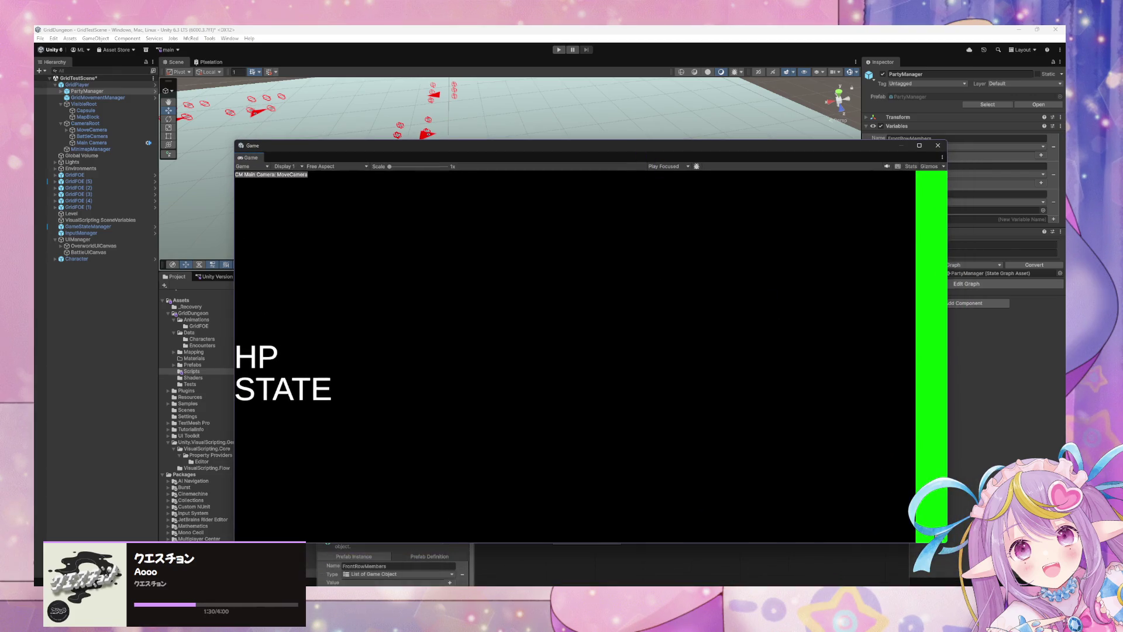
mouse_move(946, 541)
mouse_down()
mouse_move(721, 455)
mouse_move(765, 514)
mouse_move(879, 532)
mouse_move(923, 489)
mouse_move(936, 527)
mouse_up()
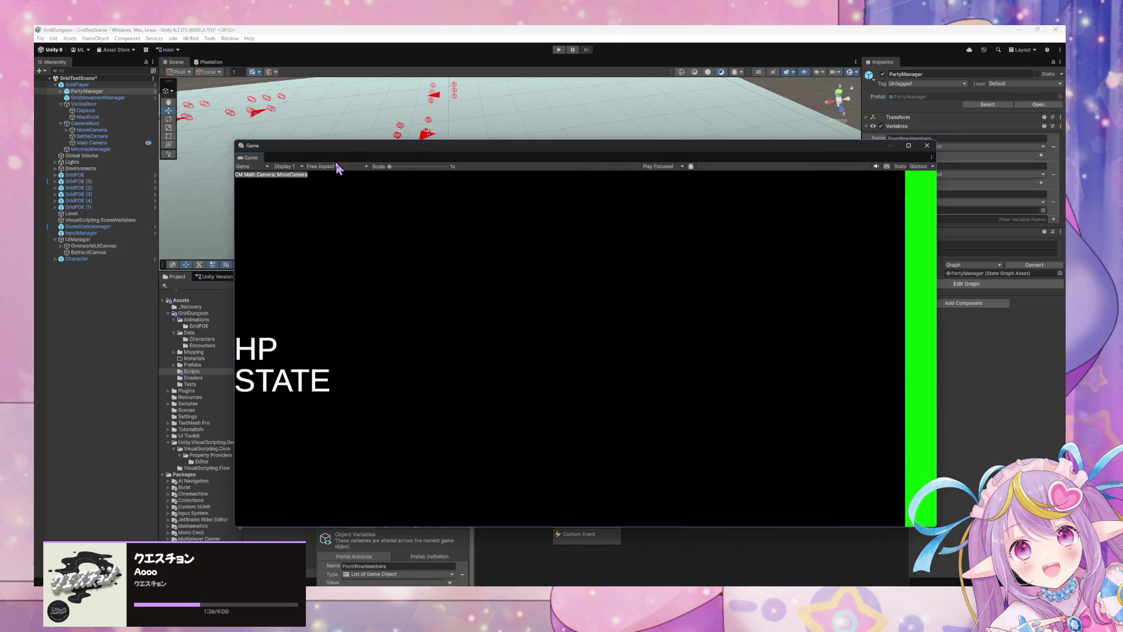
click(94, 104)
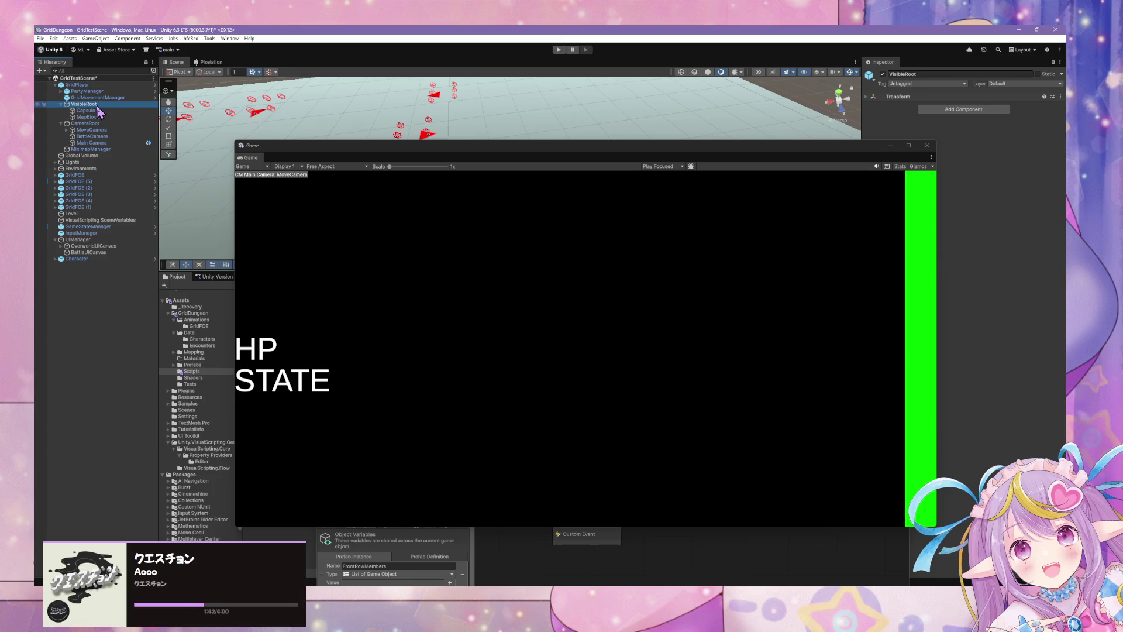
Step: Select the Capsule under VisibleRoot and frame it in the scene view to inspect it
mouse_move(757, 151)
mouse_down()
mouse_move(641, 288)
mouse_move(675, 317)
mouse_up()
click(85, 110)
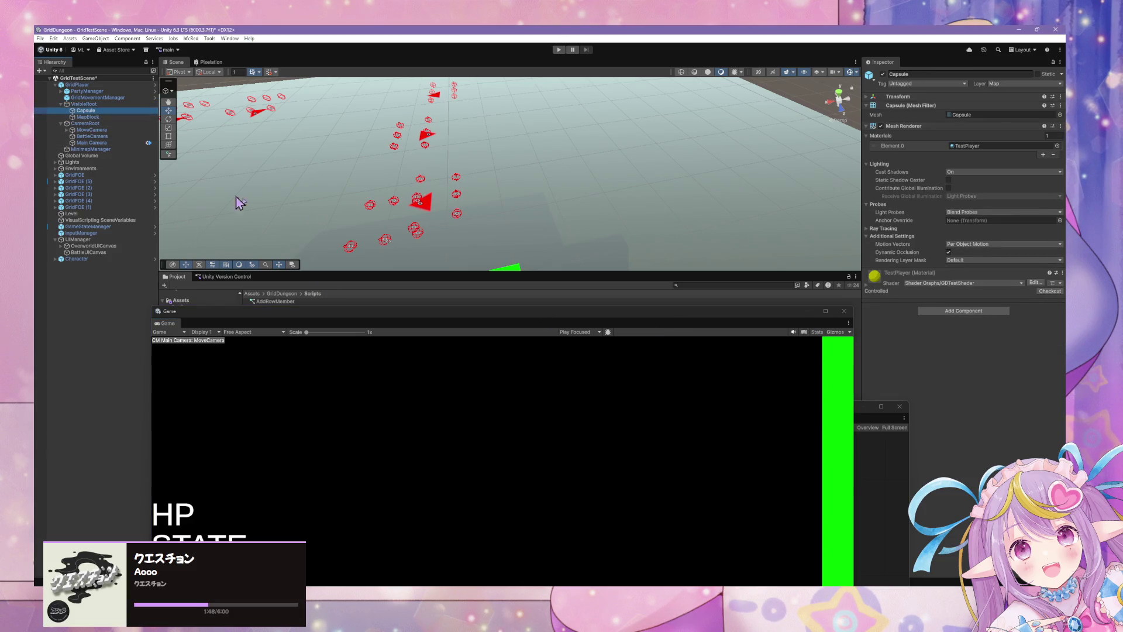
key(f)
mouse_move(238, 202)
alt+mouse_down()
mouse_move(222, 106)
mouse_move(175, 135)
alt+mouse_up()
alt+drag(105, 164, 231, 143)
scroll(229, 143, up, 3)
scroll(230, 142, down, 5)
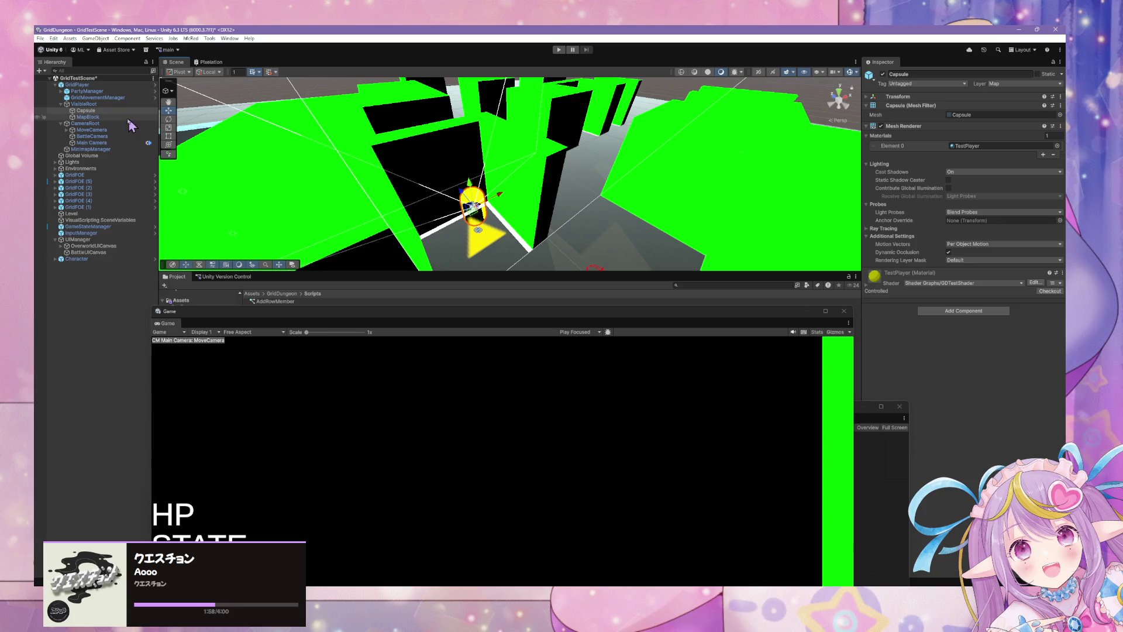
click(111, 110)
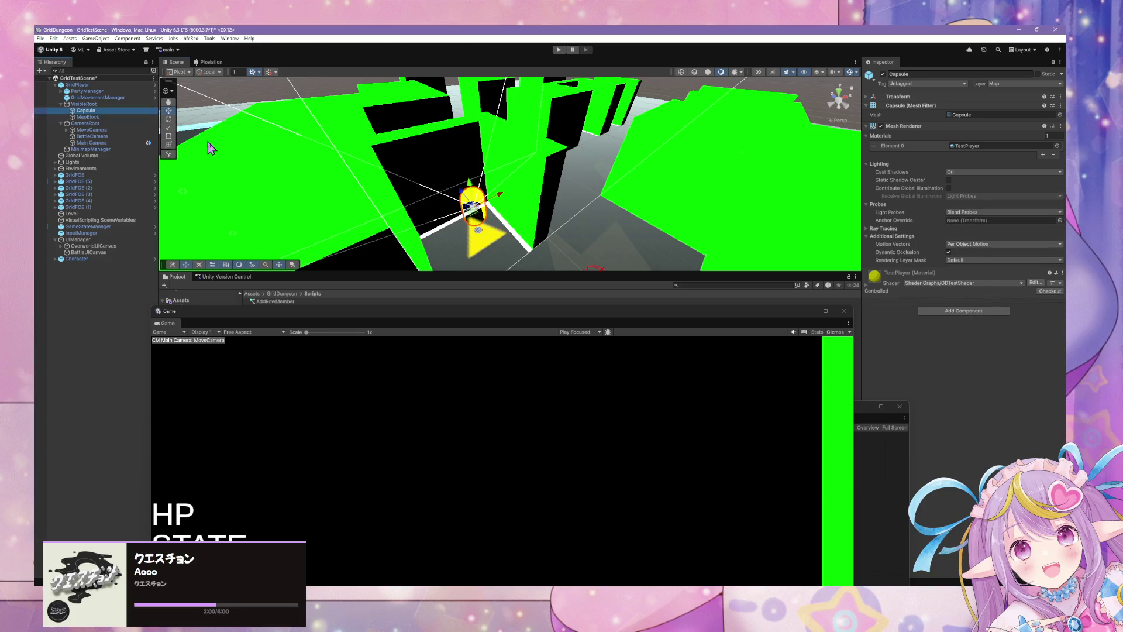
Step: Delete the Capsule from the GridPlayer prefab and return to GridTestScene
click(79, 85)
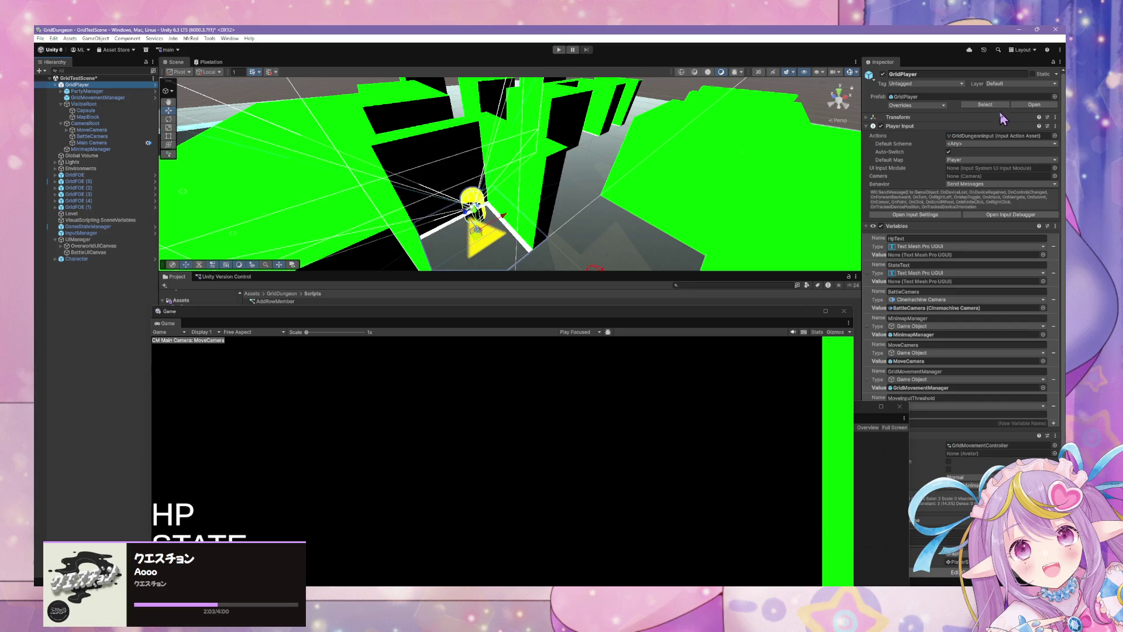
click(1035, 104)
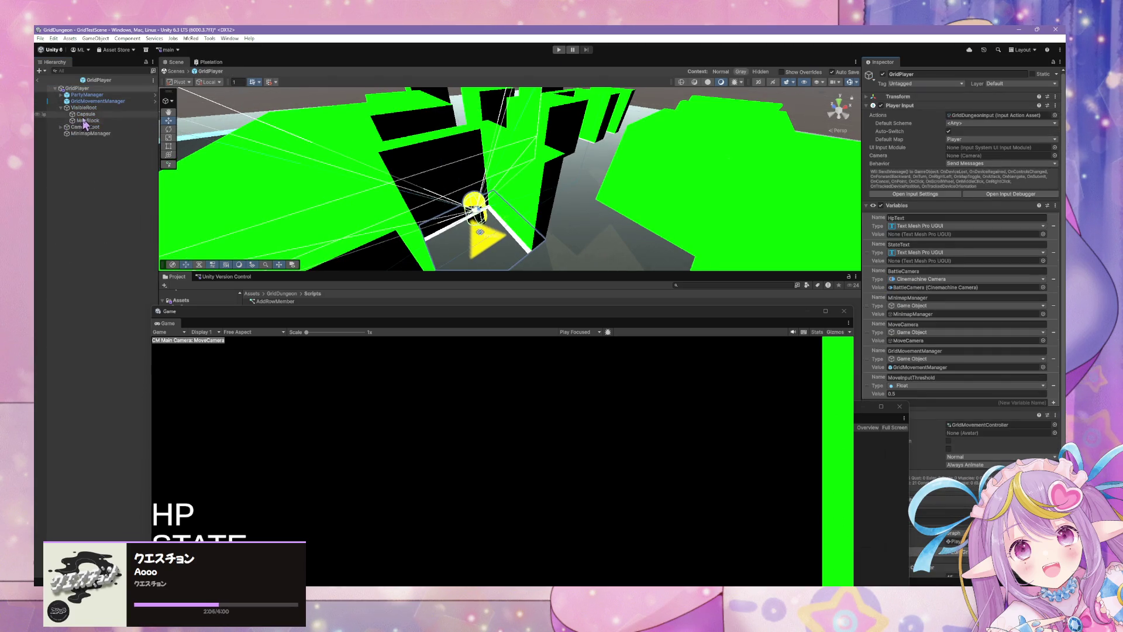
key(Delete)
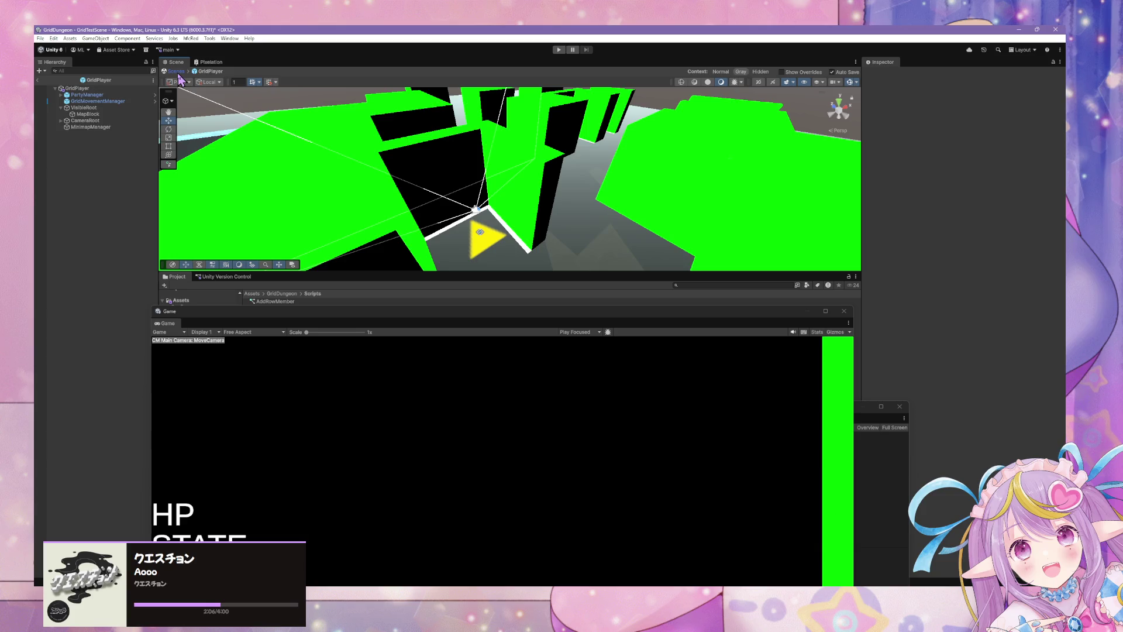
click(176, 72)
Step: Inspect CameraRoot's constraint and MoveCamera's camera settings, then reselect GridPlayer
mouse_move(519, 171)
mouse_down()
mouse_move(454, 115)
mouse_move(408, 120)
mouse_move(575, 176)
mouse_move(644, 220)
mouse_move(712, 230)
mouse_move(657, 213)
mouse_move(447, 223)
mouse_move(483, 249)
mouse_up()
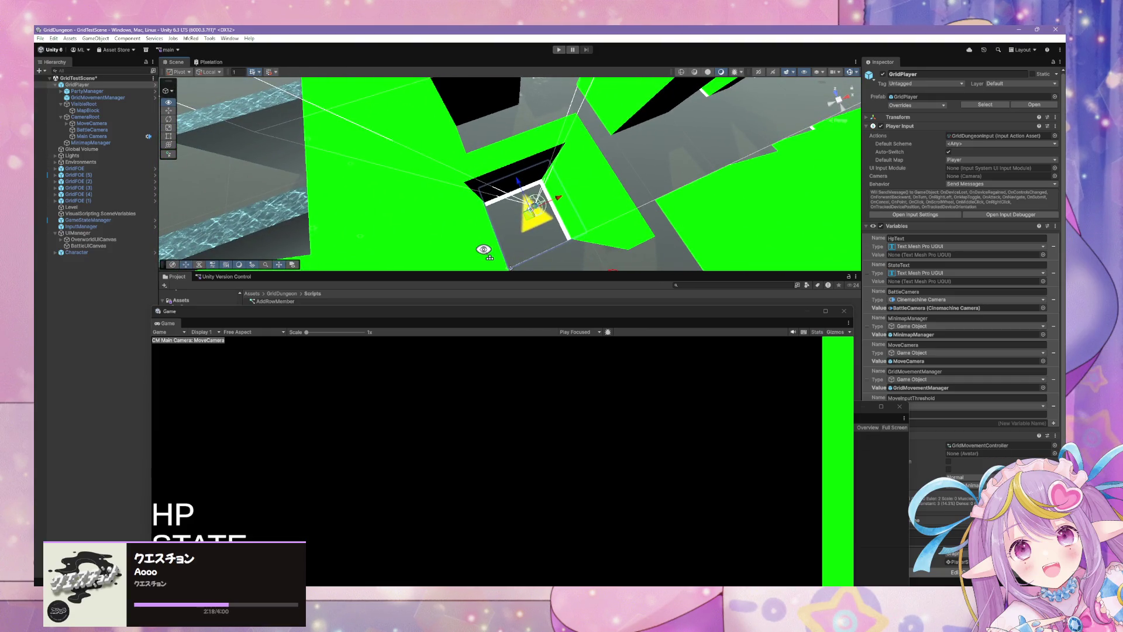
click(96, 117)
click(93, 124)
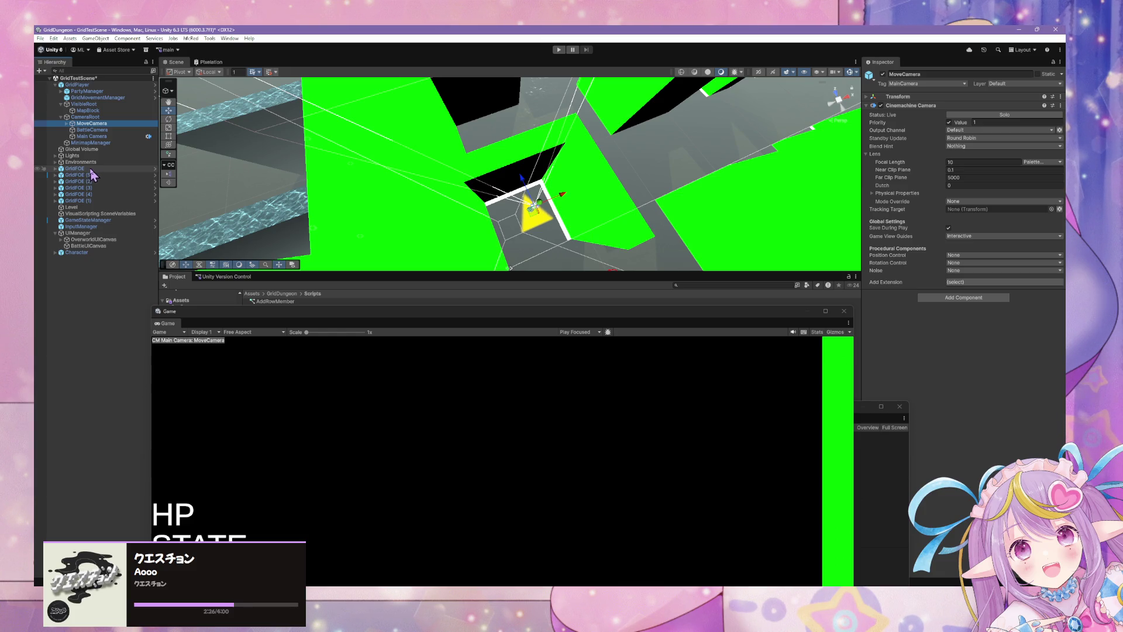
click(77, 84)
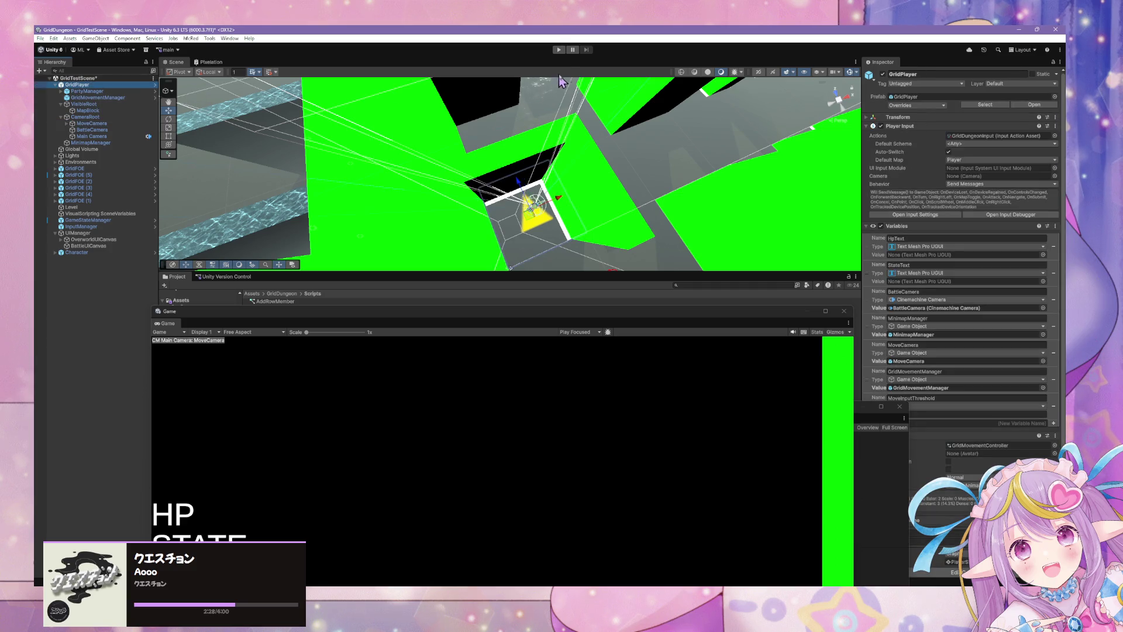
Step: Enter play mode, shift the floating Game window aside, and raise the Overworld script graph
click(558, 50)
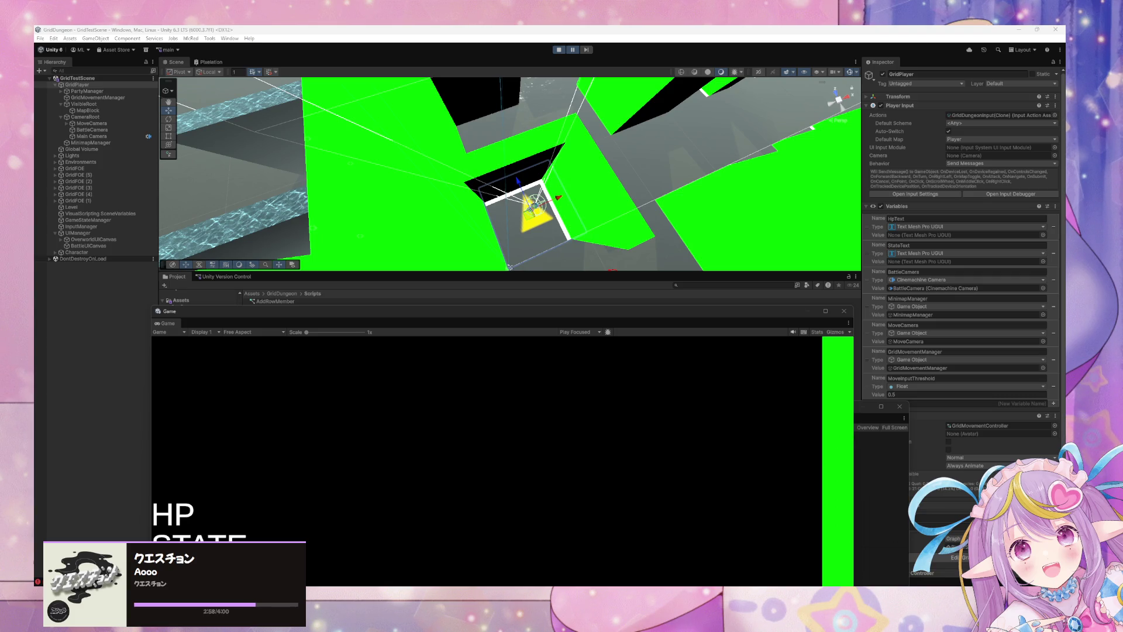
drag(440, 310, 496, 165)
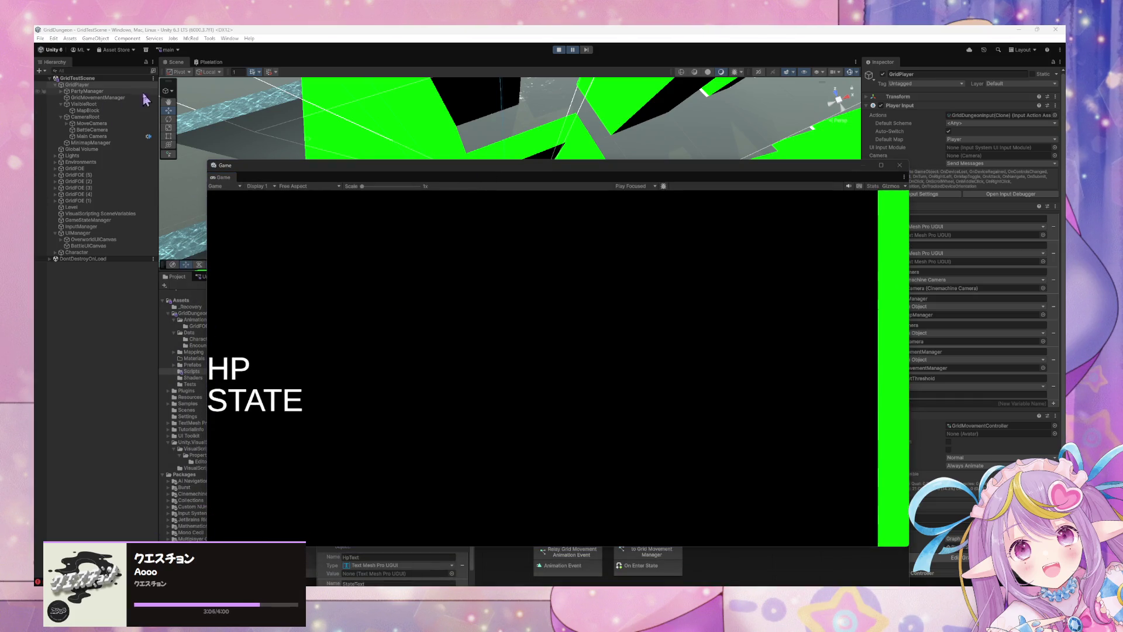
mouse_move(722, 178)
mouse_down()
mouse_move(704, 175)
mouse_move(601, 265)
mouse_up()
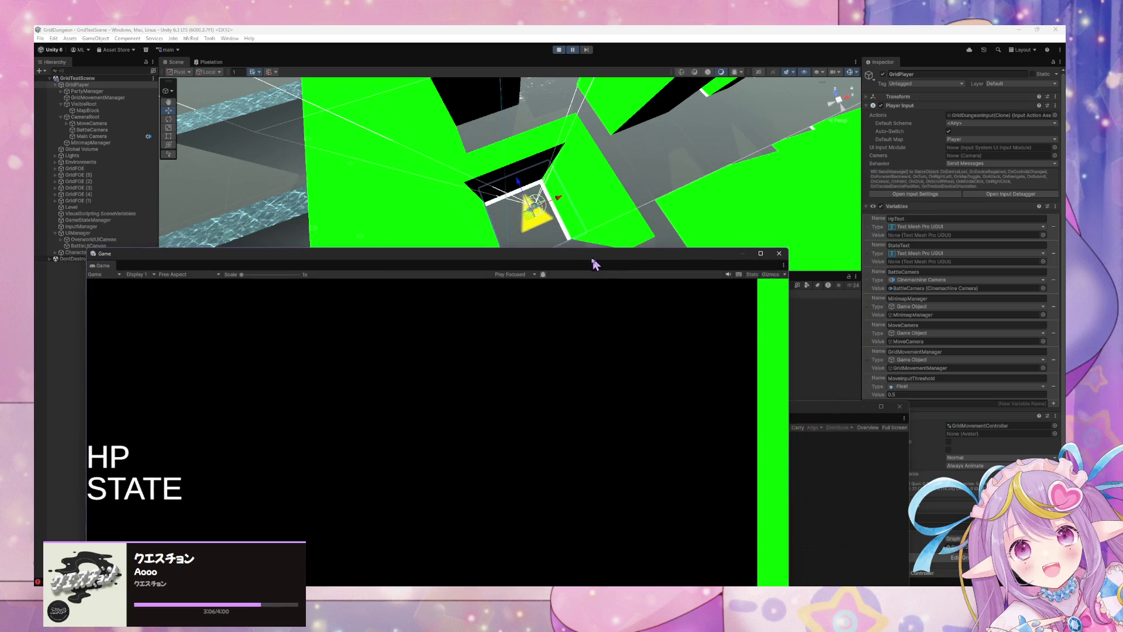
click(76, 86)
mouse_move(496, 255)
mouse_down()
mouse_move(195, 228)
mouse_move(261, 226)
mouse_up()
click(673, 418)
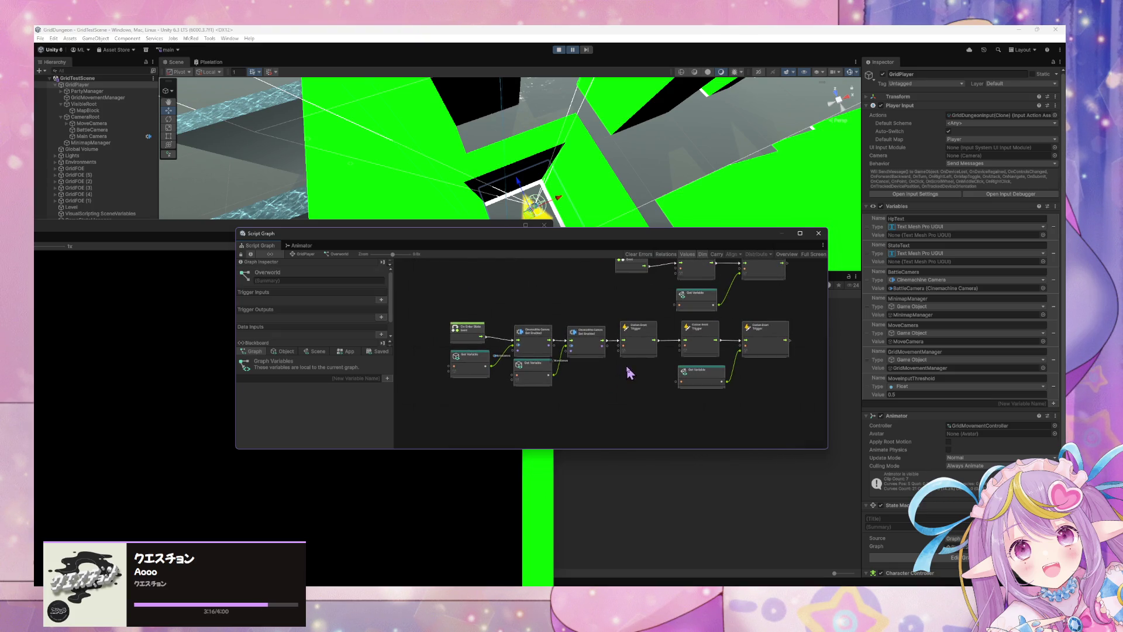
Step: Select the On Enter State node and rearrange the Game and graph windows around it
scroll(684, 326, up, 3)
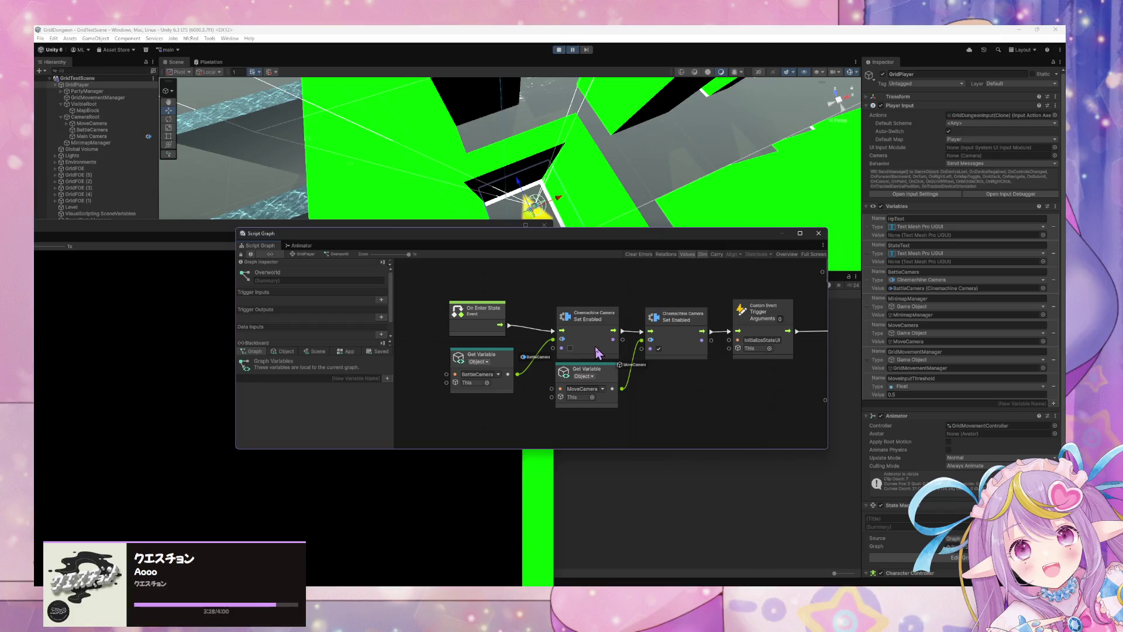
scroll(578, 360, left, 3)
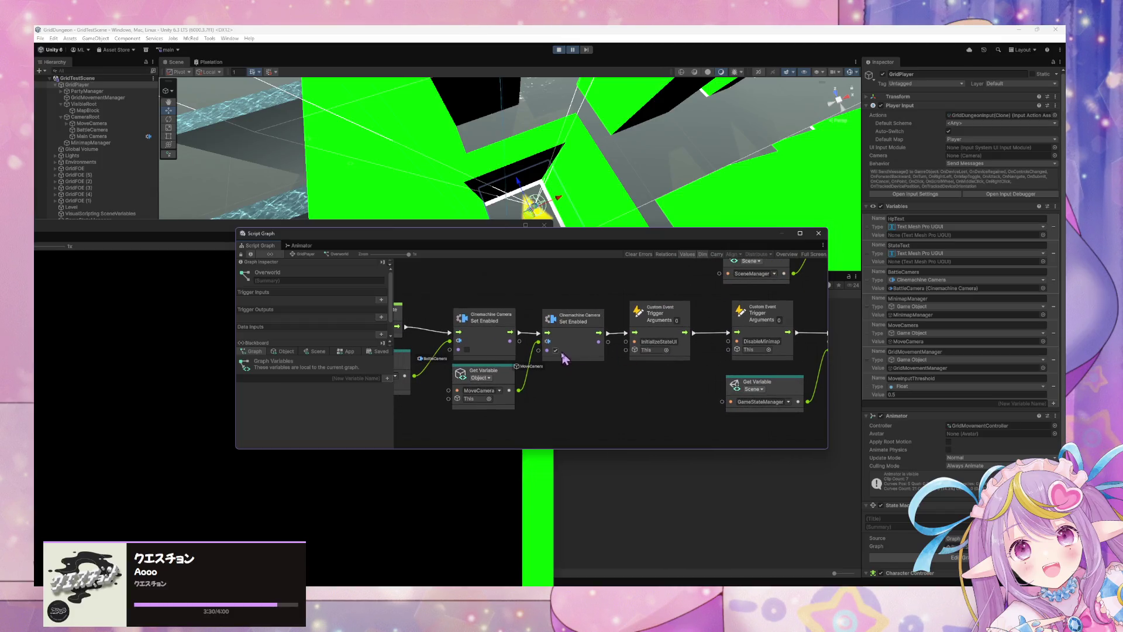
scroll(576, 352, down, 2)
scroll(526, 328, left, 2)
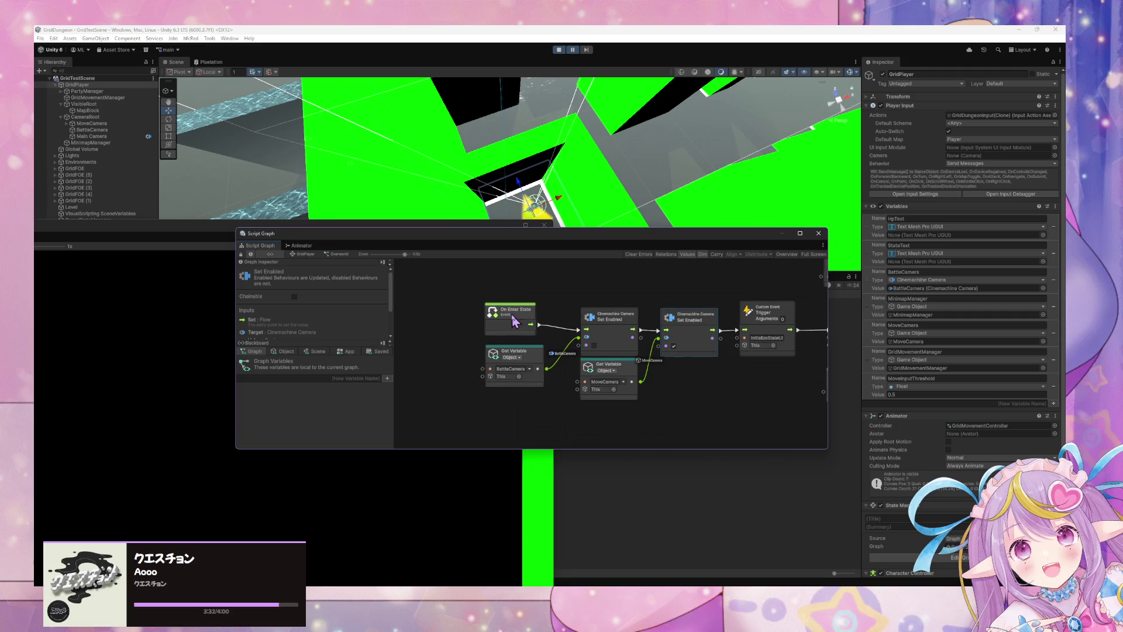
click(524, 320)
scroll(525, 321, right, 5)
scroll(538, 339, up, 1)
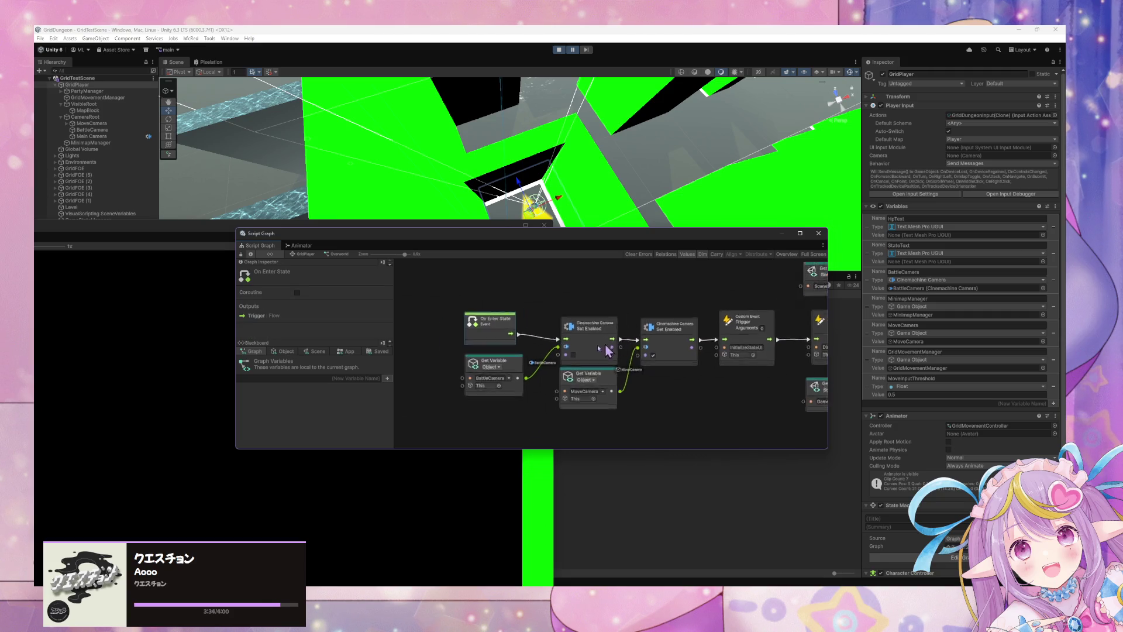
drag(178, 237, 571, 402)
mouse_move(527, 245)
mouse_down()
mouse_move(536, 221)
mouse_move(526, 188)
mouse_up()
Step: Delete all the Overworld graph's nodes, return to GridPlayer's state graph, and stop the game
scroll(647, 286, up, 1)
scroll(609, 292, right, 3)
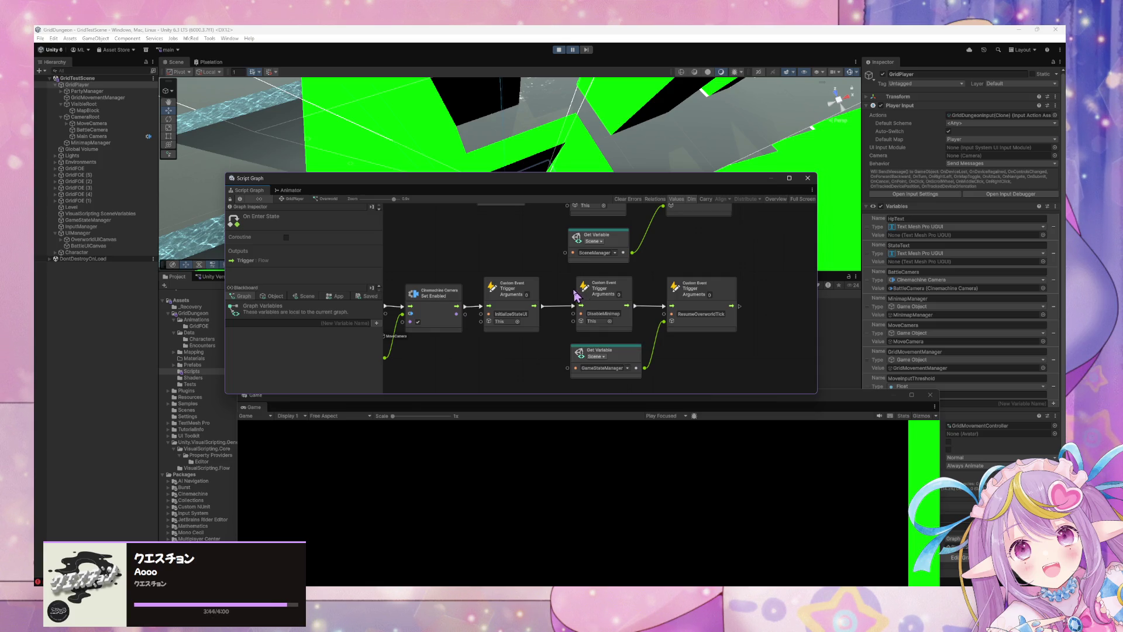
scroll(576, 296, up, 2)
scroll(534, 329, up, 1)
mouse_move(490, 250)
mouse_down()
mouse_move(676, 365)
mouse_move(683, 344)
mouse_up()
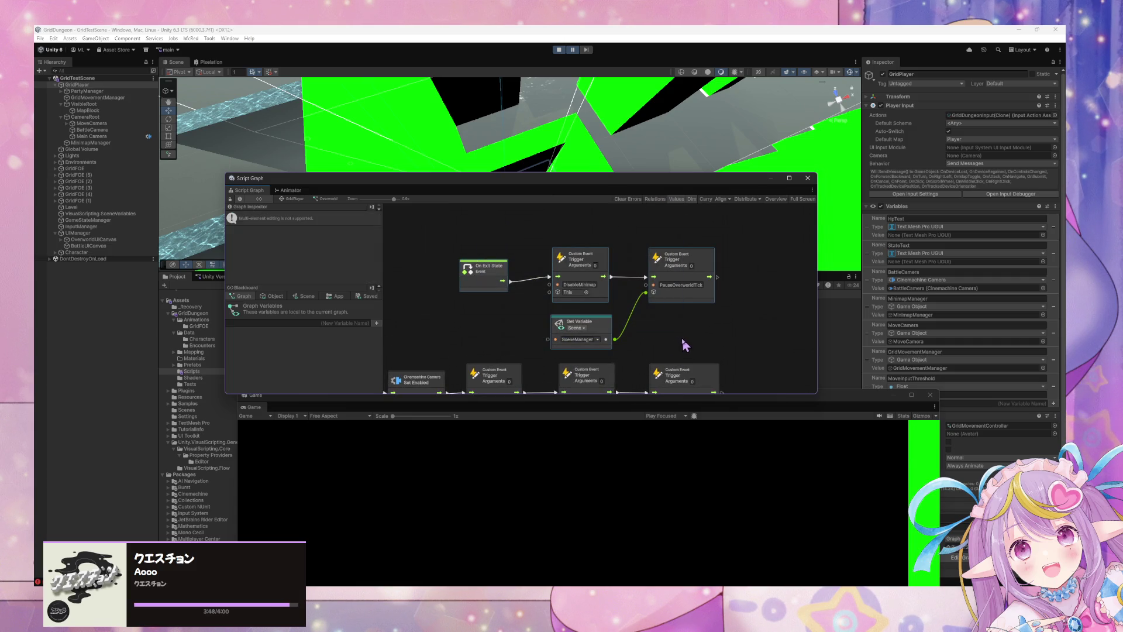
scroll(685, 345, down, 3)
scroll(634, 289, down, 1)
scroll(634, 289, down, 1)
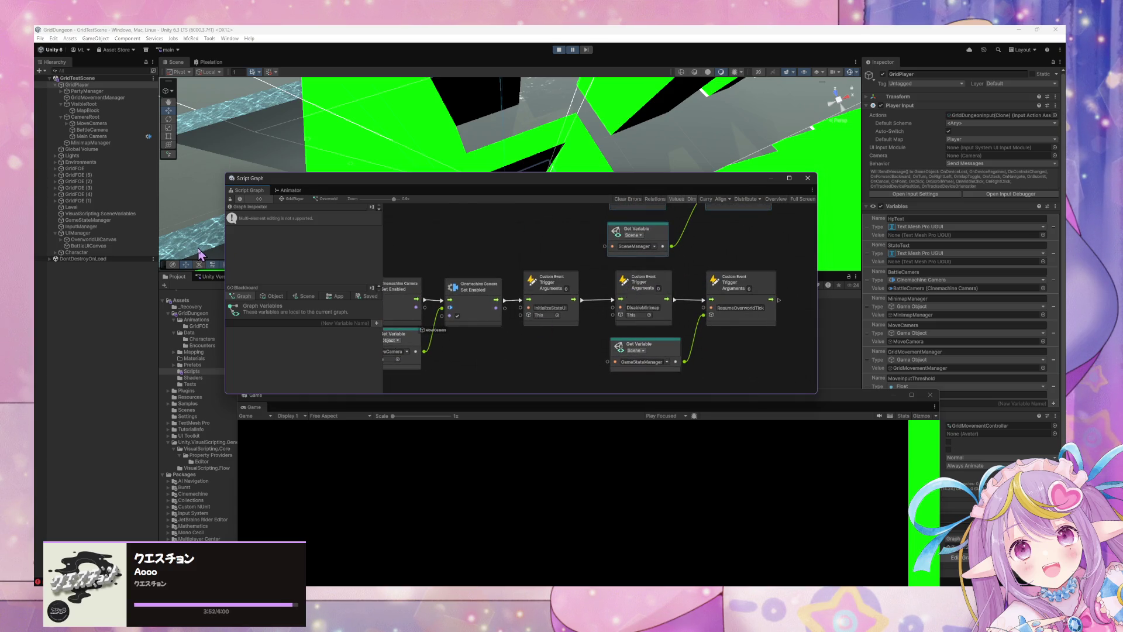
mouse_move(515, 342)
mouse_down()
mouse_move(557, 321)
mouse_move(550, 333)
mouse_move(492, 326)
mouse_move(676, 334)
mouse_move(592, 318)
mouse_move(570, 329)
mouse_move(657, 321)
mouse_move(630, 316)
mouse_move(553, 356)
mouse_up()
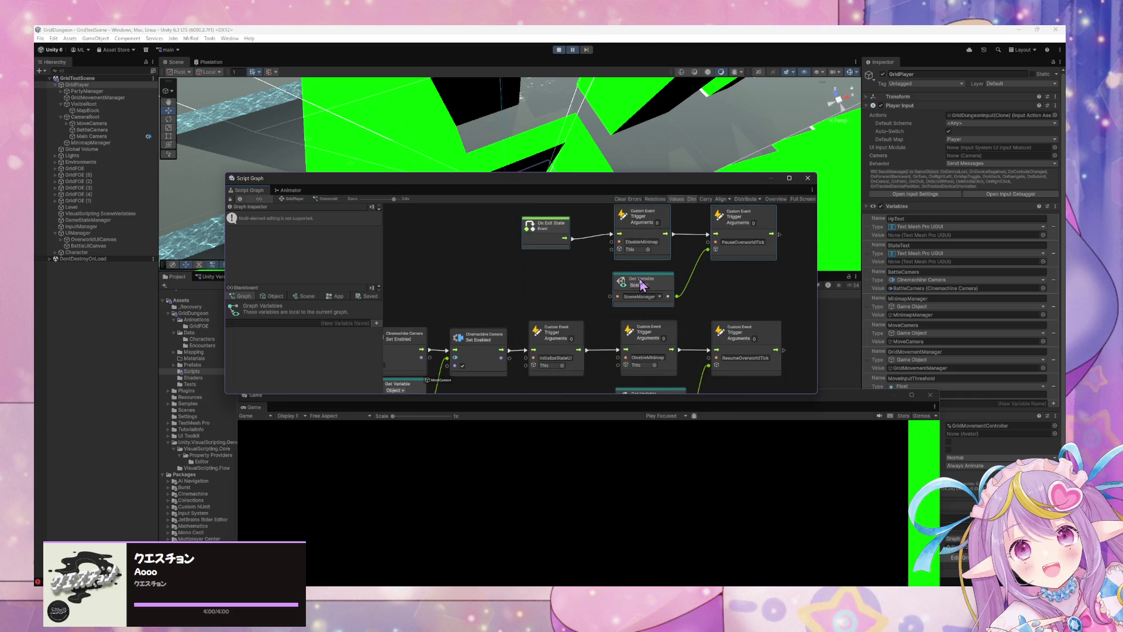
scroll(642, 286, down, 2)
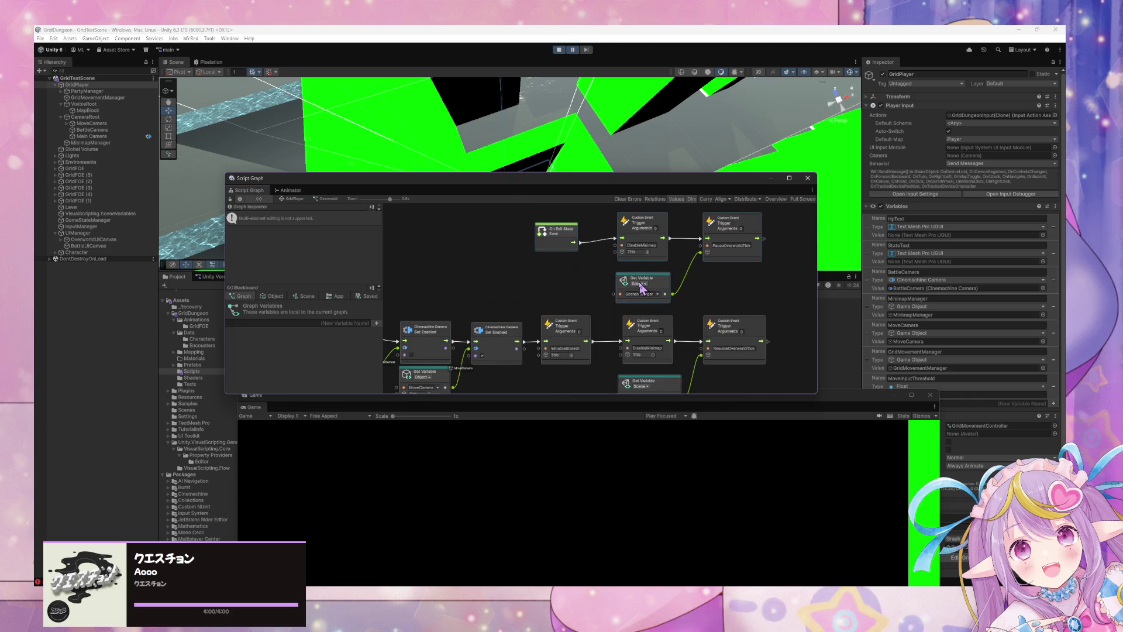
scroll(643, 287, down, 2)
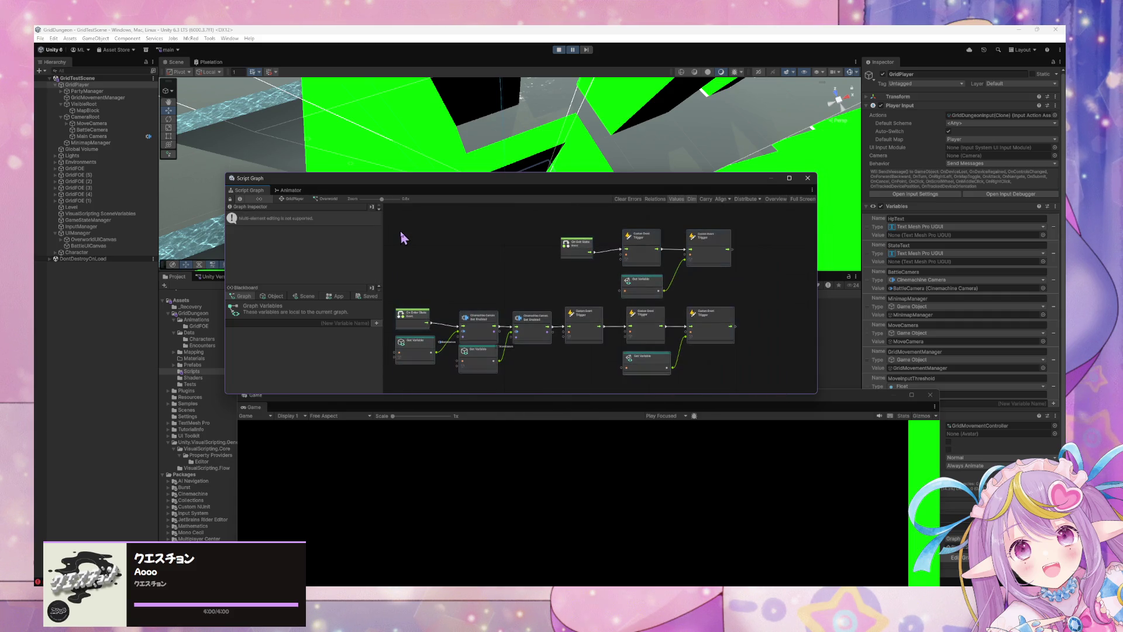
key(Delete)
click(296, 199)
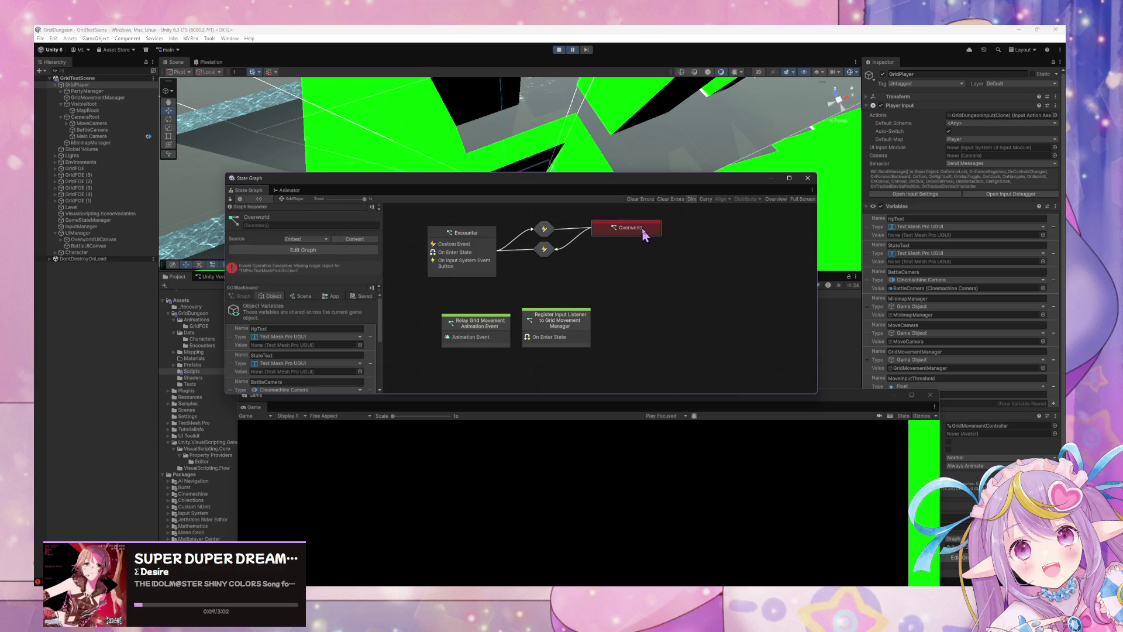
click(558, 49)
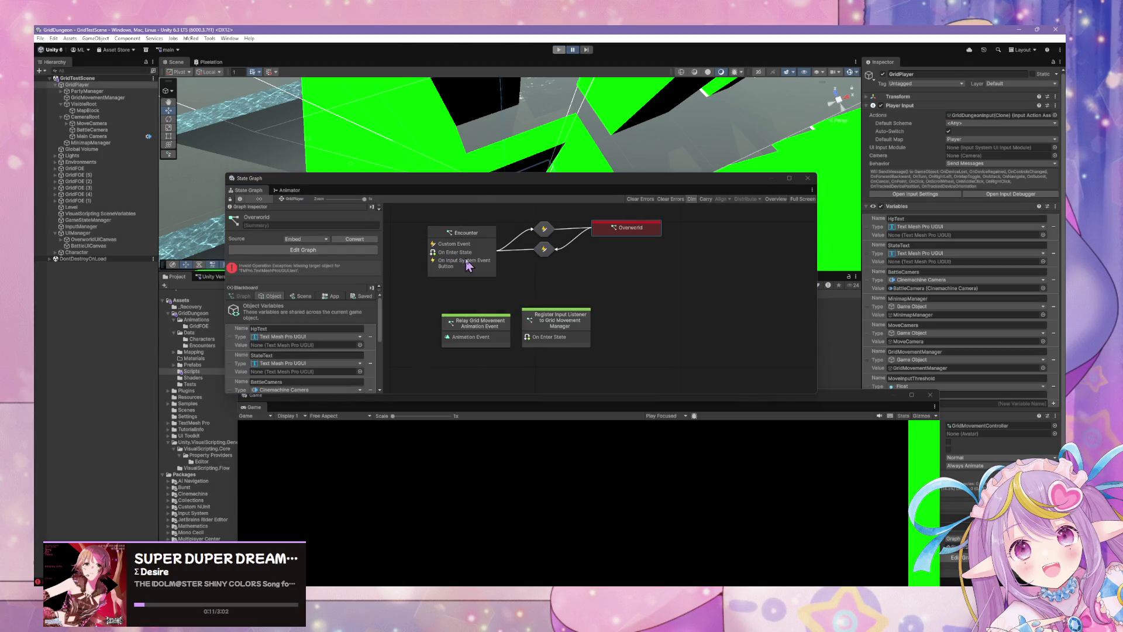
Step: Start play mode, open the Relay Grid Movement Animation Event graph, and place the Game view over it
click(559, 50)
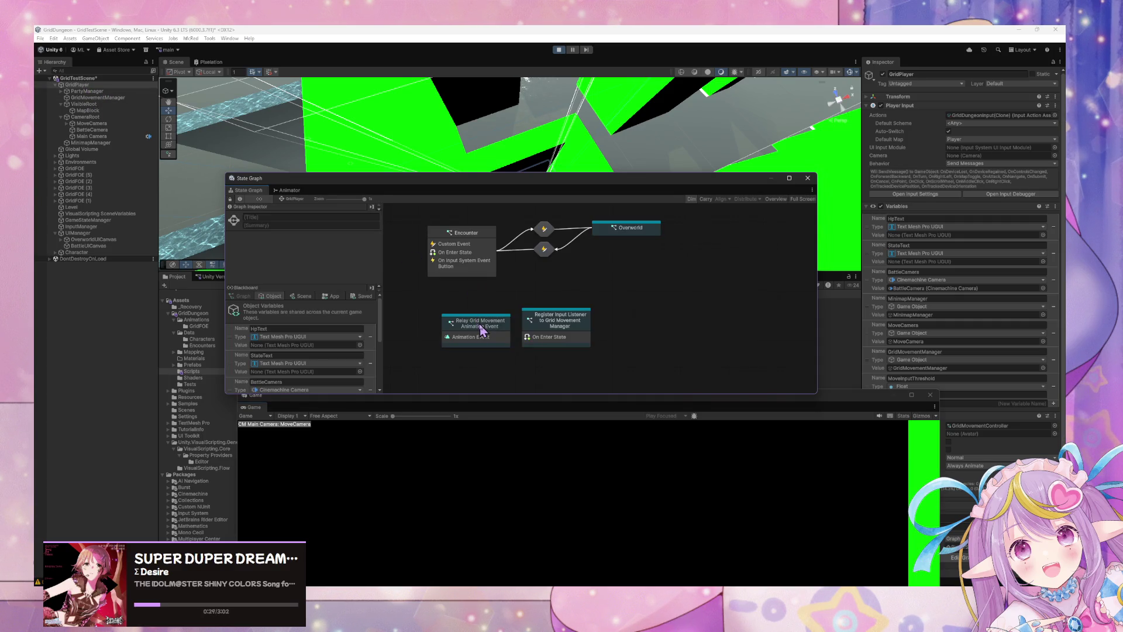
double_click(478, 328)
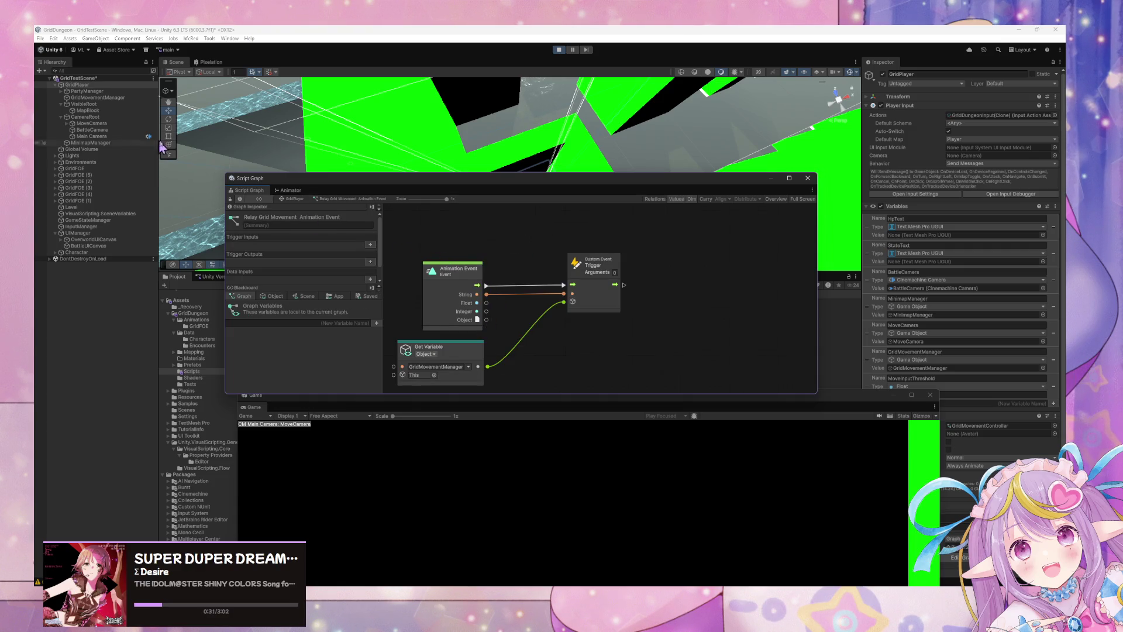
drag(303, 182, 351, 142)
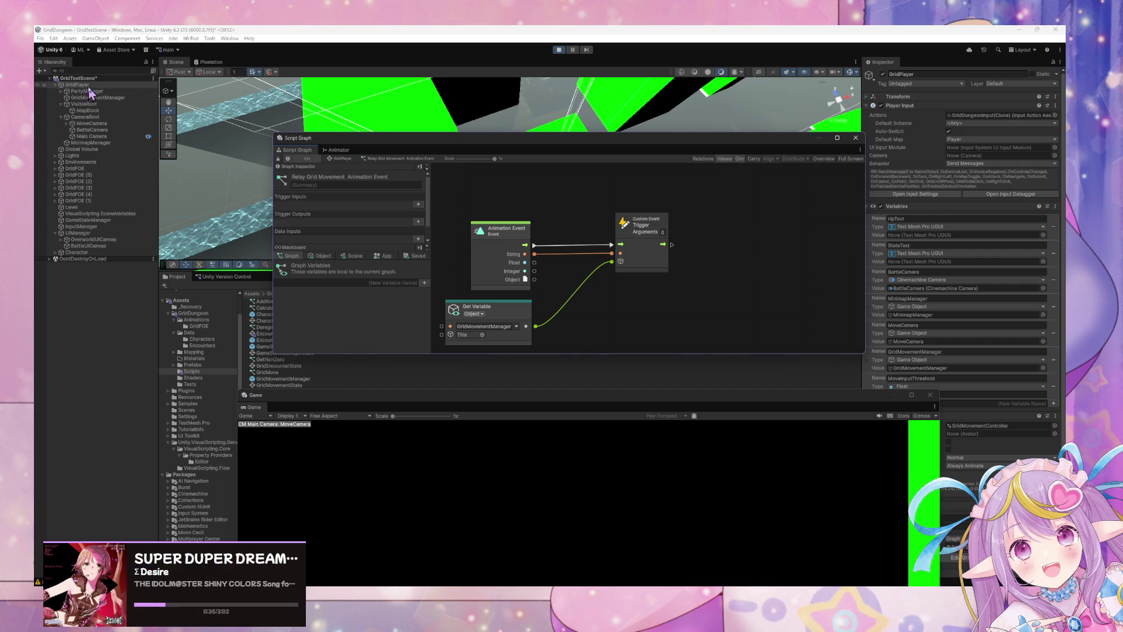
click(88, 85)
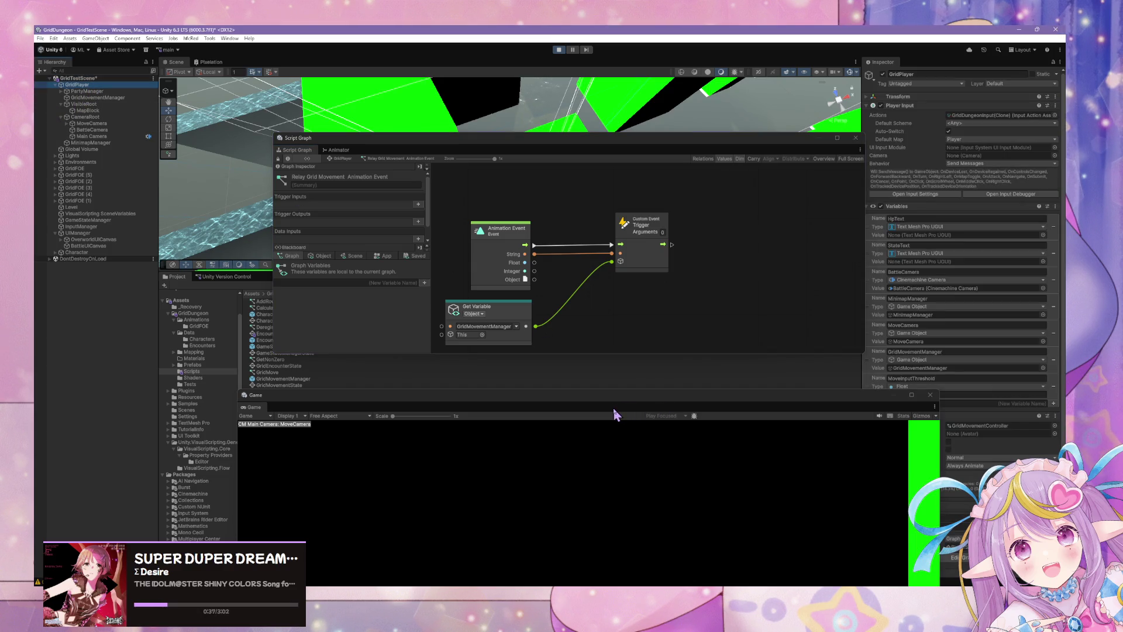
drag(612, 407, 665, 181)
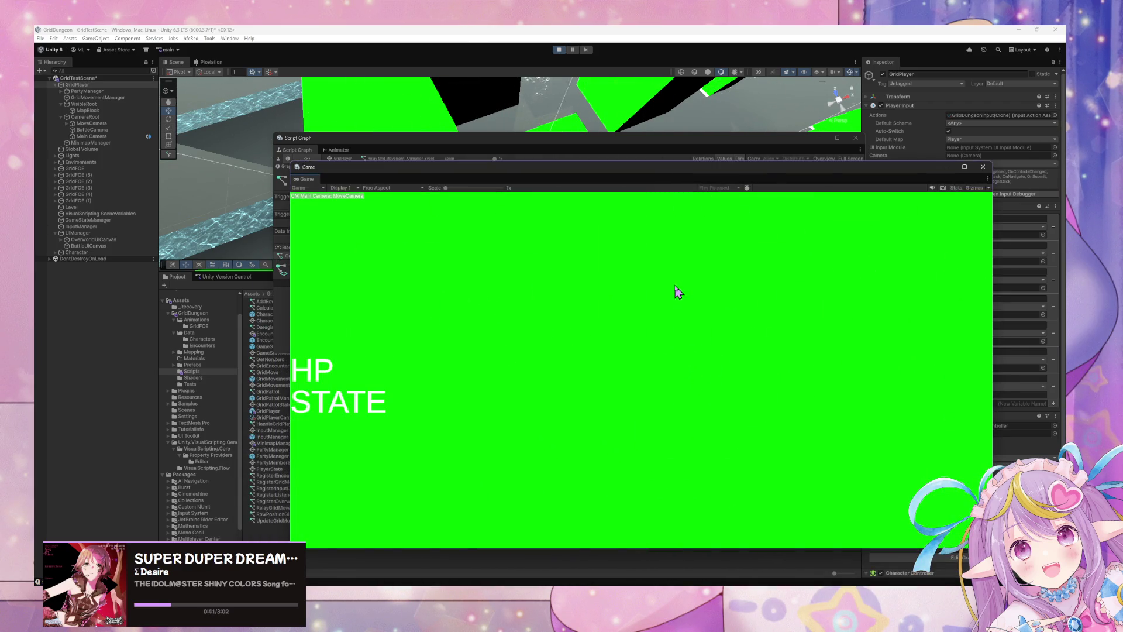
Step: Walk the player through the maze with D, W and A, then stop play and raise the relay graph
key(d)
key(d)
key(d)
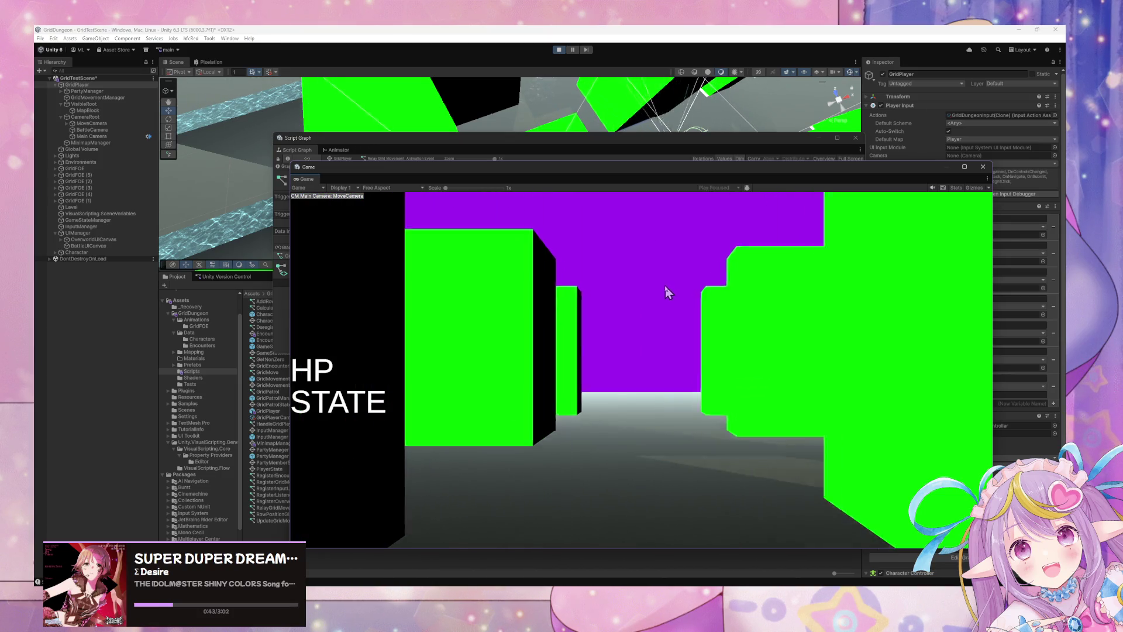
key(w)
key(w)
key(w)
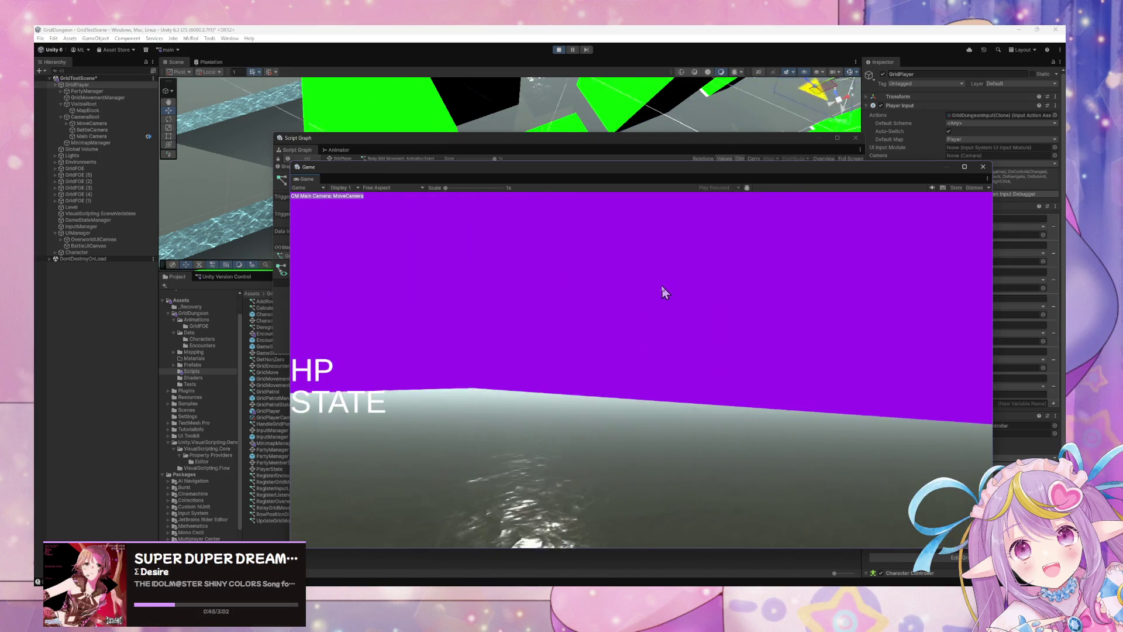
key(a)
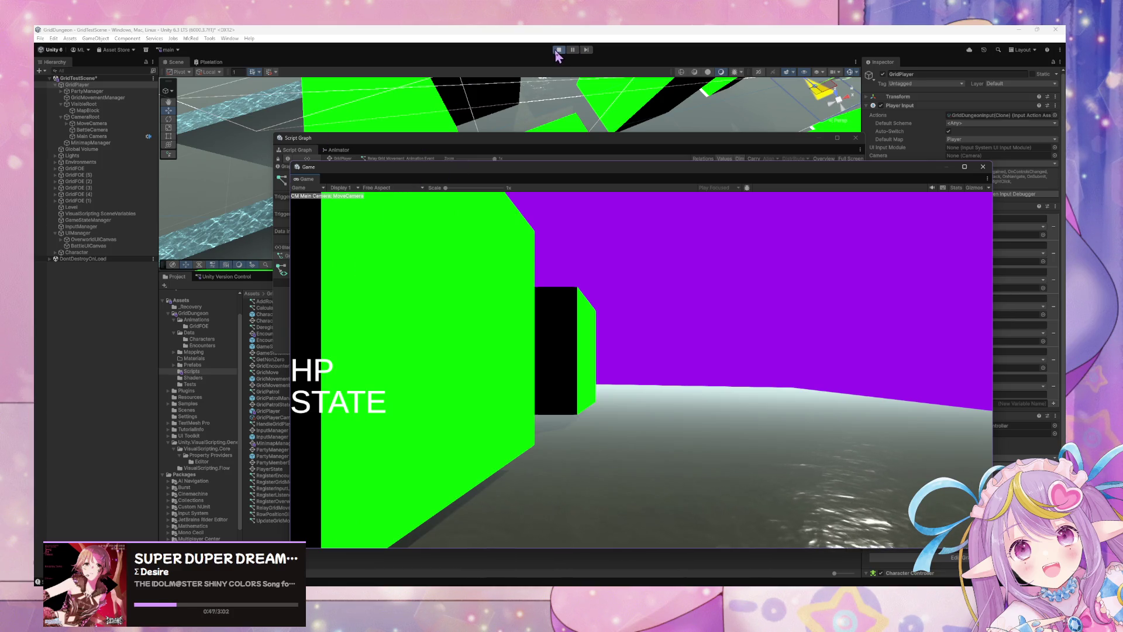
click(559, 50)
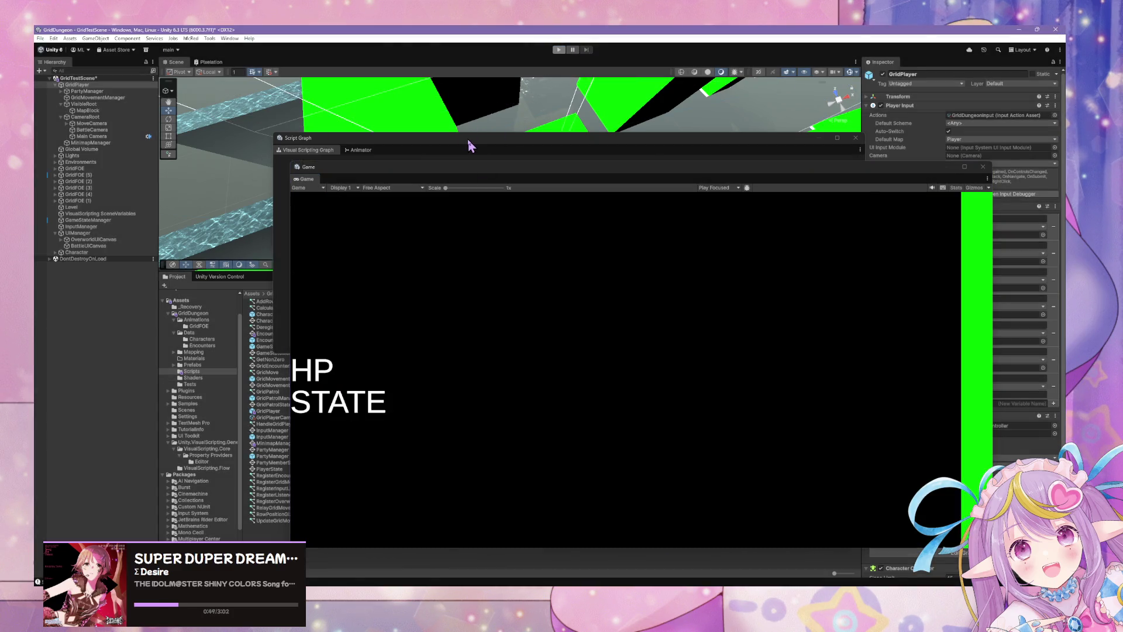
mouse_move(464, 143)
mouse_down()
mouse_move(482, 155)
mouse_move(447, 181)
mouse_move(453, 157)
mouse_up()
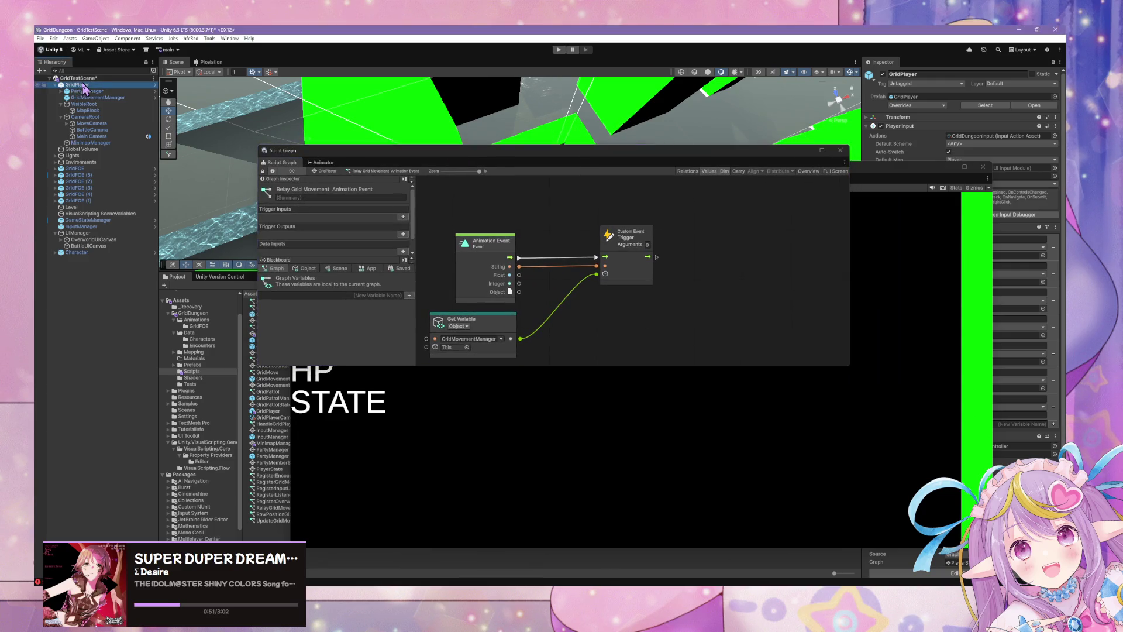
Step: View the GridMovementManager graph, then back in GridPlayer's graph move the Overworld state slightly lower
click(895, 195)
mouse_move(895, 195)
mouse_down()
mouse_move(903, 238)
mouse_move(978, 333)
mouse_up()
drag(673, 157, 739, 172)
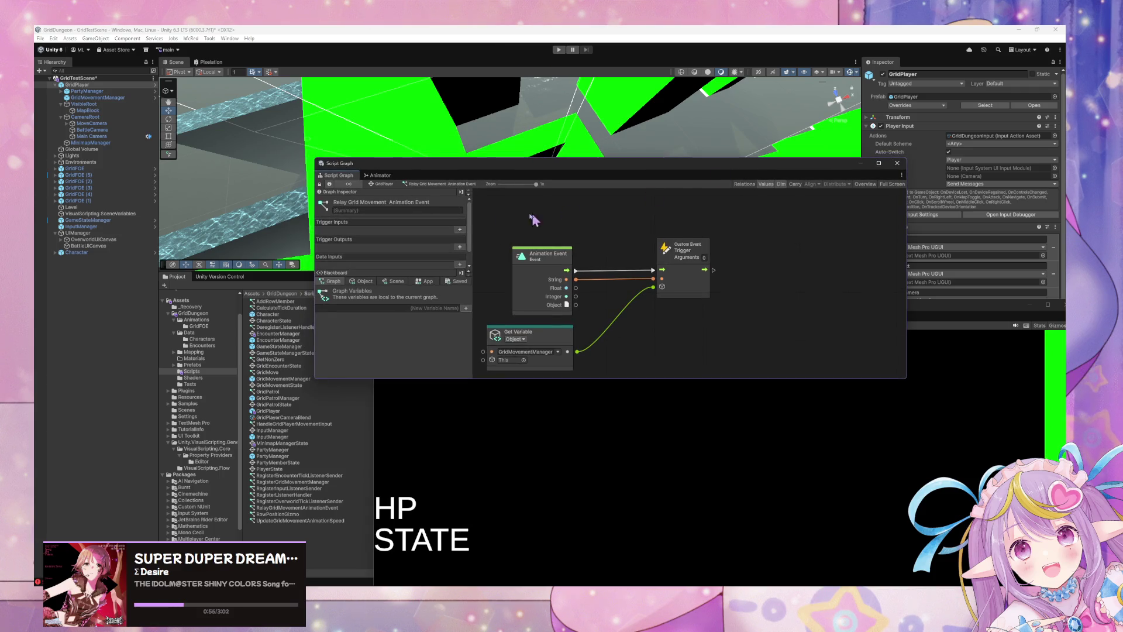
click(75, 98)
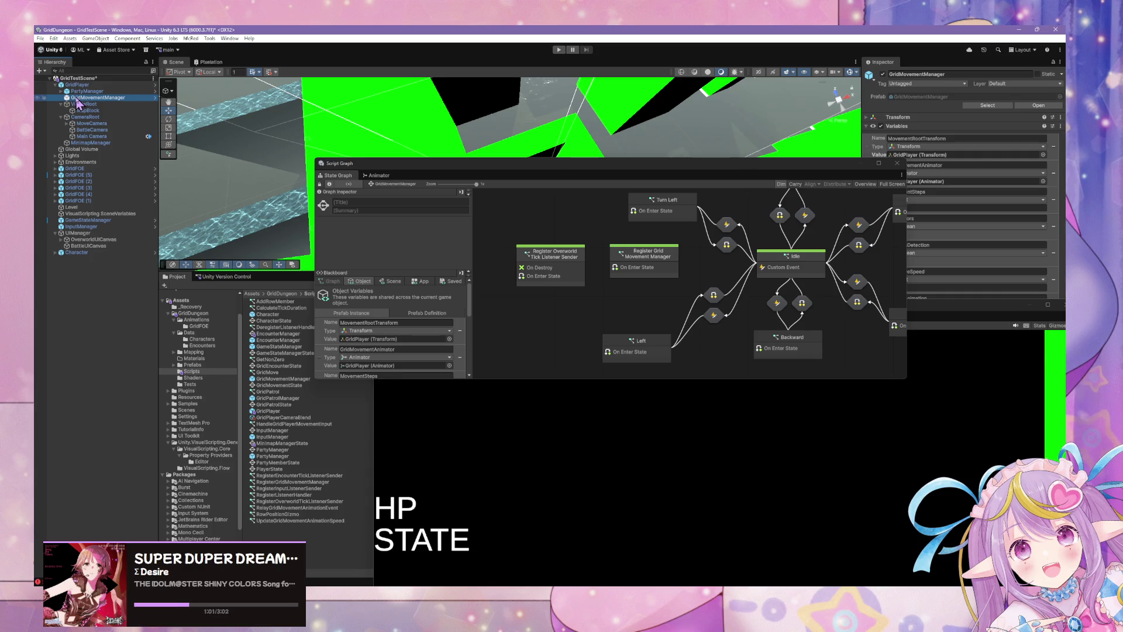
click(82, 91)
click(79, 86)
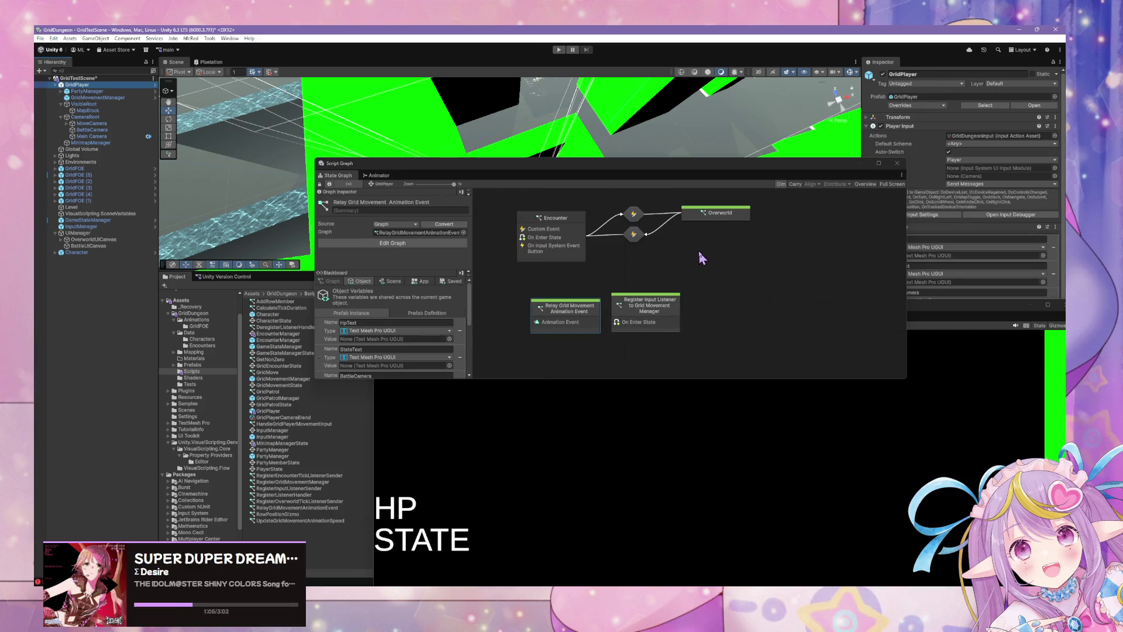
click(723, 214)
drag(728, 217, 721, 240)
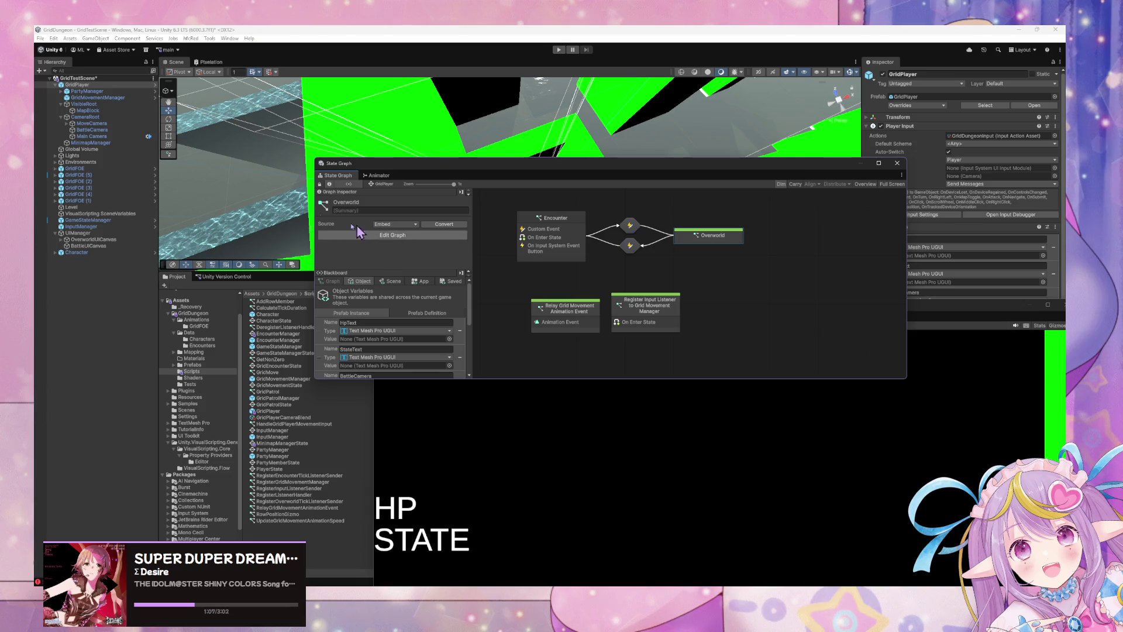
Step: Review PartyManager's graph and its Add Party Member state, then return to GridPlayer's graph
click(87, 91)
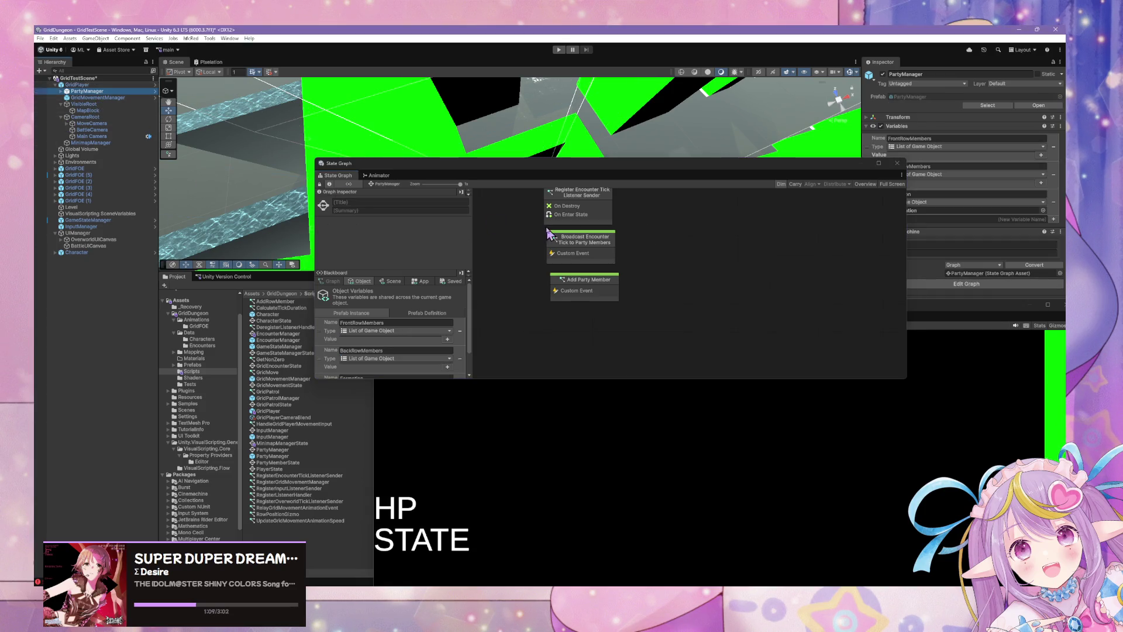
drag(549, 233, 562, 281)
click(620, 330)
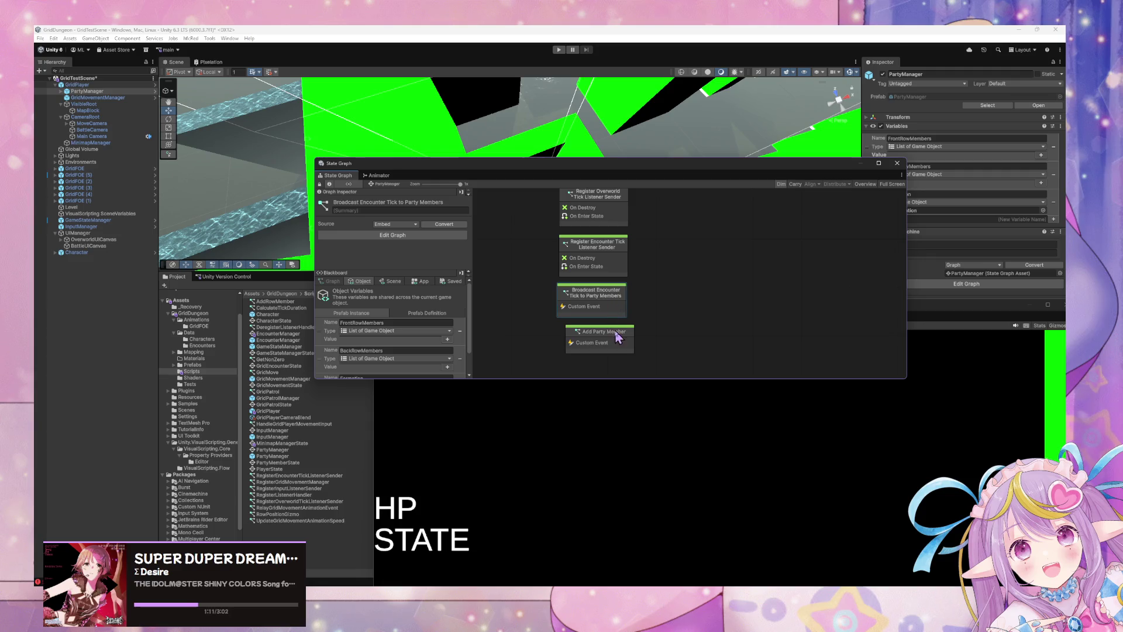
click(83, 85)
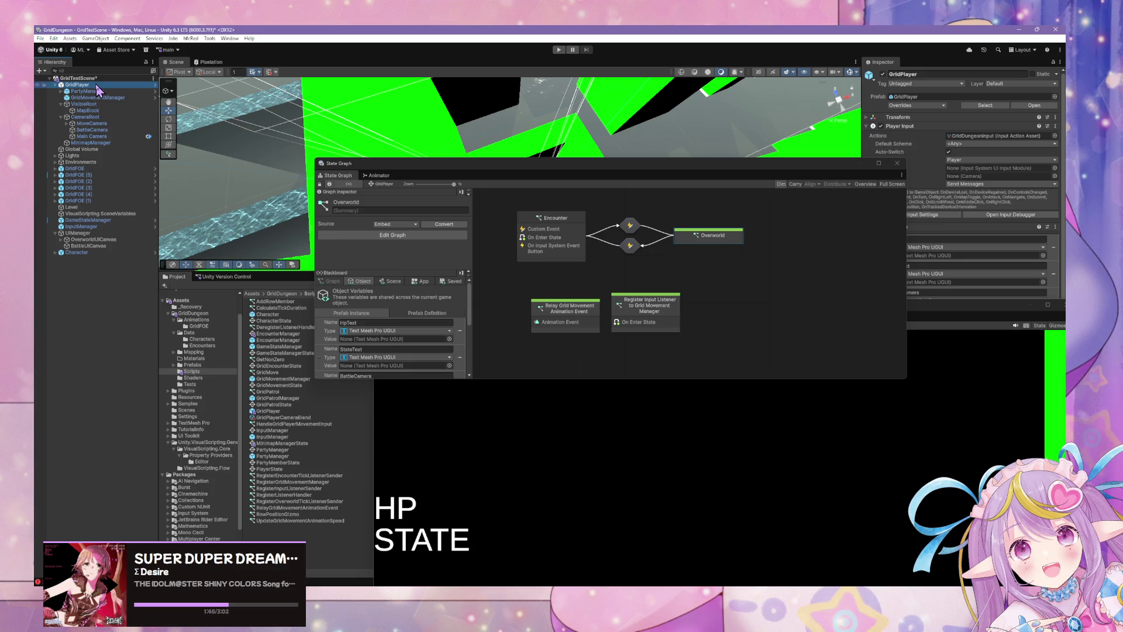
Step: Open the Encounter state's graph to look over its nodes, then go back up
double_click(571, 253)
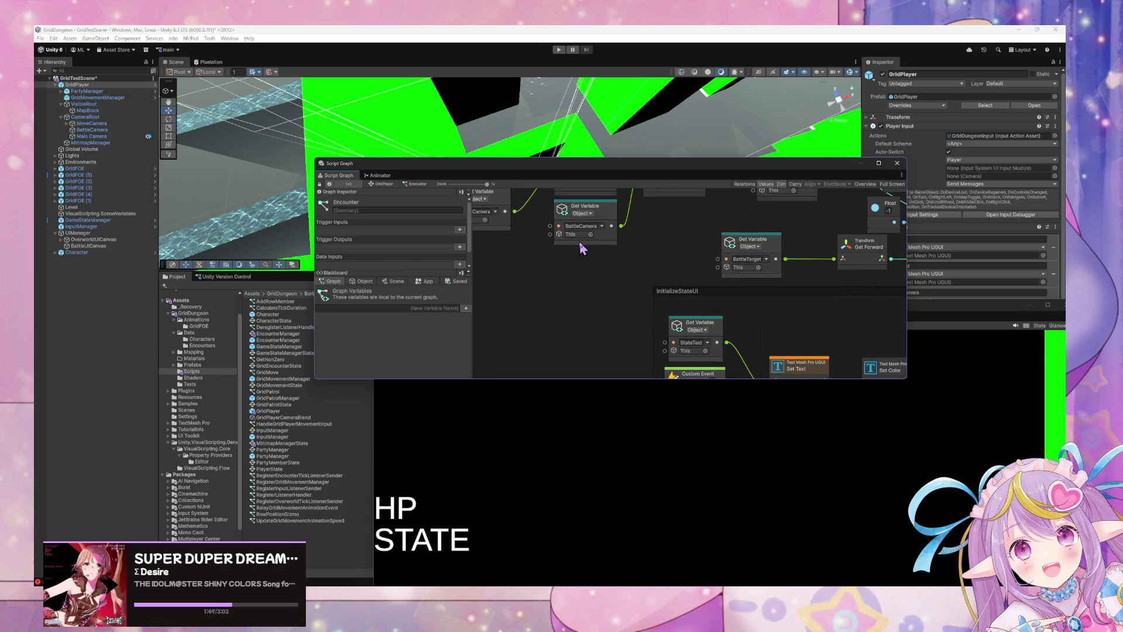
scroll(585, 246, down, 2)
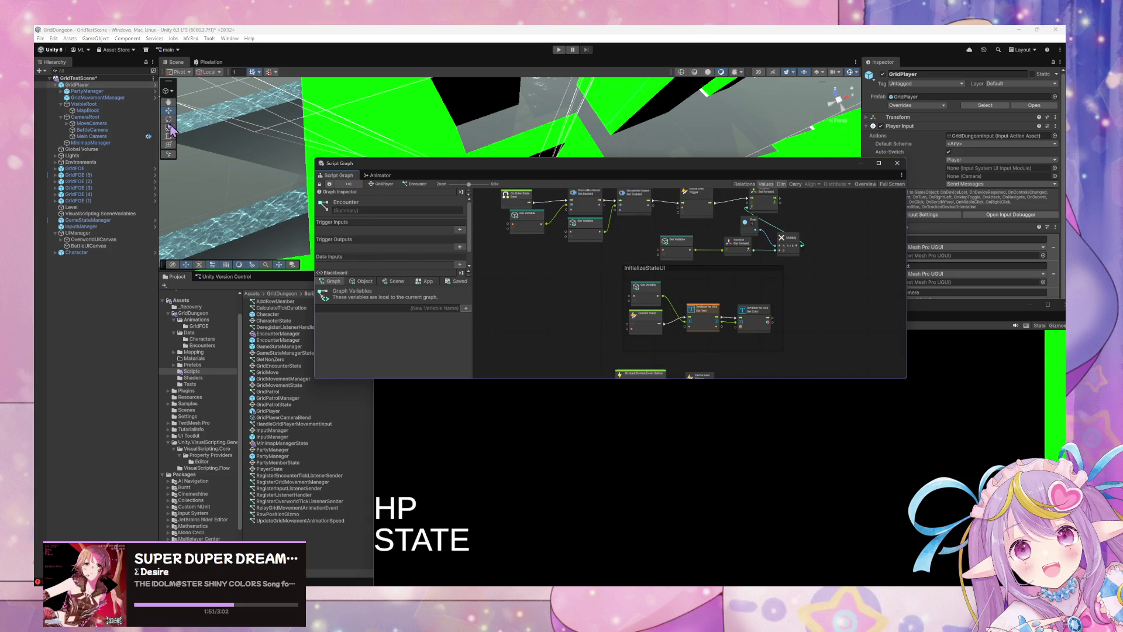
scroll(661, 275, up, 1)
scroll(675, 283, down, 1)
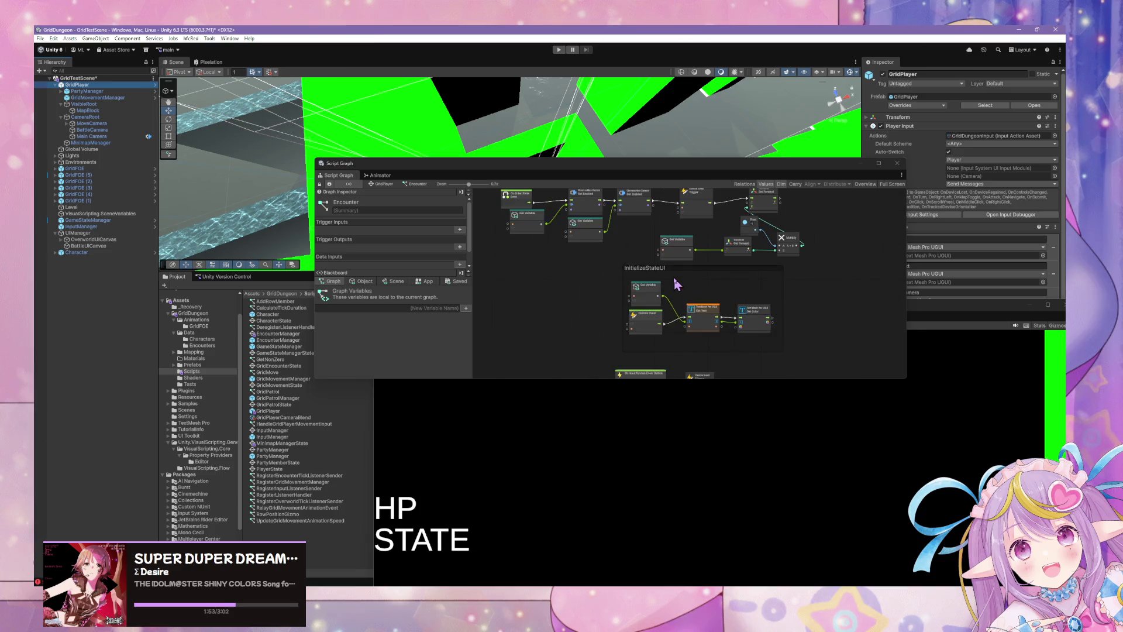
click(382, 185)
Step: Reopen the Encounter graph, box-select all its camera-enabling nodes, and delete them
double_click(562, 237)
scroll(665, 328, up, 2)
drag(602, 338, 744, 321)
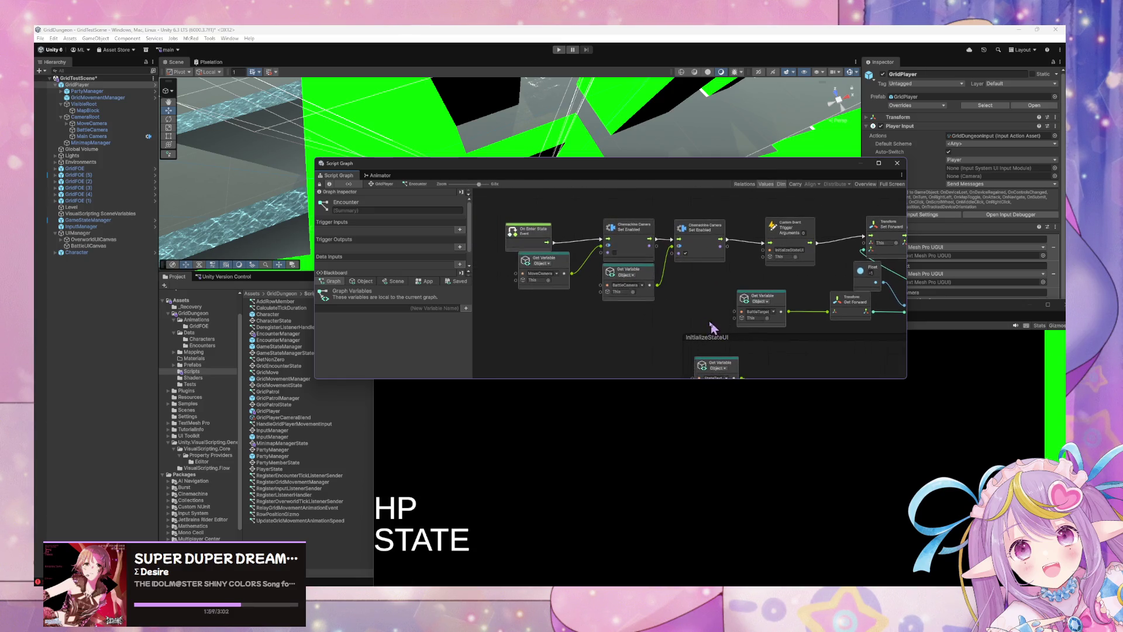
scroll(693, 319, down, 5)
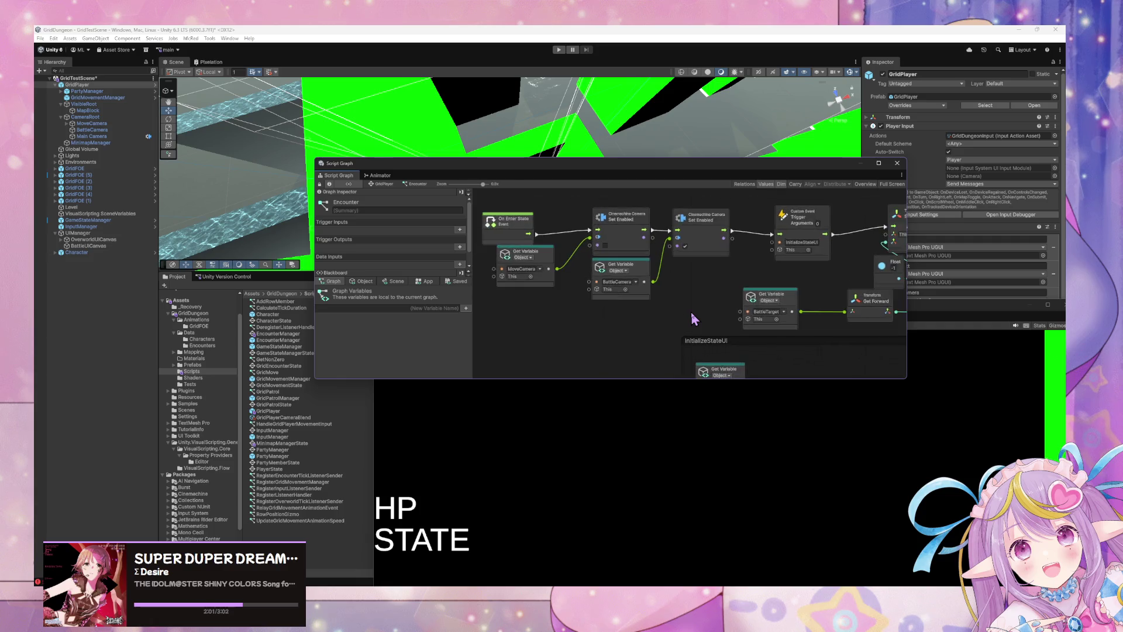
scroll(708, 319, up, 5)
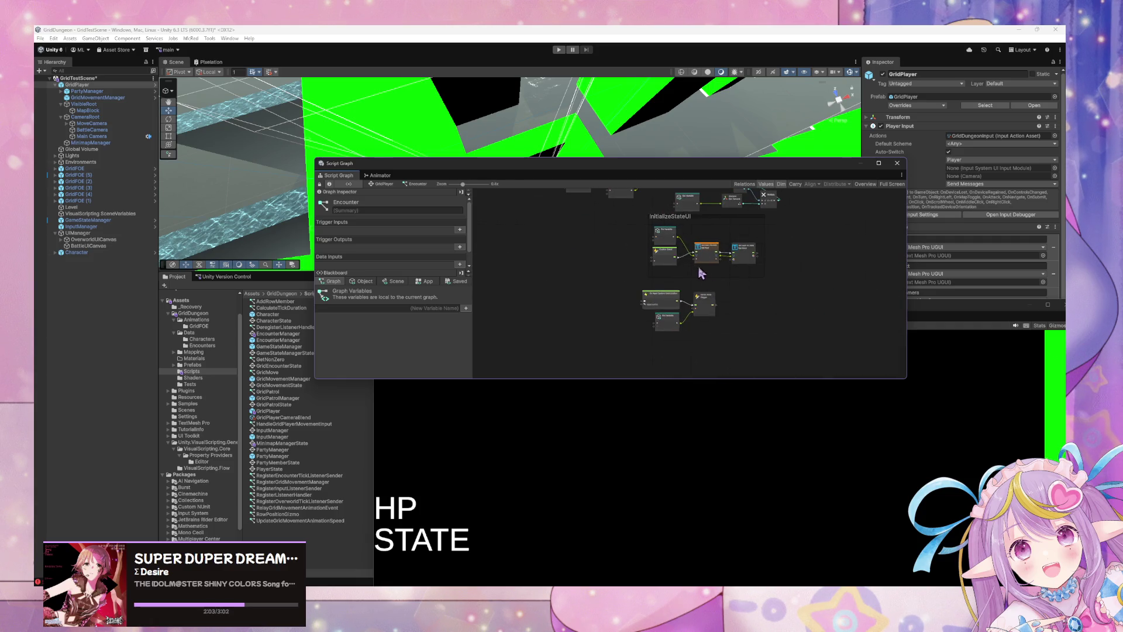
scroll(709, 286, down, 1)
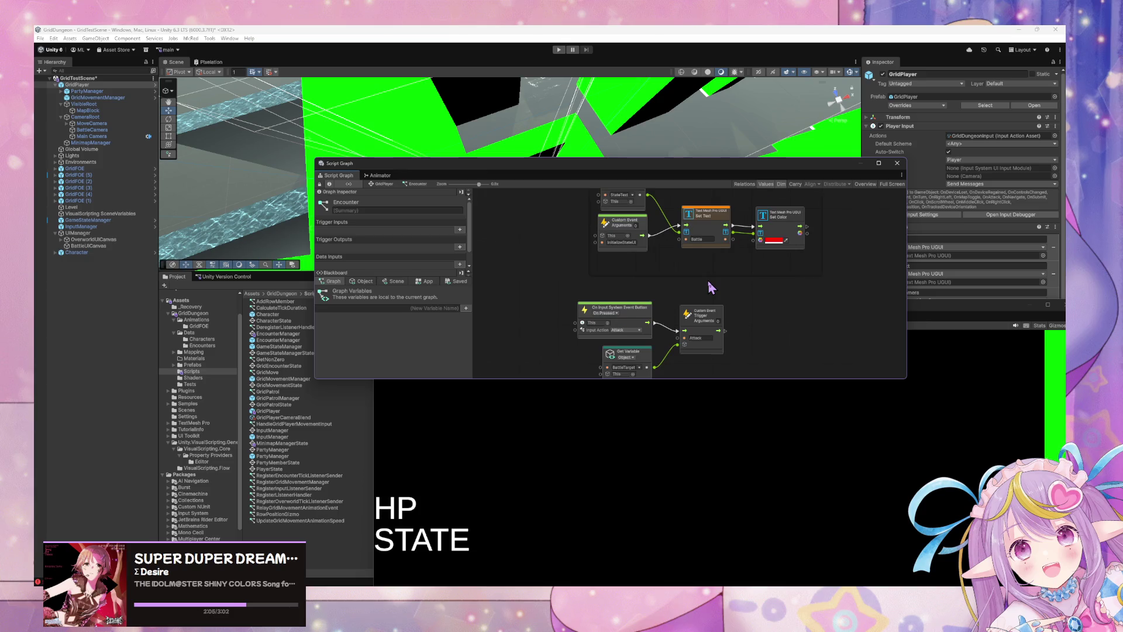
scroll(708, 285, down, 8)
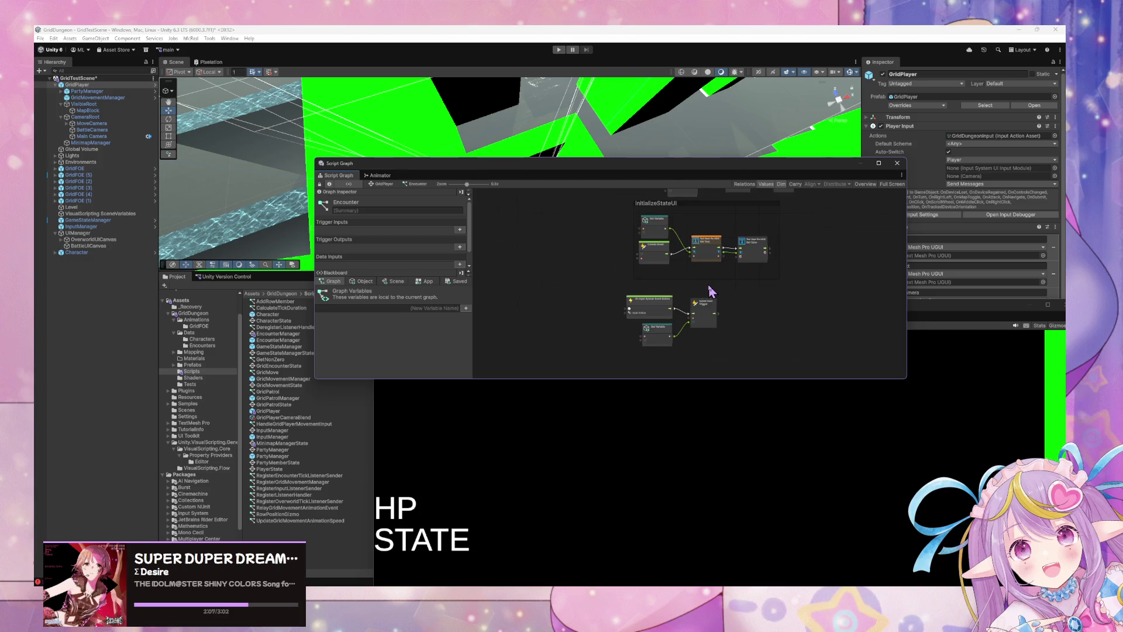
drag(766, 349, 608, 230)
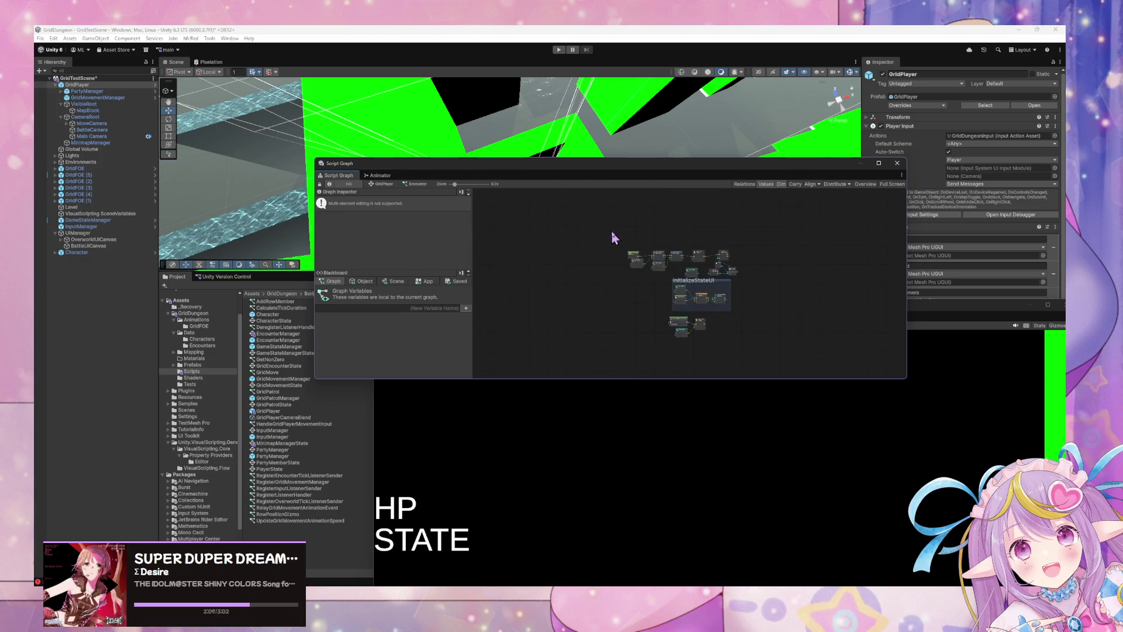
key(Delete)
click(381, 183)
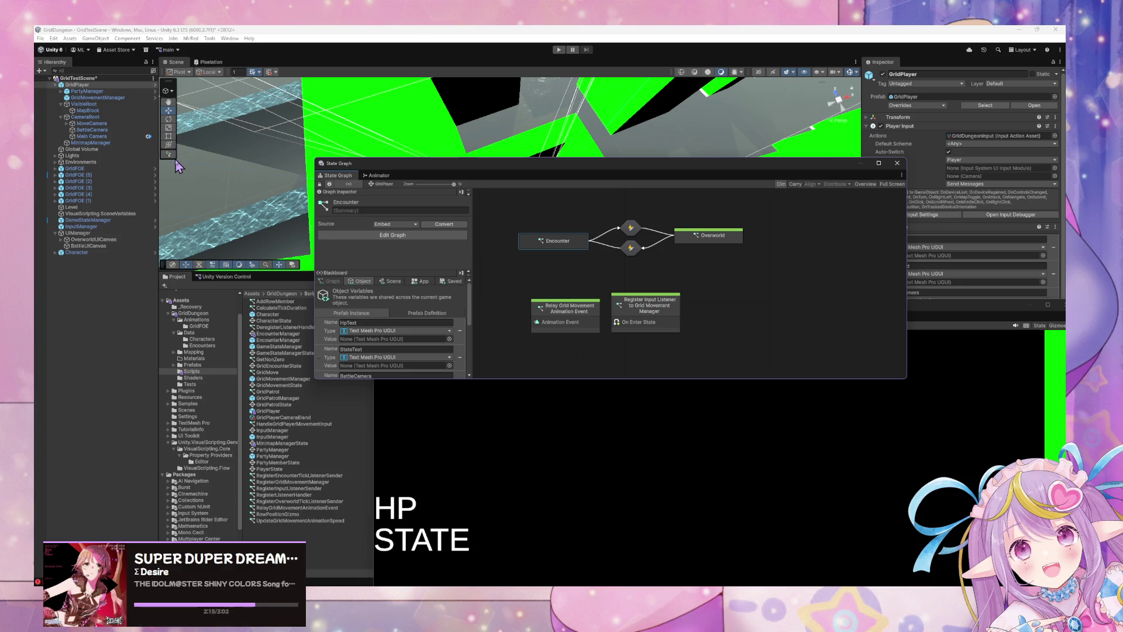
Step: Run the game briefly, stop it, and start box-selecting the Encounter–Overworld transitions
click(559, 50)
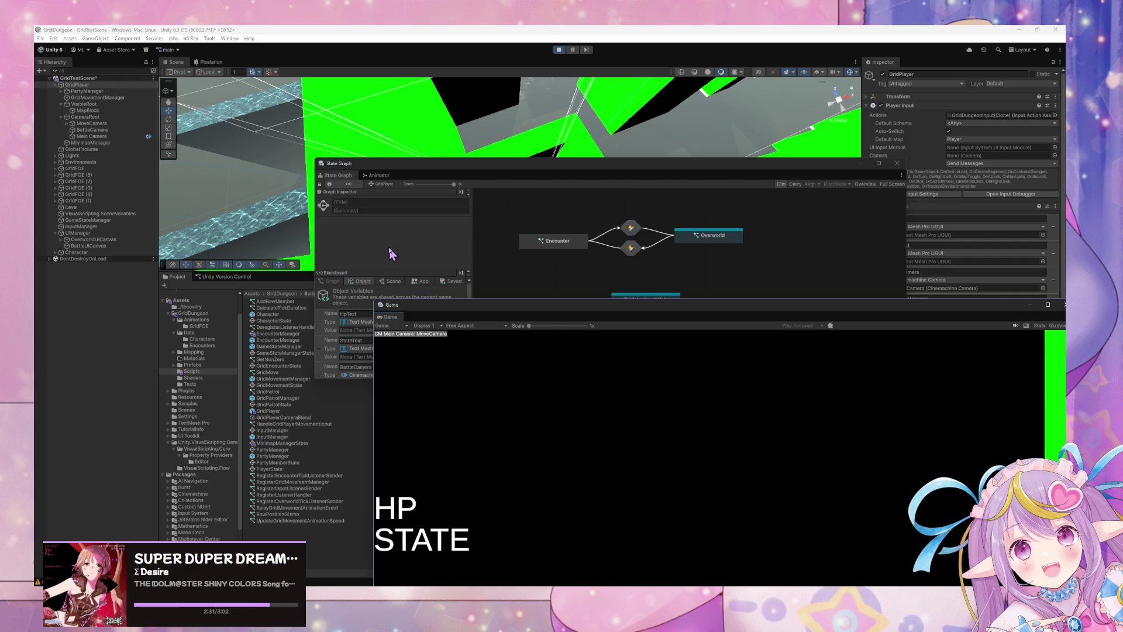
click(728, 260)
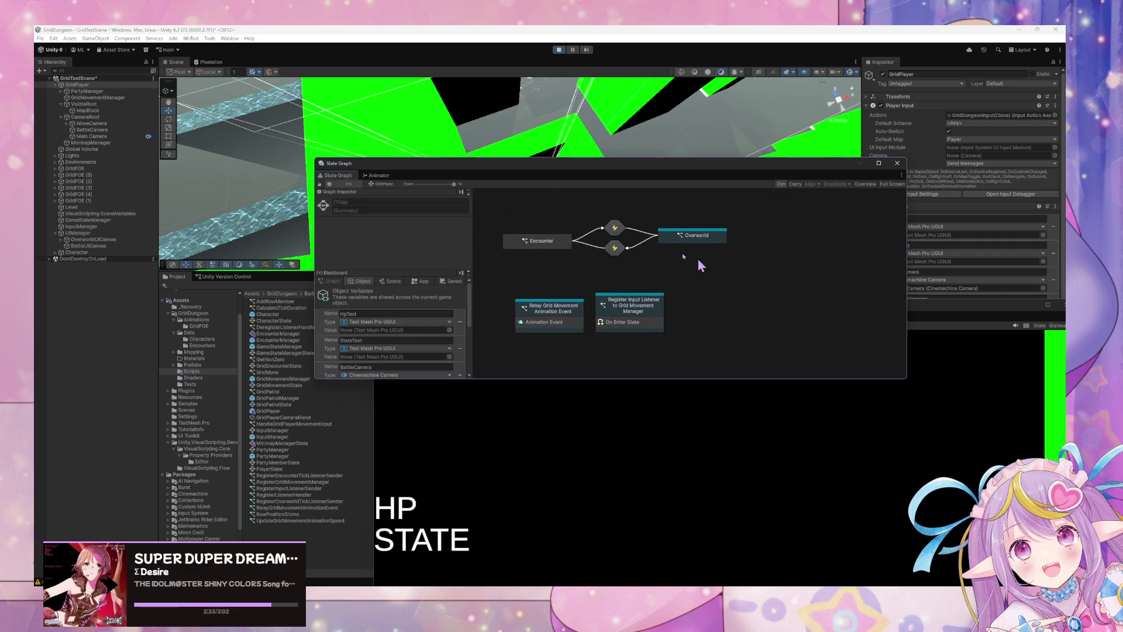
click(729, 402)
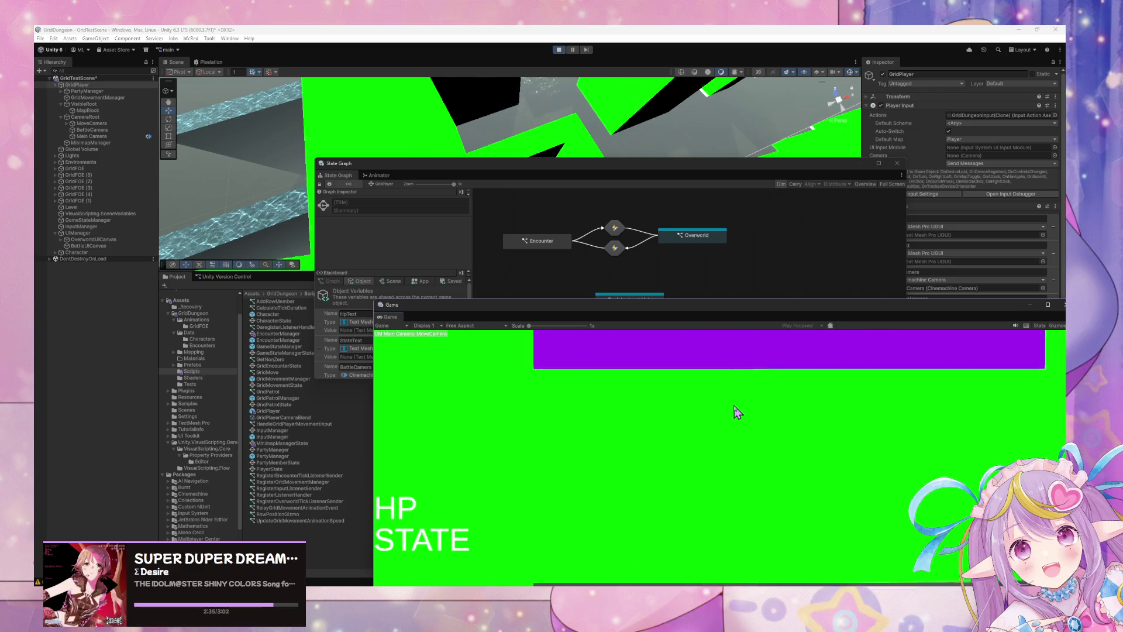
click(558, 50)
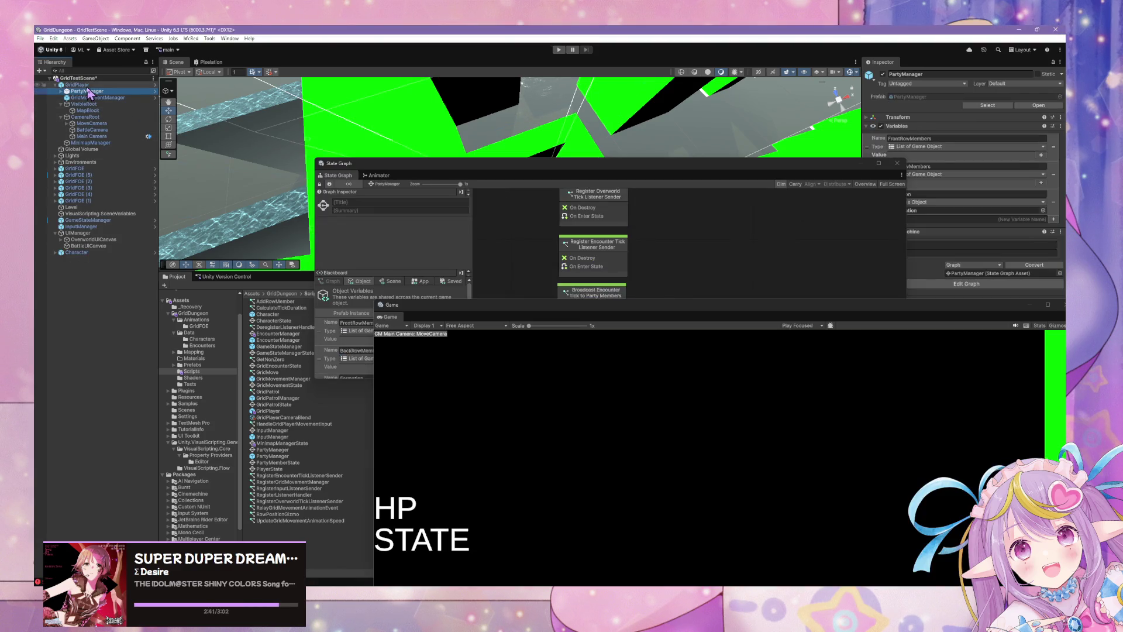
drag(620, 321, 602, 376)
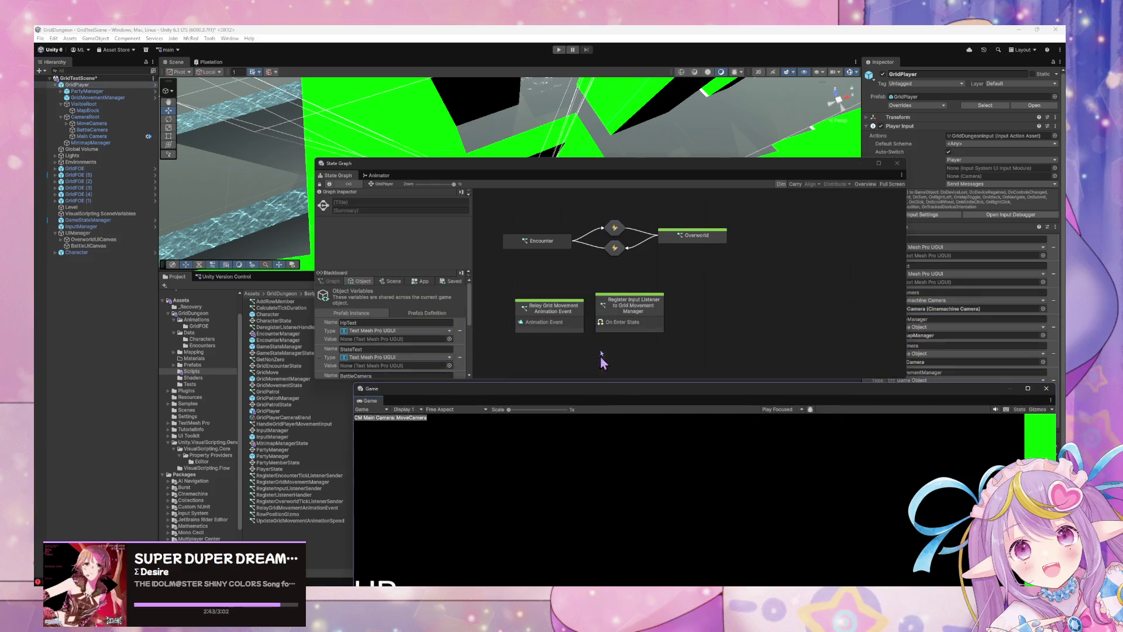
Step: Delete the Encounter and Overworld states and transitions, then inspect PartyManager and CameraRoot
mouse_move(516, 208)
mouse_down()
mouse_move(712, 281)
mouse_move(713, 265)
mouse_up()
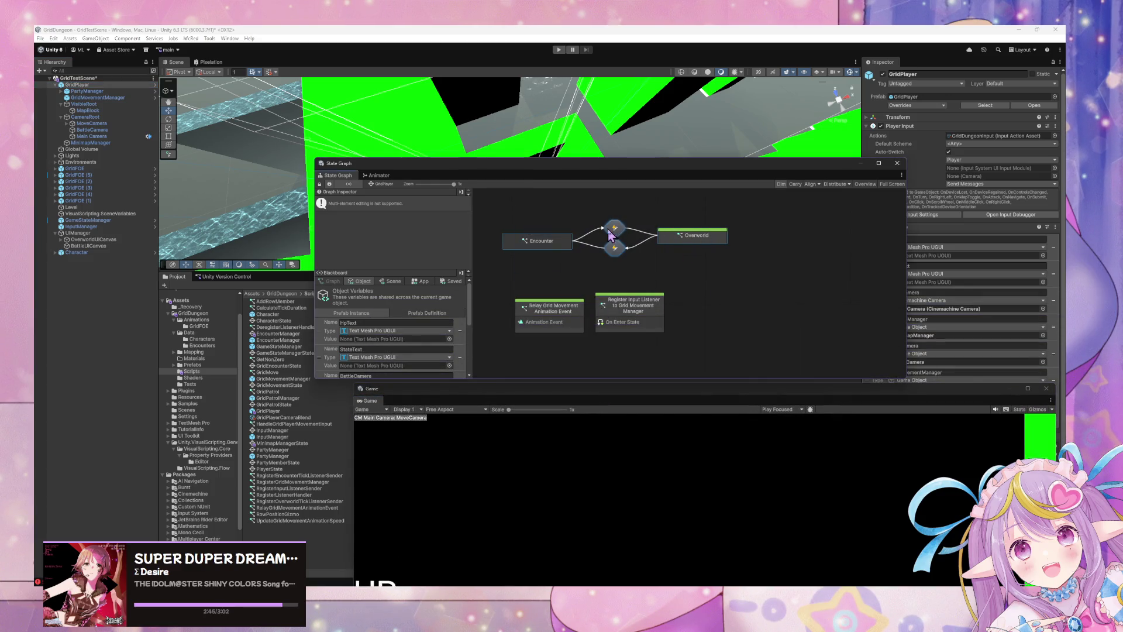
key(Delete)
click(75, 91)
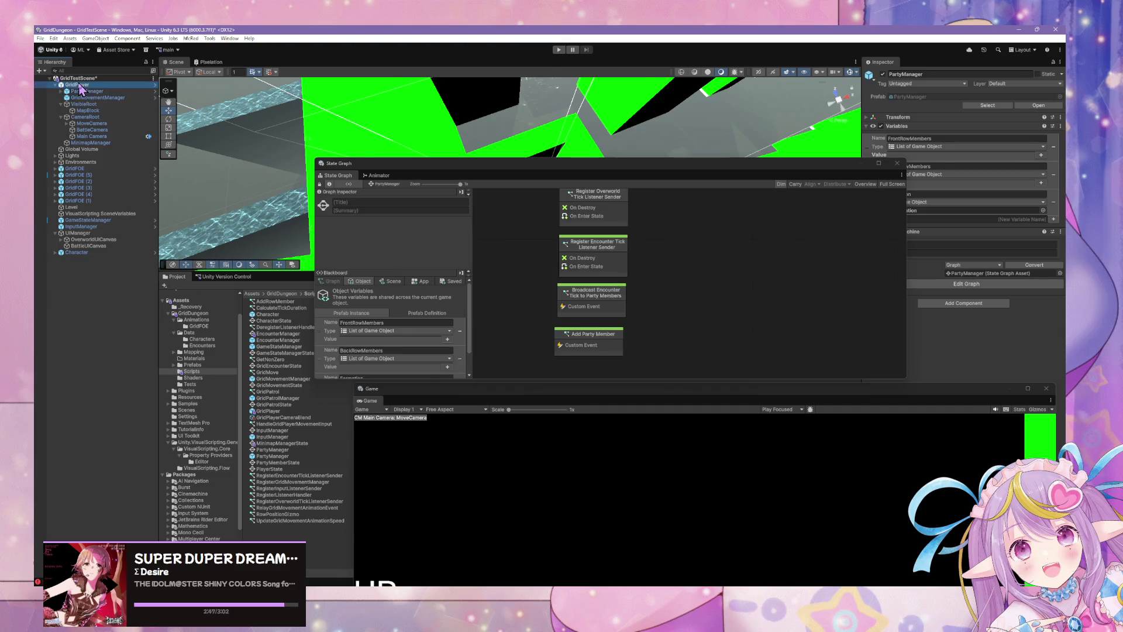
click(85, 117)
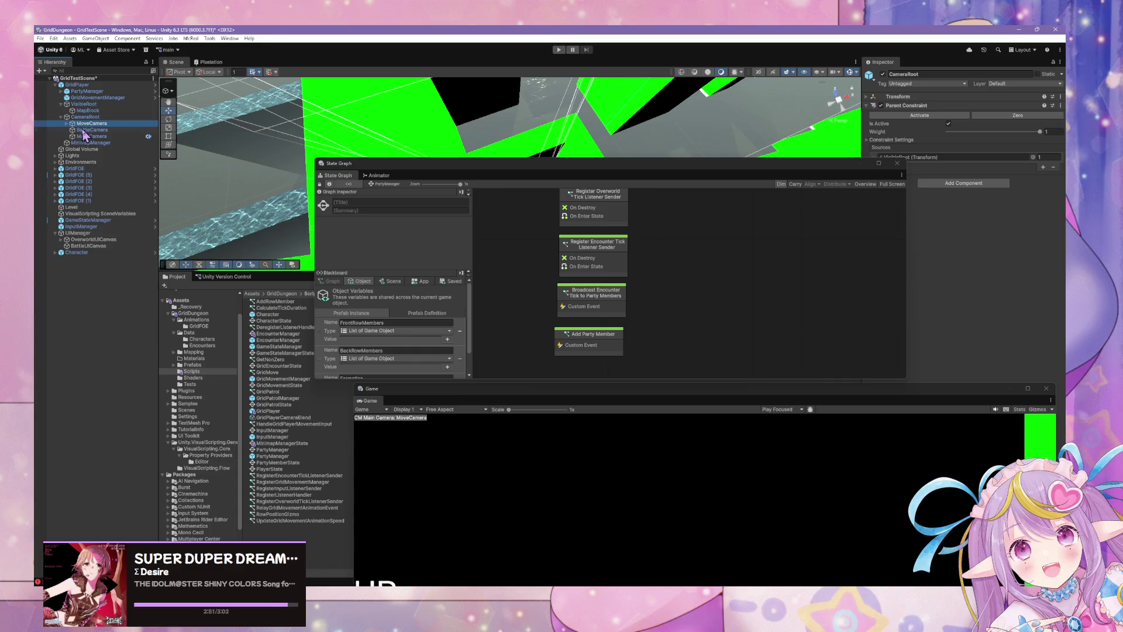
Step: Browse the MinimapManager and Character graphs, then select the EncounterManager graph asset for renaming
click(88, 137)
click(89, 143)
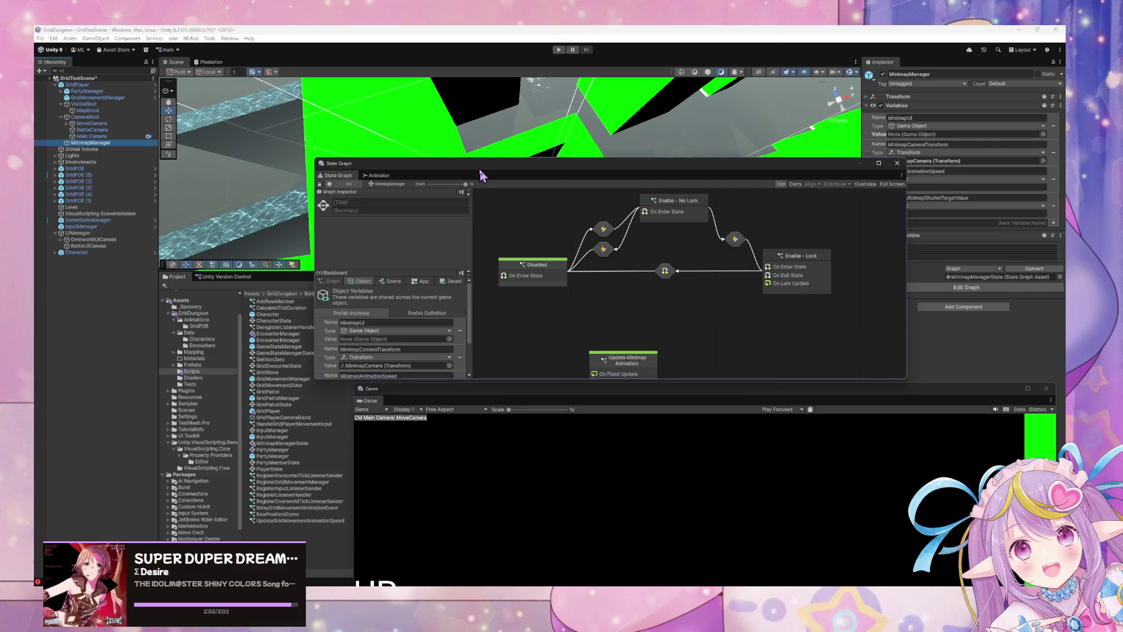
drag(479, 164, 661, 150)
click(280, 315)
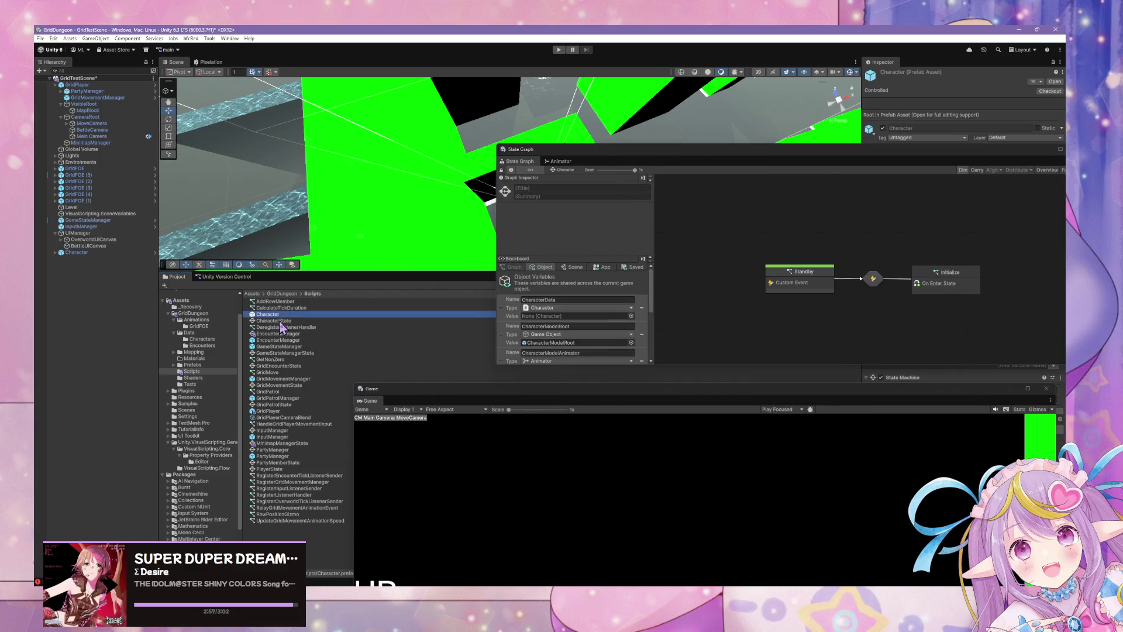
click(286, 333)
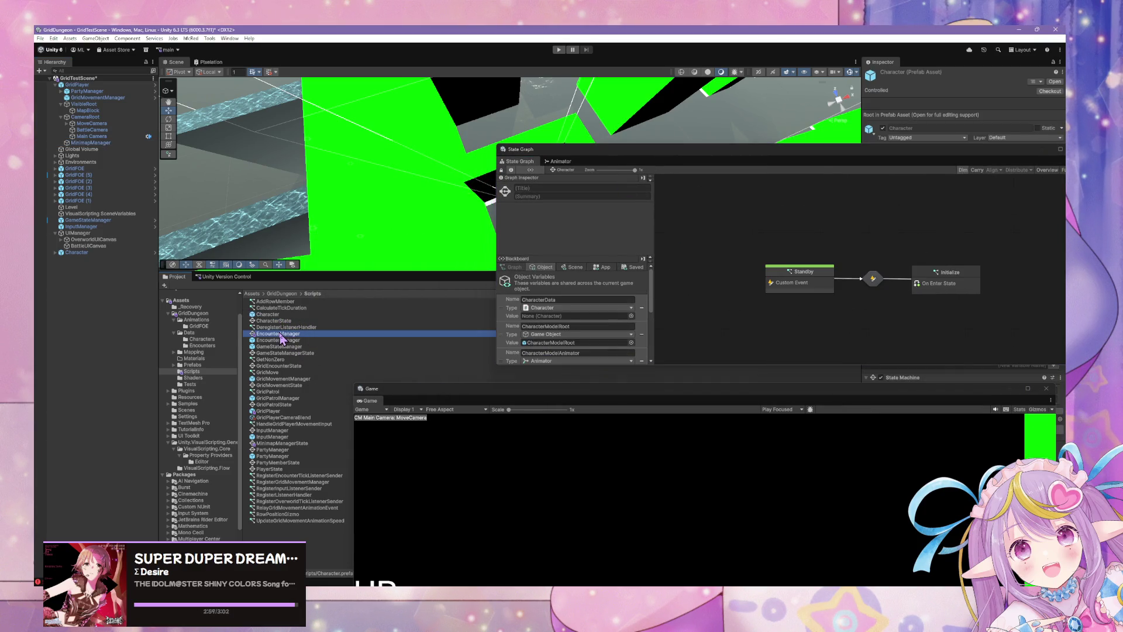
click(296, 334)
Step: Rename the EncounterManager graph to EncounterState and its prefab to Encounter
text(State)
key(Return)
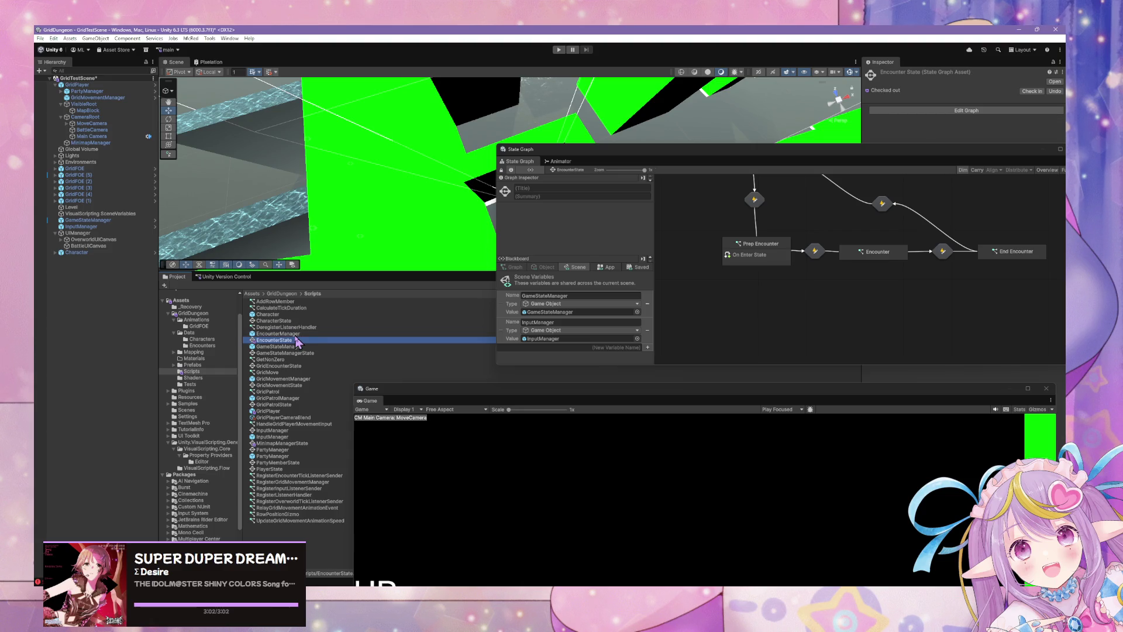
click(304, 334)
click(308, 334)
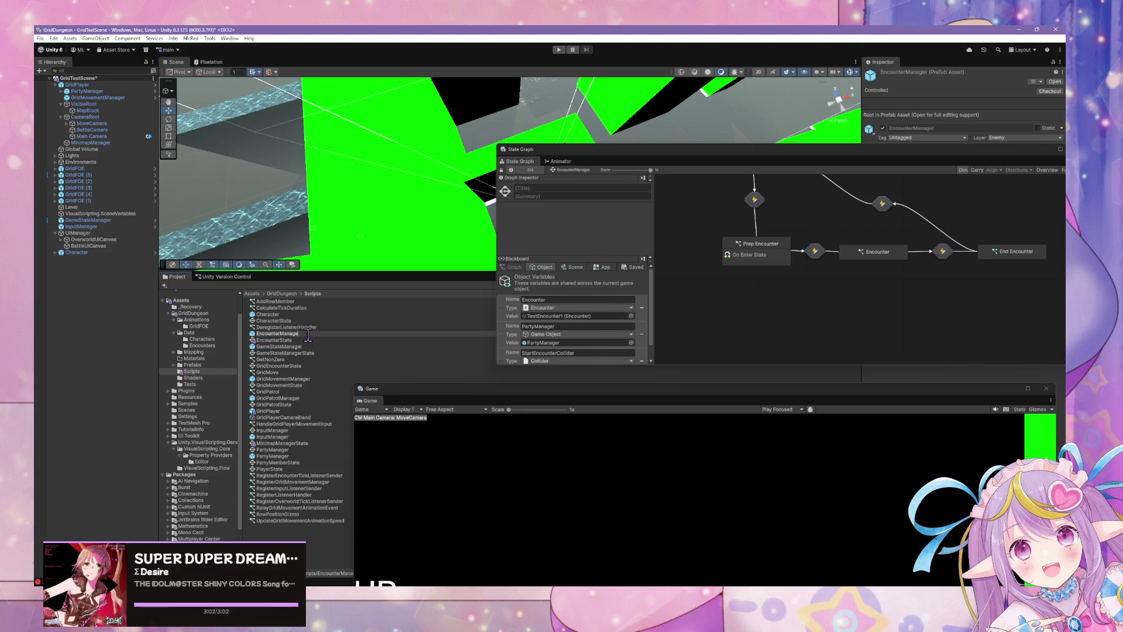
key(Return)
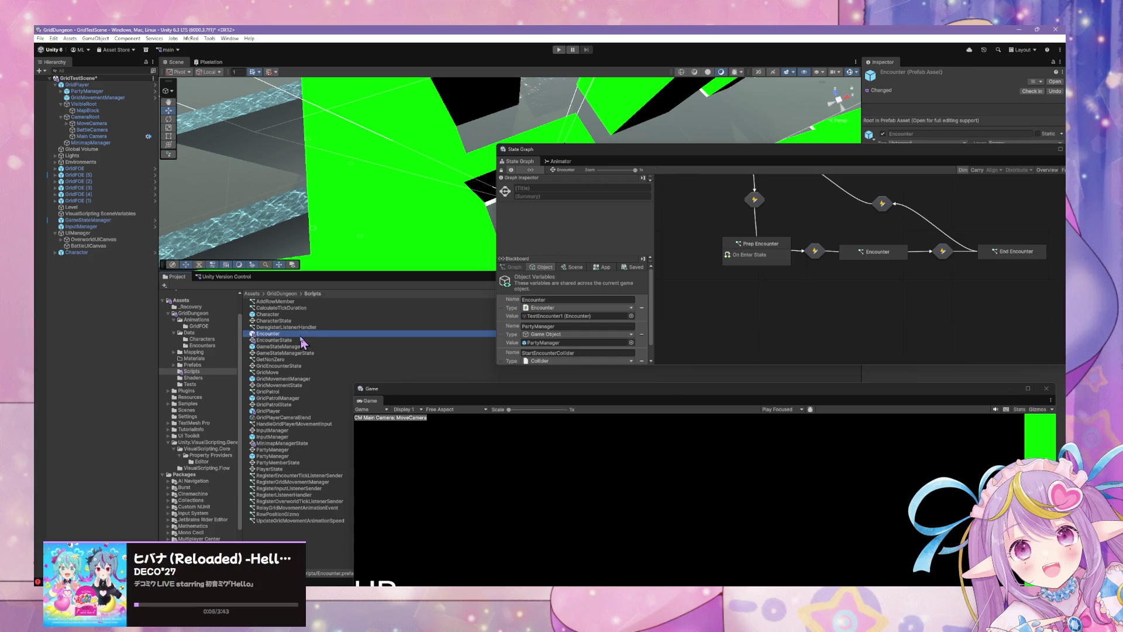
Step: Rename GridMovementManager to GridMovement and GridPatrolManager to GridPatrol
click(292, 379)
key(F2)
key(BackSpace)
key(Return)
click(281, 398)
key(F2)
key(BackSpace)
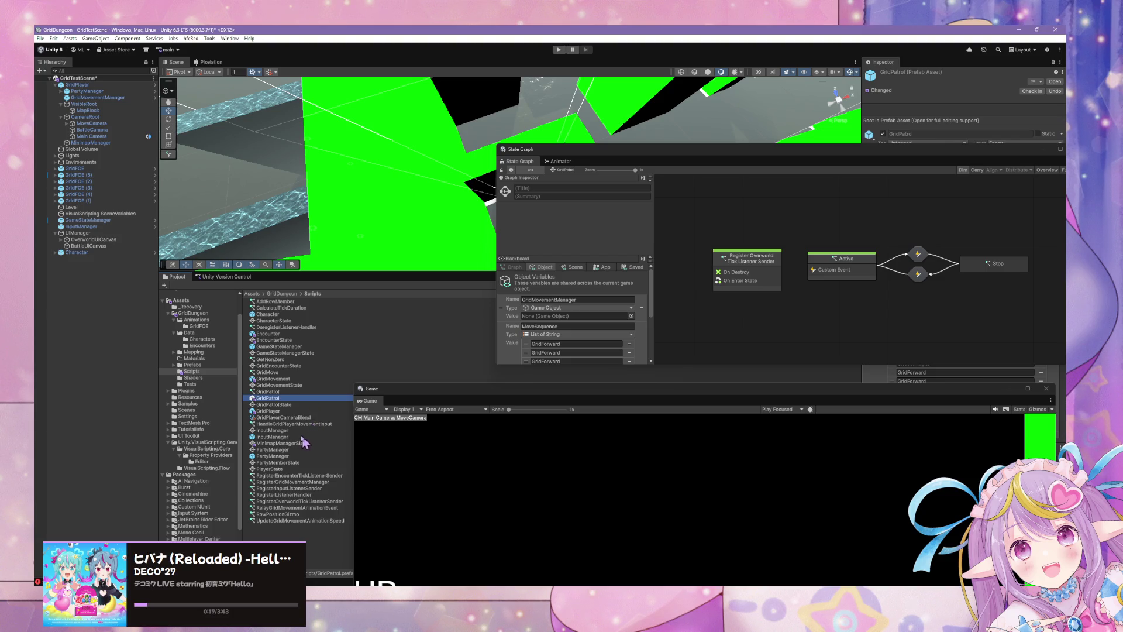
Step: Rename the PartyManager prefab to Party and its state graph to PartyState
click(280, 456)
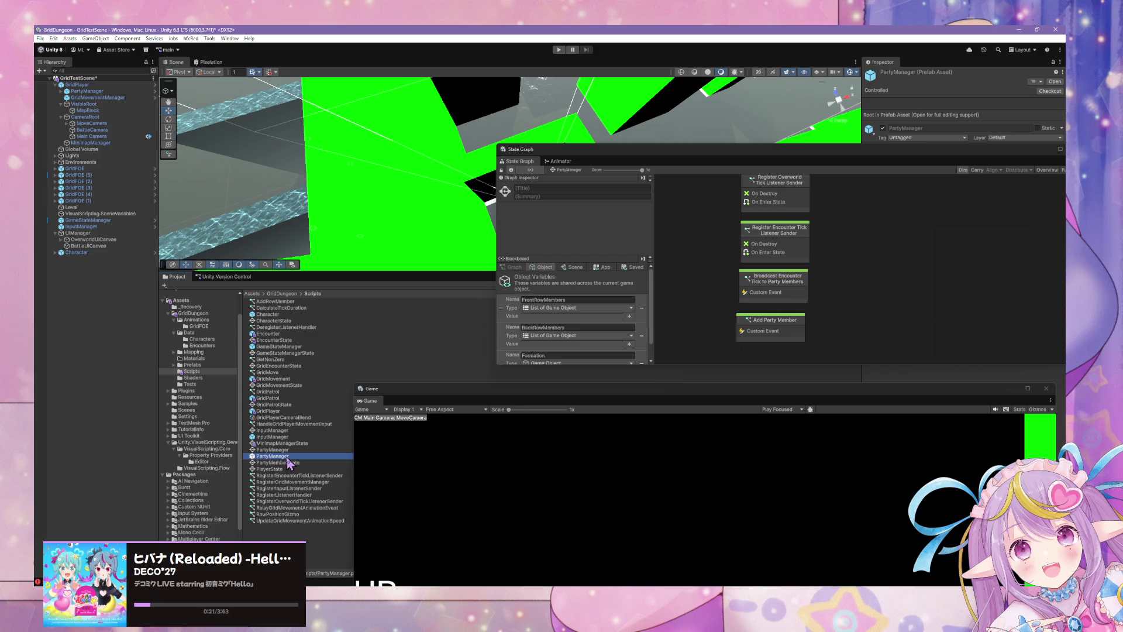
click(287, 456)
key(Return)
click(293, 456)
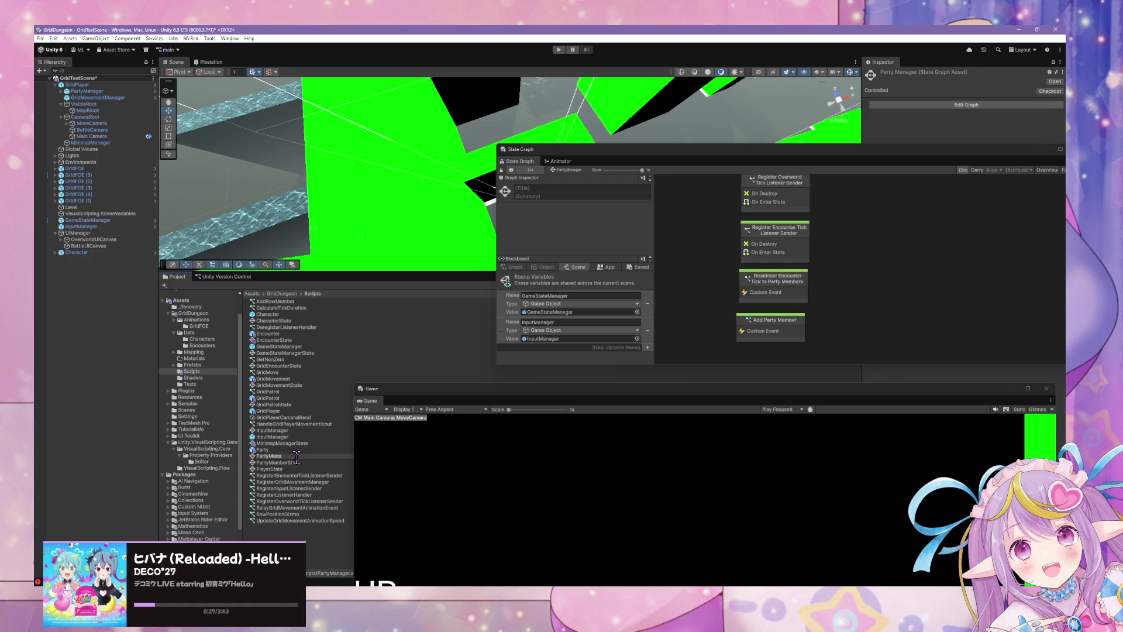
text(te)
key(Return)
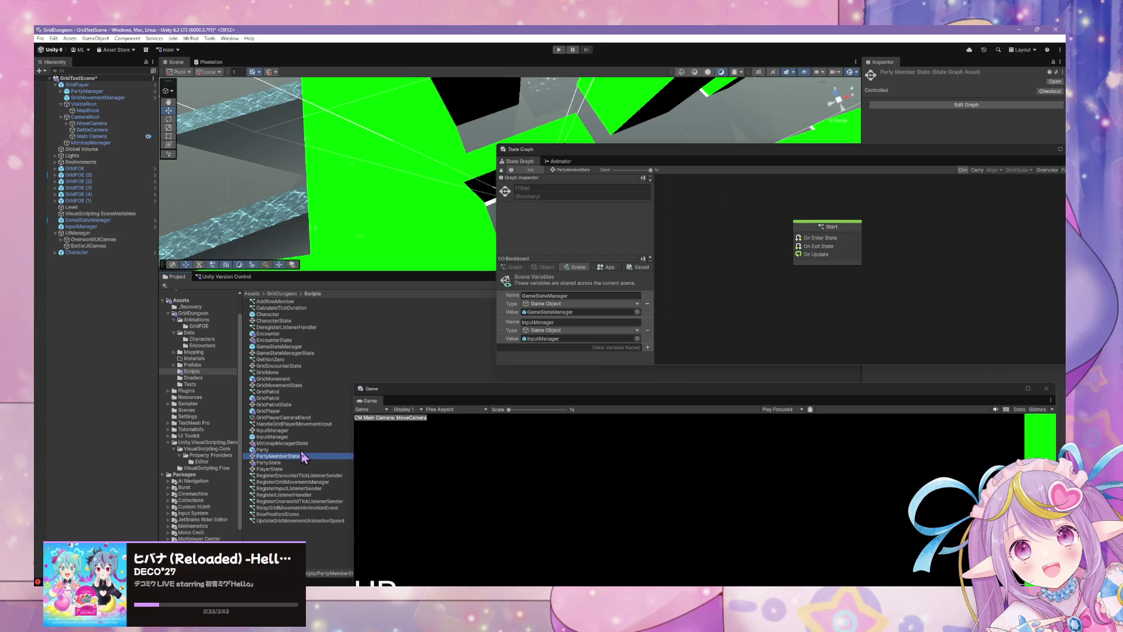
Step: Delete the PartyMemberState graph, then look over PlayerState, CharacterState and GridPlayer's graph
key(Delete)
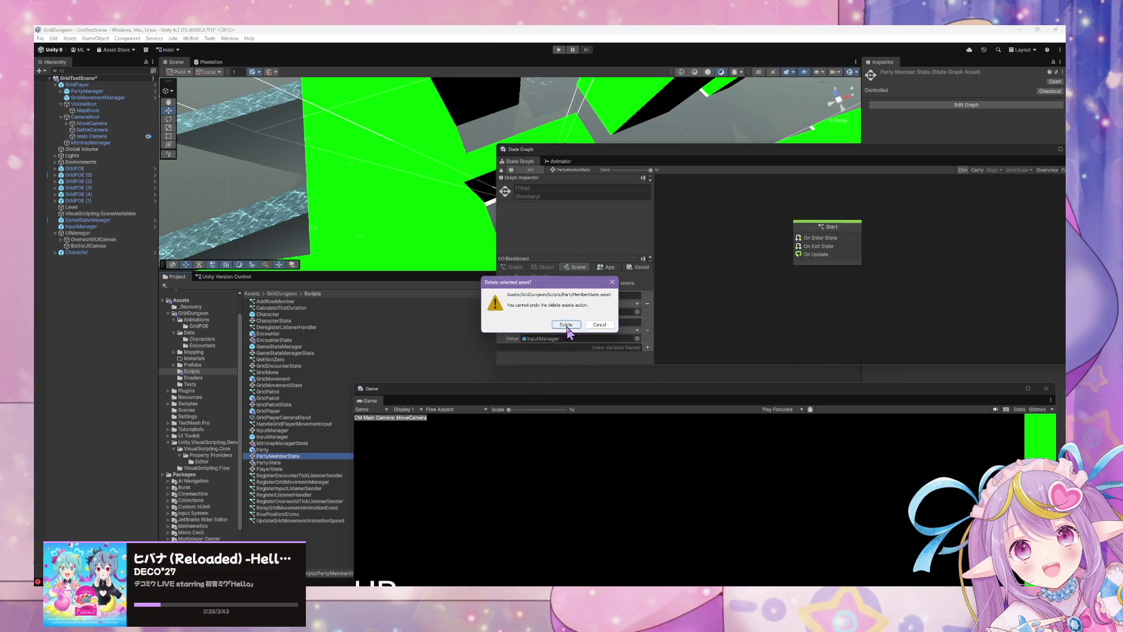
click(566, 325)
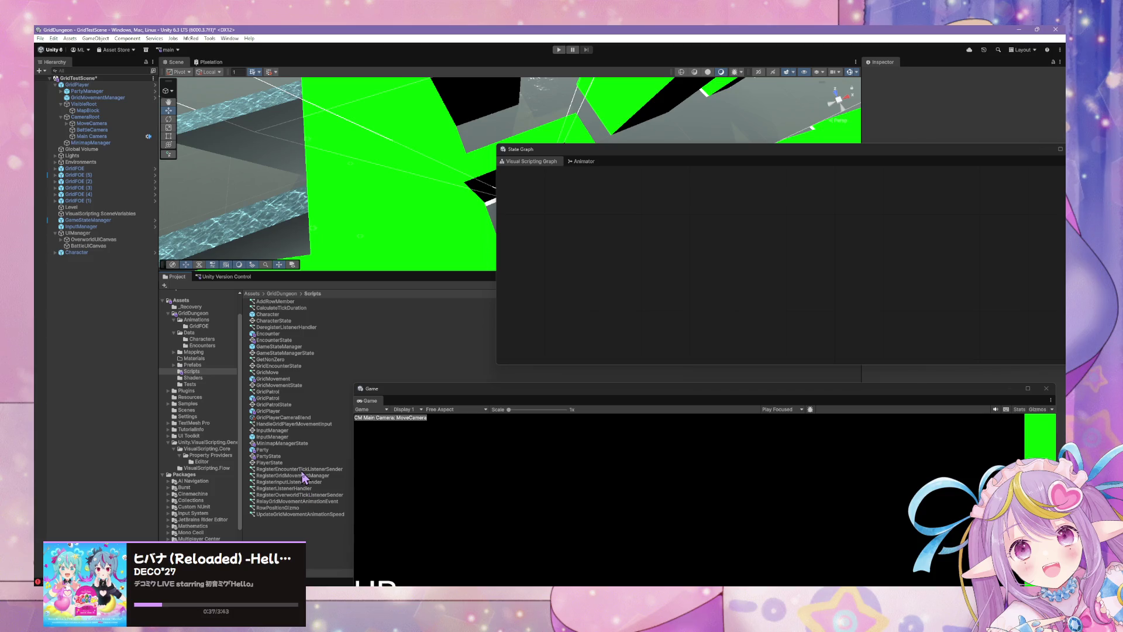
click(278, 463)
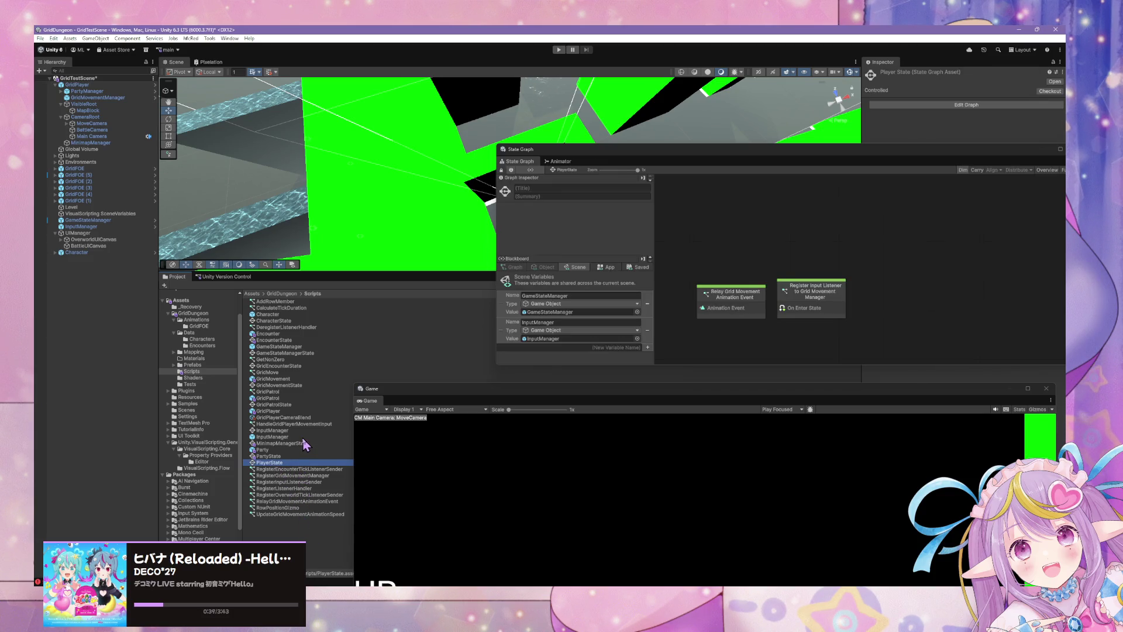
click(291, 320)
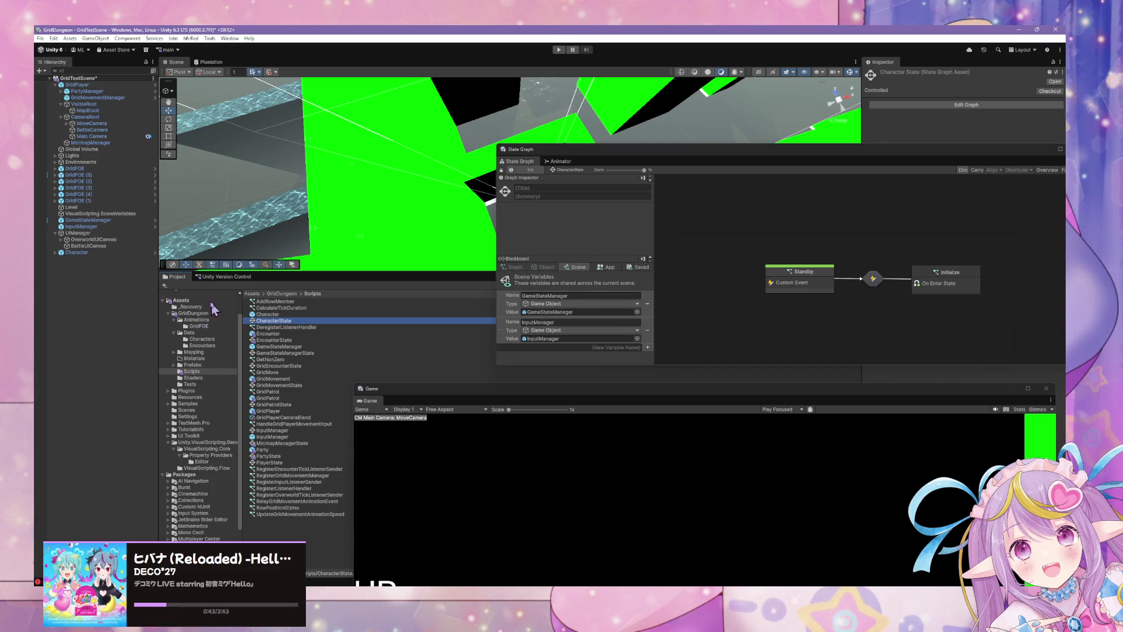
click(82, 85)
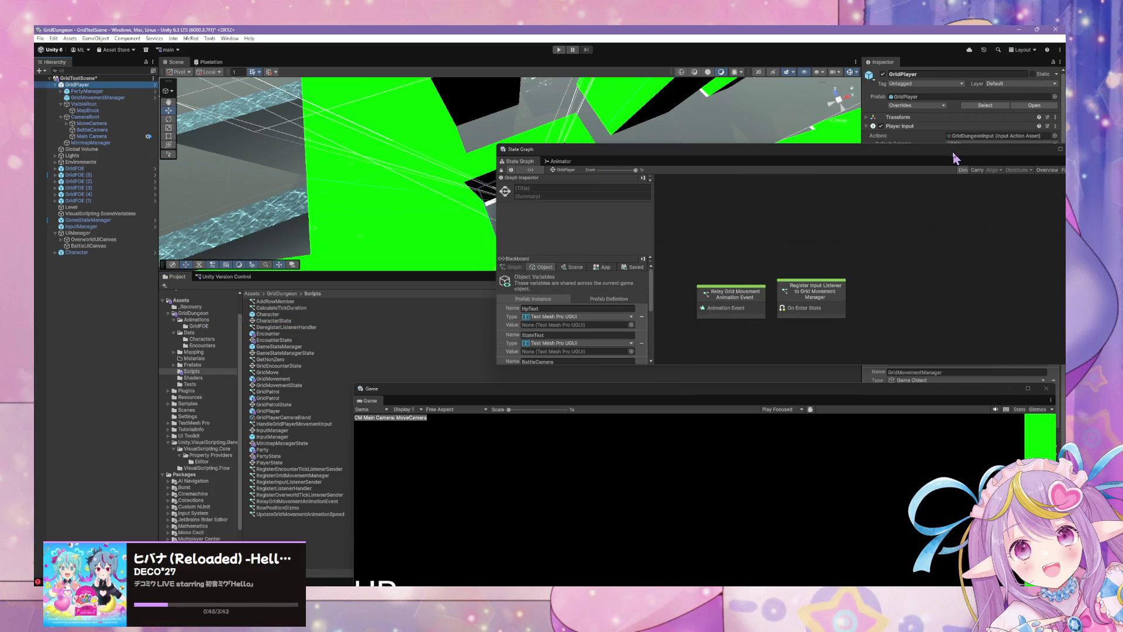
Step: Open the GridPlayer prefab and review the PartyManager, GridMovementManager and MapBlock graphs
drag(955, 158, 910, 241)
click(1034, 105)
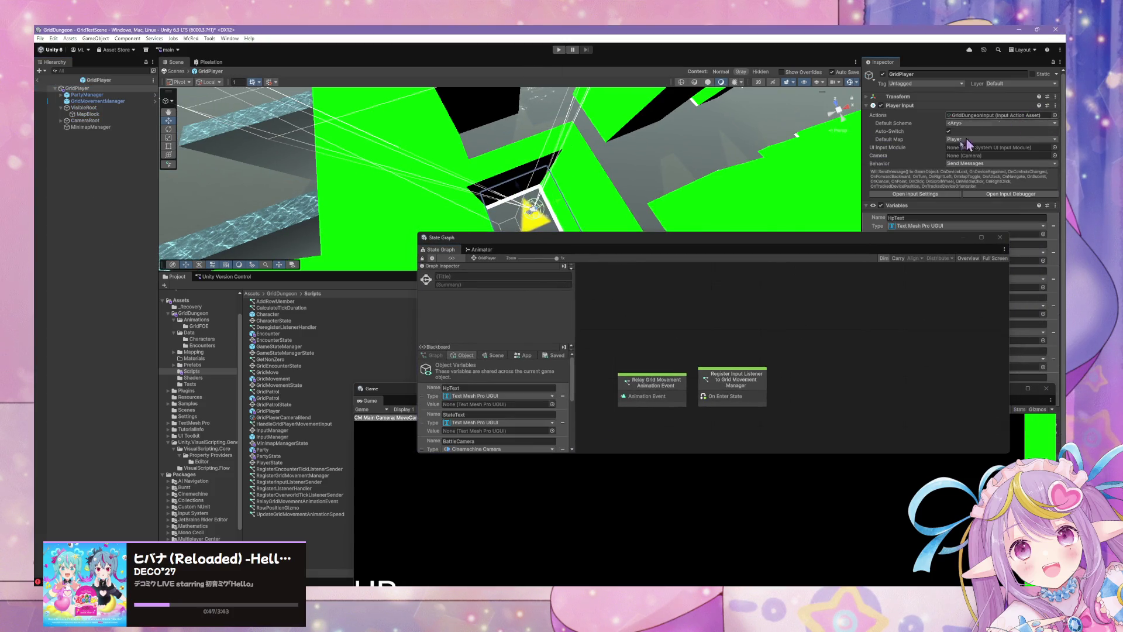
click(88, 94)
drag(557, 453, 561, 538)
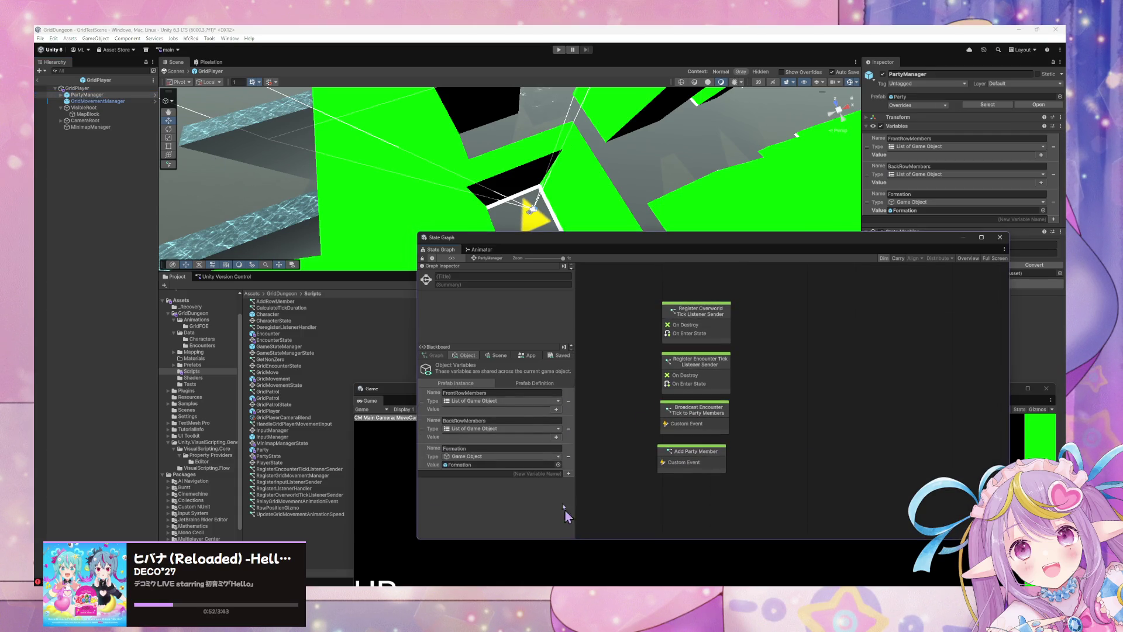
click(87, 101)
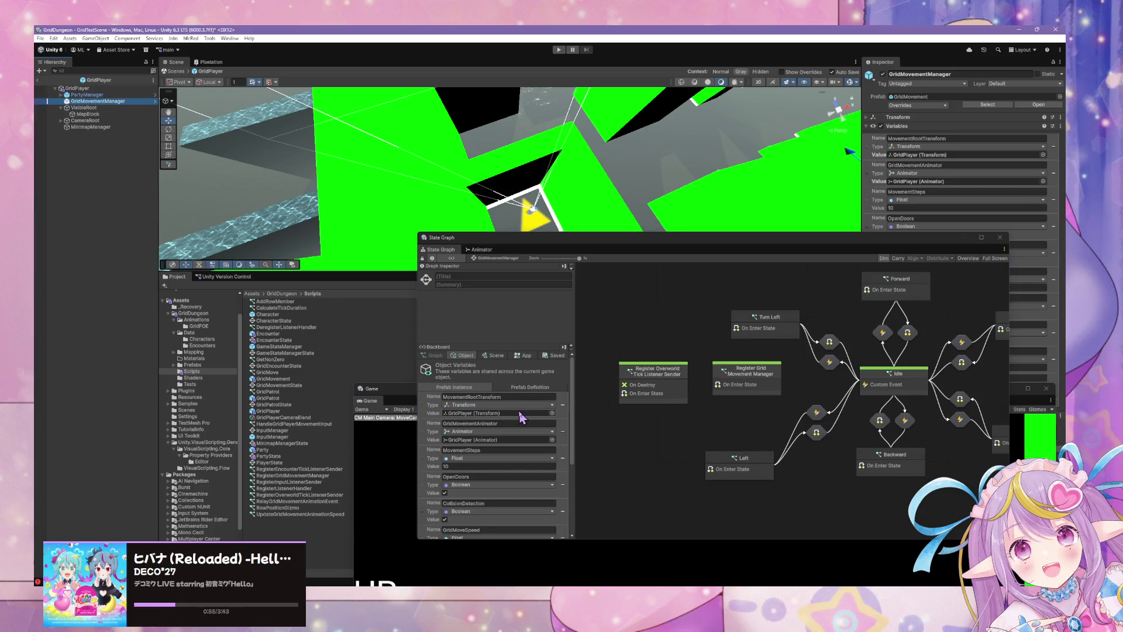
scroll(520, 416, down, 5)
scroll(528, 421, up, 5)
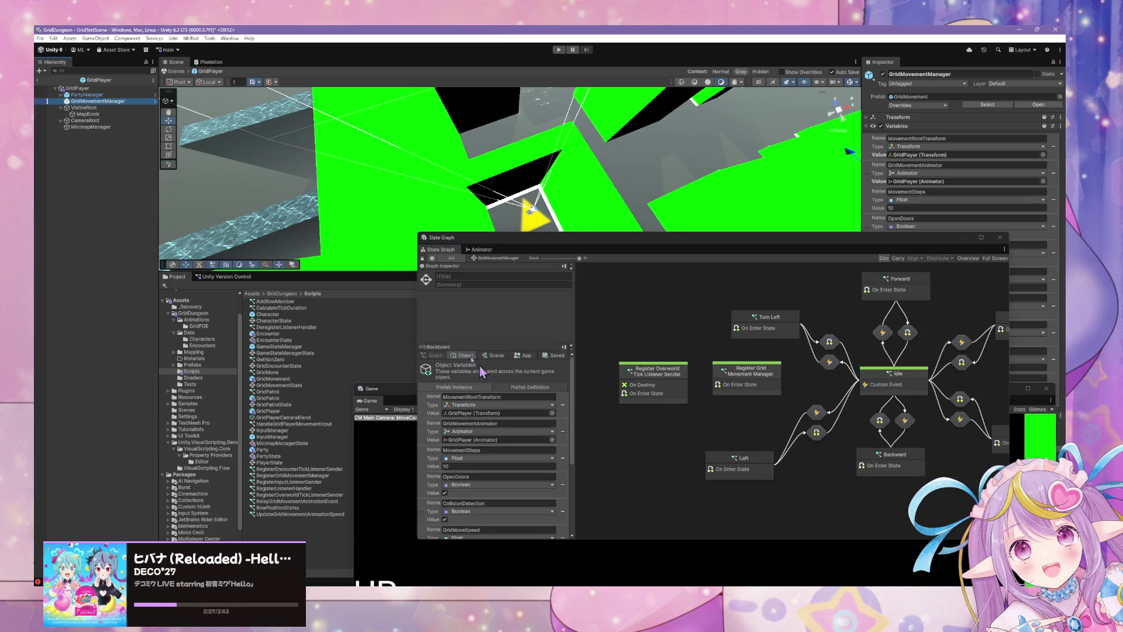
click(87, 114)
Step: Return to GridTestScene and open the GameStateManager prefab for editing
click(77, 89)
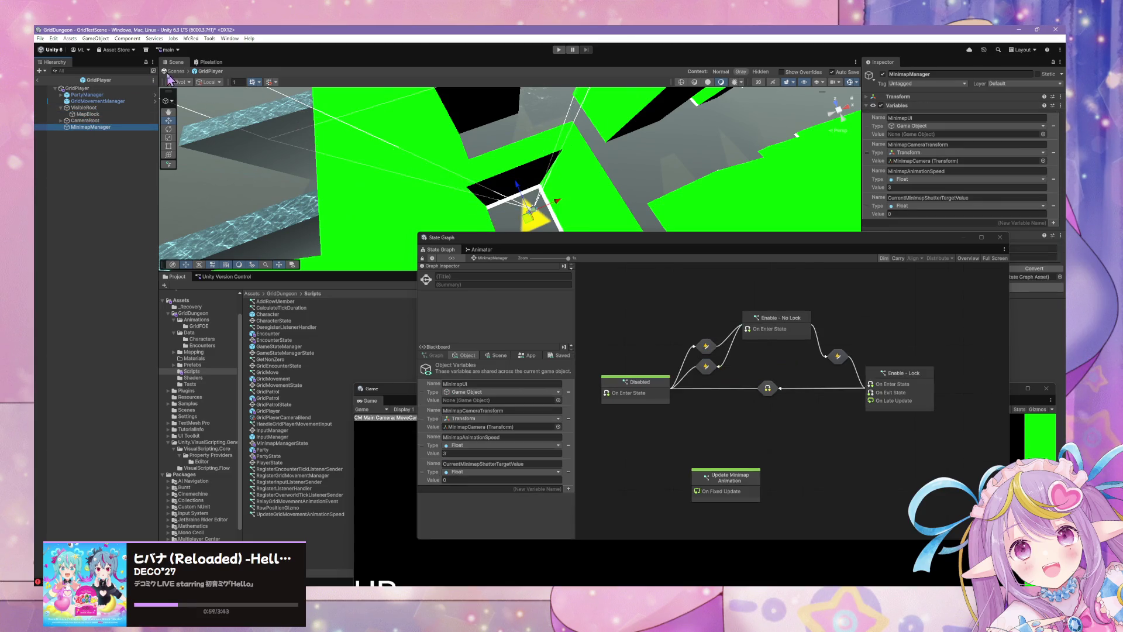
click(37, 79)
click(88, 220)
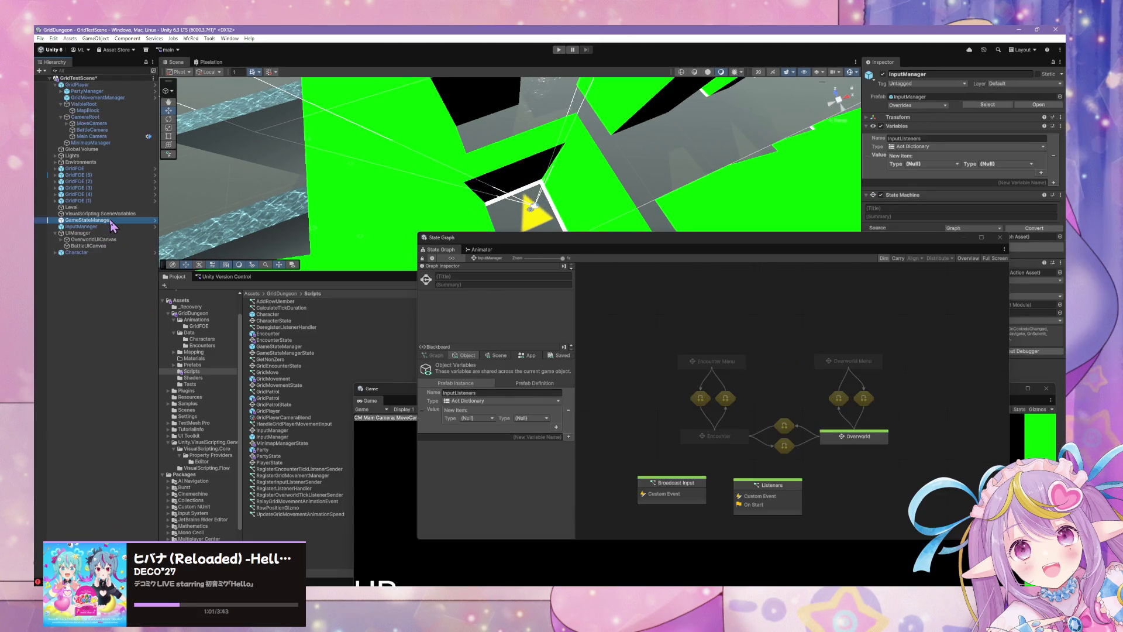
click(55, 201)
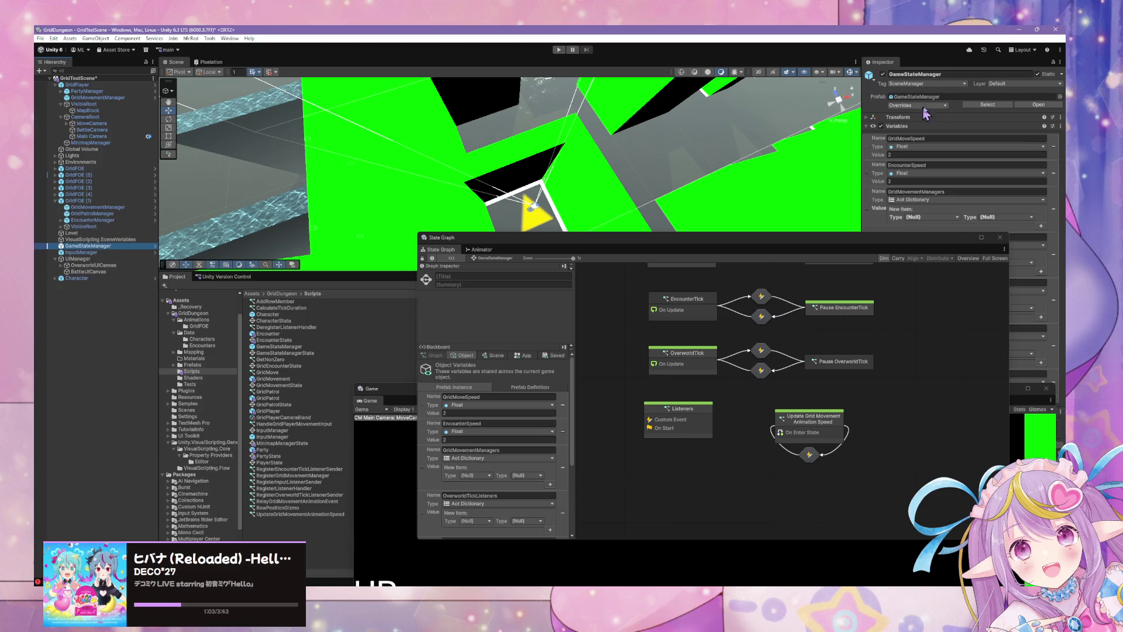
click(1036, 106)
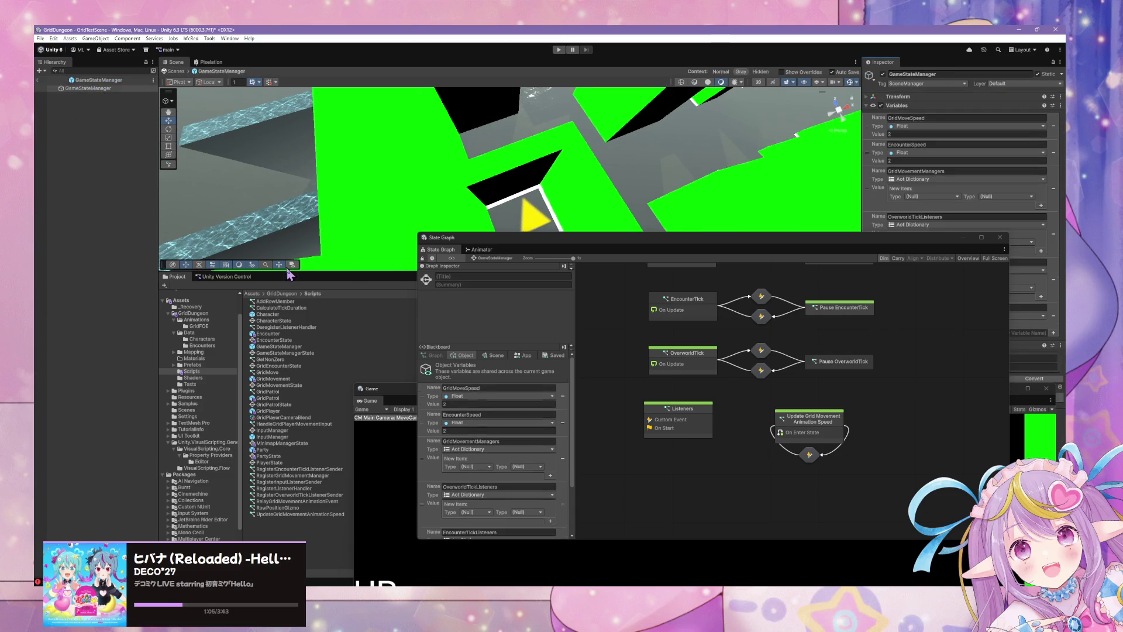
Step: Rename the Blackboard object variable GridMovementManagers to GridMovementListeners
scroll(559, 405, down, 3)
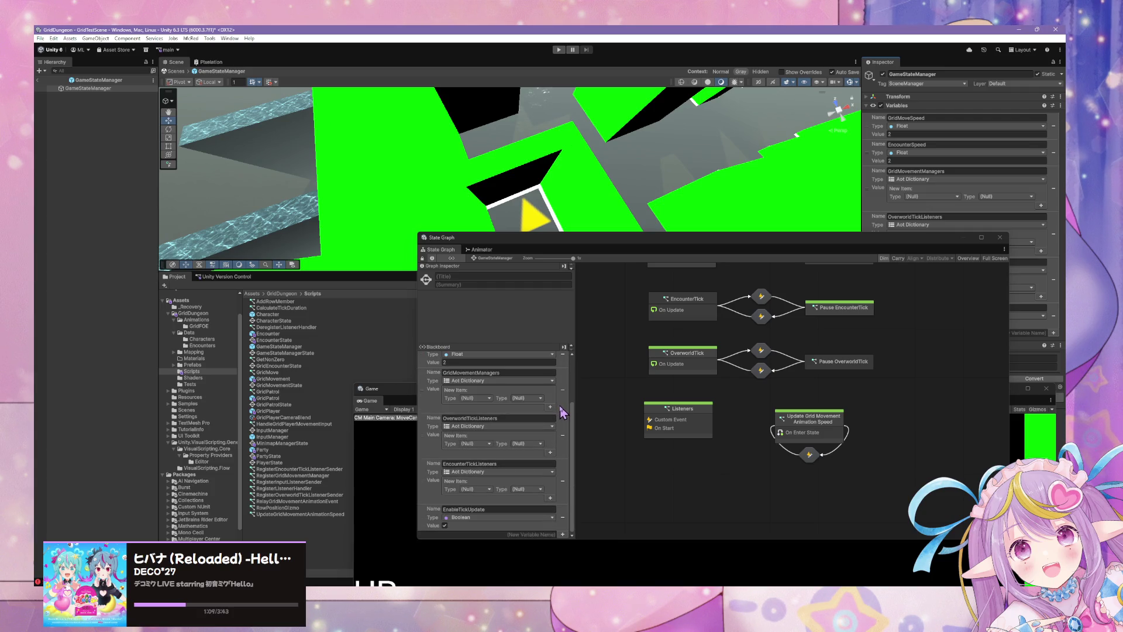
scroll(560, 412, up, 3)
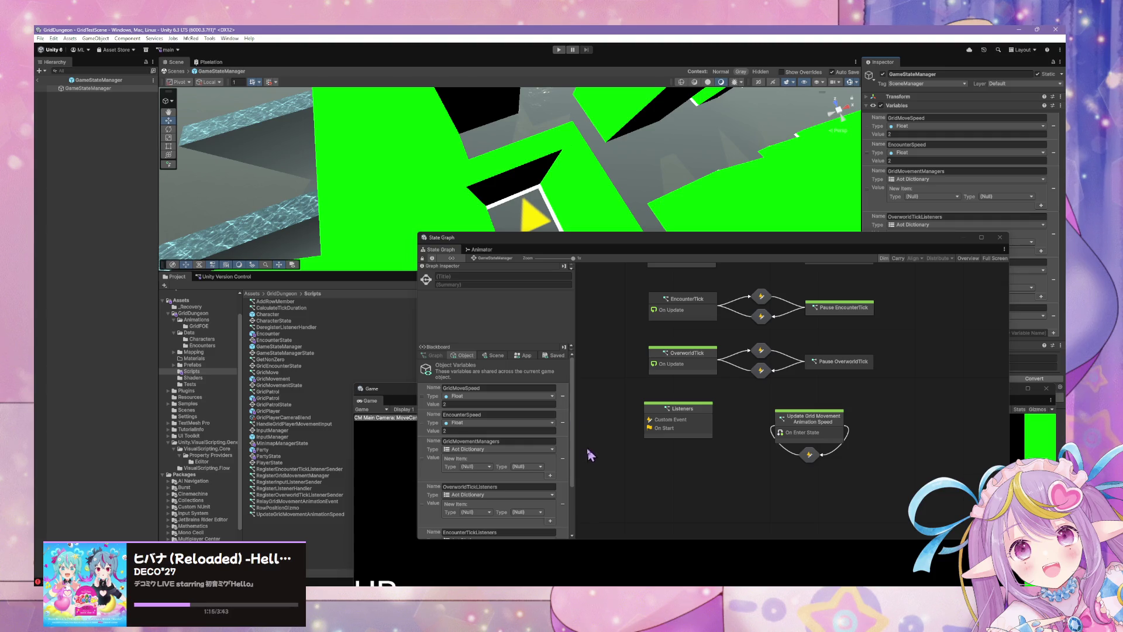
click(537, 441)
click(537, 443)
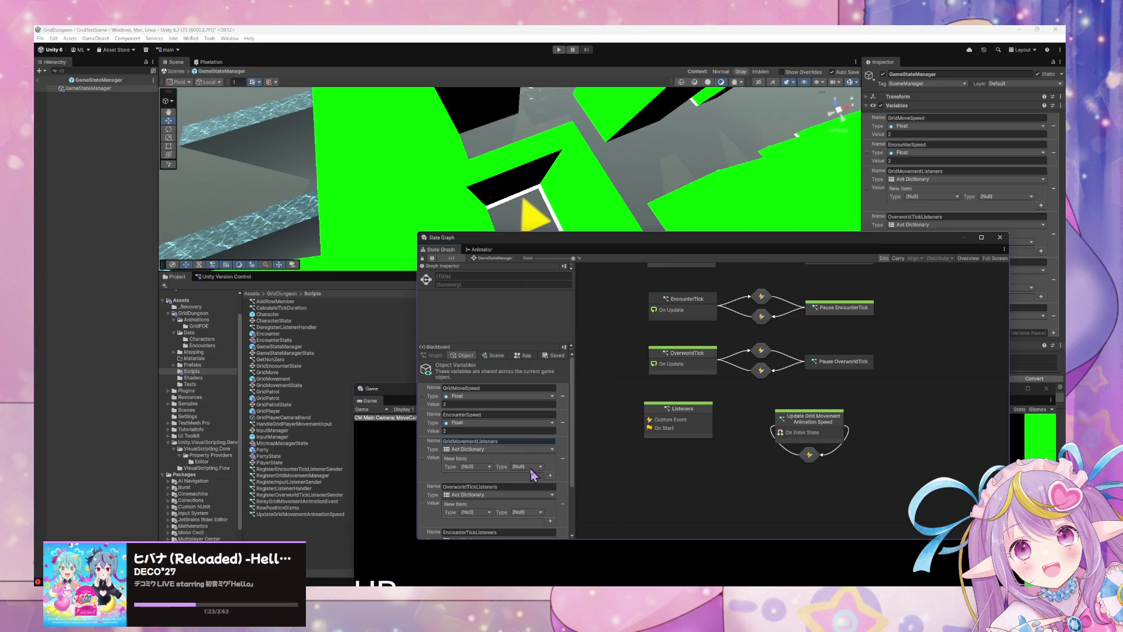
click(508, 486)
click(688, 473)
double_click(703, 420)
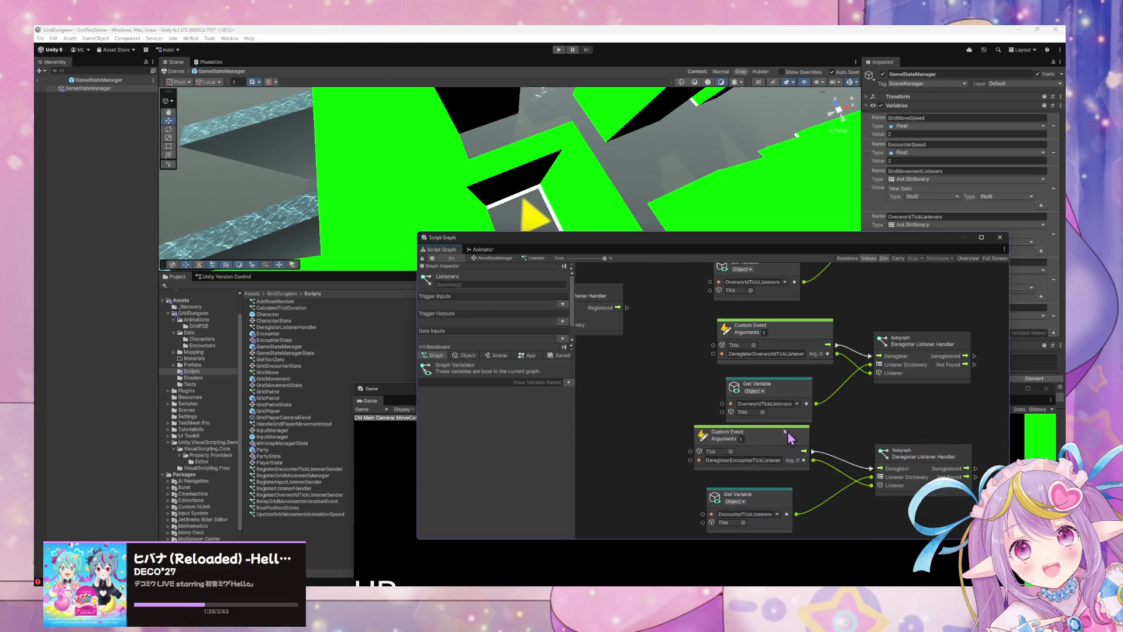
Step: Rename the Listeners graph's Custom Event from RegisterGridMovementManager to RegisterGridMovementListener
scroll(795, 443, down, 5)
scroll(851, 412, down, 5)
scroll(871, 396, up, 3)
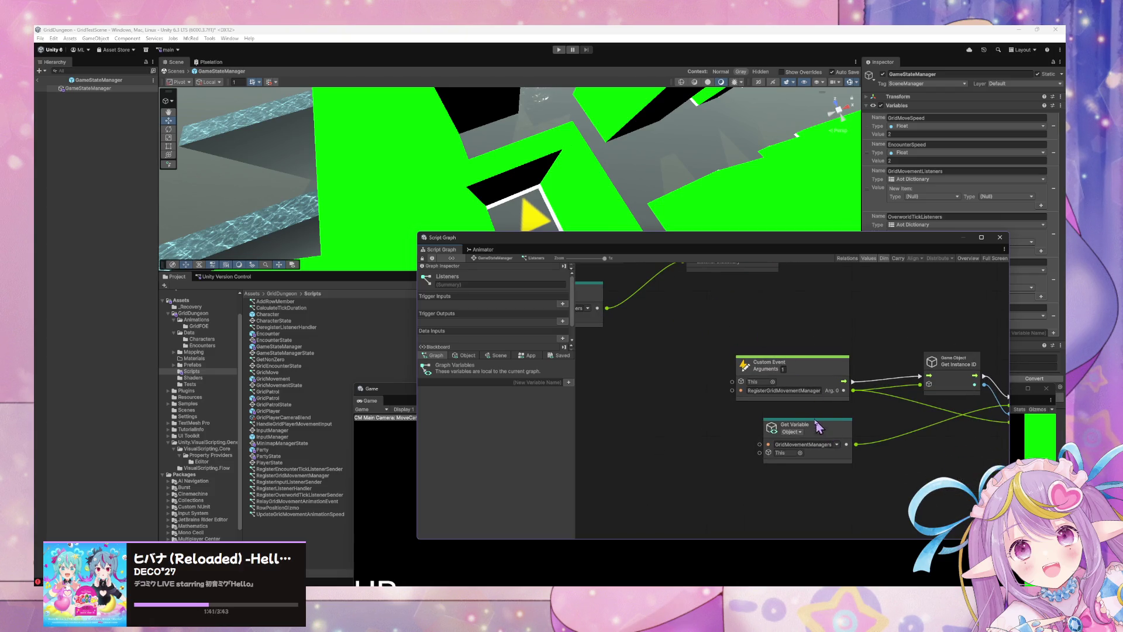
click(802, 391)
key(End)
key(BackSpace)
key(BackSpace)
key(BackSpace)
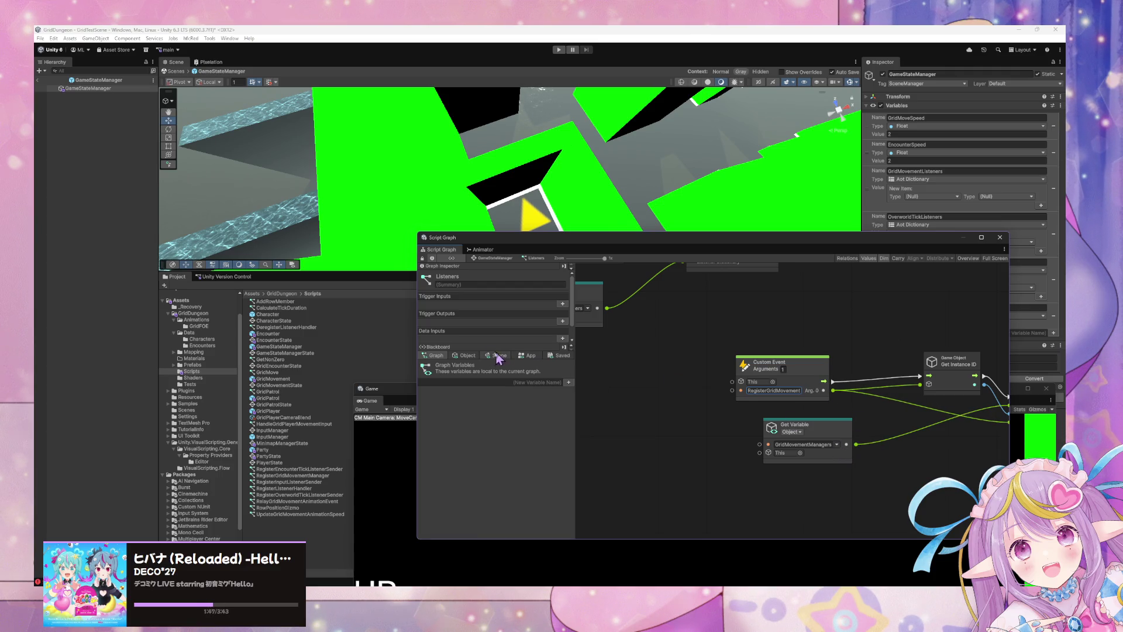
click(465, 355)
click(797, 390)
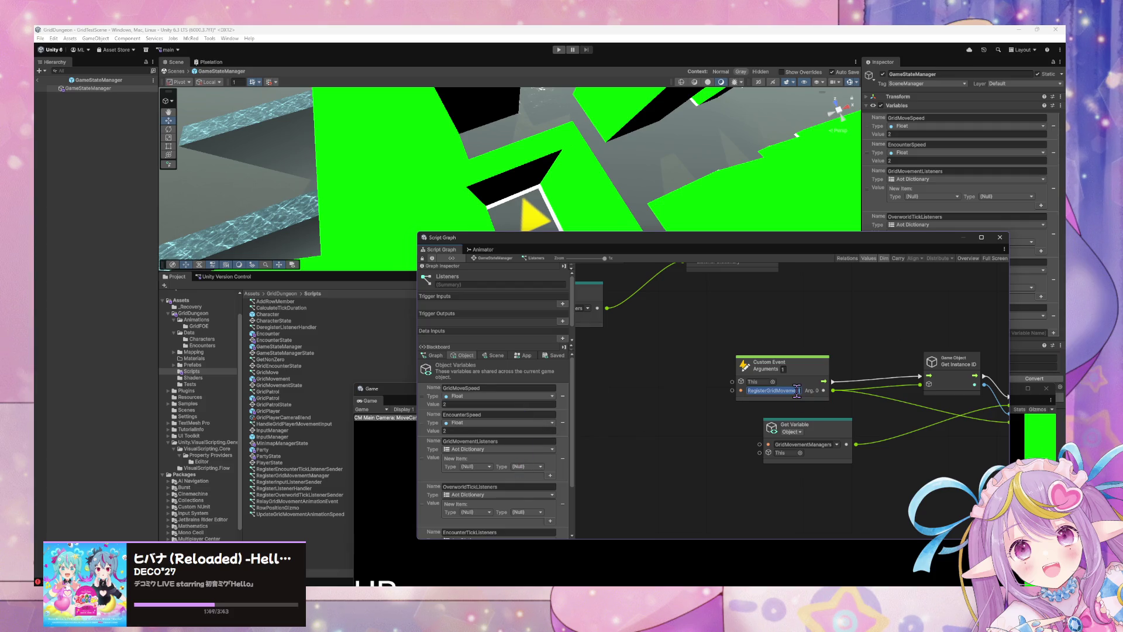
text(Listen)
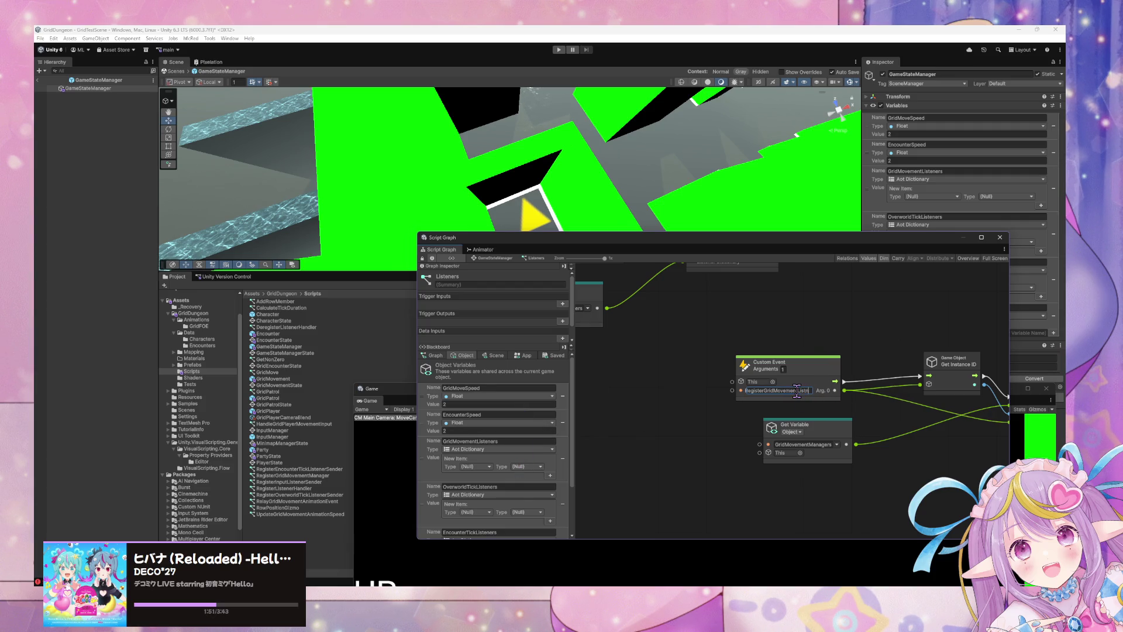
text(ner)
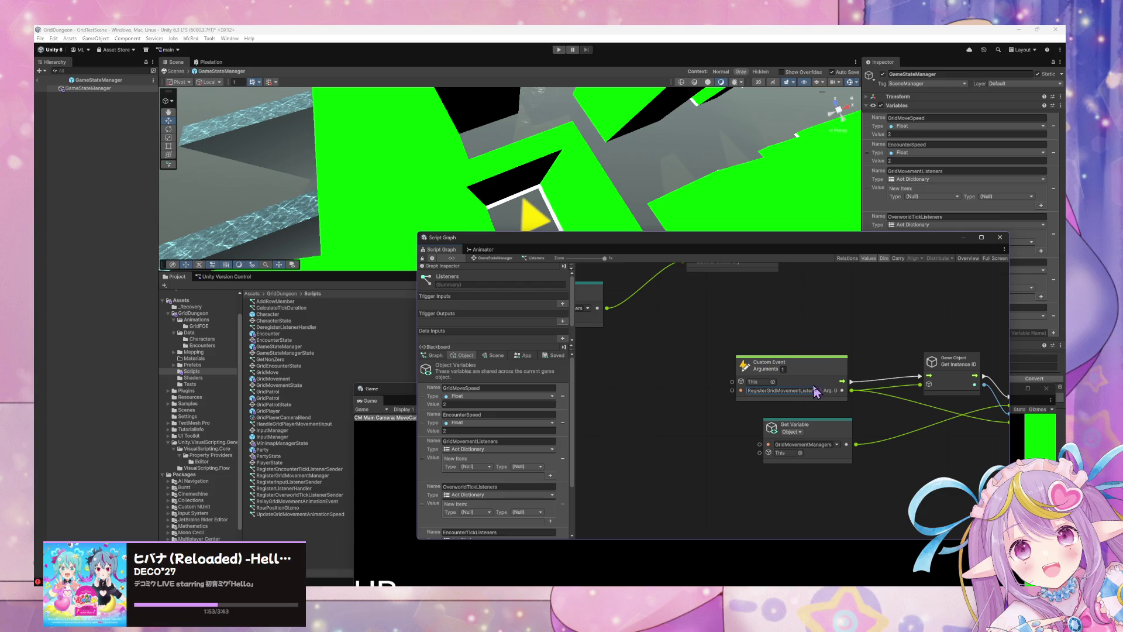
Step: Change the Get Variable lookup to GridMovementListeners and return to the parent state graph
click(822, 444)
key(BackSpace)
key(BackSpace)
key(BackSpace)
text(Listeners)
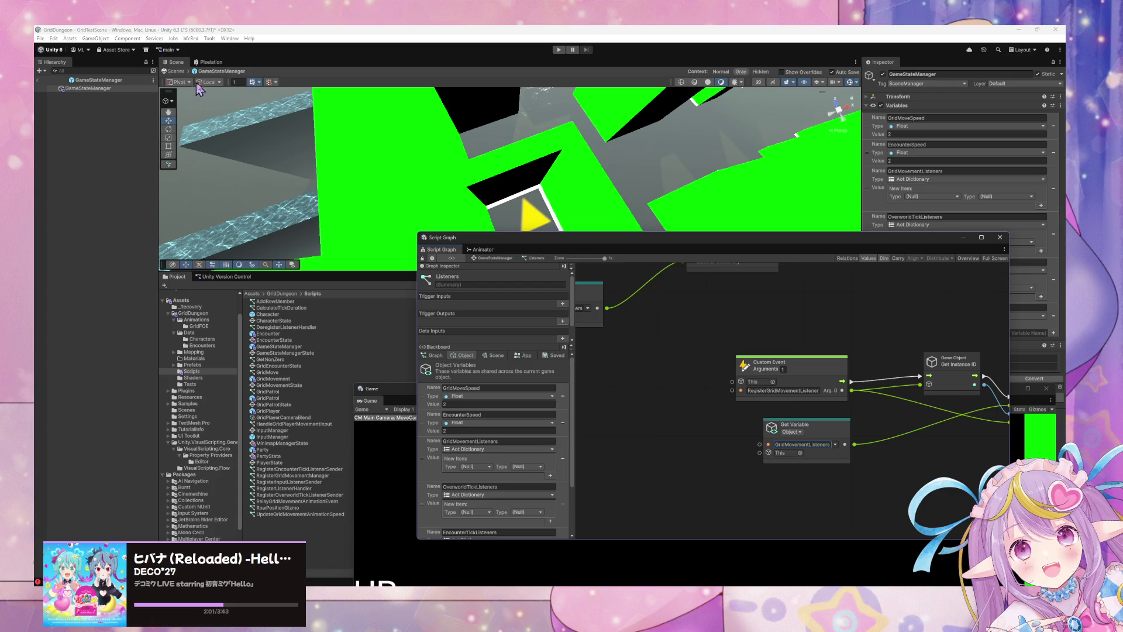
scroll(760, 298, right, 5)
scroll(918, 387, right, 5)
click(829, 406)
key(Return)
scroll(864, 334, up, 5)
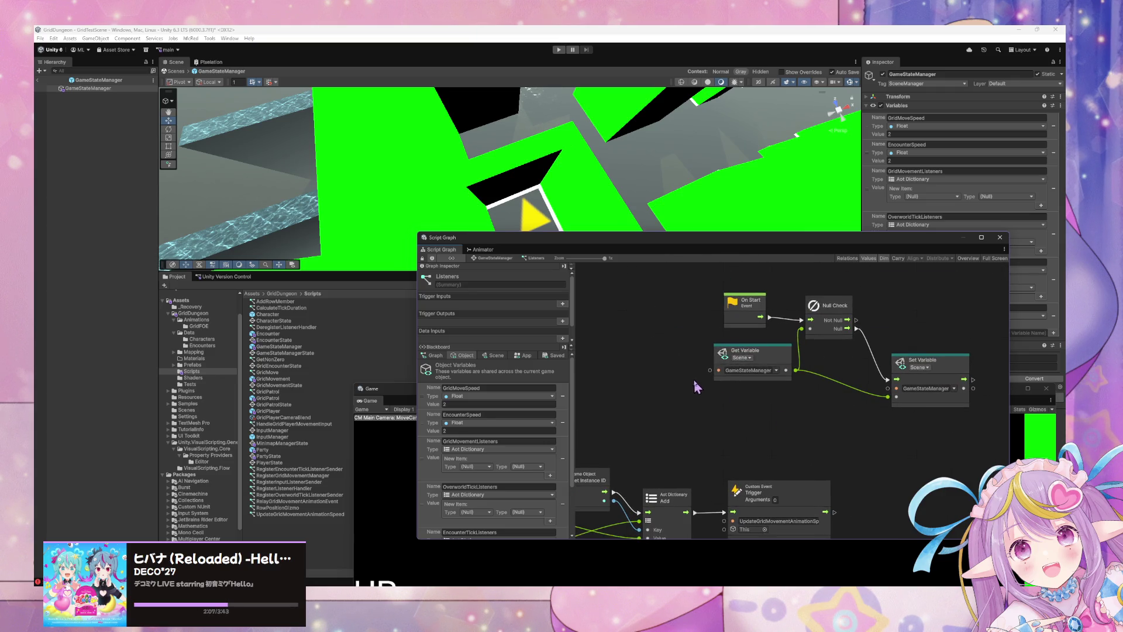
scroll(698, 388, down, 3)
click(501, 258)
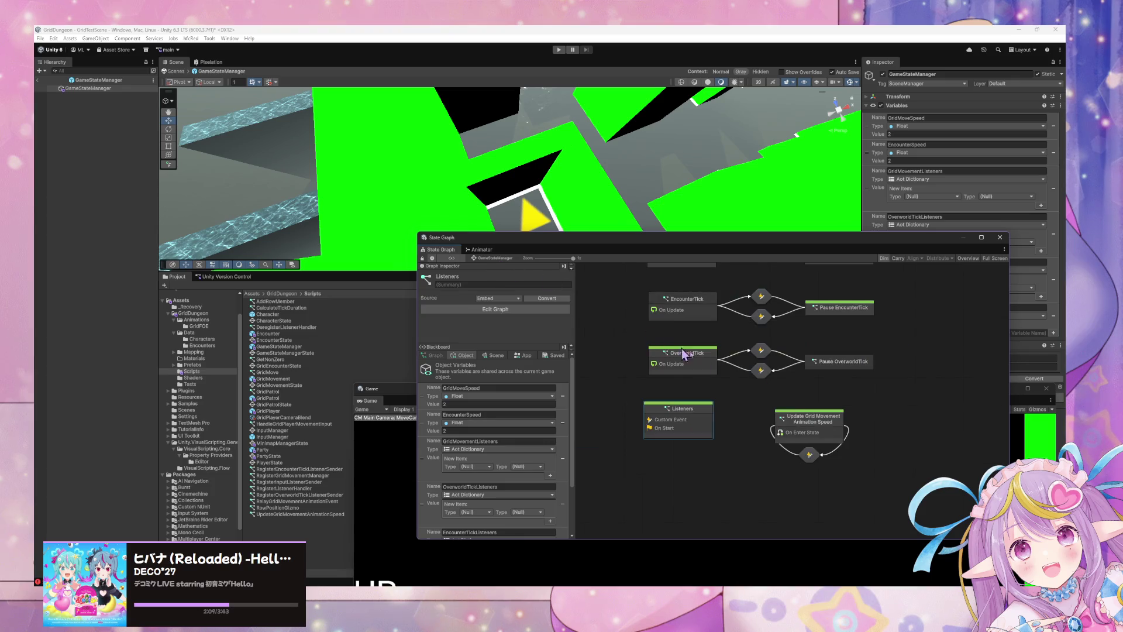
Step: Inspect the Update Grid Movement Animation Speed and BroadcastOverworldTick states without changing them
click(825, 433)
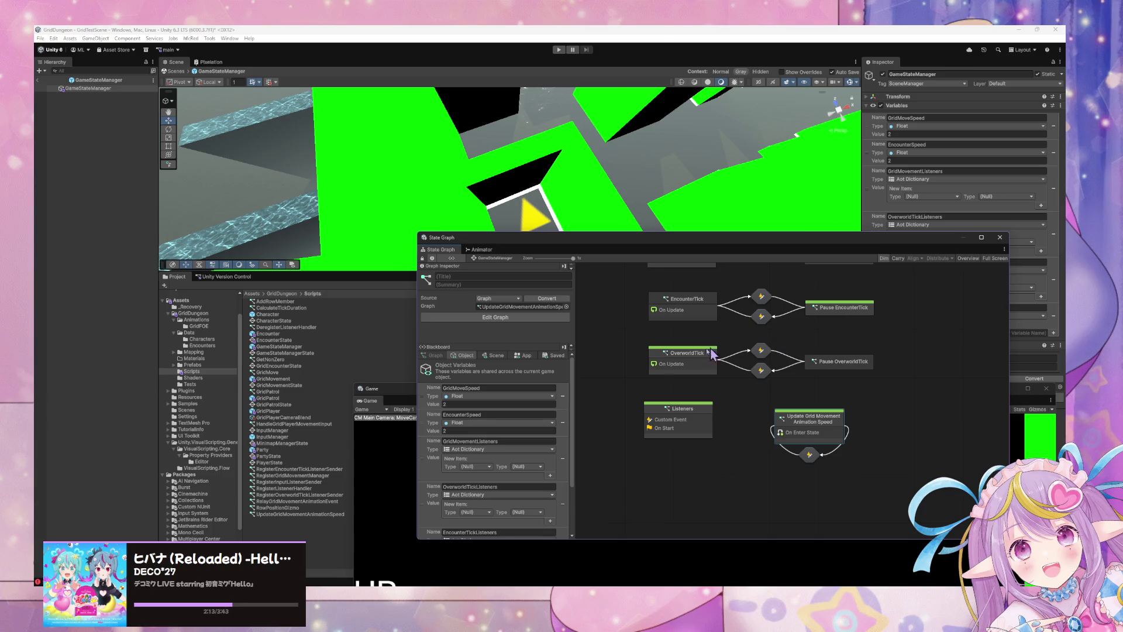
scroll(711, 327, up, 3)
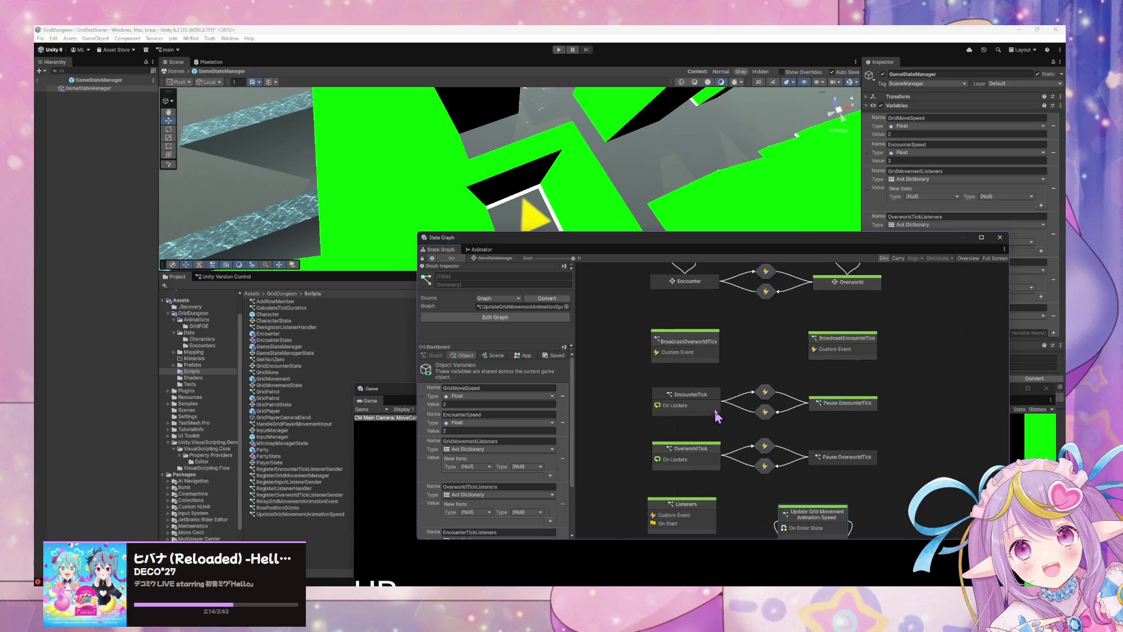
click(678, 346)
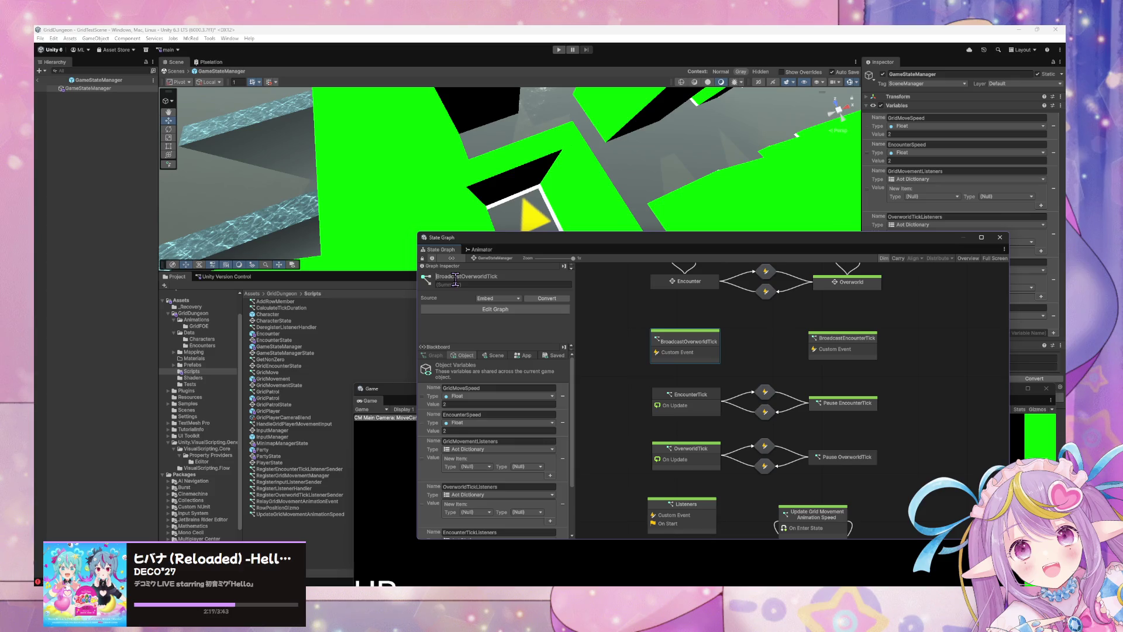
click(461, 277)
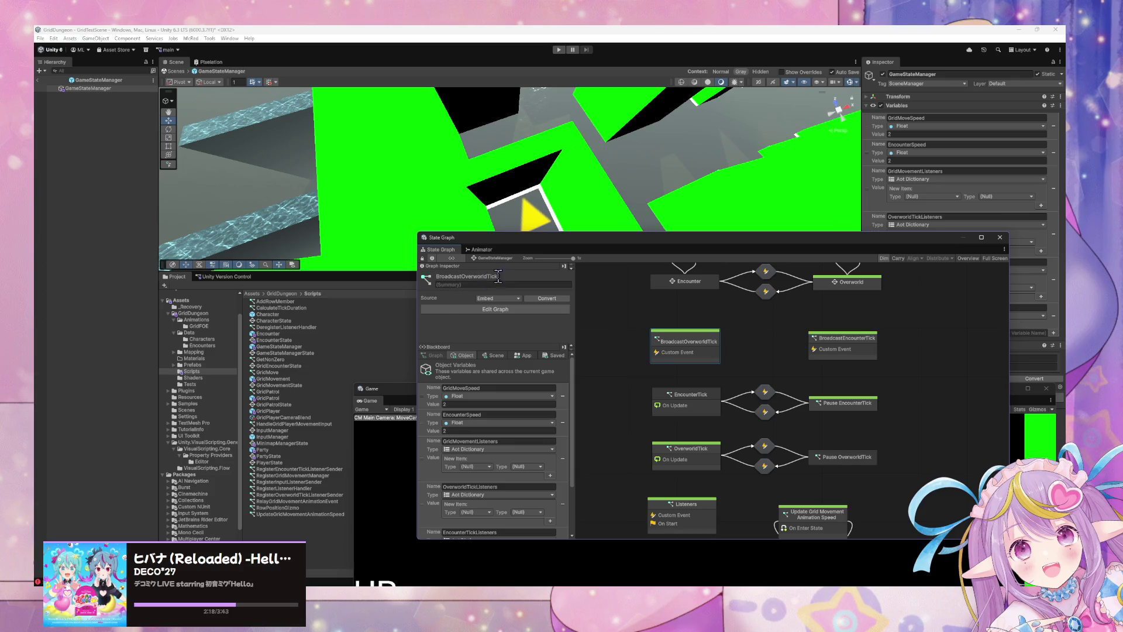
click(715, 351)
scroll(761, 386, up, 2)
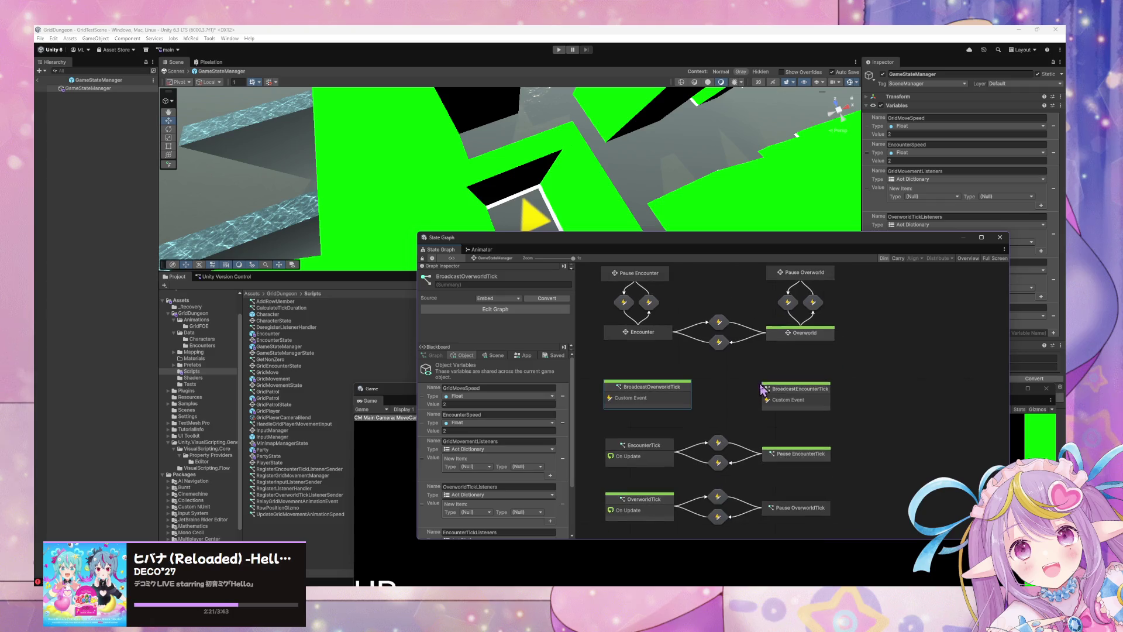
scroll(772, 421, down, 4)
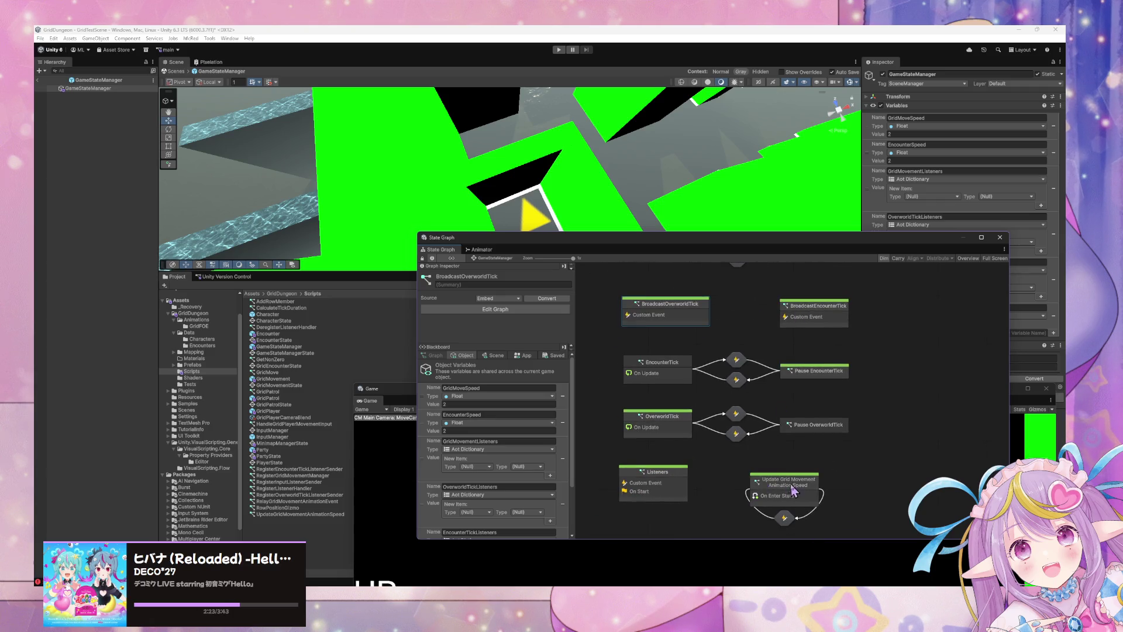
Step: Exit prefab editing and delete all GridFOE enemies from the scene
click(177, 72)
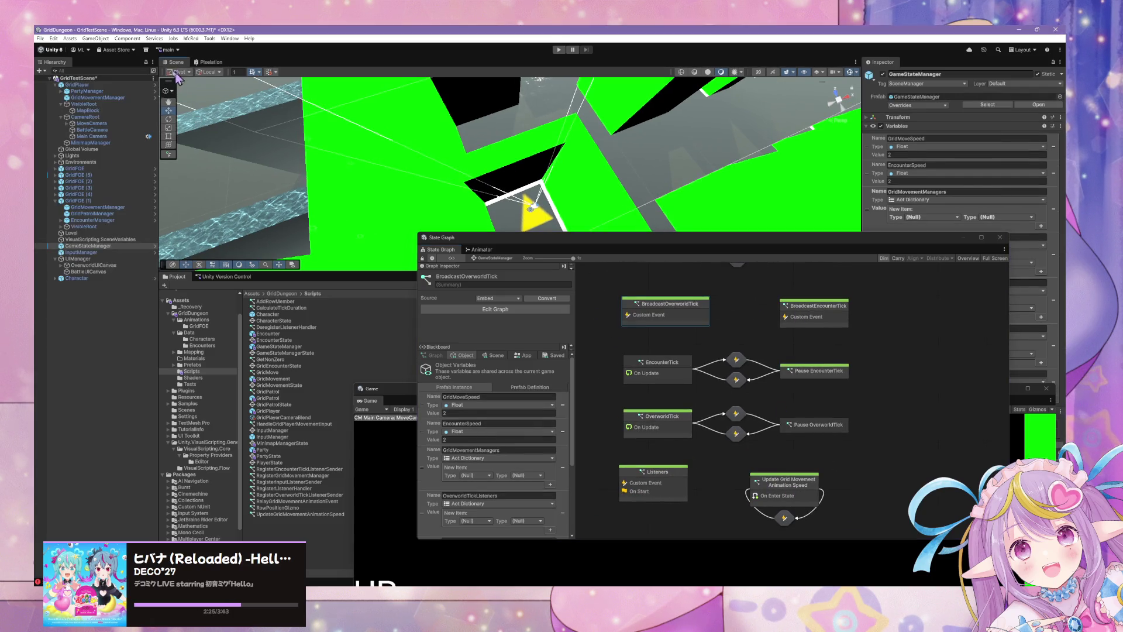
click(75, 200)
shift+click(82, 175)
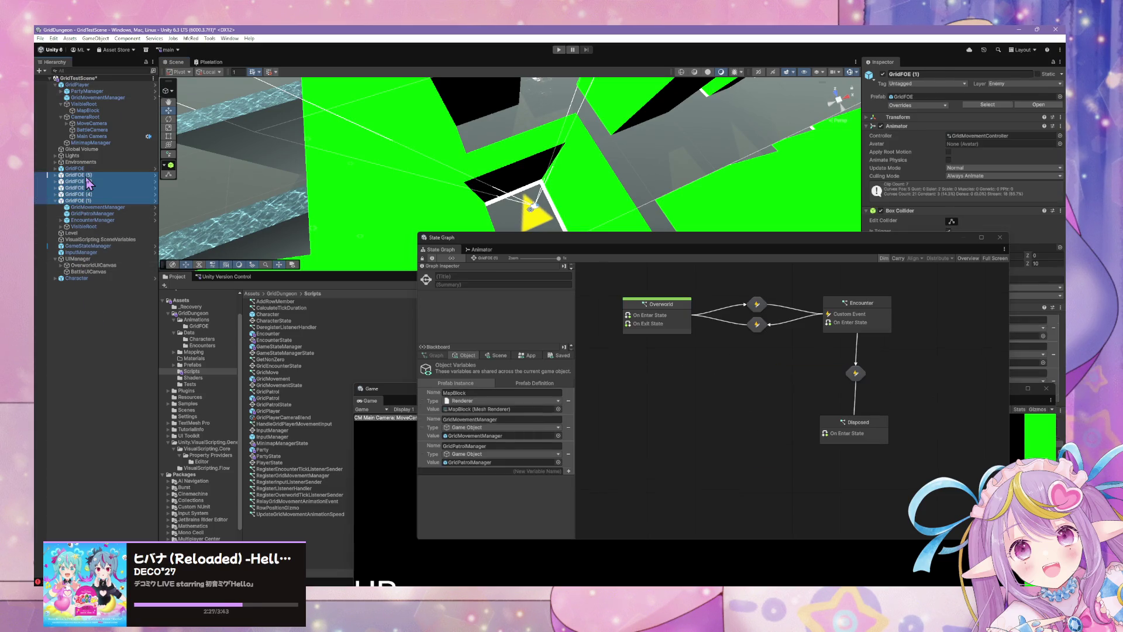
key(Delete)
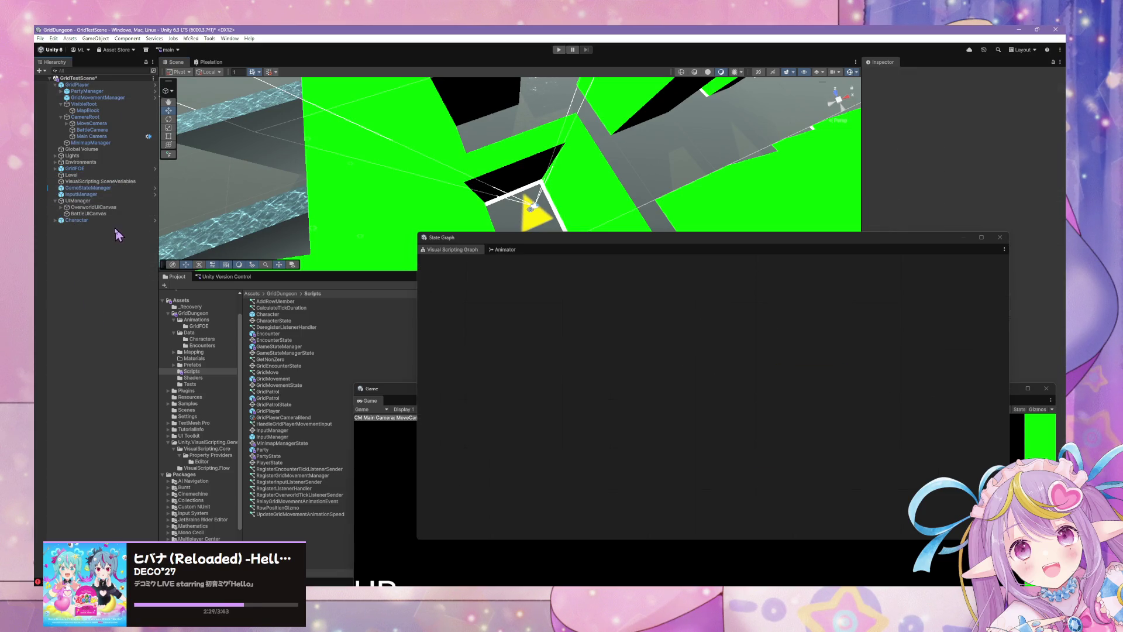
Step: Check PartyManager's Formation children, then delete PartyManager from the scene
click(90, 207)
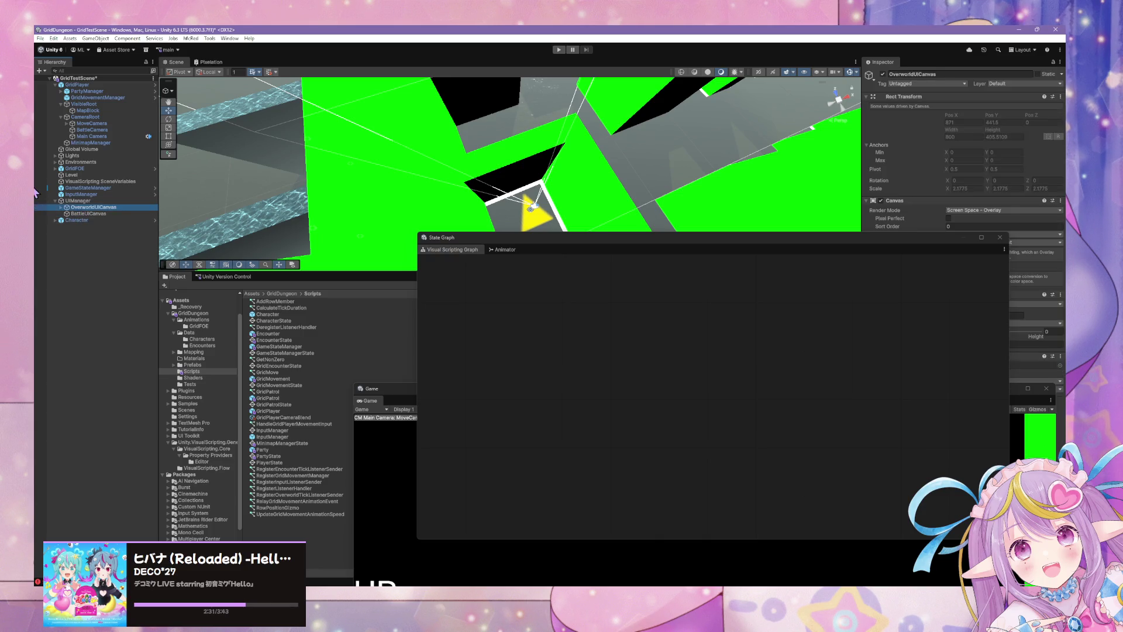
click(69, 93)
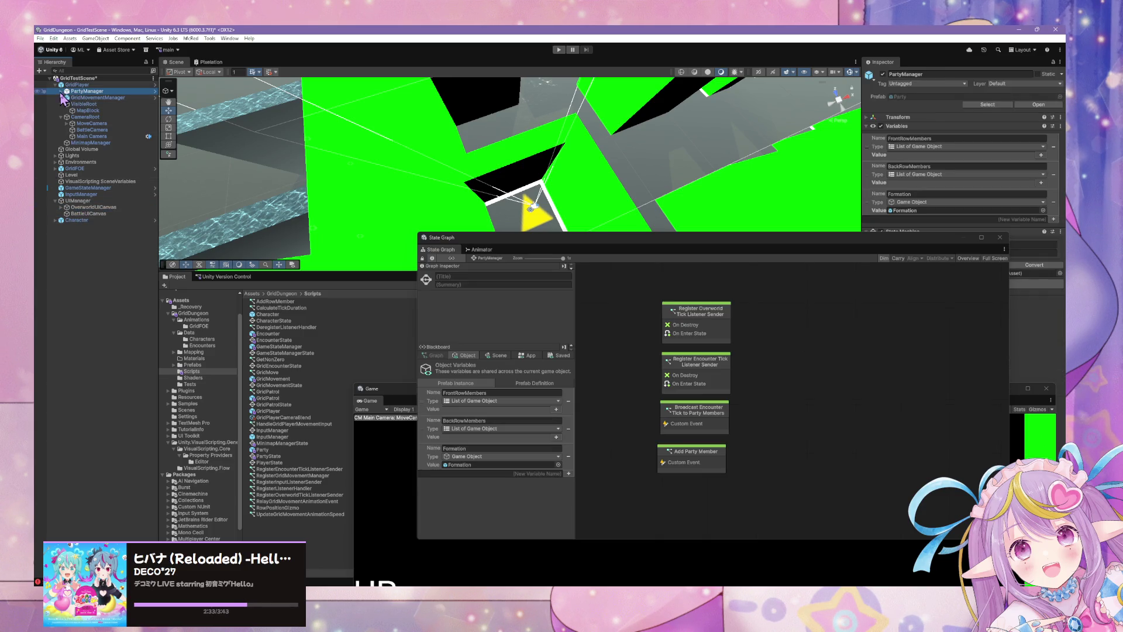
click(61, 91)
click(88, 97)
click(66, 97)
click(86, 91)
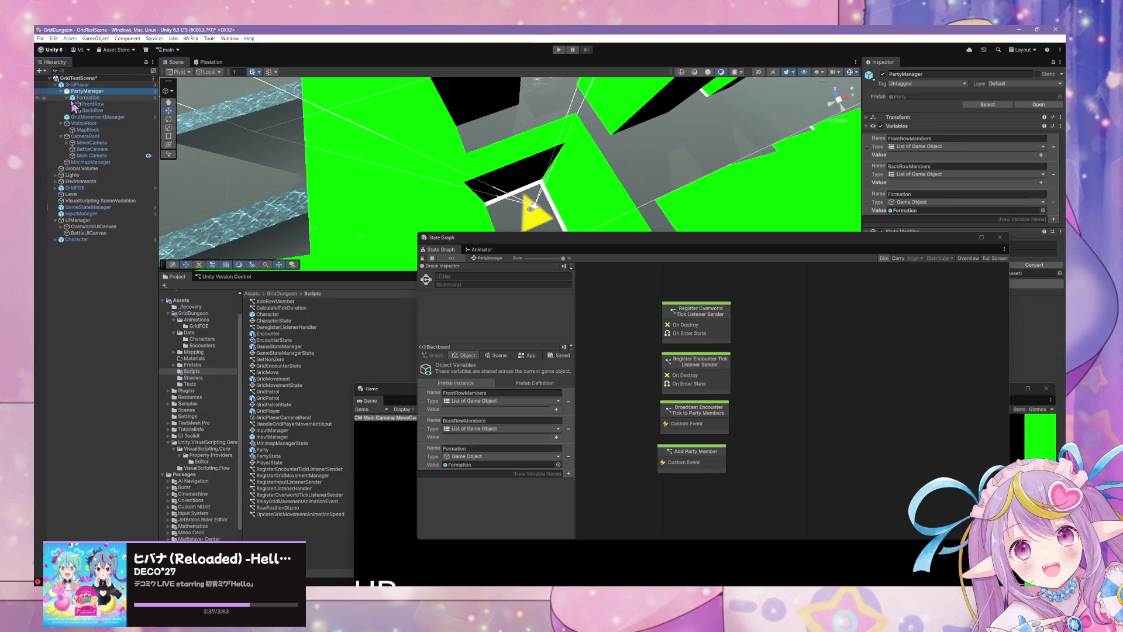
key(Delete)
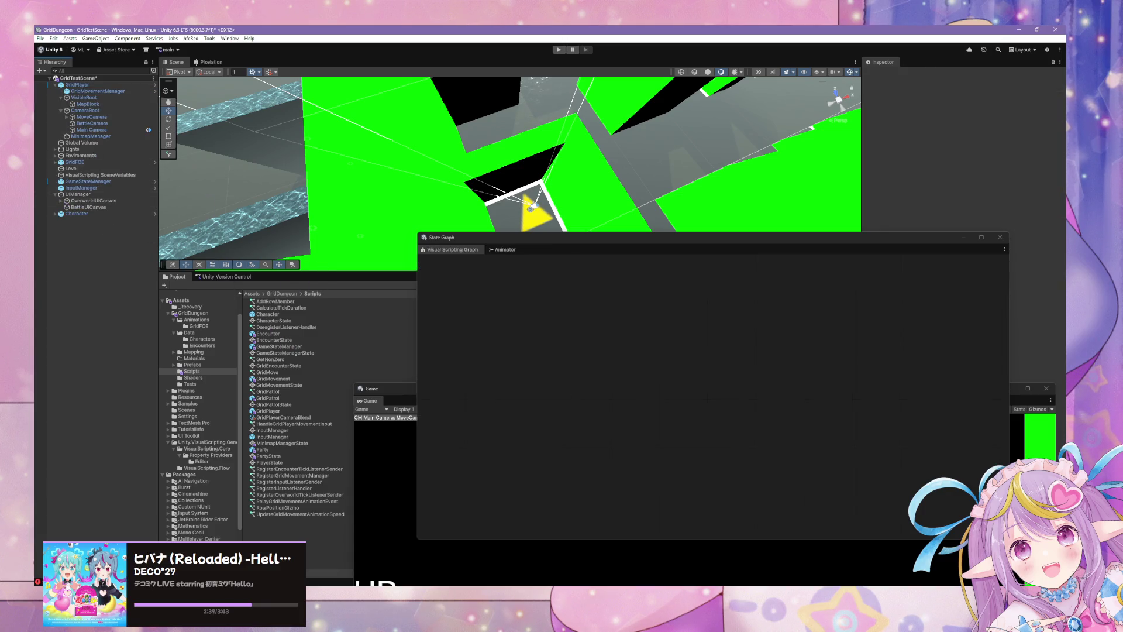
Step: Add a Party object as a child of GridPlayer
mouse_move(257, 451)
mouse_down()
mouse_move(137, 157)
mouse_move(82, 95)
mouse_up()
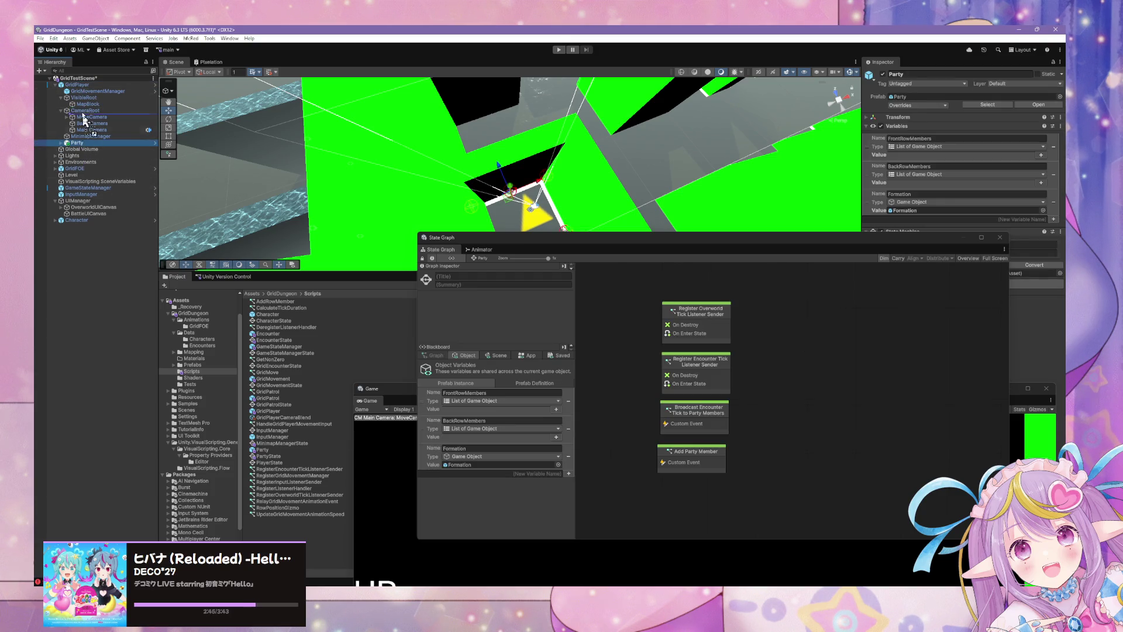
click(76, 85)
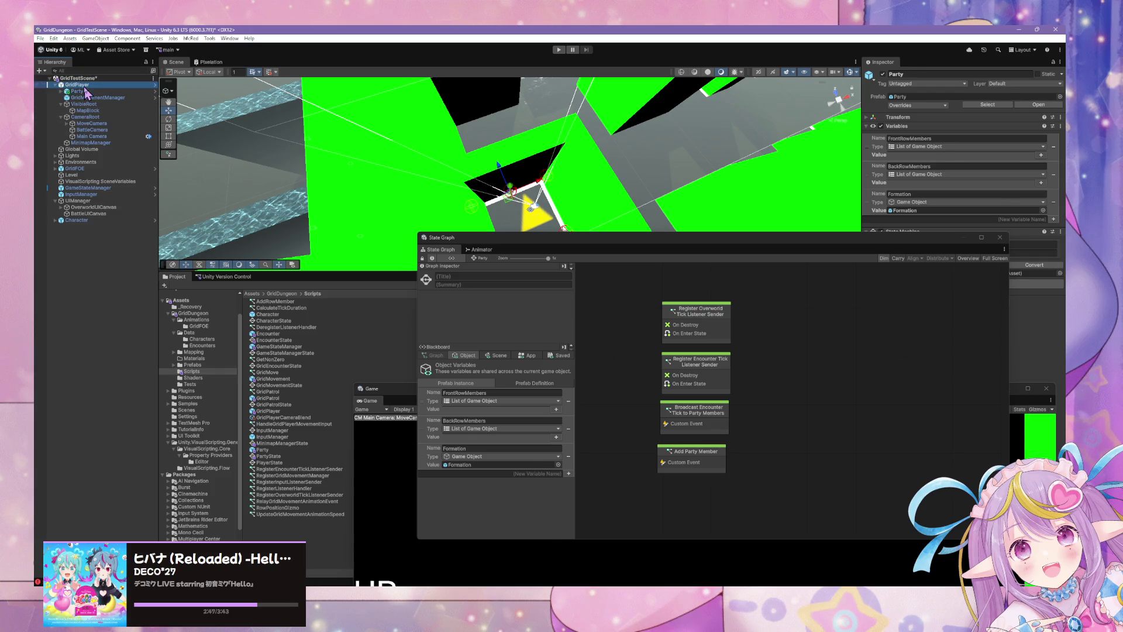
click(930, 106)
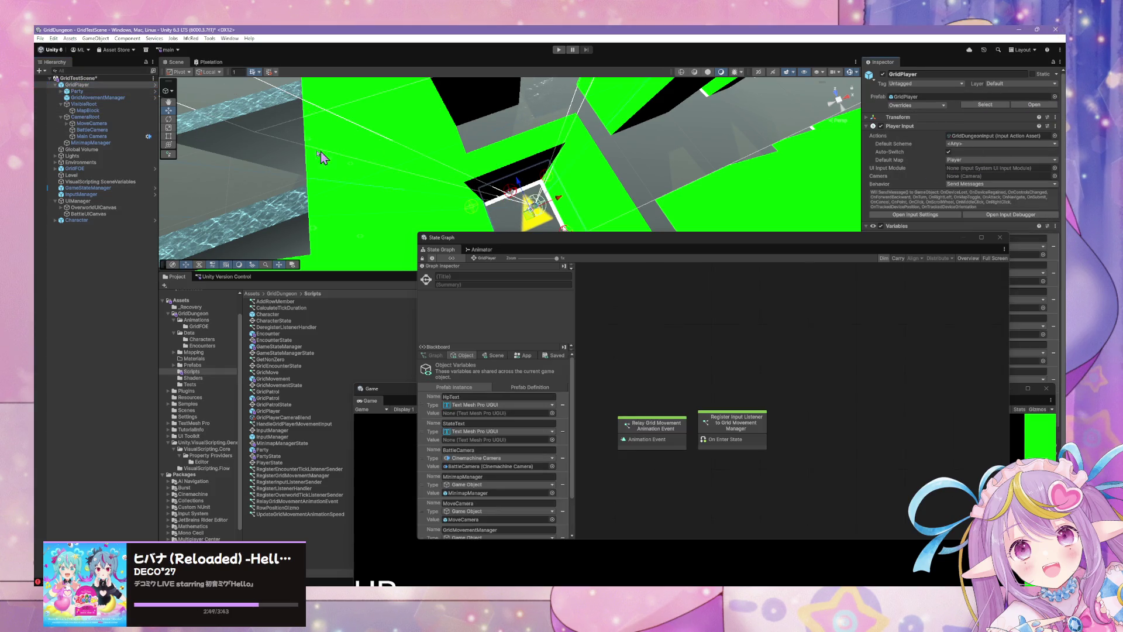
Step: Rename GridPlayer's GridMovementManager child to GridMovement
click(76, 98)
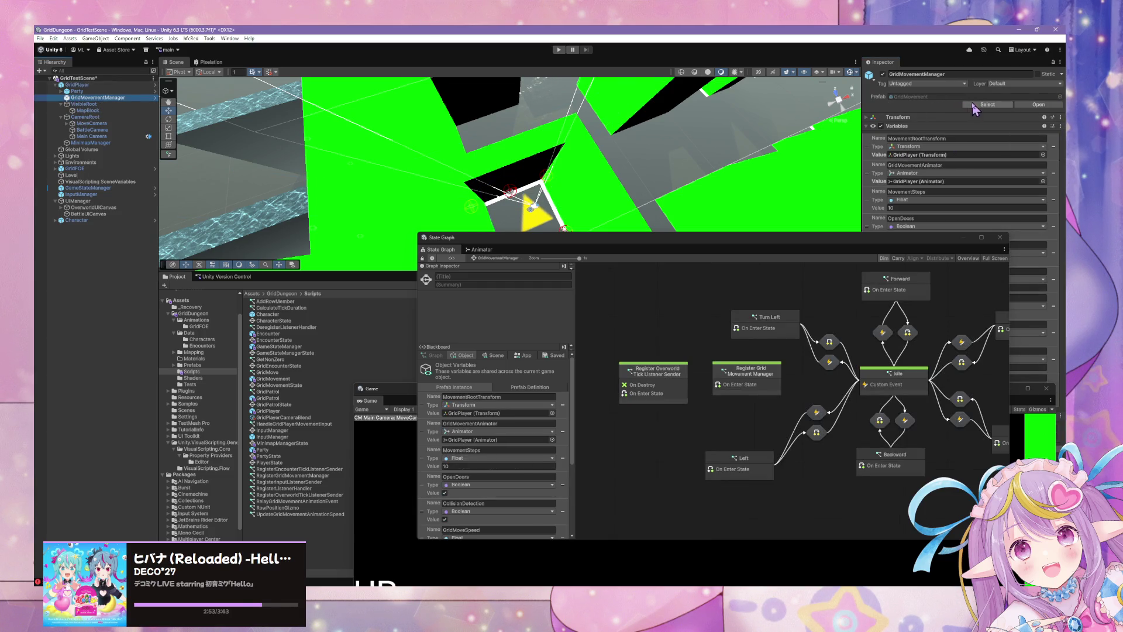
click(107, 97)
key(End)
key(Return)
Step: Apply all of GridPlayer's overrides to its prefab and move the State Graph window lower
click(77, 85)
click(917, 105)
click(983, 153)
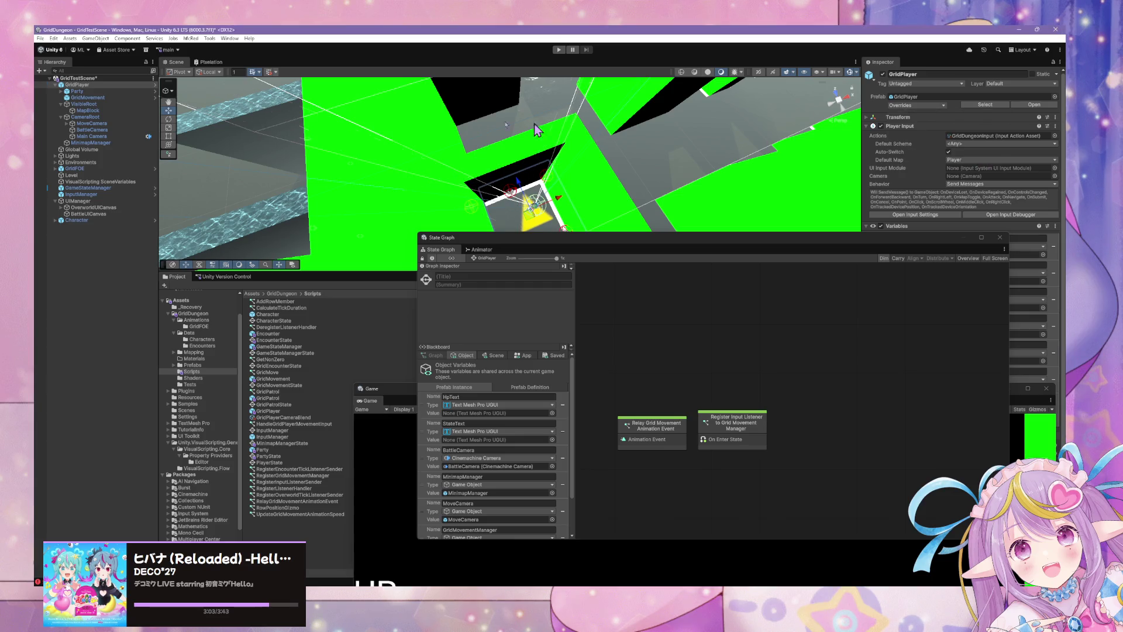
click(91, 105)
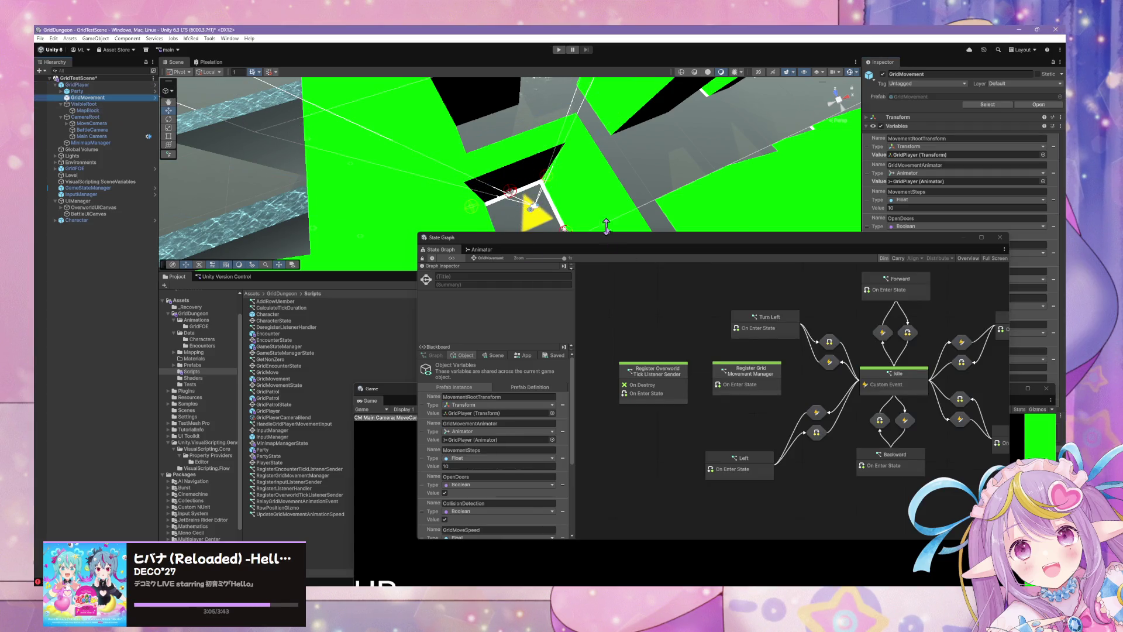
mouse_move(903, 245)
mouse_down()
mouse_move(816, 398)
mouse_move(715, 372)
mouse_up()
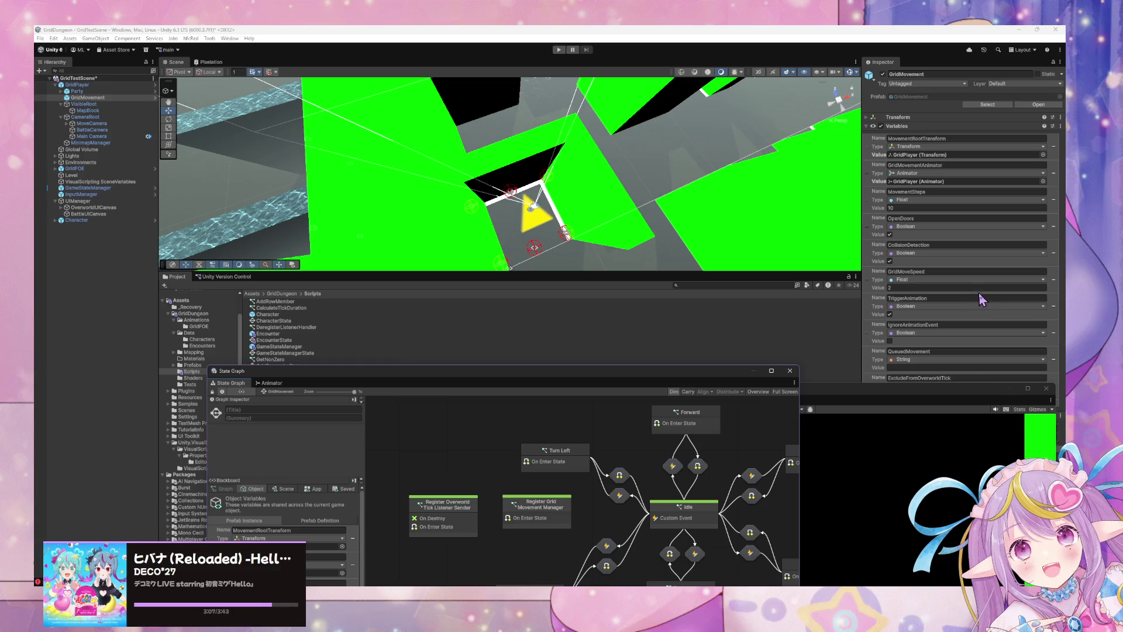
Step: Bring the Game view forward and inspect CameraRoot, MoveCamera, GridFOE, InputManager and VisibleRoot
mouse_move(908, 404)
mouse_down()
mouse_move(672, 439)
mouse_move(821, 459)
mouse_move(908, 394)
mouse_up()
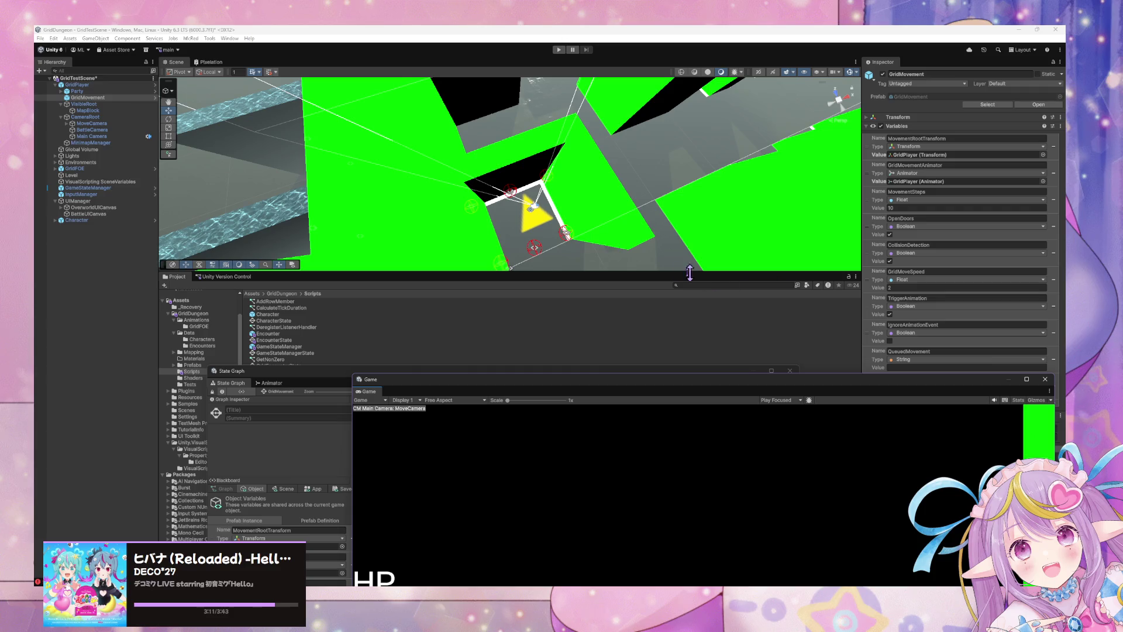
click(120, 117)
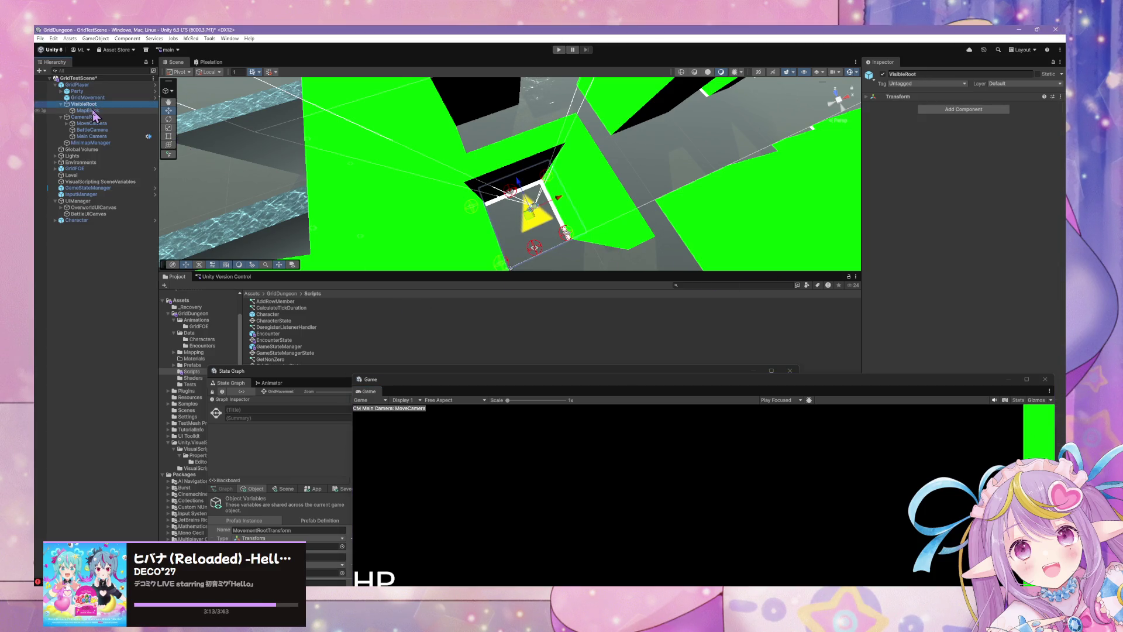
click(91, 124)
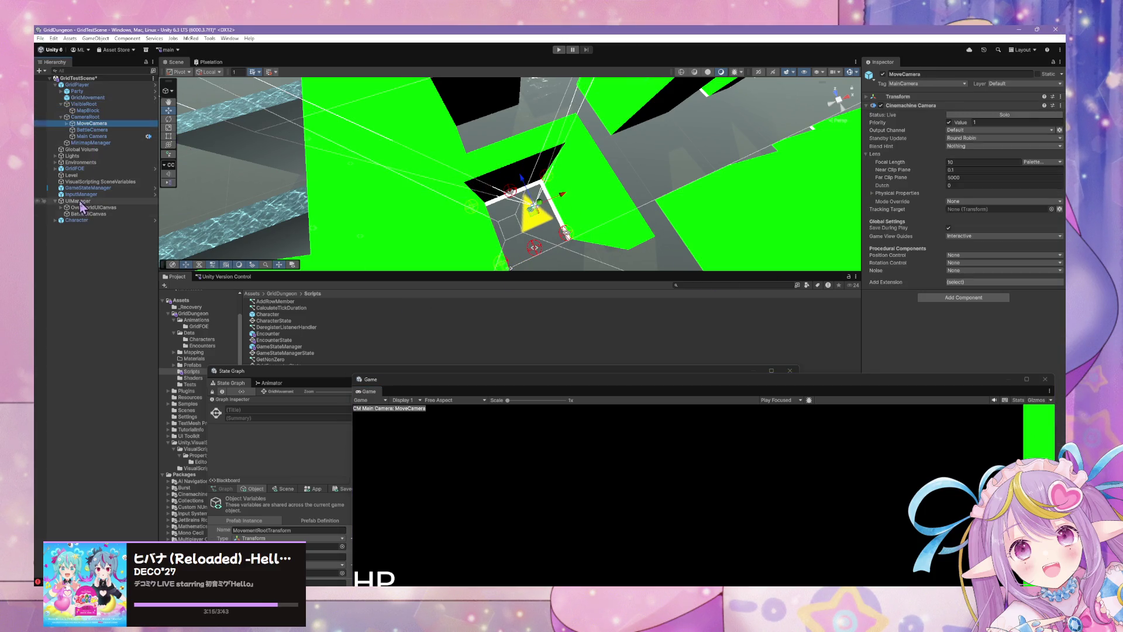
click(64, 169)
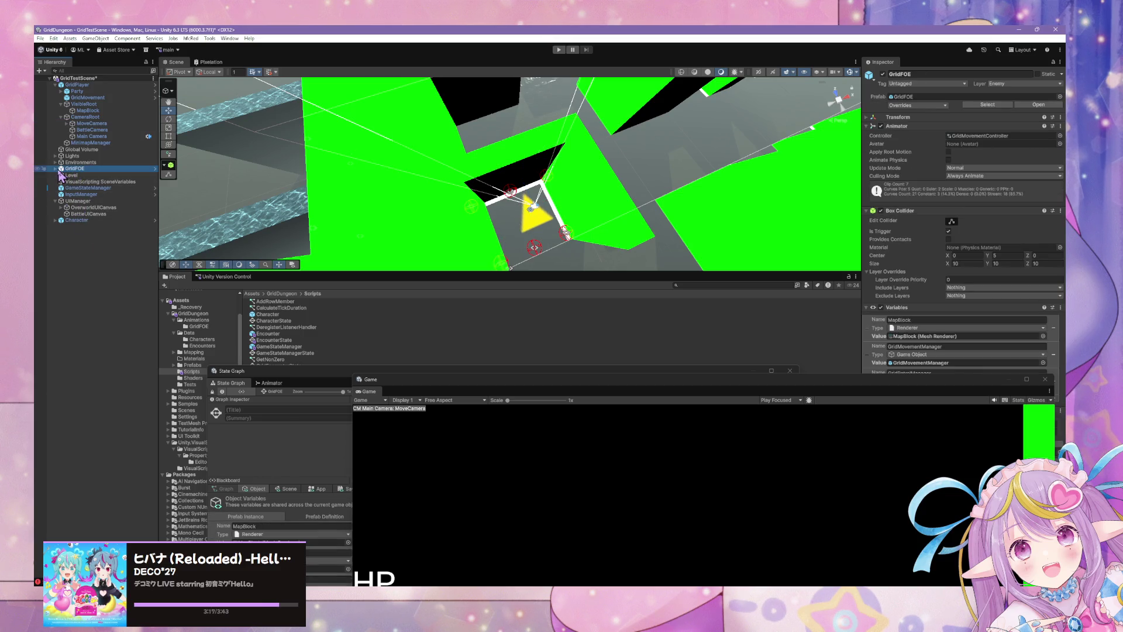
click(57, 170)
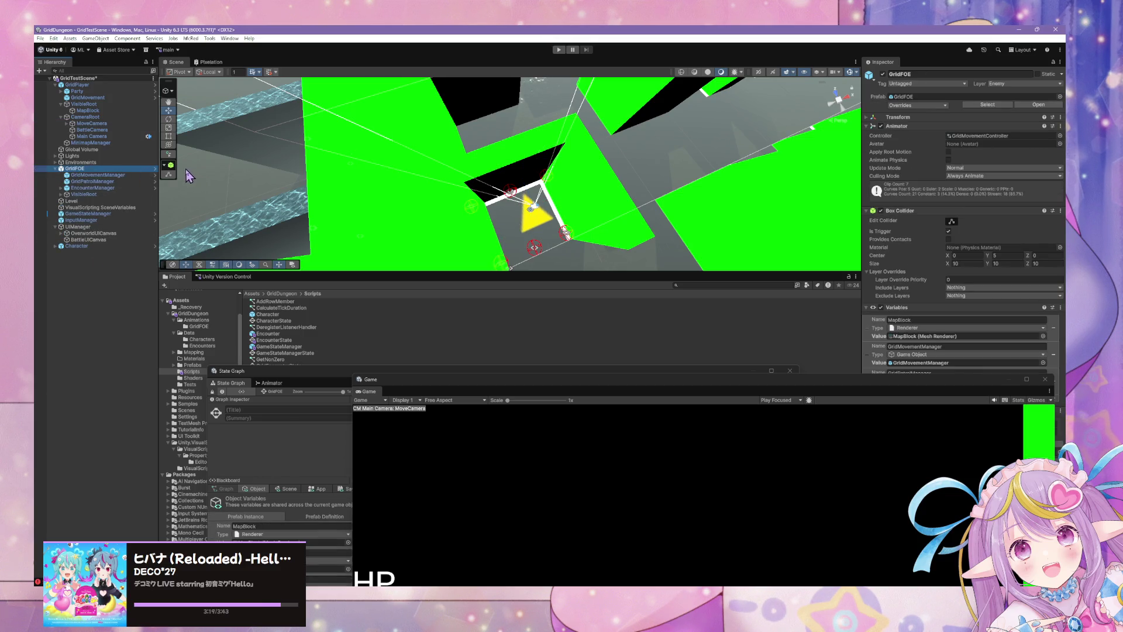
click(56, 169)
click(81, 188)
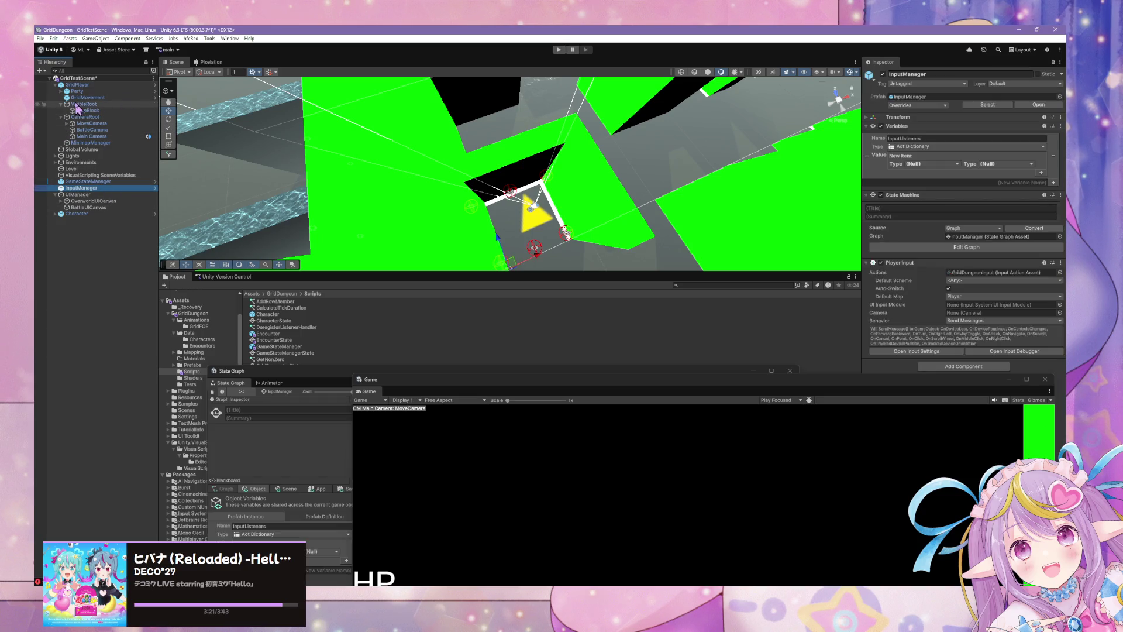
click(115, 104)
Step: Filter the project assets by GridFOE and zoom the Scene view out over the dungeon
mouse_move(283, 371)
mouse_down()
mouse_move(430, 378)
mouse_move(597, 416)
mouse_up()
click(746, 285)
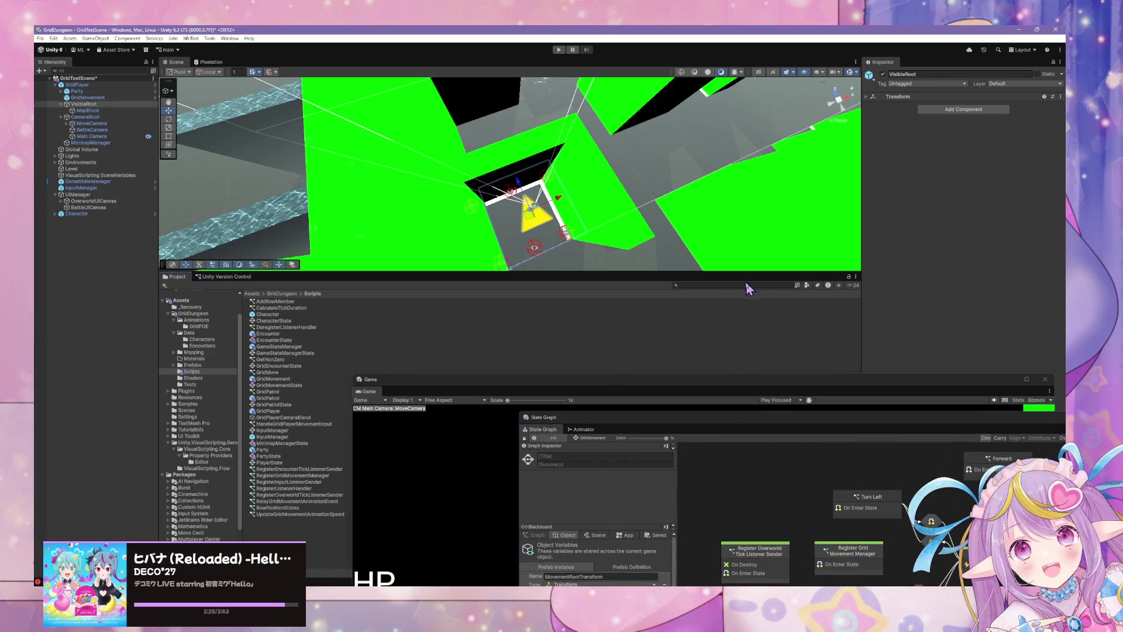
text(rid)
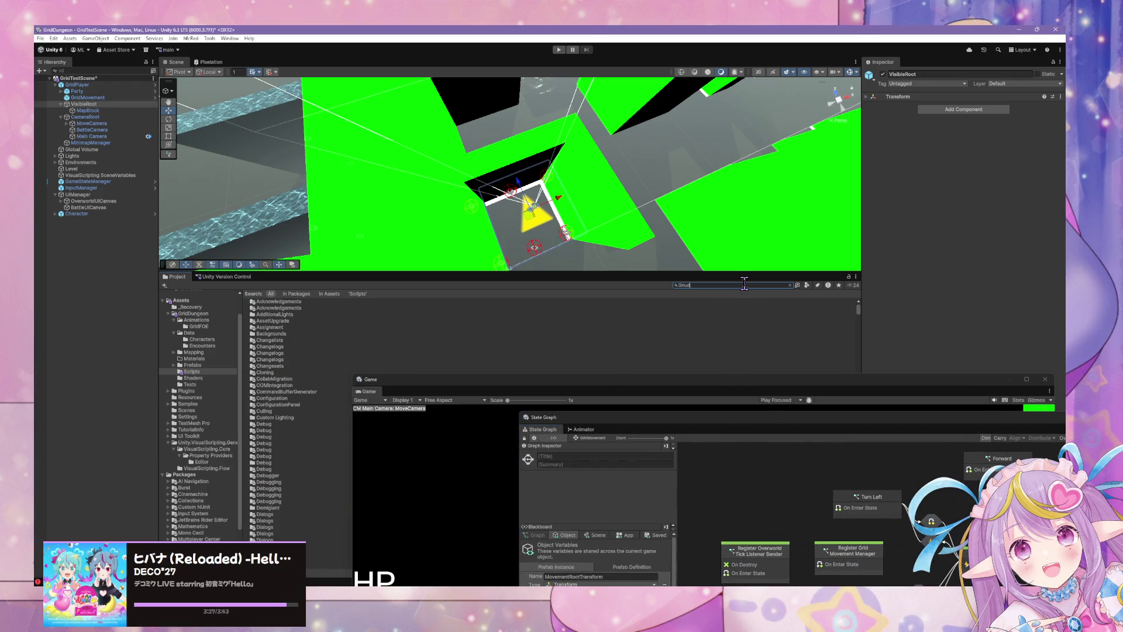
text(FOE)
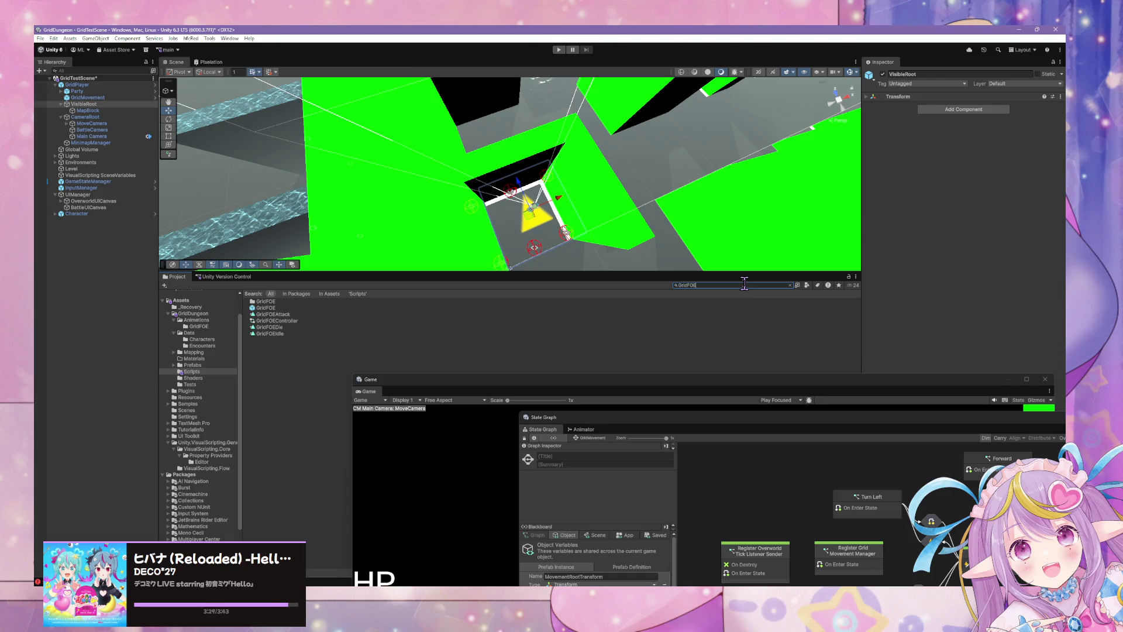
mouse_move(493, 169)
mouse_down()
mouse_move(672, 120)
mouse_move(476, 128)
mouse_up()
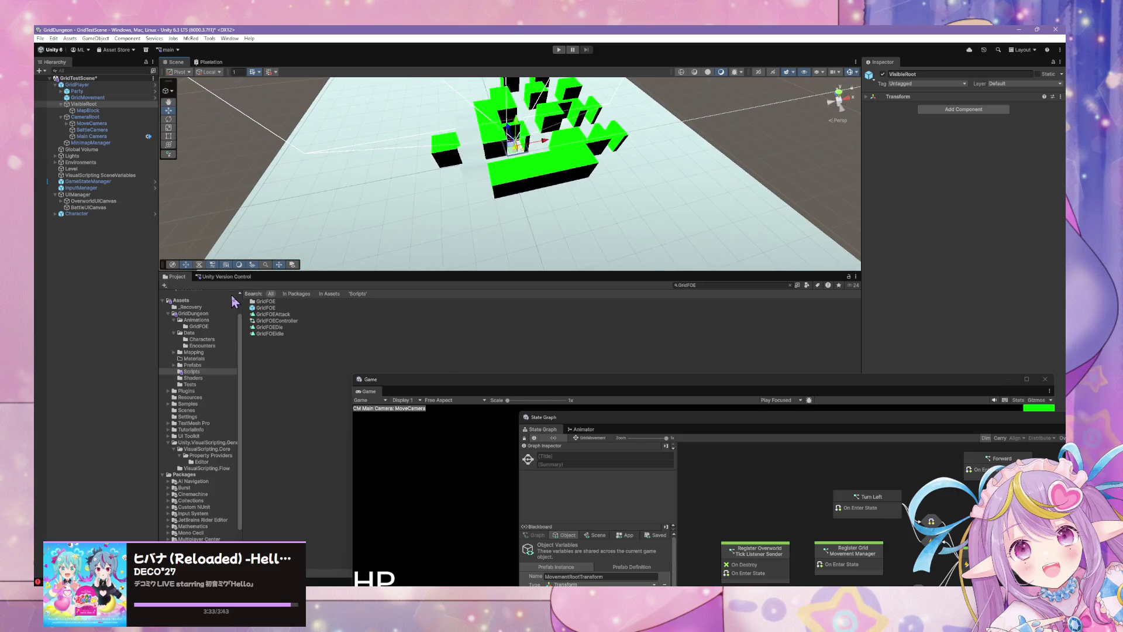
Step: Add a GridFOE enemy to the scene and frame it in a Top orthographic view
drag(256, 311, 85, 293)
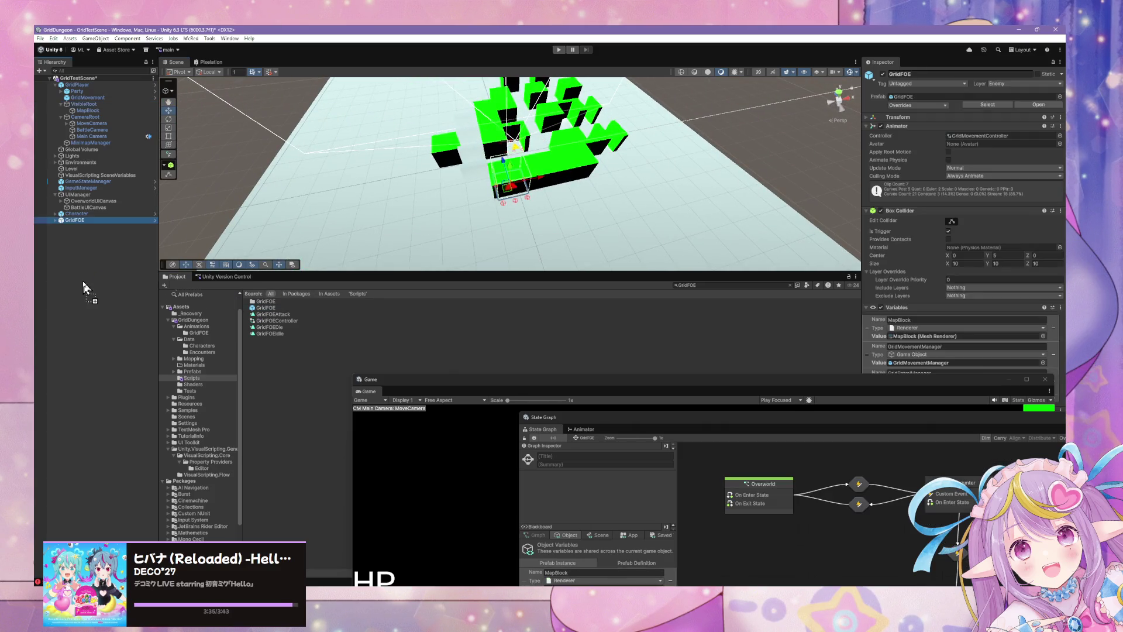
click(840, 91)
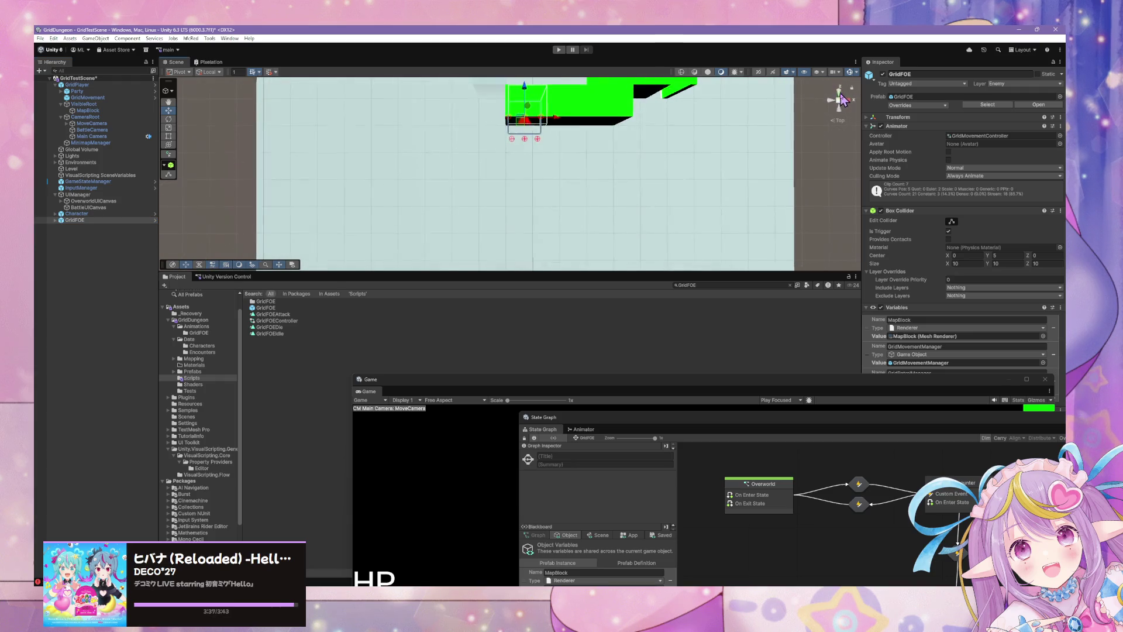
click(840, 103)
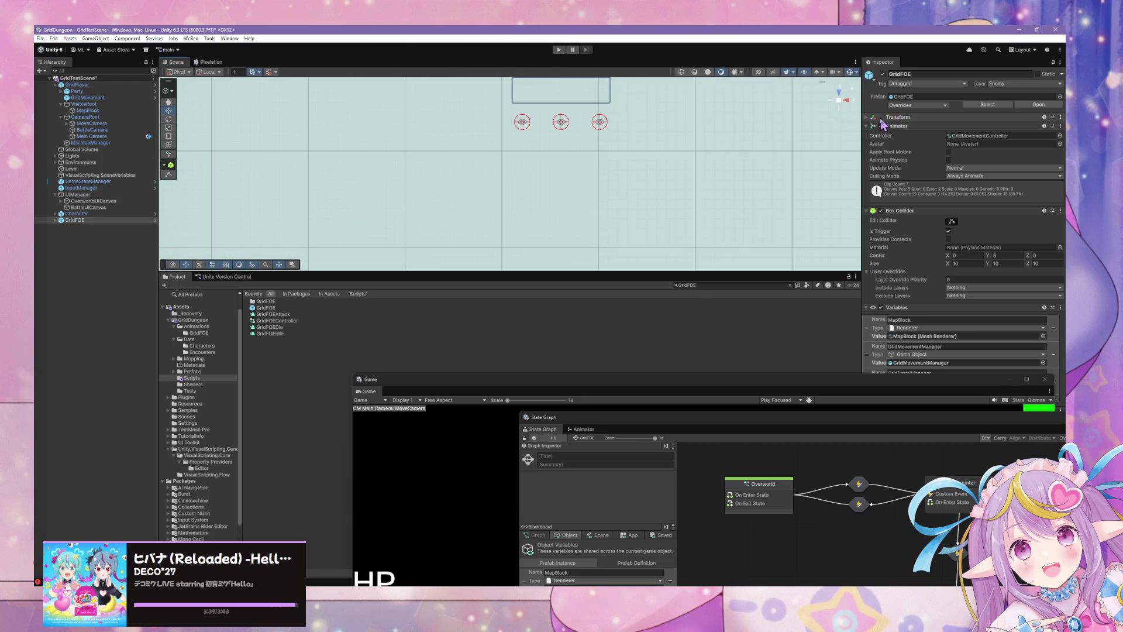
click(868, 118)
key(f)
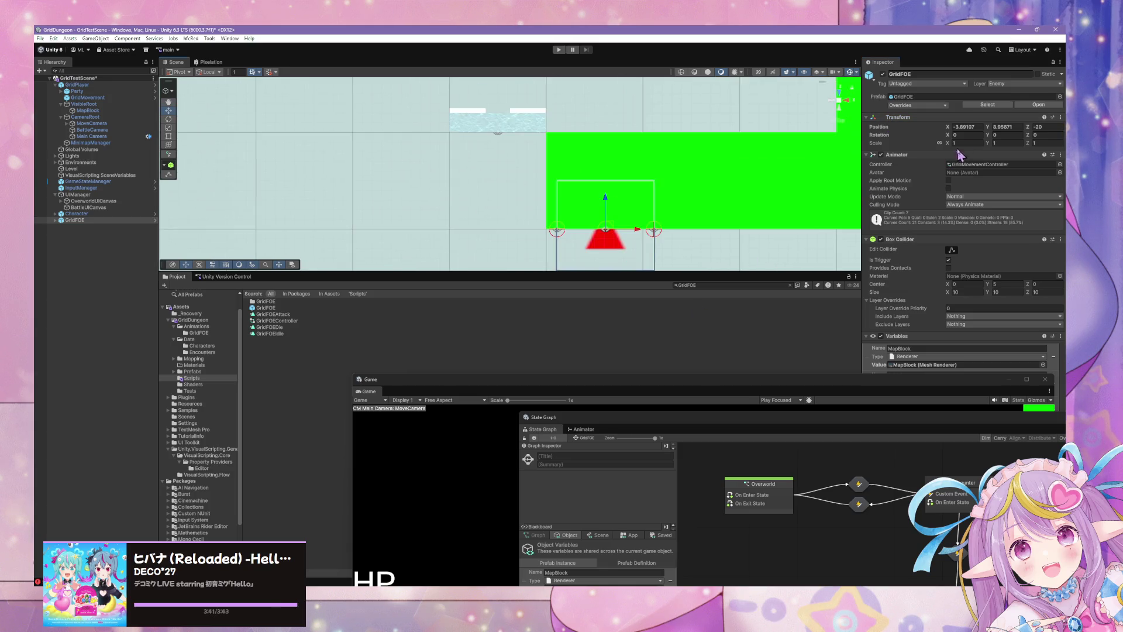
Step: Set GridFOE's Transform Position to X 5, Y 0, Z 5
click(964, 127)
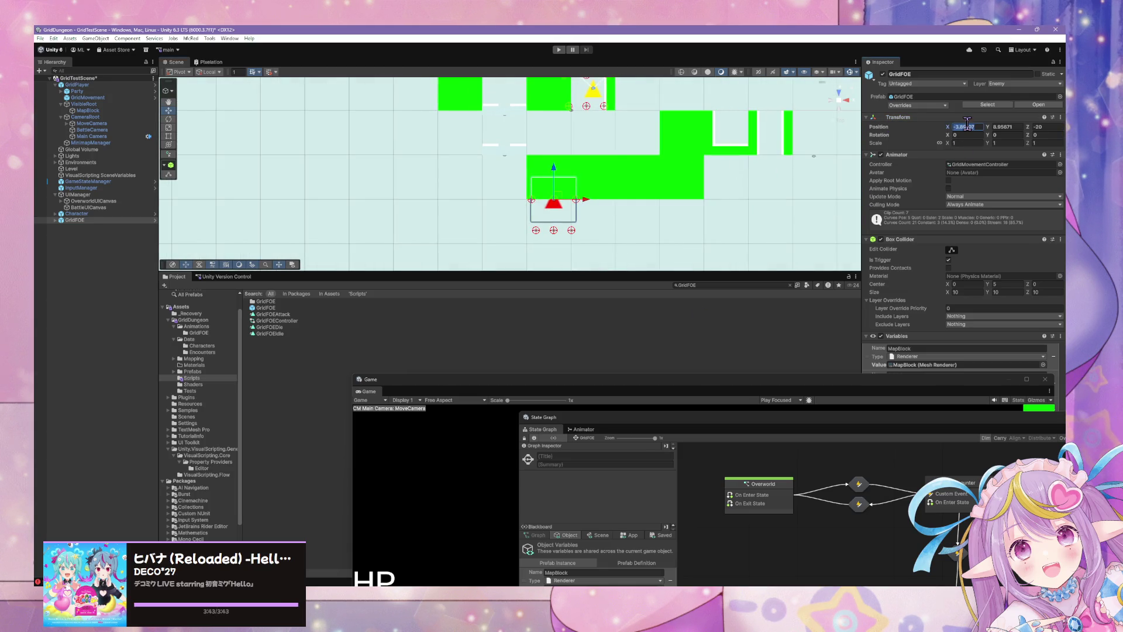
text(00)
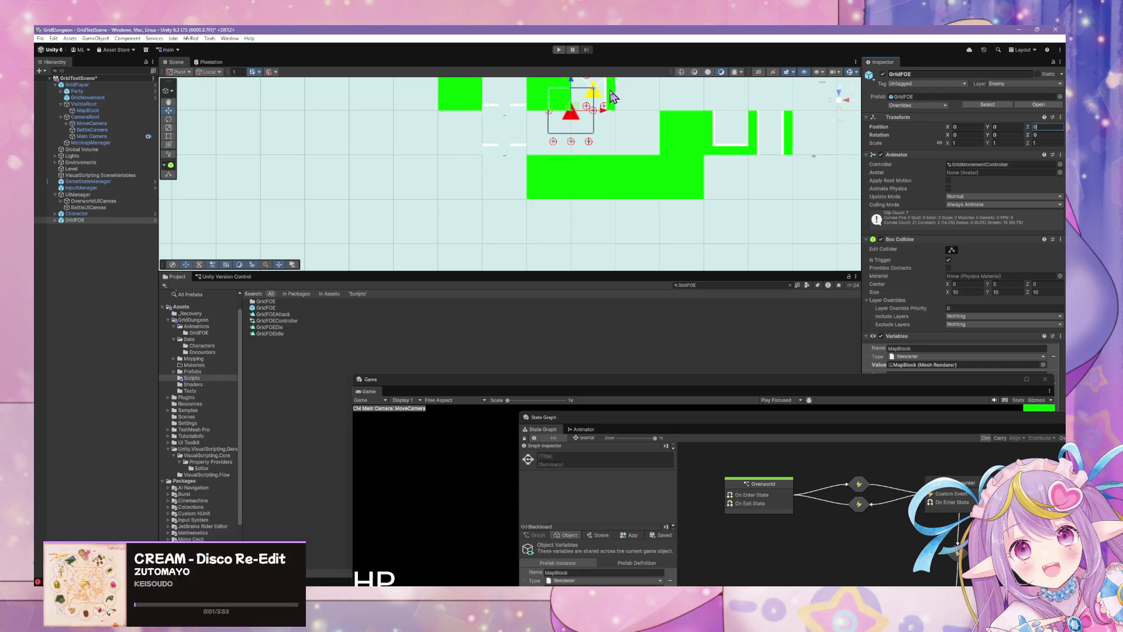
text(5)
click(964, 126)
text(5)
scroll(609, 138, down, 3)
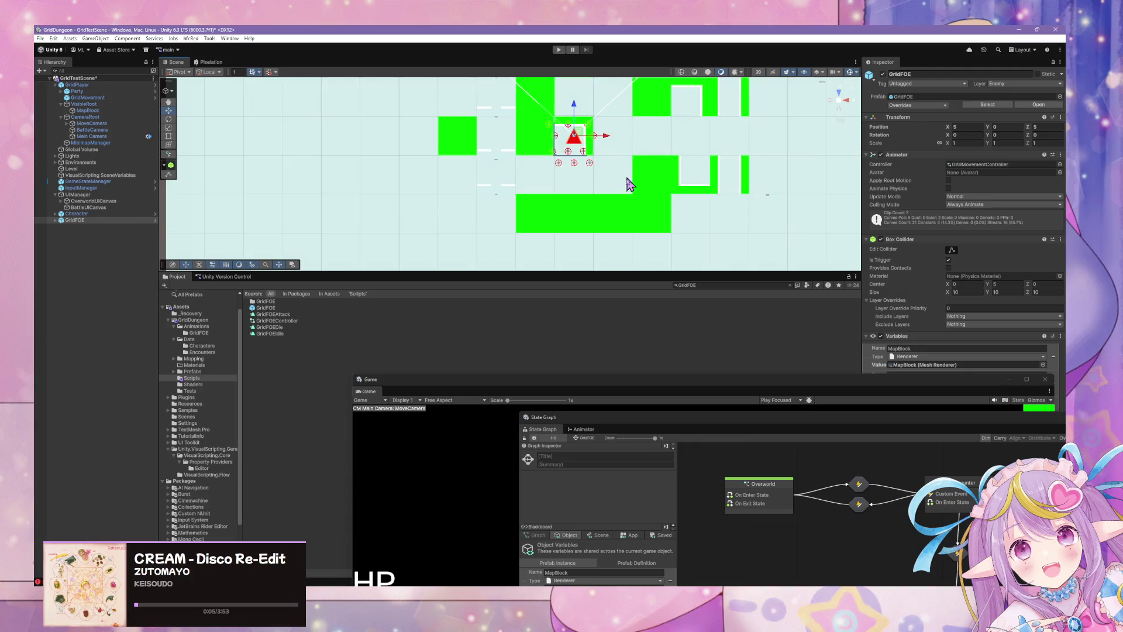
scroll(578, 117, down, 3)
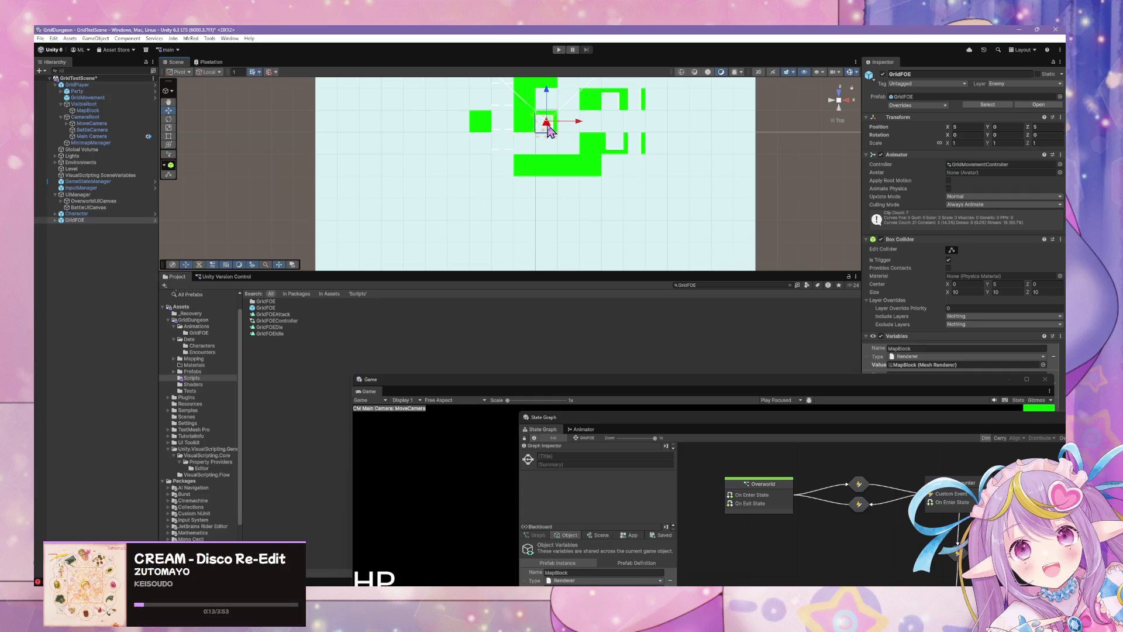
Step: Inspect MoveCamera, MinimapManager, GridMovement and Party, then reselect the GridFOE enemy
click(550, 130)
click(92, 123)
click(91, 143)
click(545, 88)
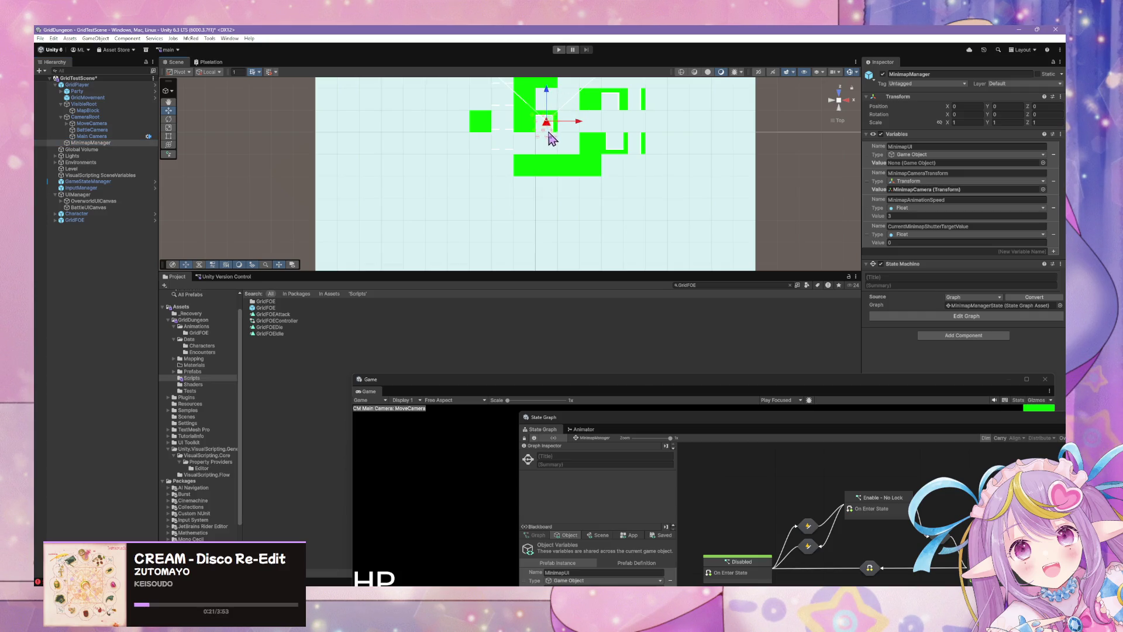
click(108, 98)
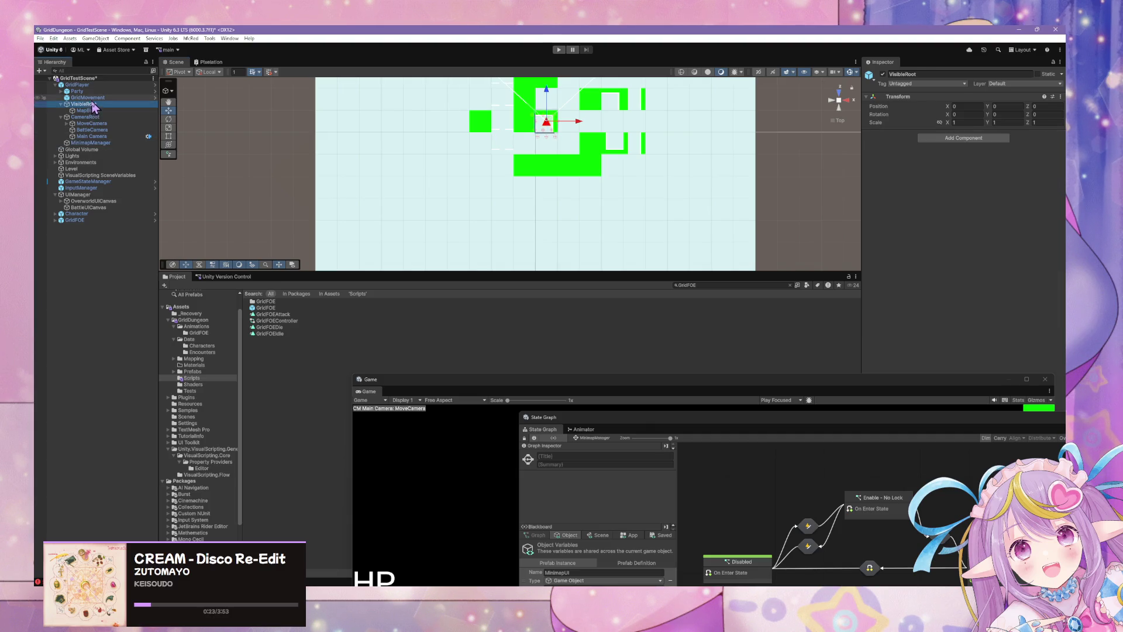
click(86, 104)
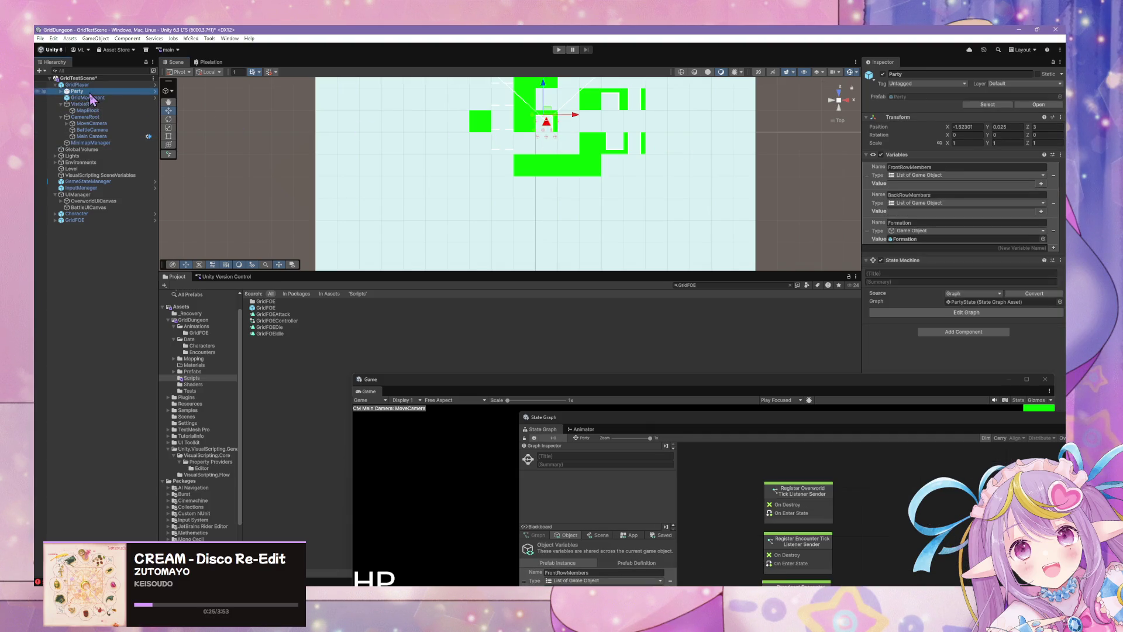
click(75, 220)
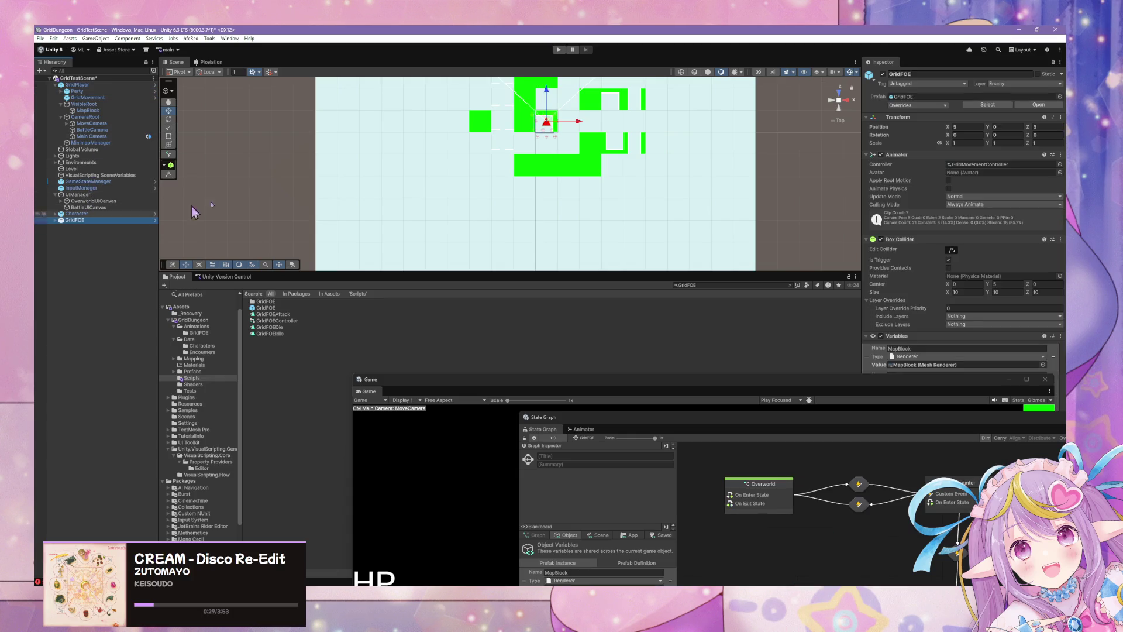
Step: Move GridFOE to Z -35 and rotate it to -90 degrees around Y
click(553, 101)
drag(553, 100, 601, 183)
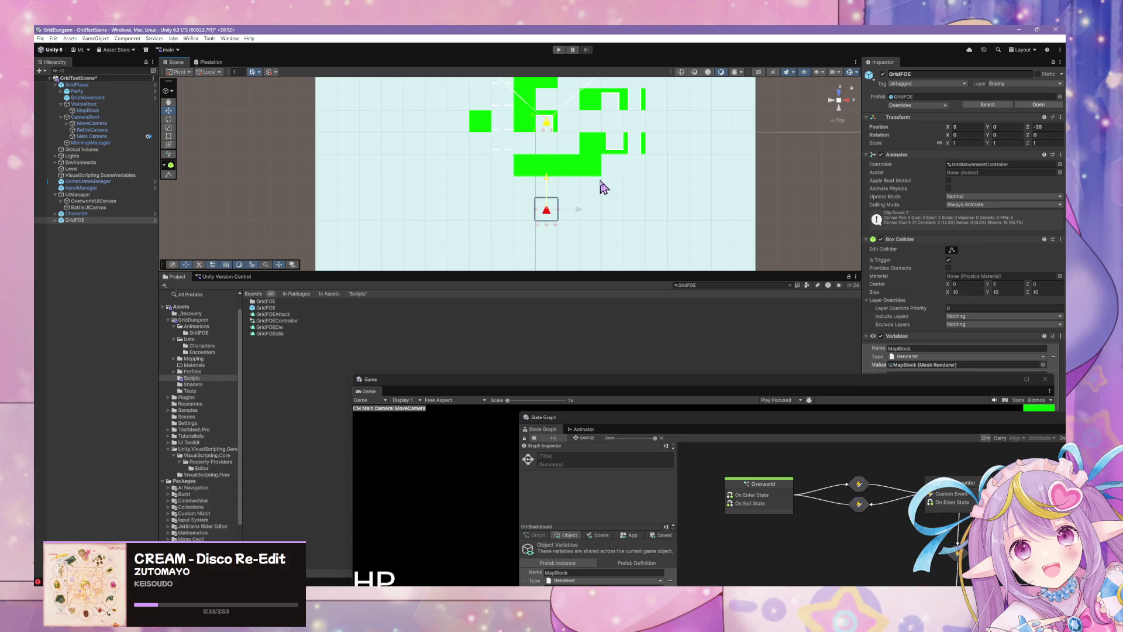
click(170, 120)
mouse_move(529, 234)
mouse_down()
mouse_move(599, 243)
mouse_move(649, 213)
mouse_move(664, 183)
mouse_move(548, 138)
mouse_move(638, 170)
mouse_move(534, 102)
mouse_move(586, 245)
mouse_move(647, 180)
mouse_up()
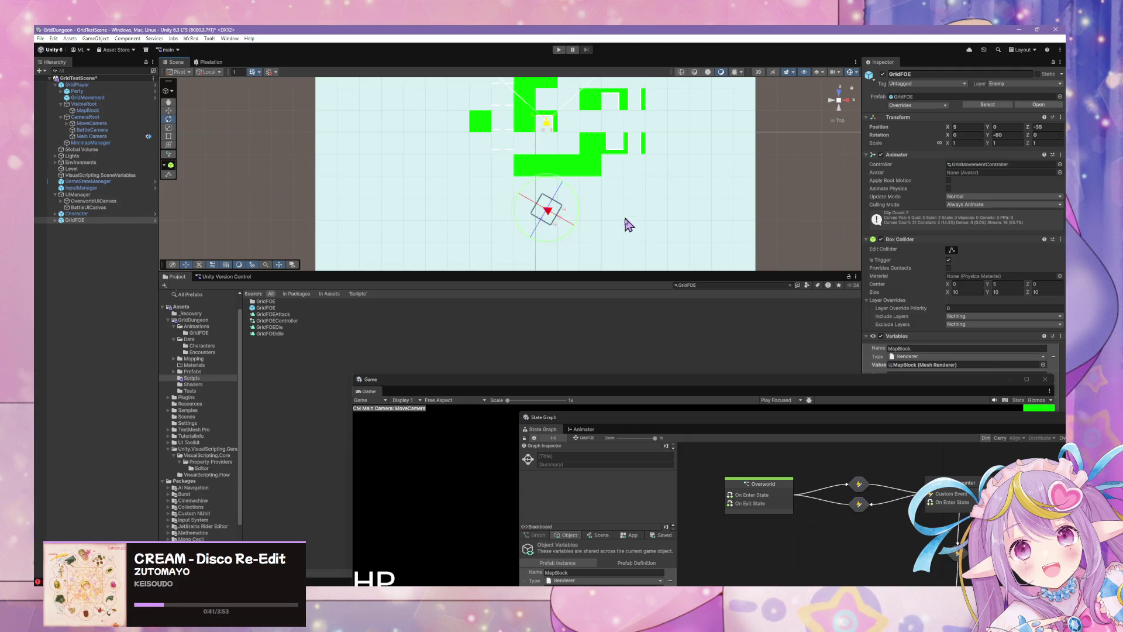
scroll(629, 231, down, 3)
drag(632, 230, 591, 149)
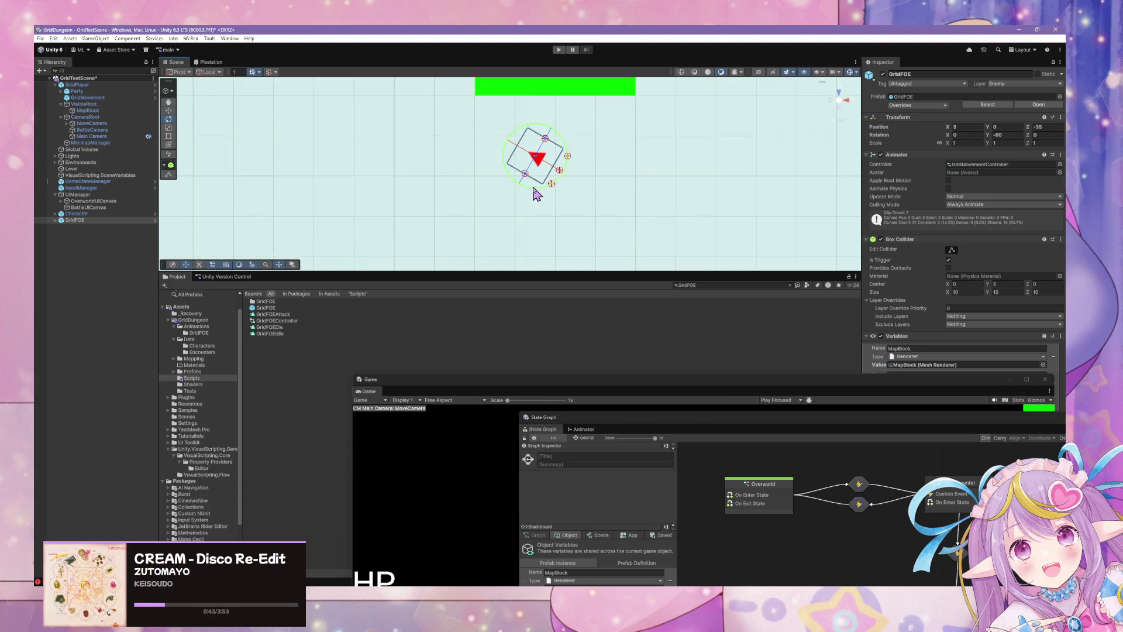
mouse_move(534, 193)
mouse_down()
mouse_move(581, 183)
mouse_move(568, 197)
mouse_up()
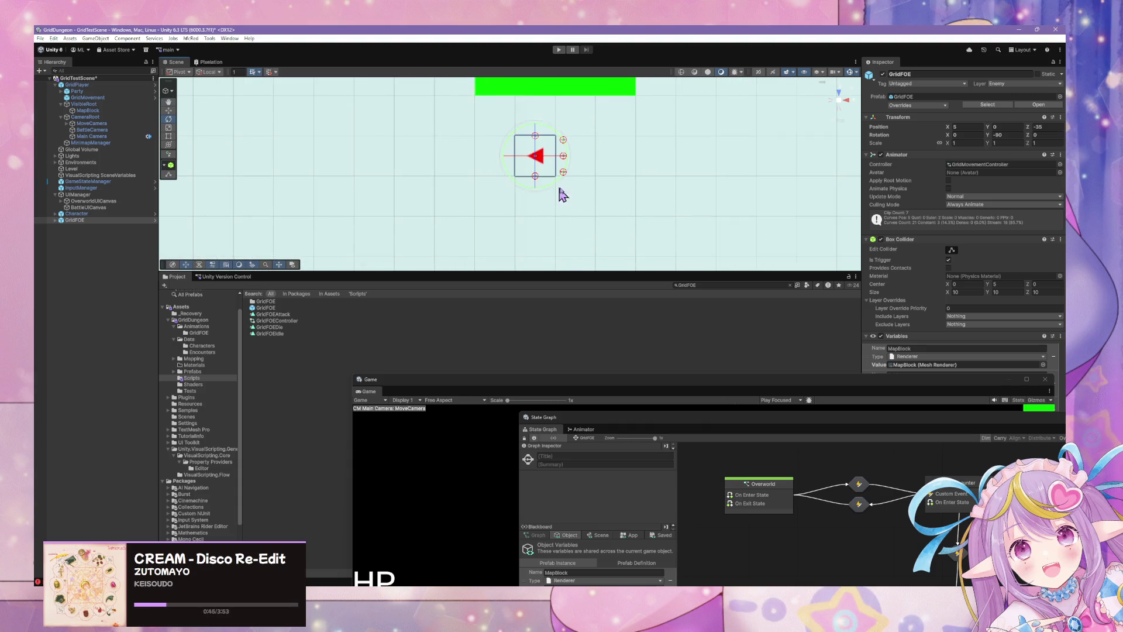
Step: Rearrange the floating windows so the Game window sits in front near the bottom
drag(910, 386, 565, 314)
mouse_move(899, 430)
mouse_down()
mouse_move(541, 366)
mouse_move(556, 369)
mouse_up()
mouse_move(379, 320)
mouse_down()
mouse_move(401, 311)
mouse_move(489, 423)
mouse_up()
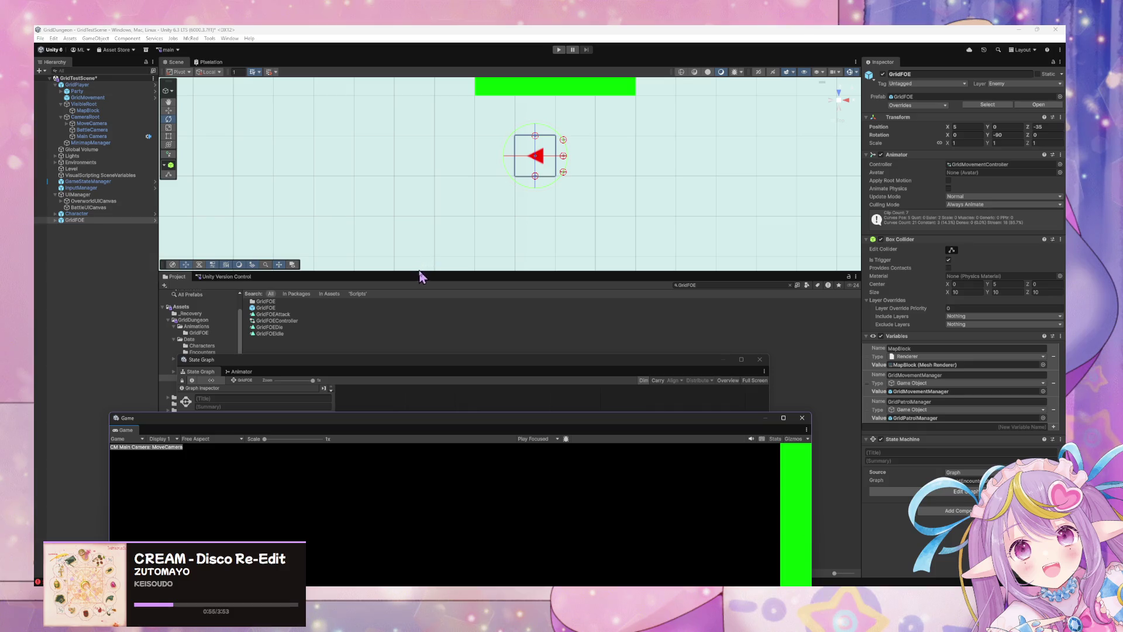
Step: Shift the GridFOE enemy along the grid and duplicate it as GridFOE (1)
mouse_move(518, 248)
mouse_down()
mouse_move(562, 178)
mouse_move(570, 196)
mouse_up()
click(168, 110)
mouse_move(522, 163)
mouse_down()
mouse_move(555, 199)
mouse_move(536, 150)
mouse_move(567, 194)
mouse_move(559, 188)
mouse_up()
key(ctrl+d)
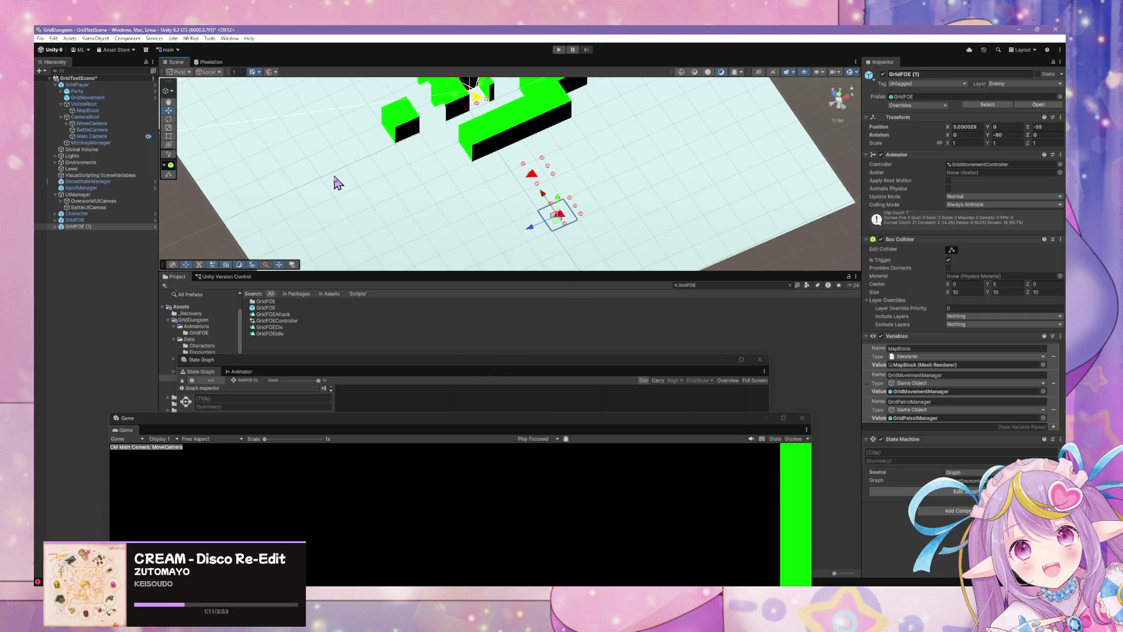
scroll(659, 204, down, 4)
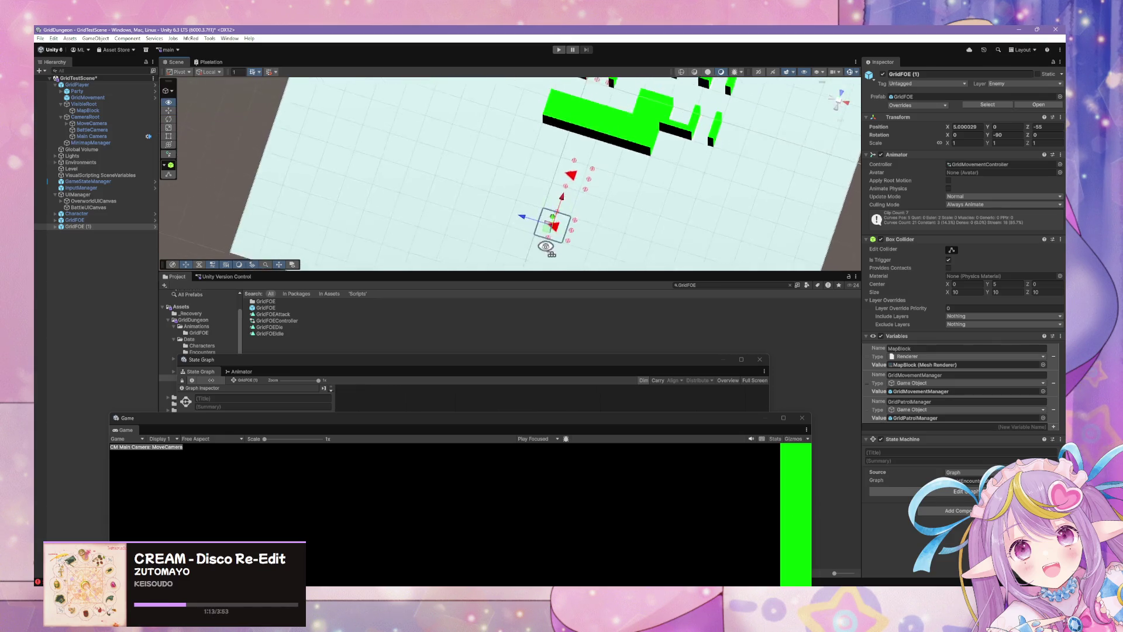
click(637, 217)
mouse_move(626, 232)
mouse_down()
mouse_move(426, 220)
mouse_move(609, 187)
mouse_move(614, 176)
mouse_move(614, 238)
mouse_move(652, 171)
mouse_move(626, 140)
mouse_move(552, 156)
mouse_move(556, 195)
mouse_move(530, 201)
mouse_up()
scroll(620, 181, up, 3)
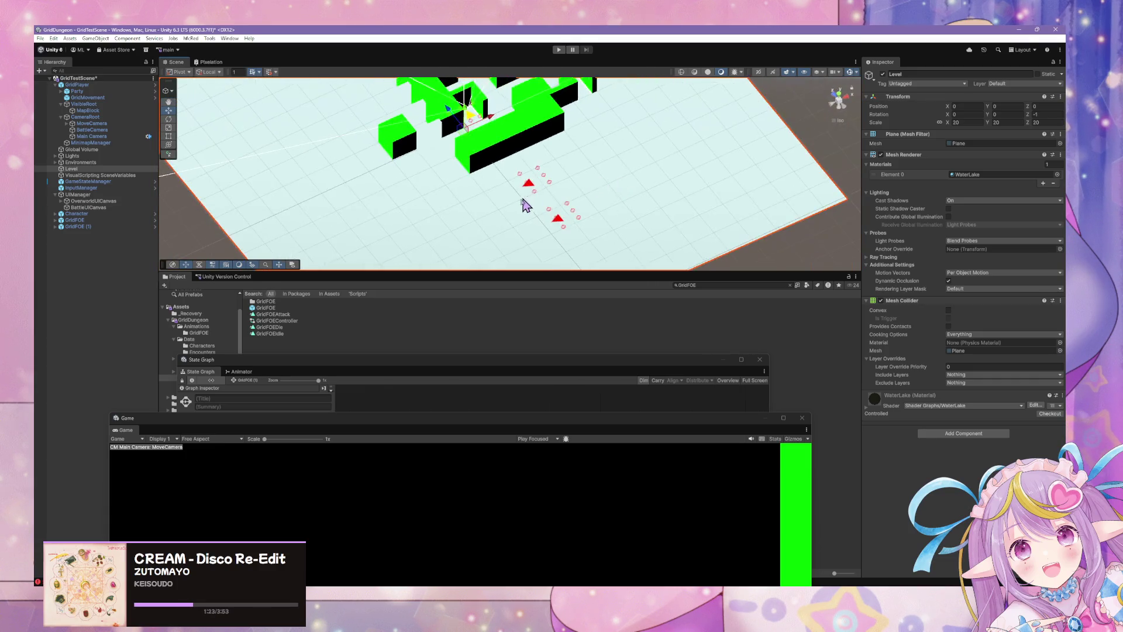
scroll(526, 204, up, 2)
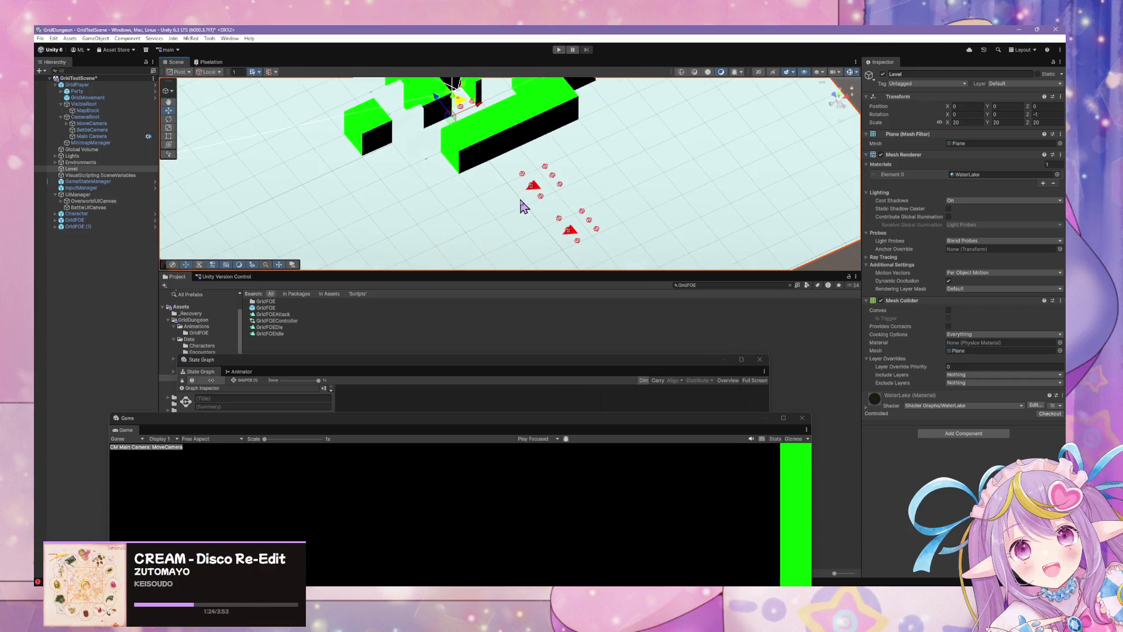
Step: Open the GridFOE prefab for editing from the Hierarchy
click(55, 220)
click(75, 220)
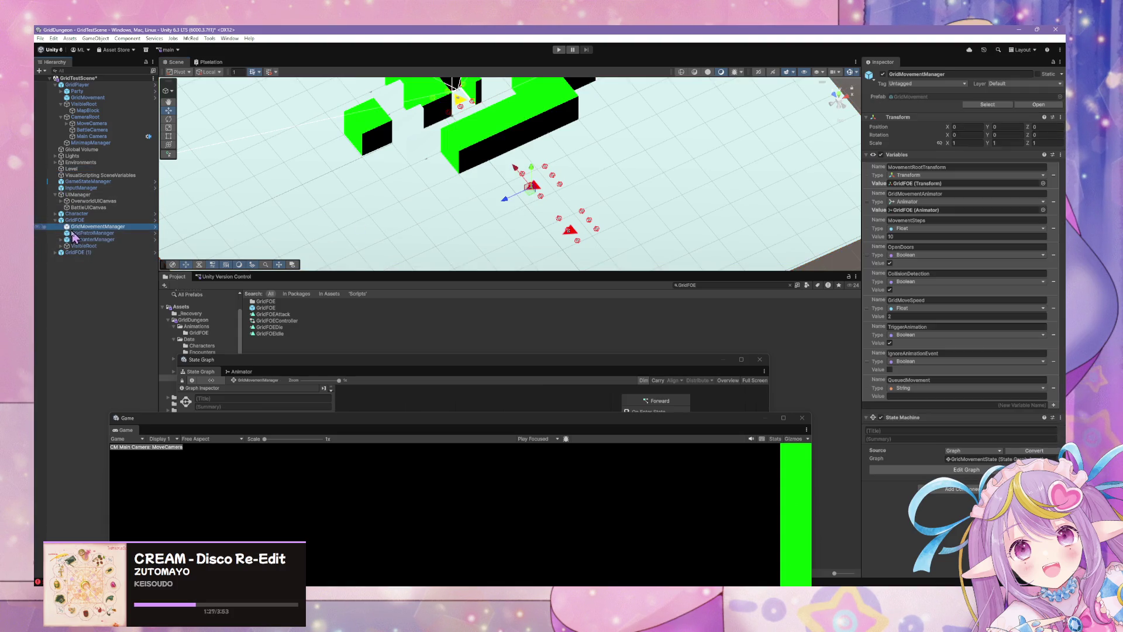
click(1030, 105)
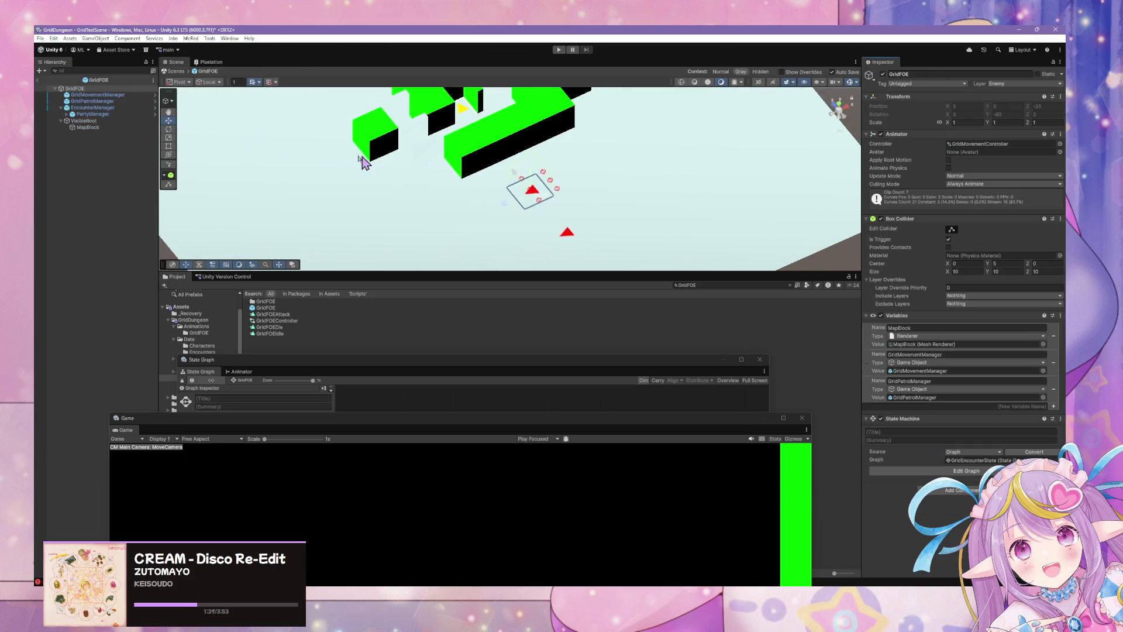
Step: Rename GridMovementManager to GridMovement and GridPatrolManager to GridPatrol
click(94, 101)
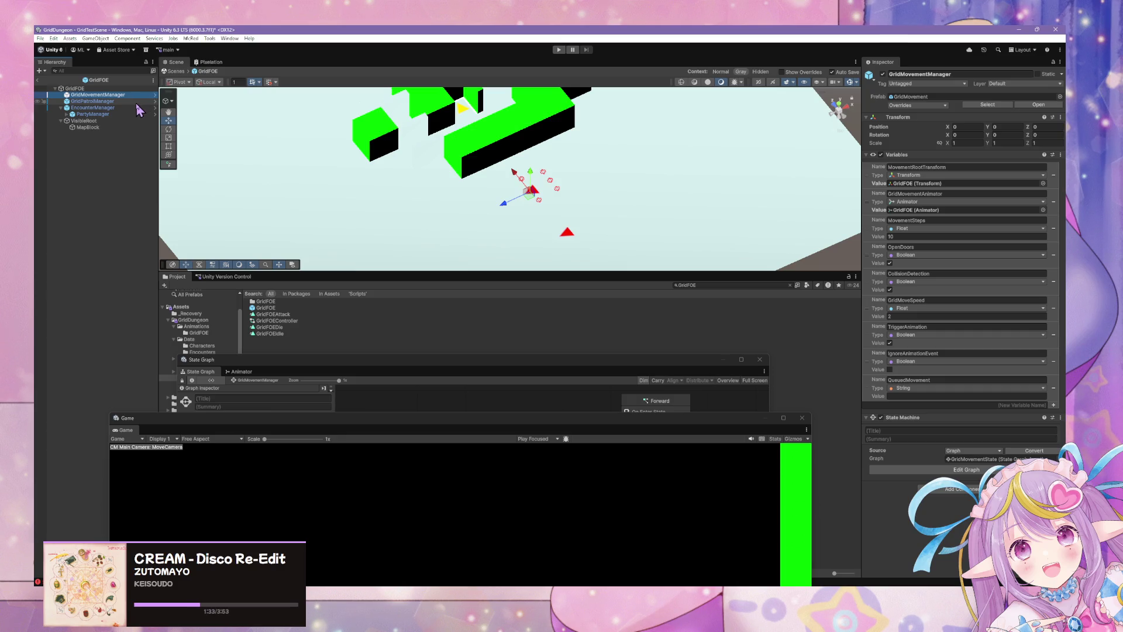
click(118, 95)
click(134, 95)
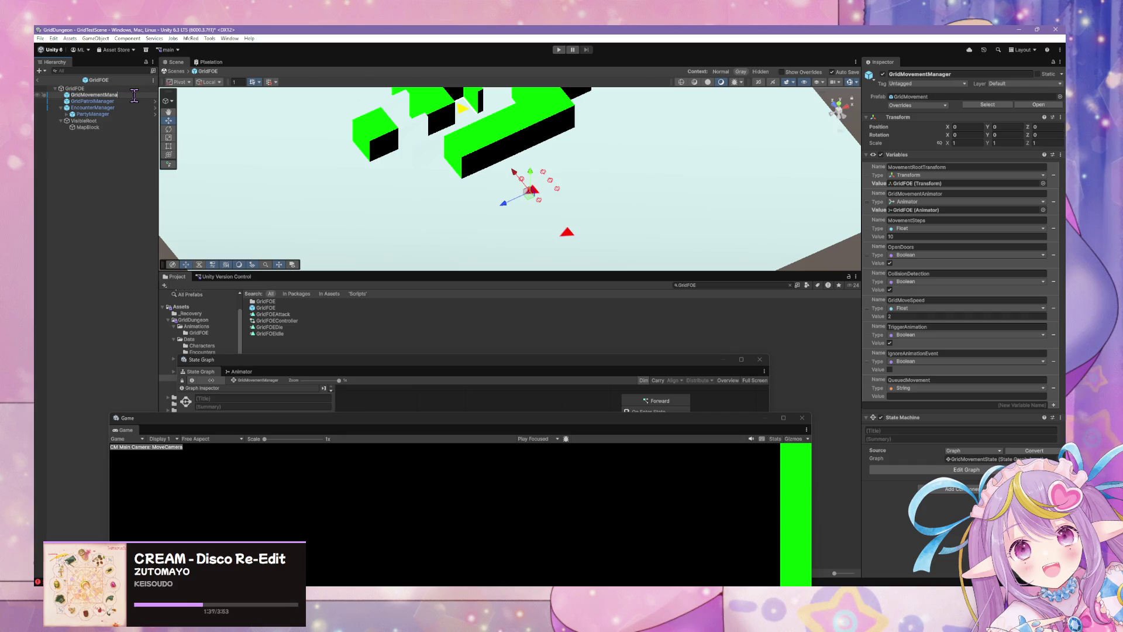
key(BackSpace)
click(141, 101)
click(142, 101)
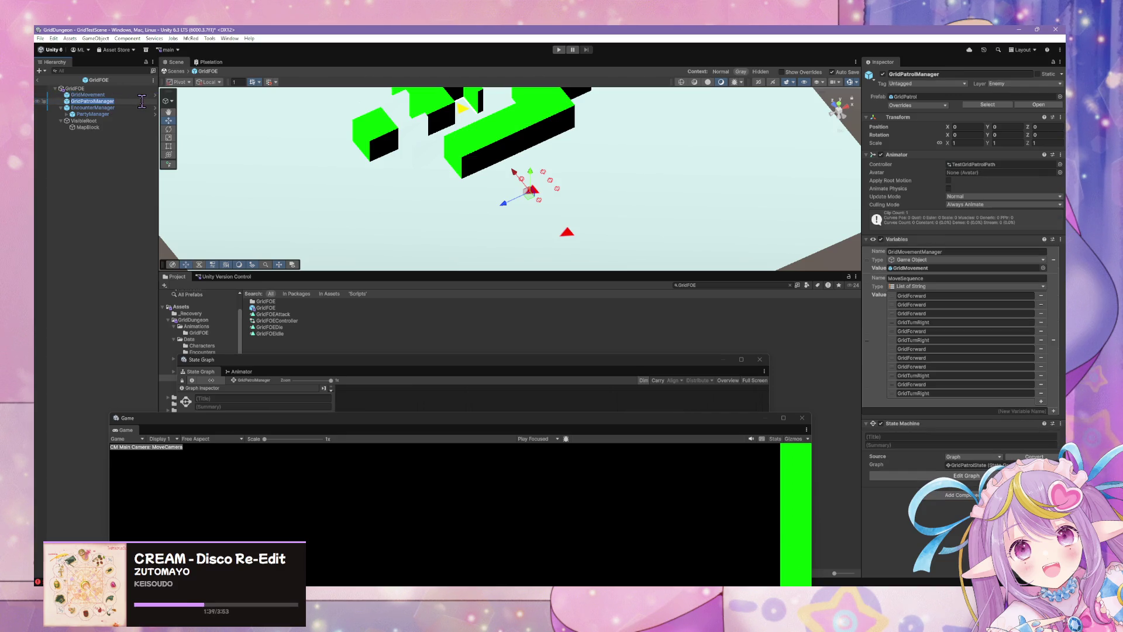
key(Return)
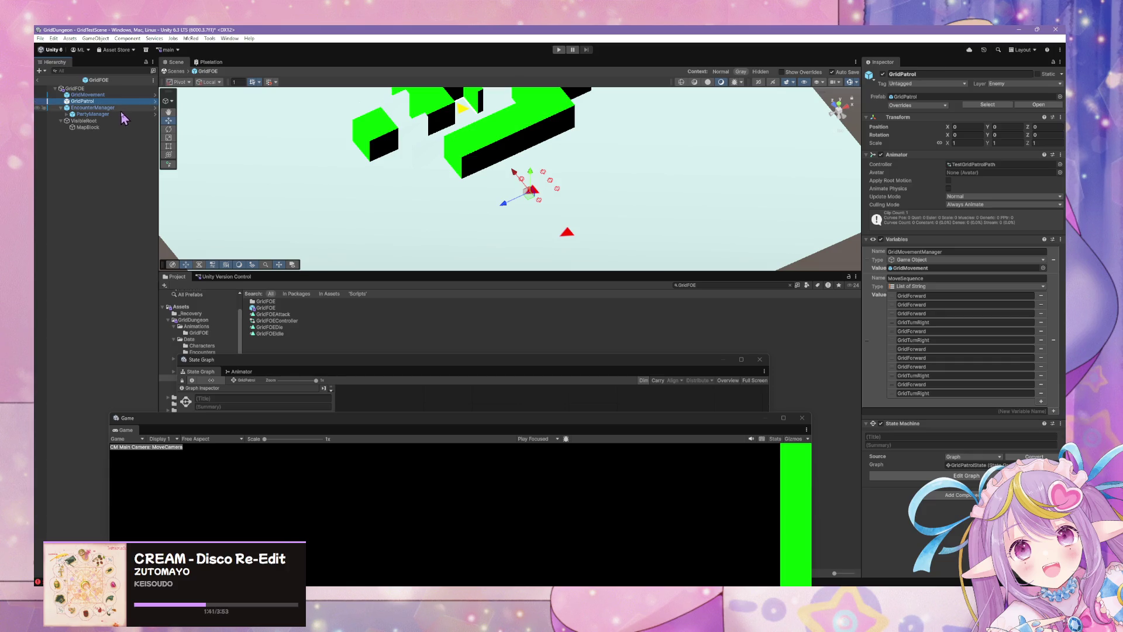
Step: Delete EncounterManager along with its PartyManager child
click(121, 109)
click(120, 109)
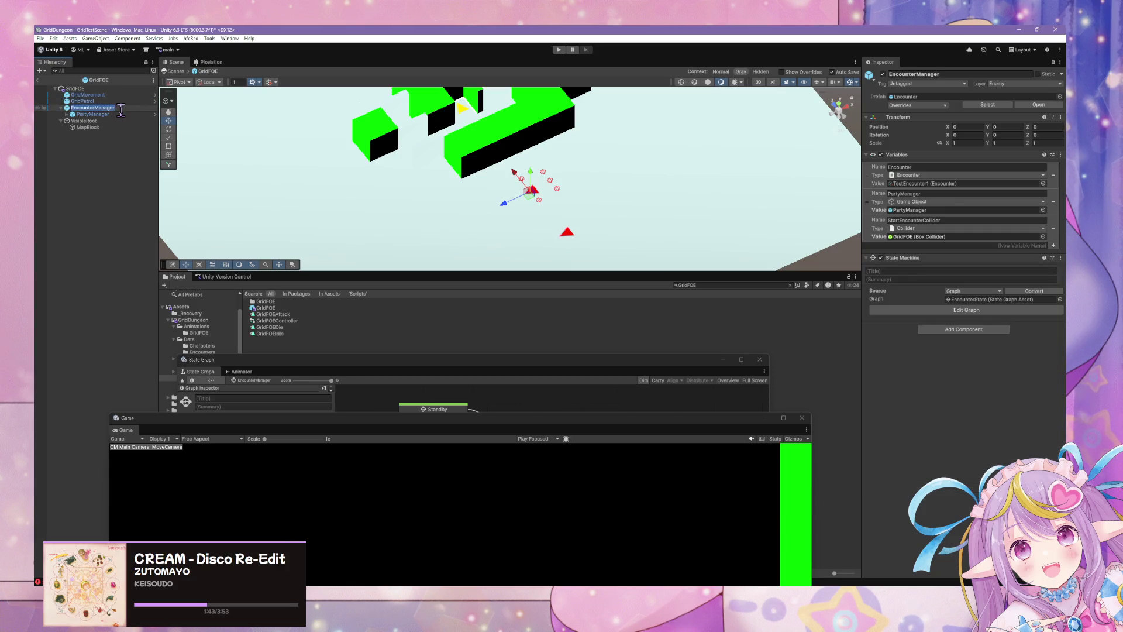
key(Return)
key(Delete)
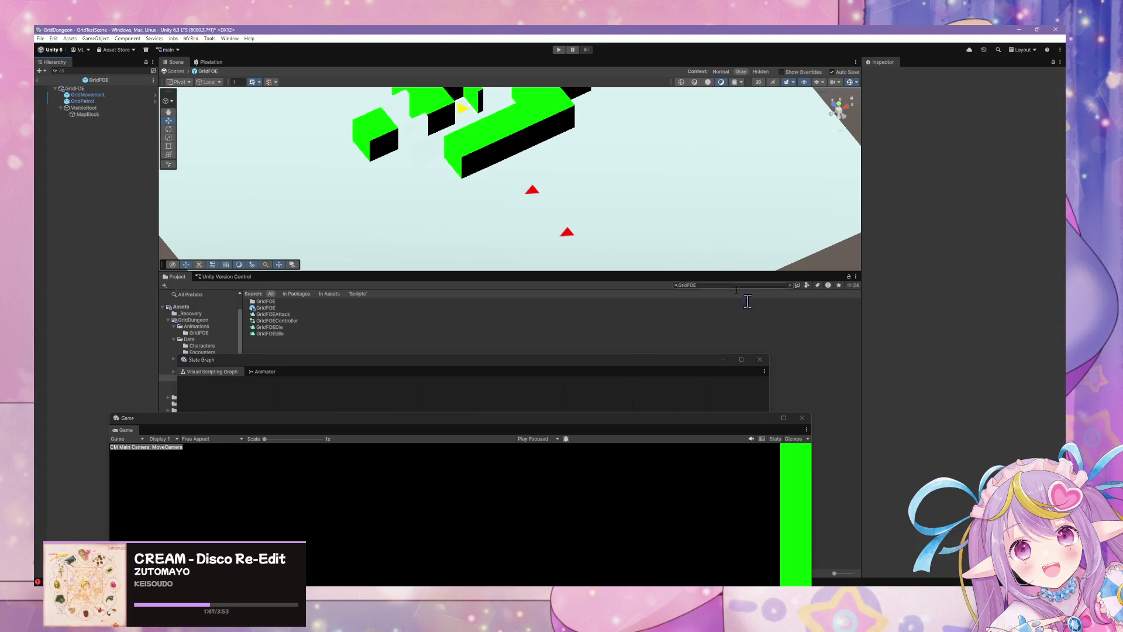
Step: Search the Project for Encounter and place the Encounter prefab inside GridFOE
text(Encounter)
mouse_move(272, 316)
mouse_down()
mouse_move(75, 106)
mouse_move(135, 191)
mouse_up()
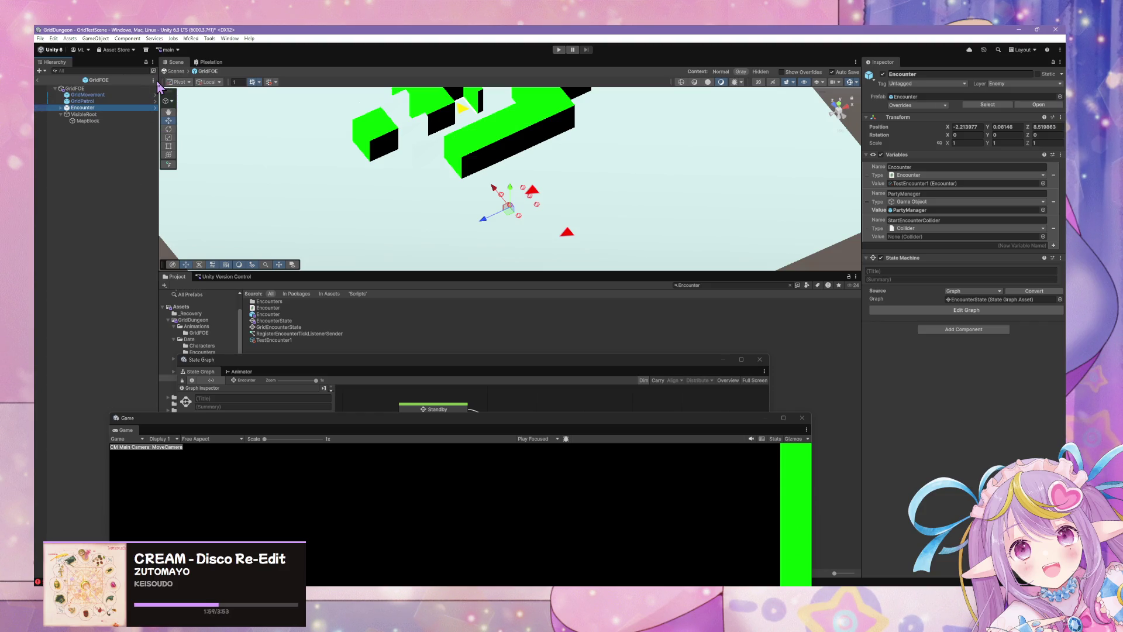
click(75, 89)
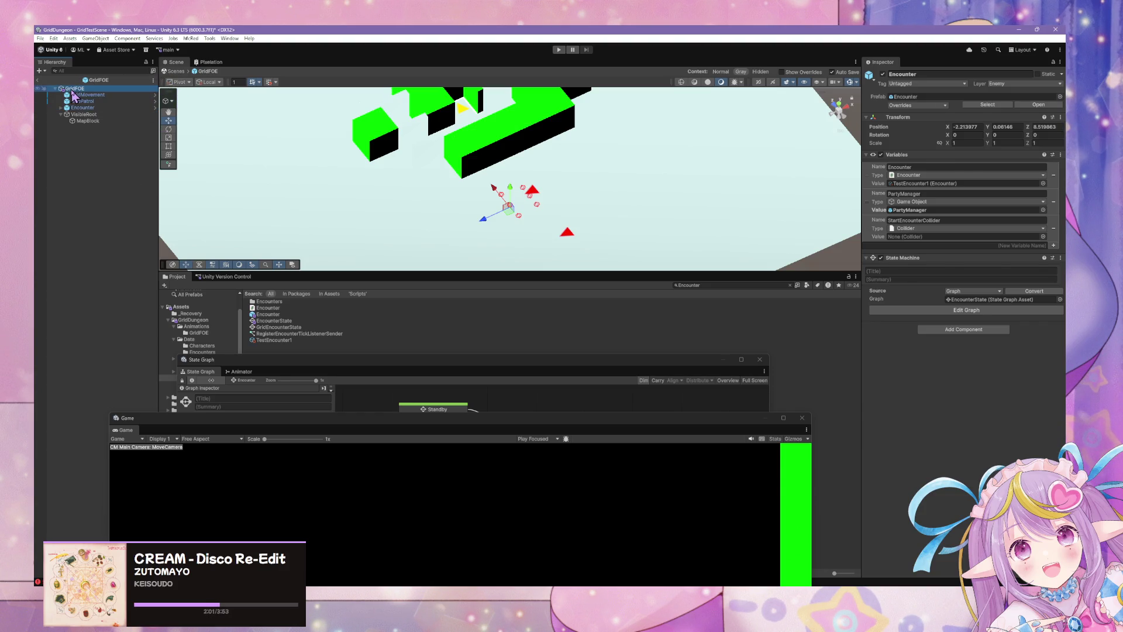
click(74, 96)
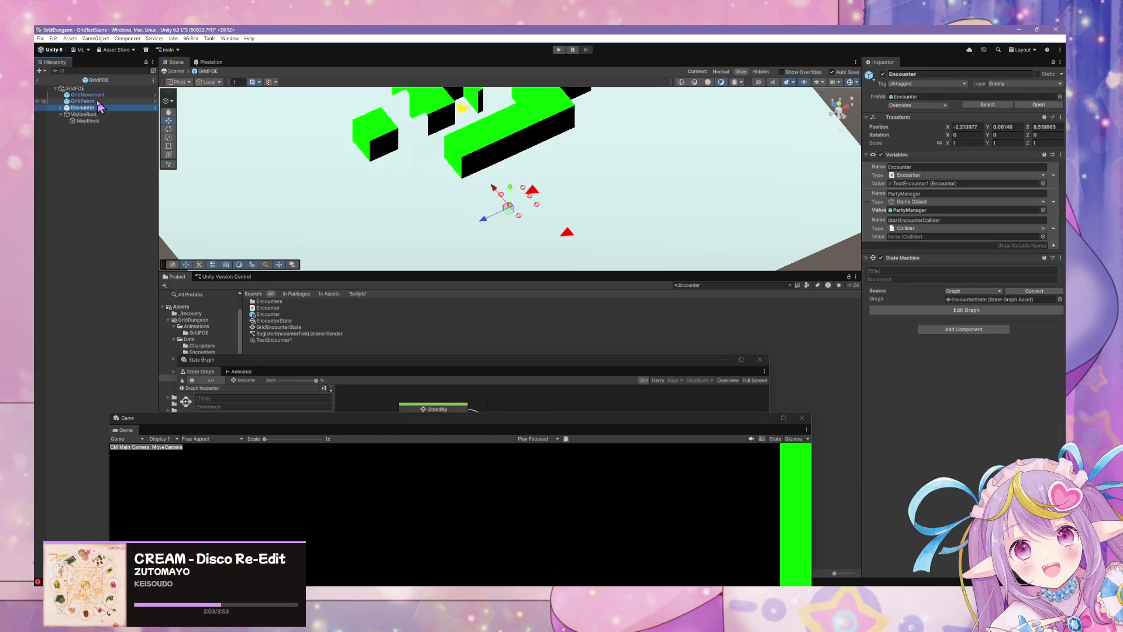
click(61, 108)
click(60, 121)
Step: Rename GridFOE's variables GridMovementManager and GridPatrolManager to GridMovement and GridPatrol
click(73, 89)
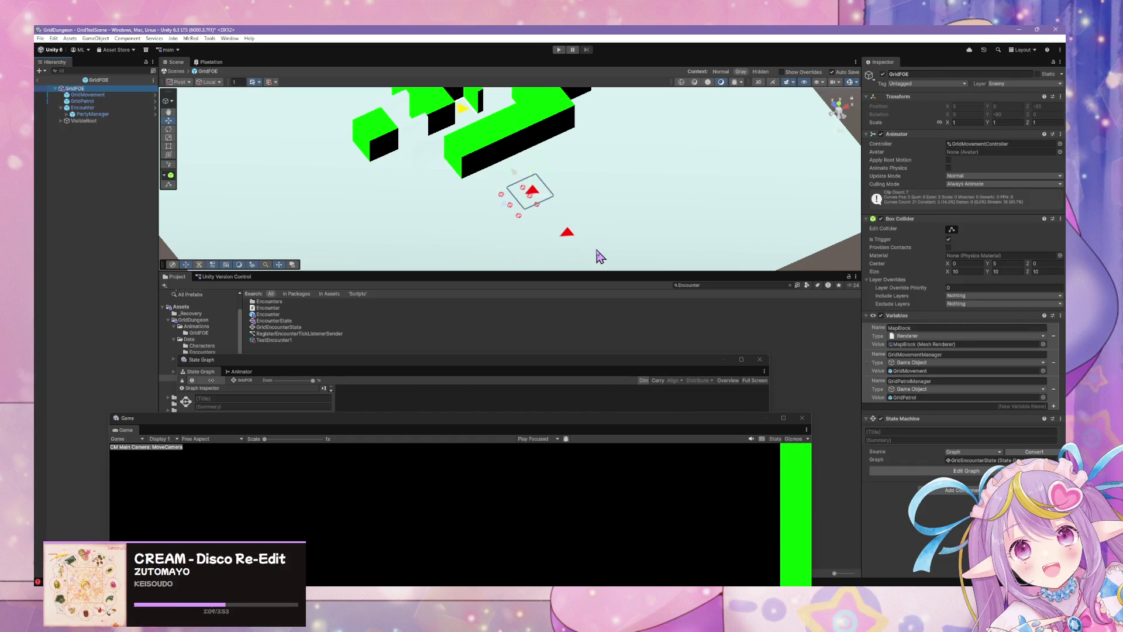
click(986, 356)
click(985, 357)
key(BackSpace)
click(952, 381)
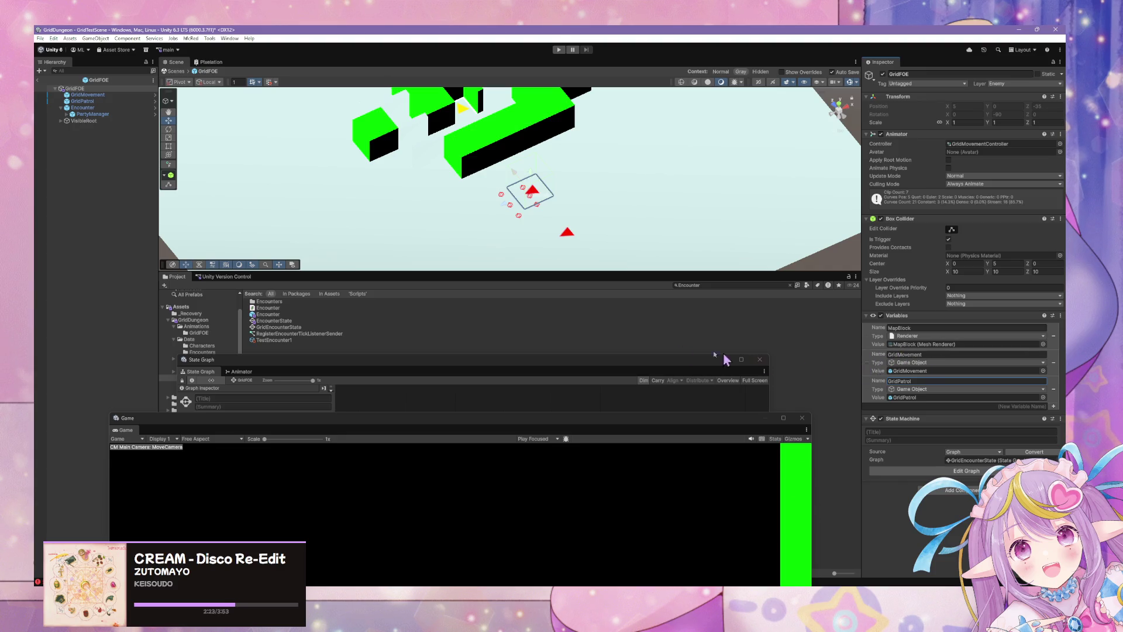
click(88, 94)
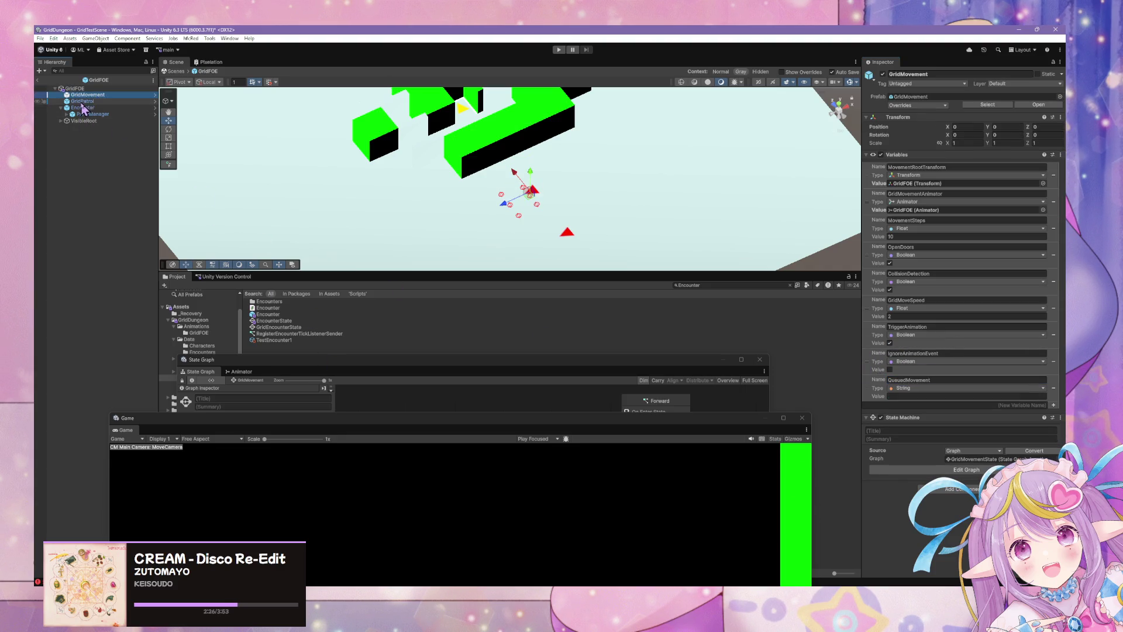
Step: Open the GridMovement prefab's state graph from the Inspector
click(1039, 104)
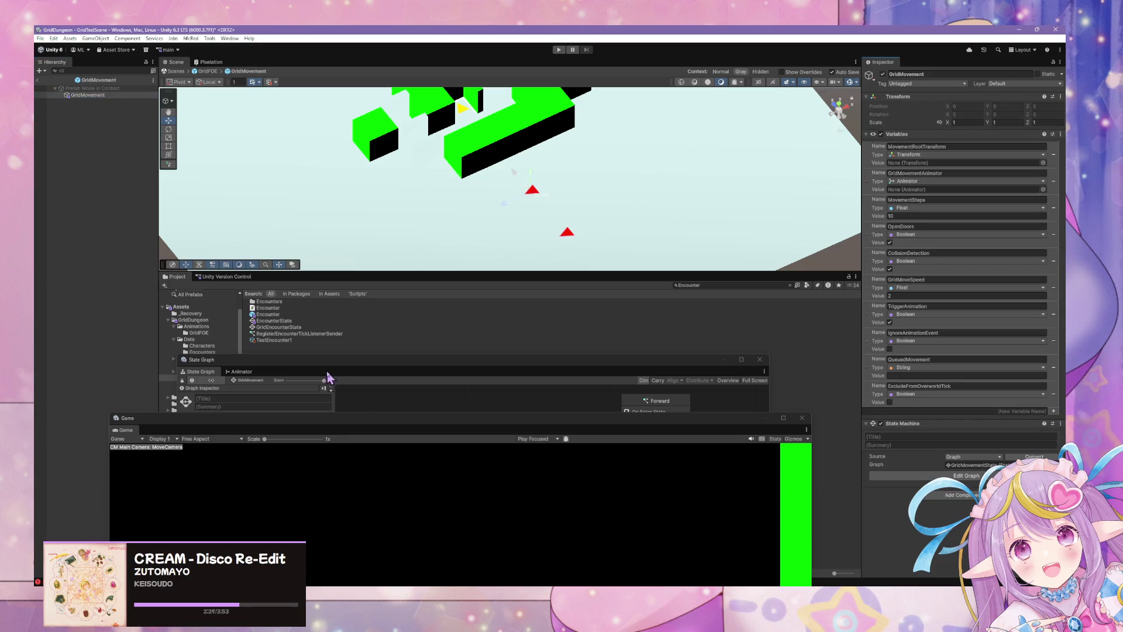
click(328, 377)
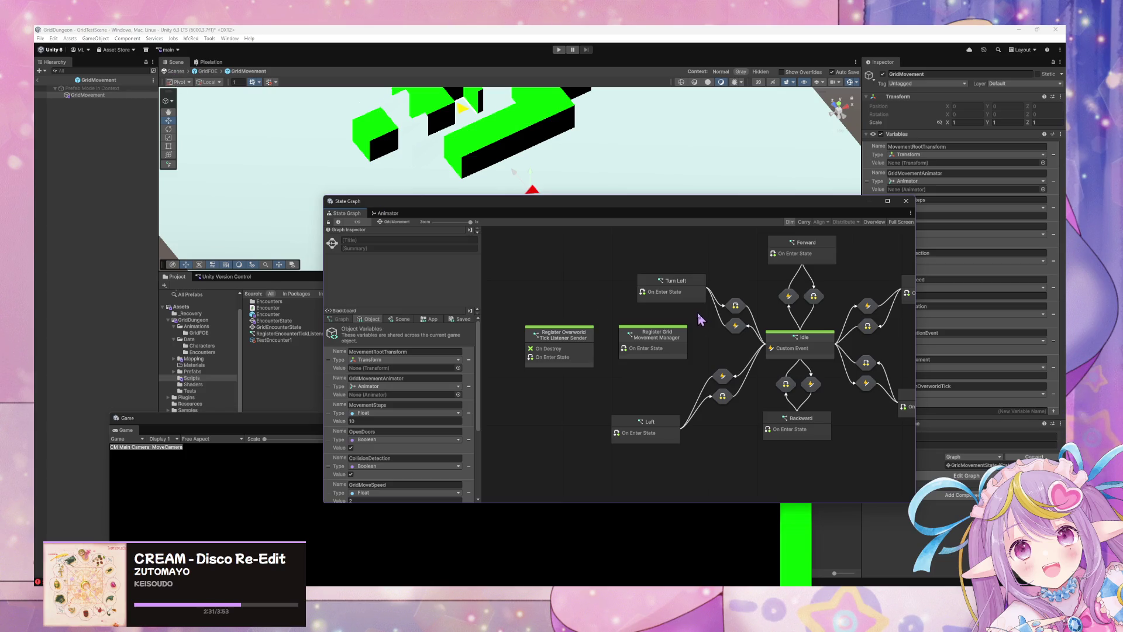
mouse_move(729, 344)
mouse_down()
mouse_move(657, 321)
mouse_move(671, 321)
mouse_up()
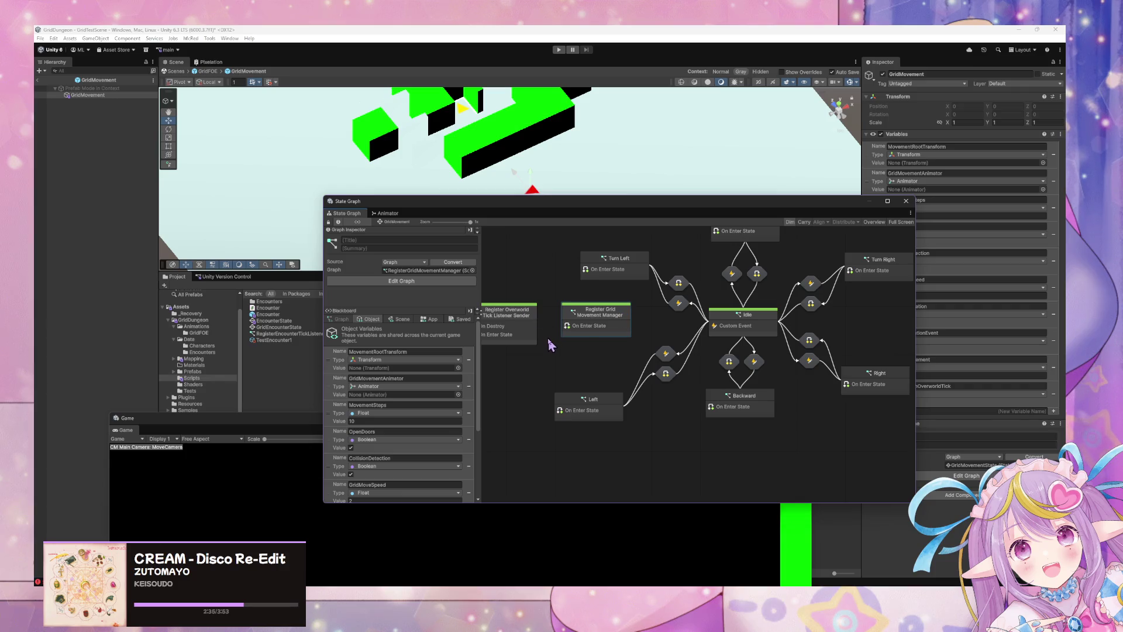
Step: Stack the Register Grid Movement Manager state above Register Overworld Tick Listener Sender
drag(622, 329, 620, 331)
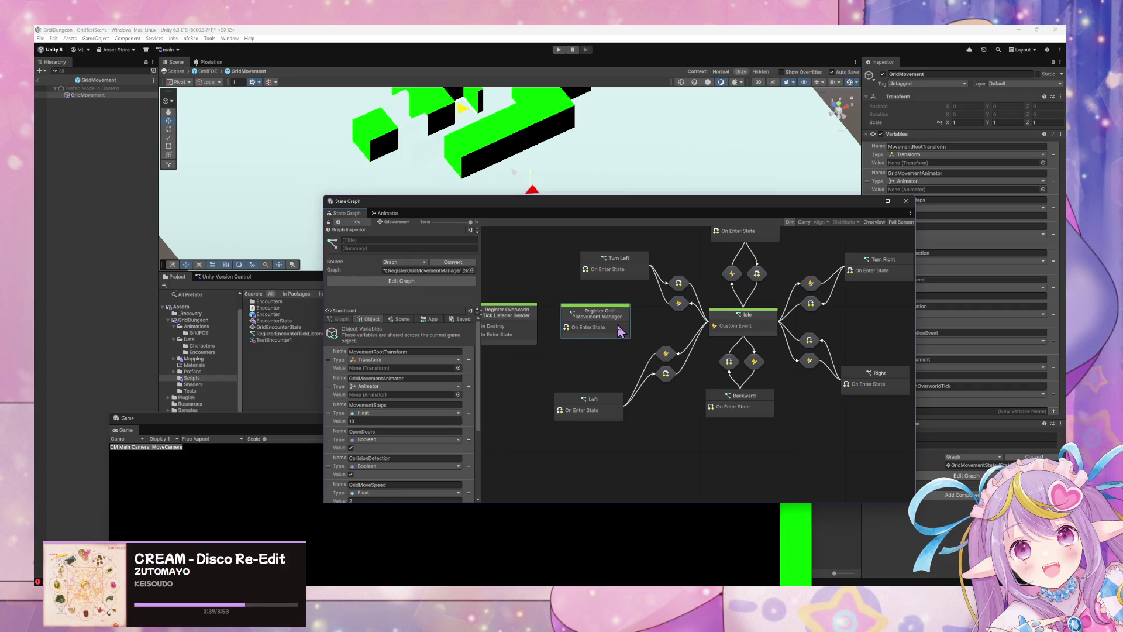
right_click(603, 324)
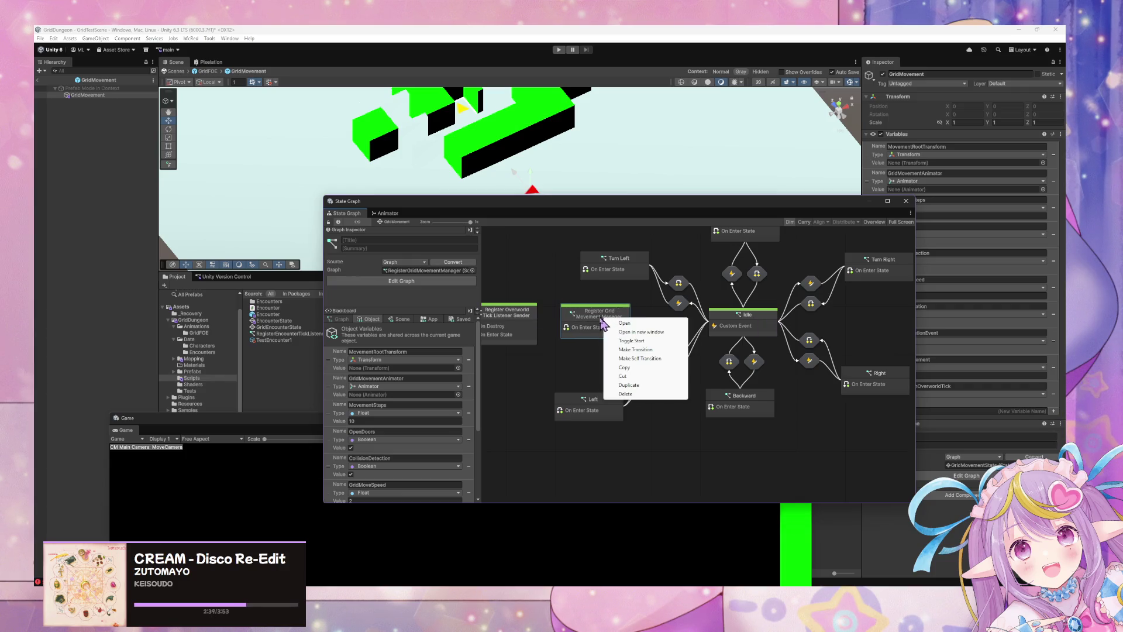
click(541, 329)
drag(589, 329, 655, 335)
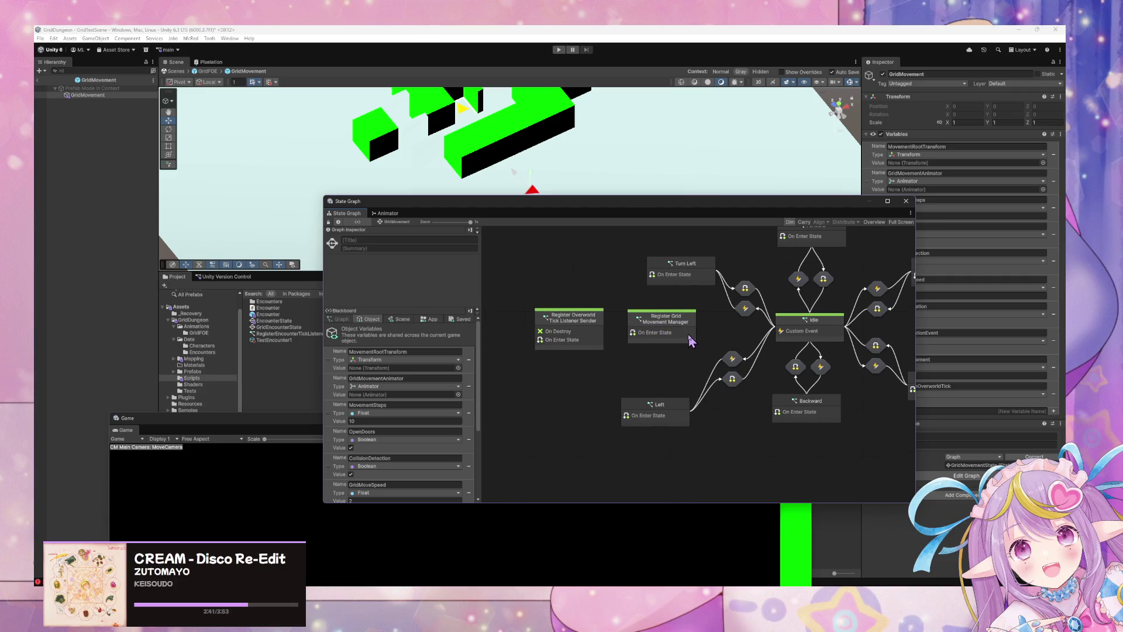
mouse_move(690, 341)
mouse_down()
mouse_move(633, 299)
mouse_move(600, 300)
mouse_up()
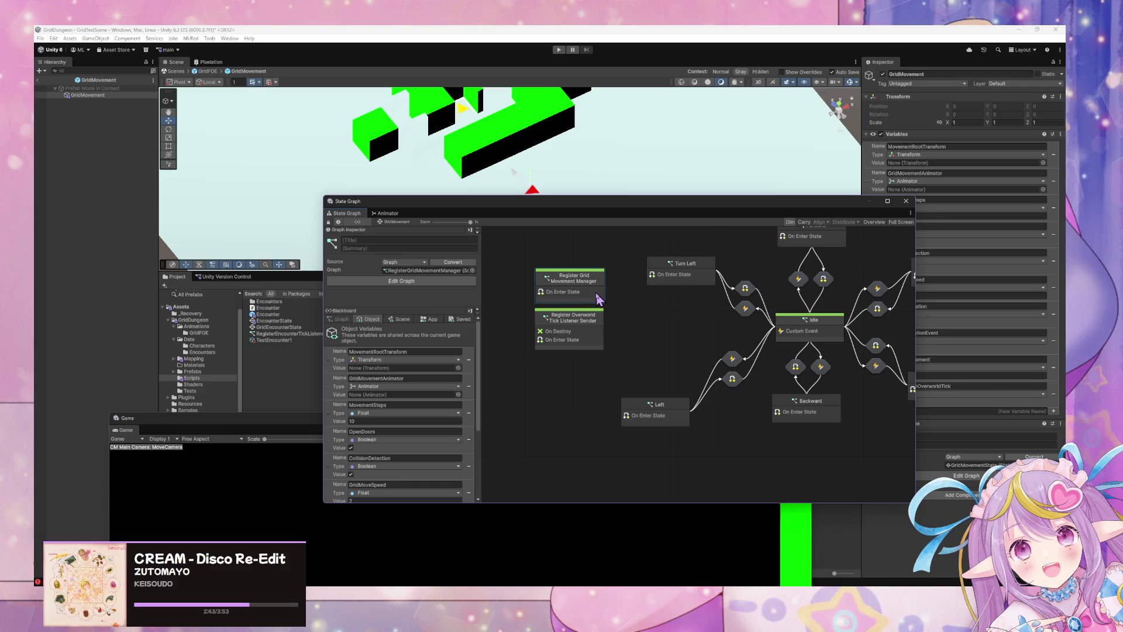
click(808, 344)
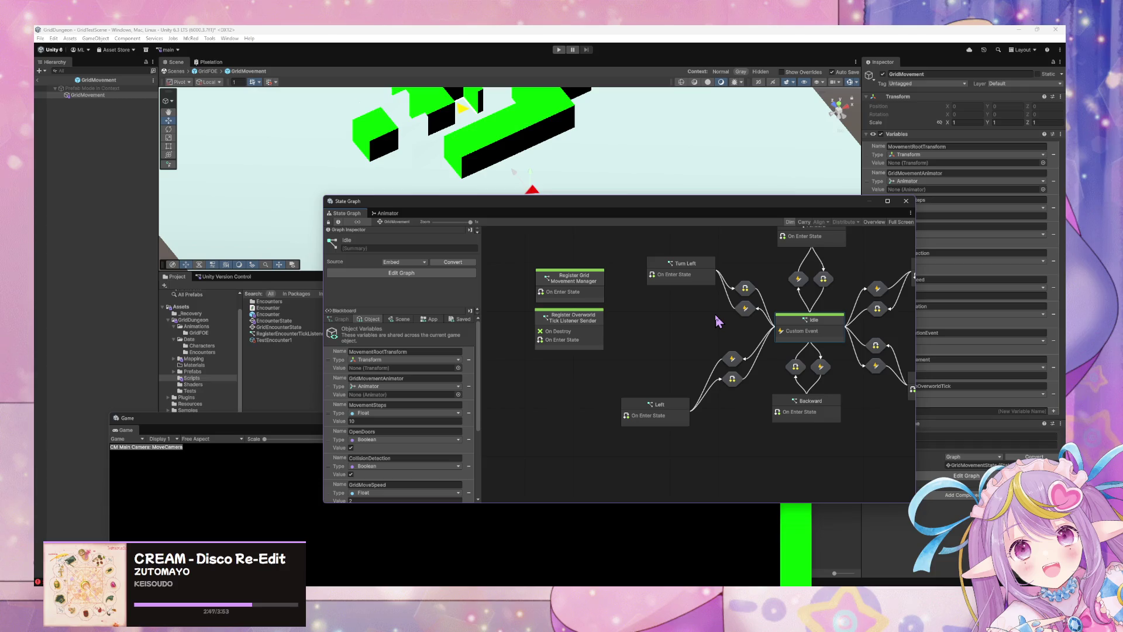
Step: Add a new Script State to the graph and mark it as a start state
right_click(690, 325)
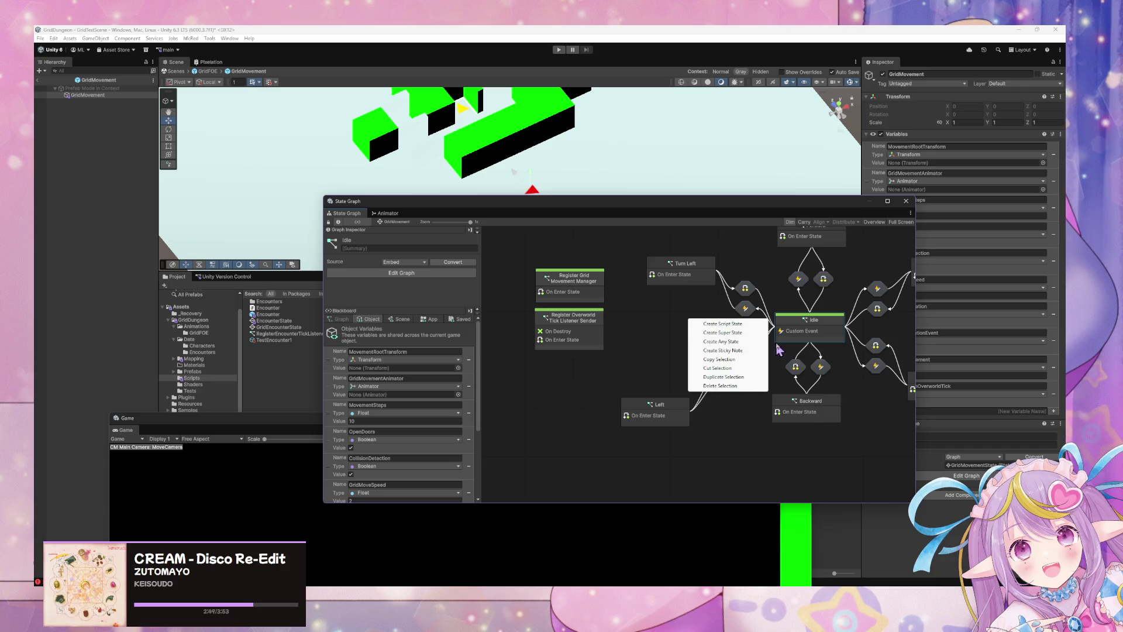
click(735, 326)
drag(736, 332, 691, 326)
right_click(697, 325)
click(726, 347)
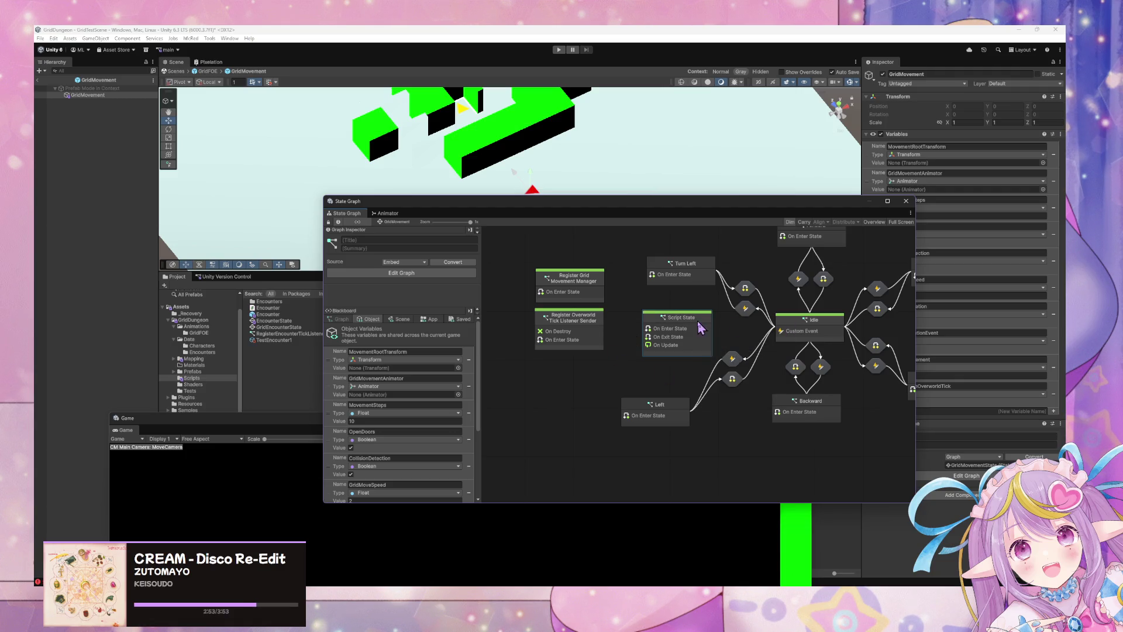
drag(706, 335, 689, 336)
right_click(685, 331)
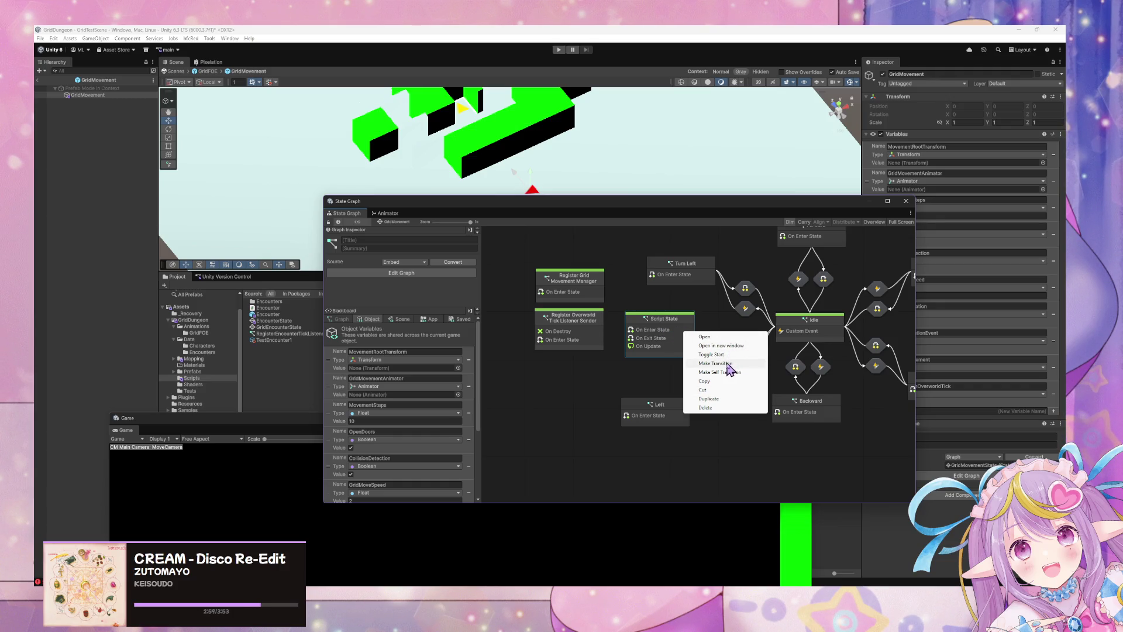
click(755, 355)
right_click(676, 336)
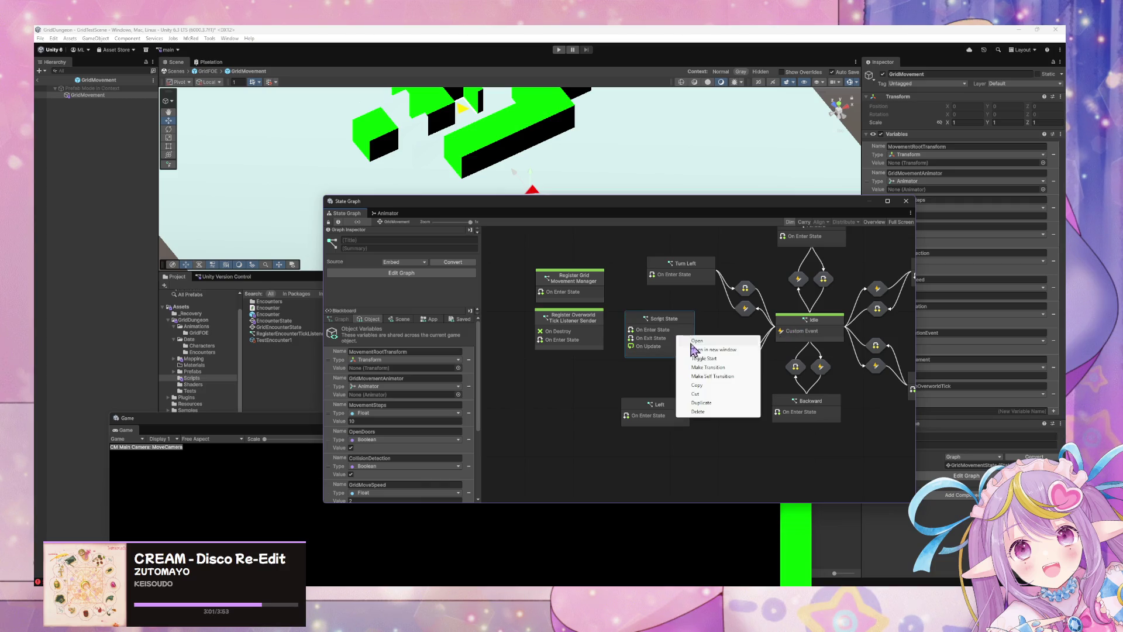
click(717, 359)
Step: Add a transition from Script State to Idle and remove Idle's start-state flag
right_click(677, 334)
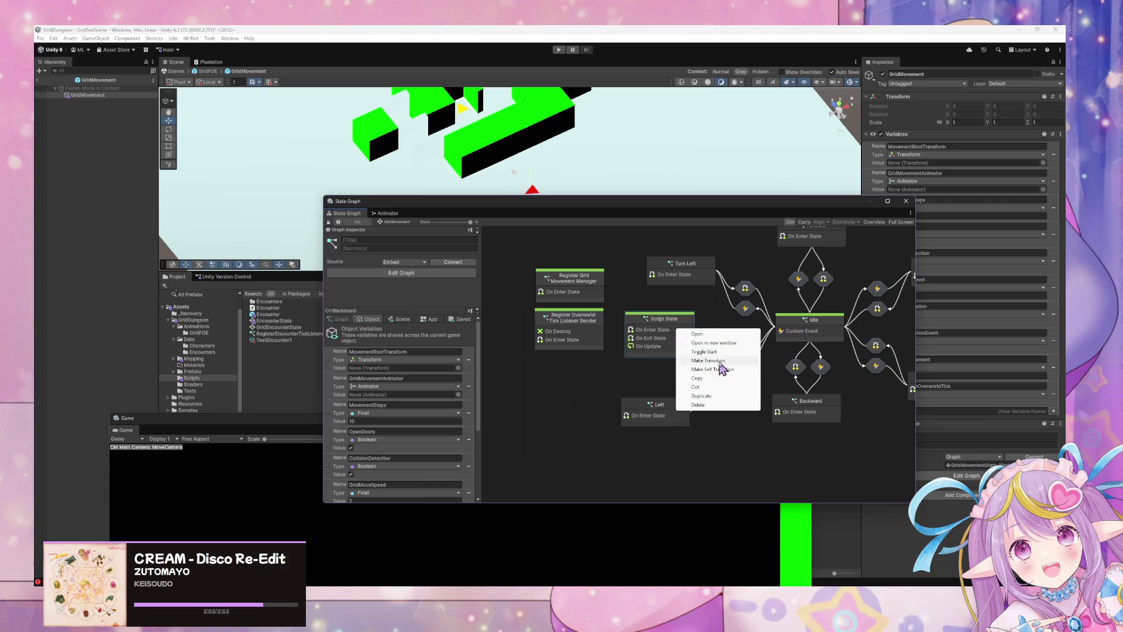
click(725, 367)
click(770, 337)
right_click(814, 326)
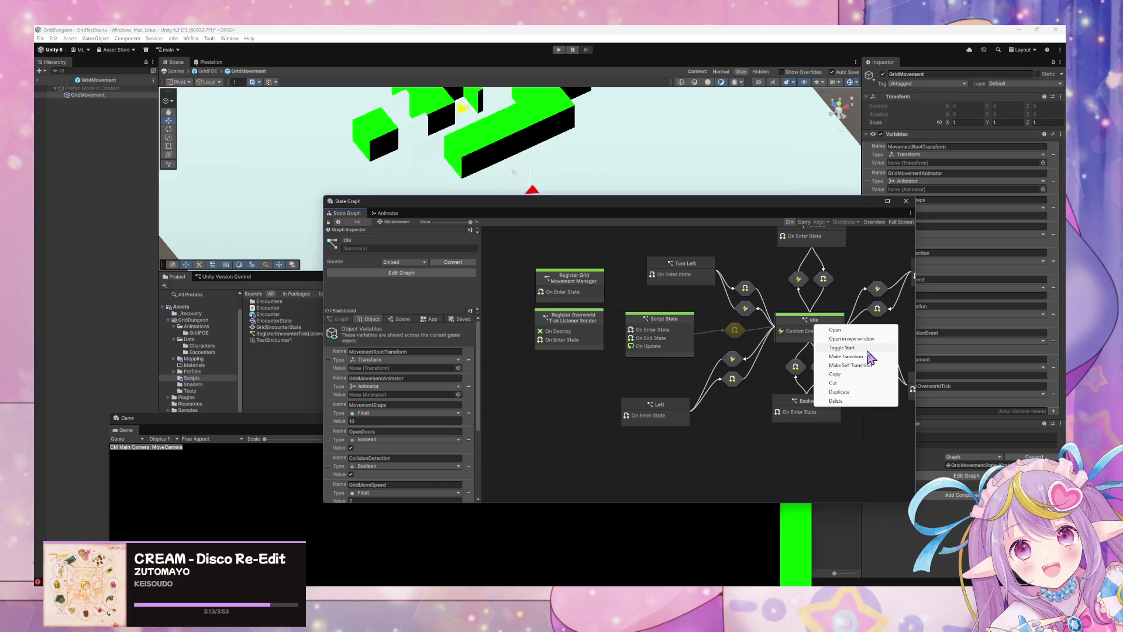
click(868, 349)
Step: Rename the Script State to Inactive and open its inner script graph
click(680, 343)
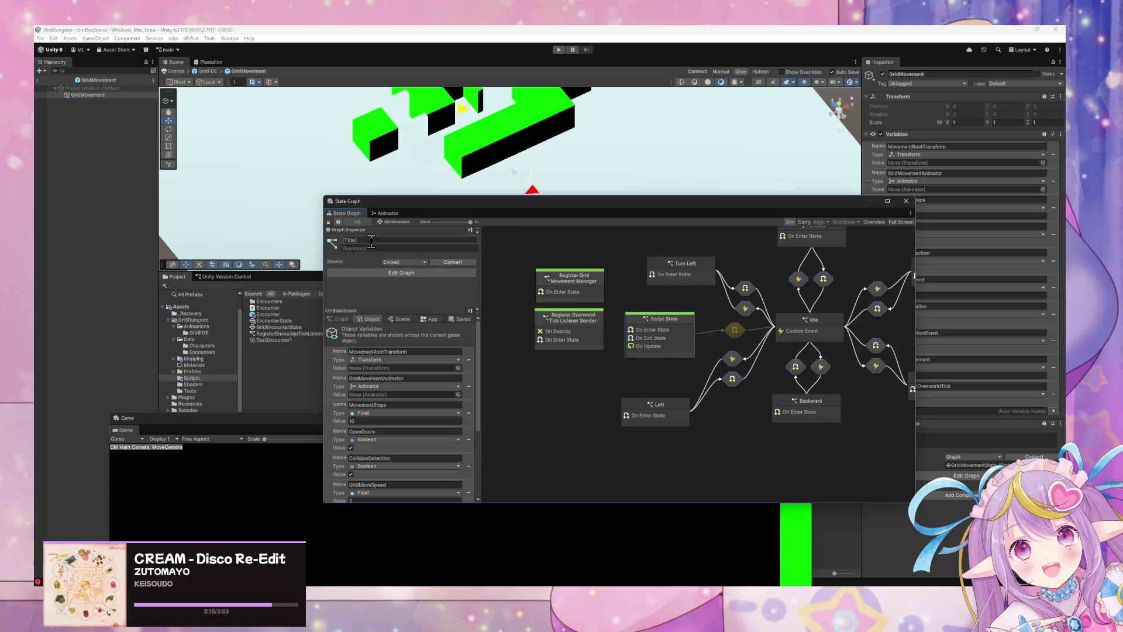
text(Inactive)
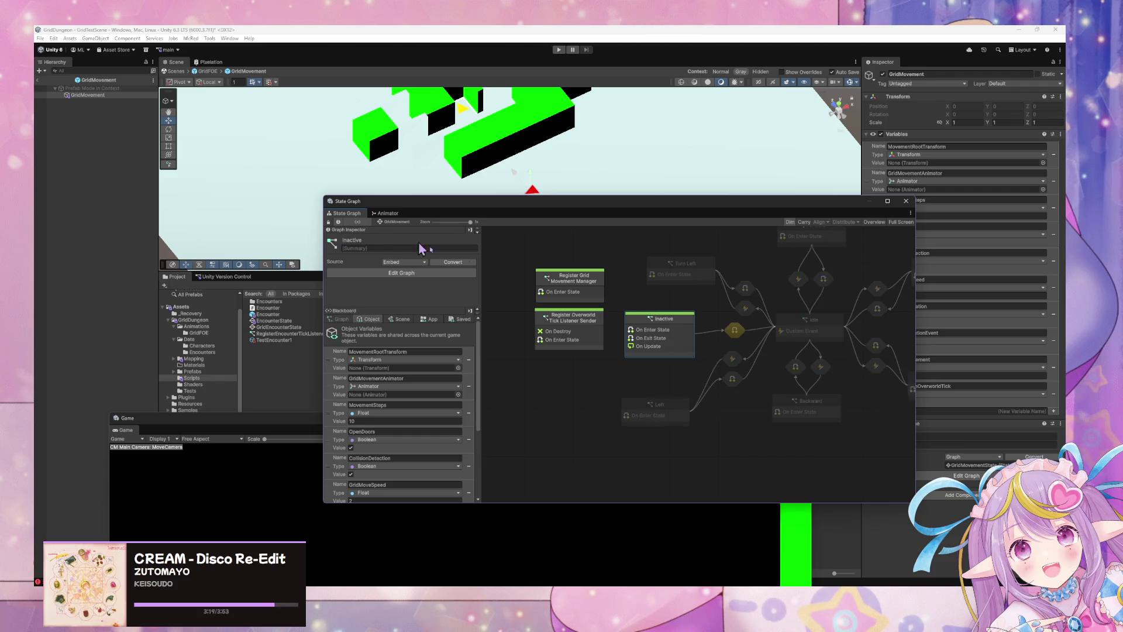
drag(668, 327, 667, 326)
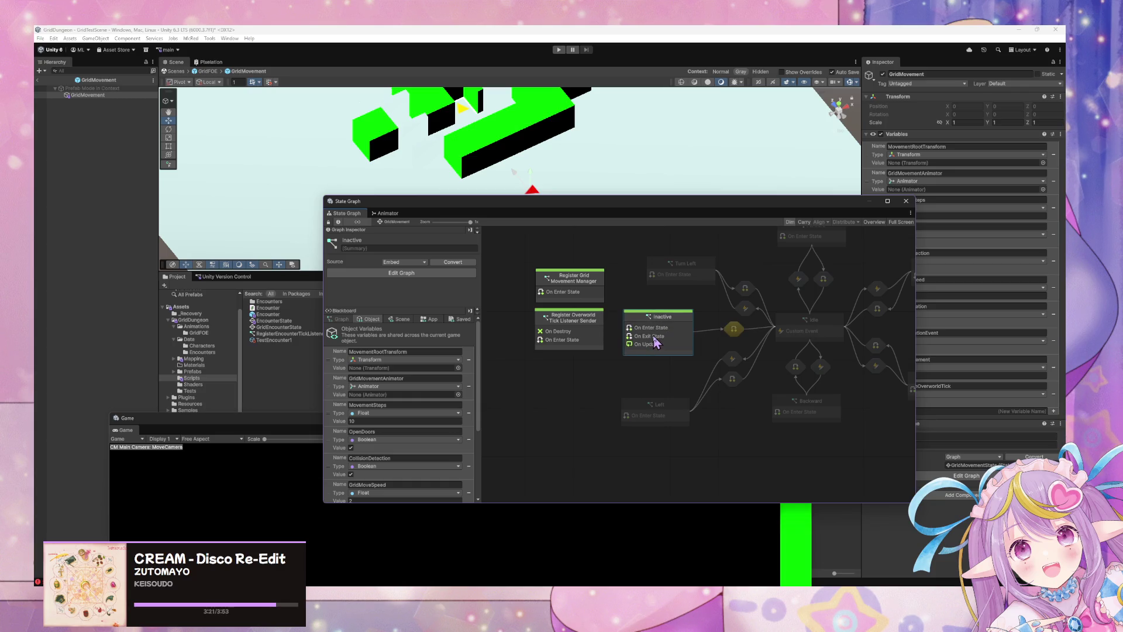
double_click(656, 339)
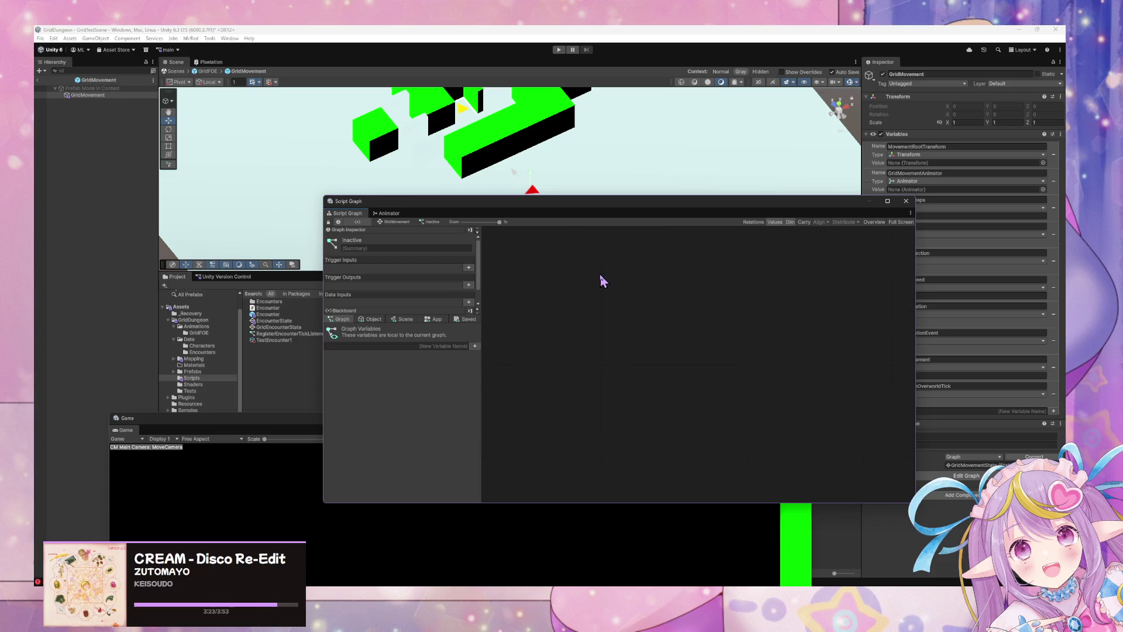
Step: Add a Custom Event named Activate to the Inactive-to-Idle transition's graph
click(403, 223)
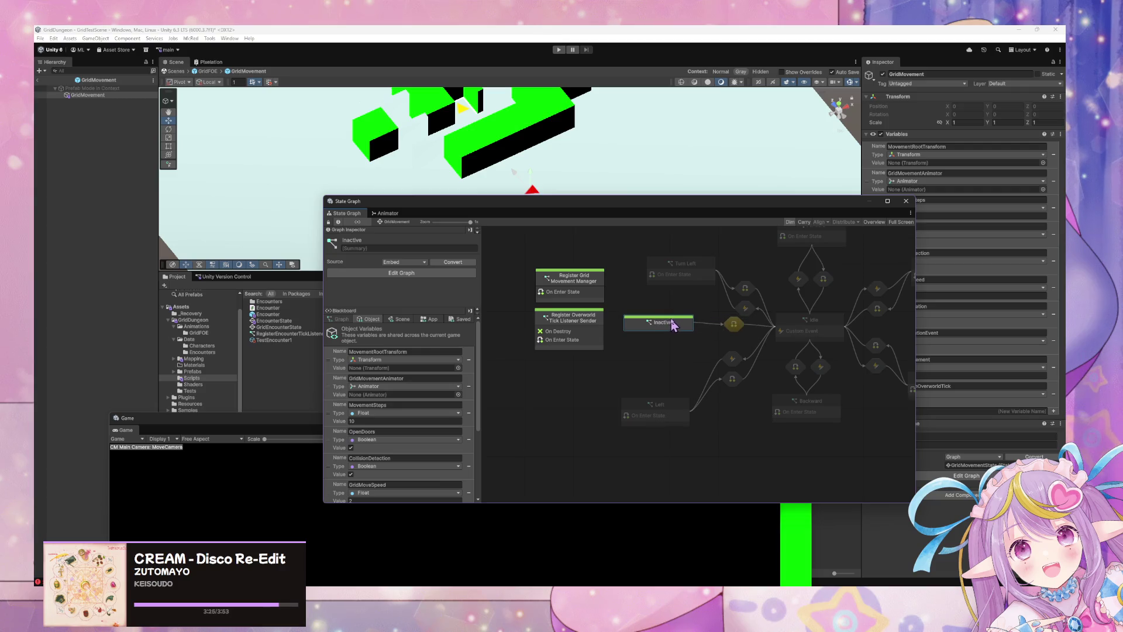
drag(666, 329, 664, 335)
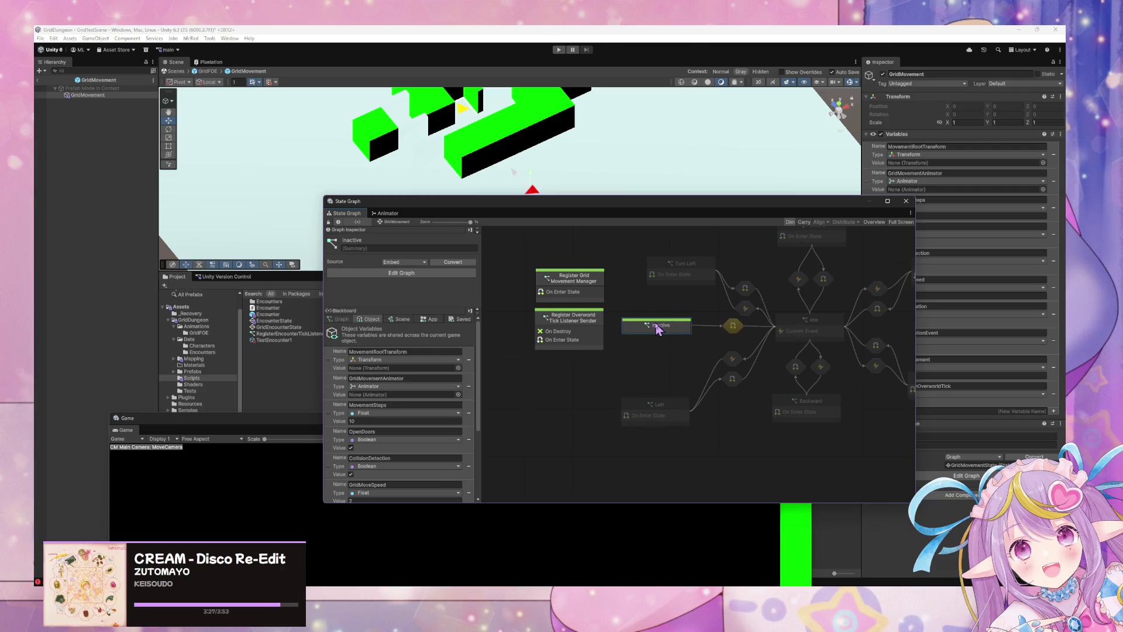
click(736, 332)
double_click(736, 332)
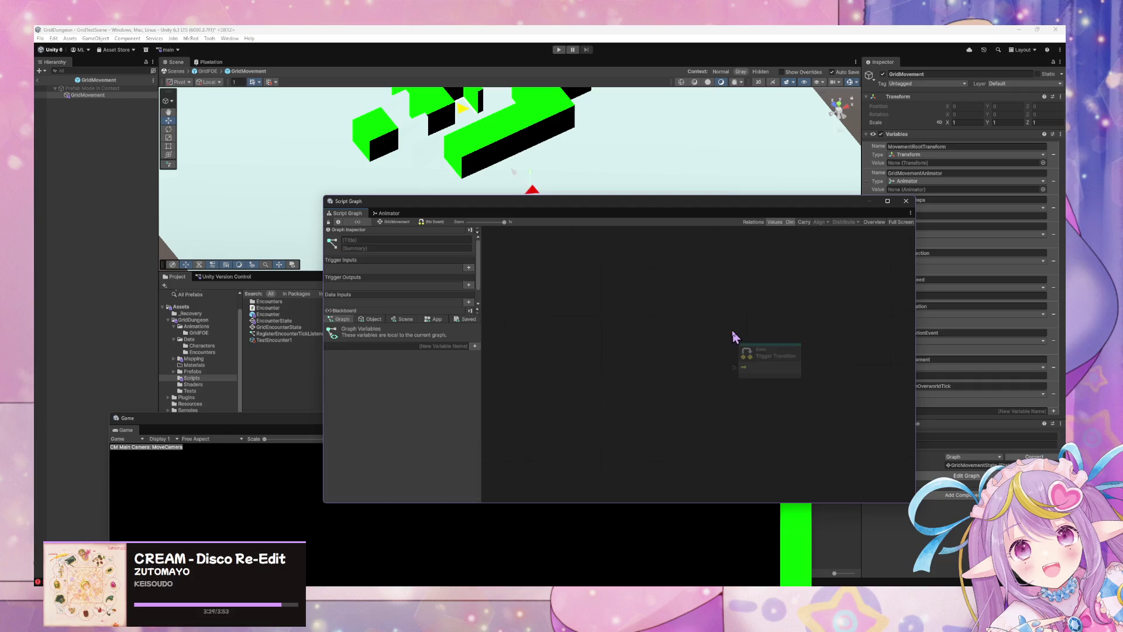
right_click(735, 335)
text(event)
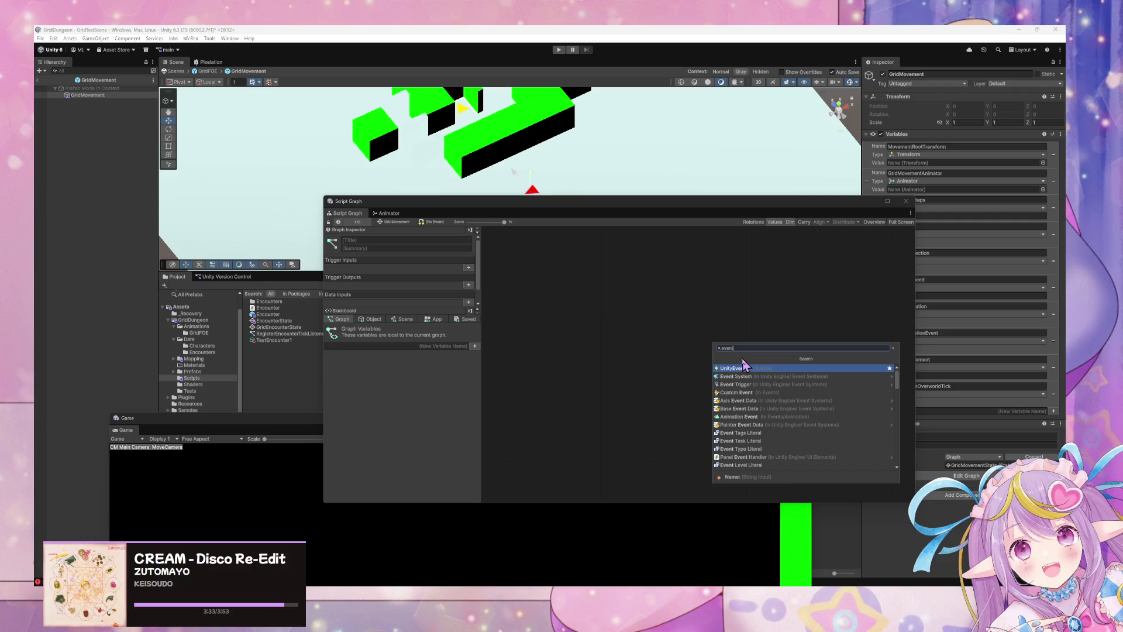
key(Down)
key(Down)
key(Down)
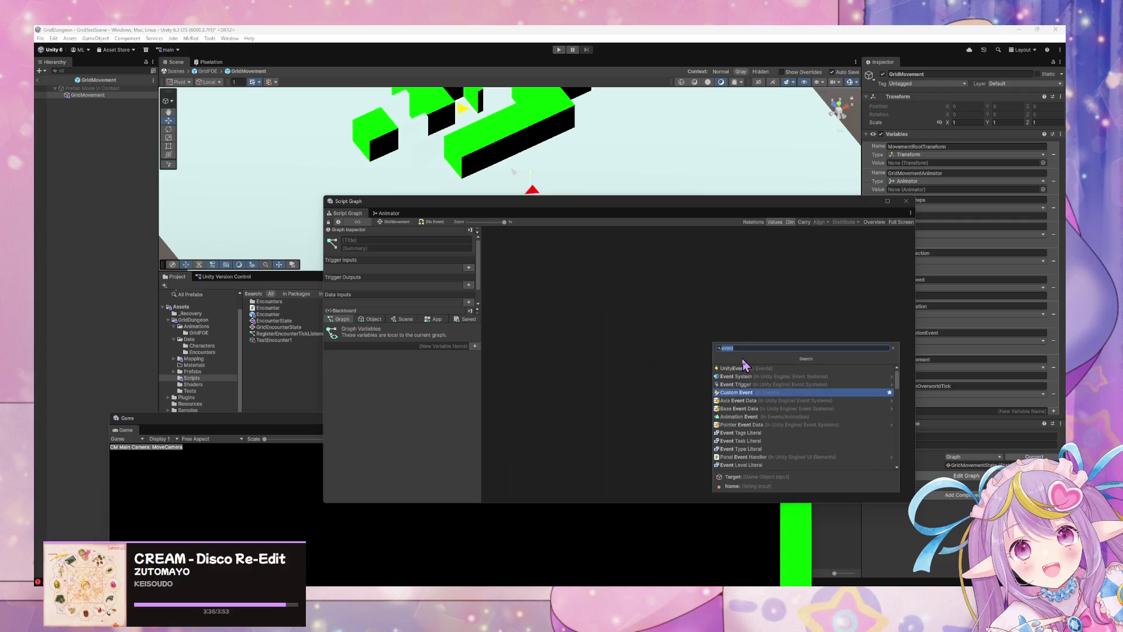
key(Return)
drag(740, 364, 689, 365)
click(684, 377)
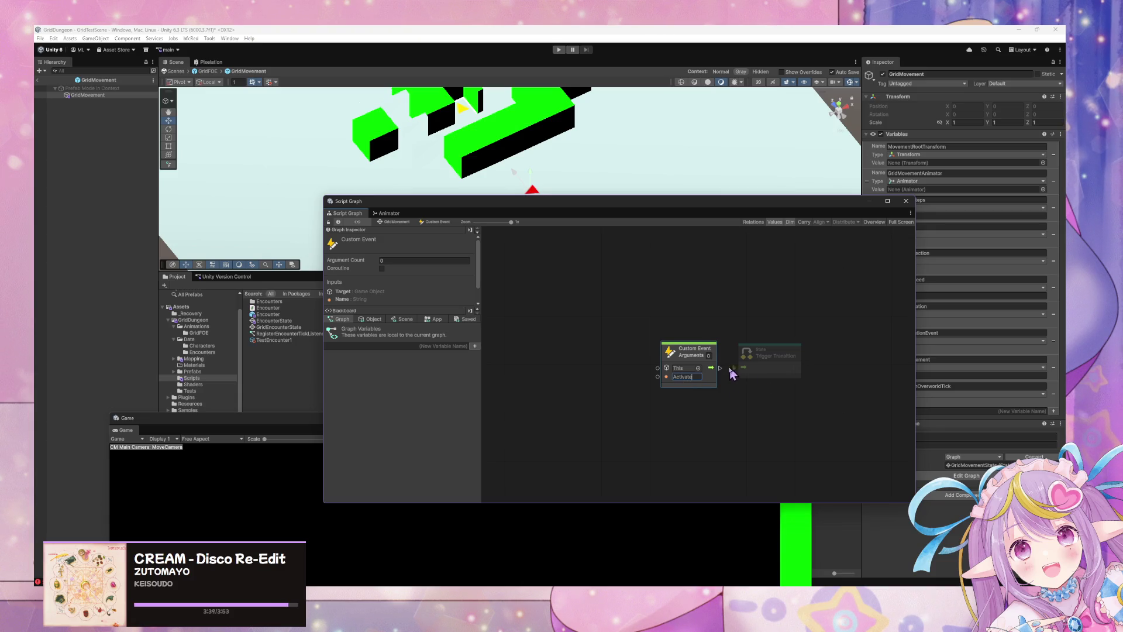
Step: In Inactive's script graph, add a Custom Event with 2 arguments
click(602, 358)
click(393, 222)
drag(670, 328, 654, 332)
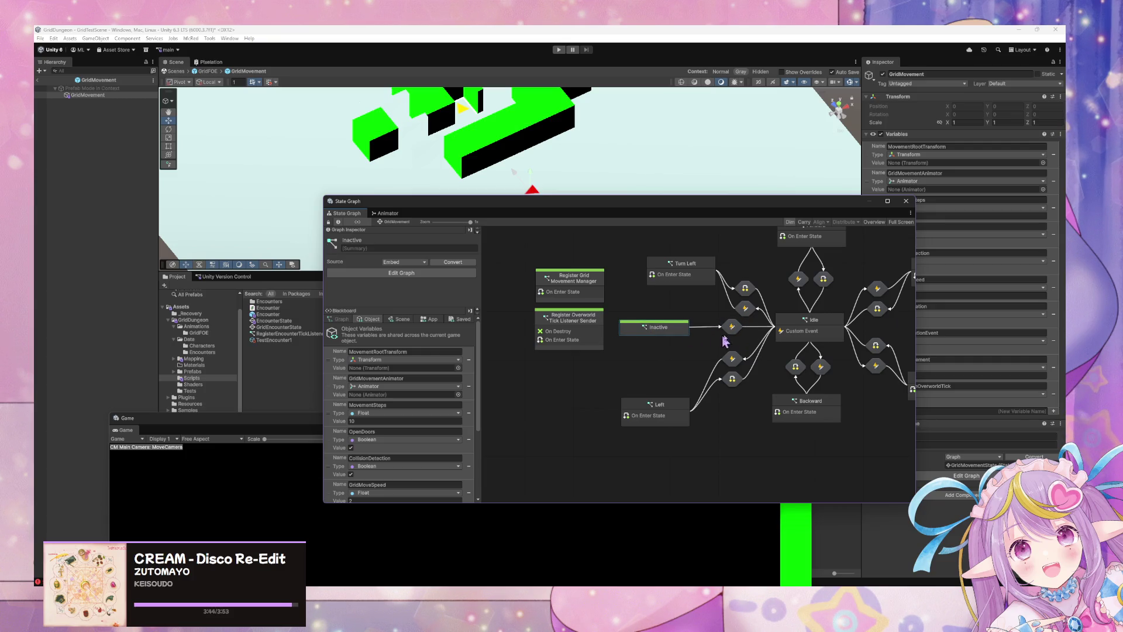
double_click(667, 332)
right_click(682, 347)
text(custom)
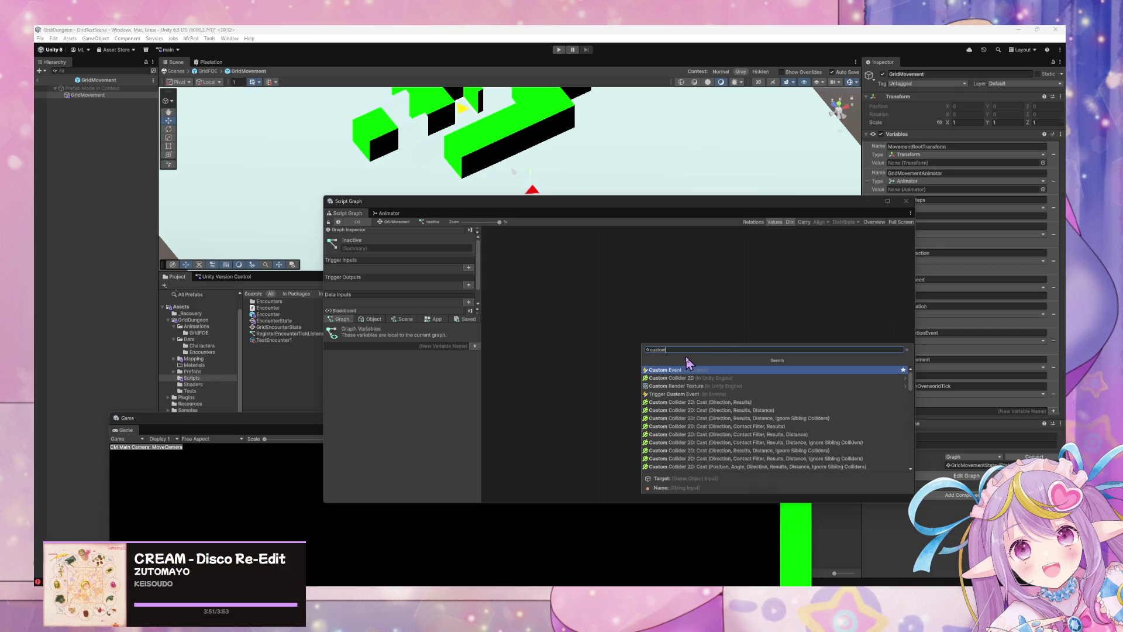
key(Return)
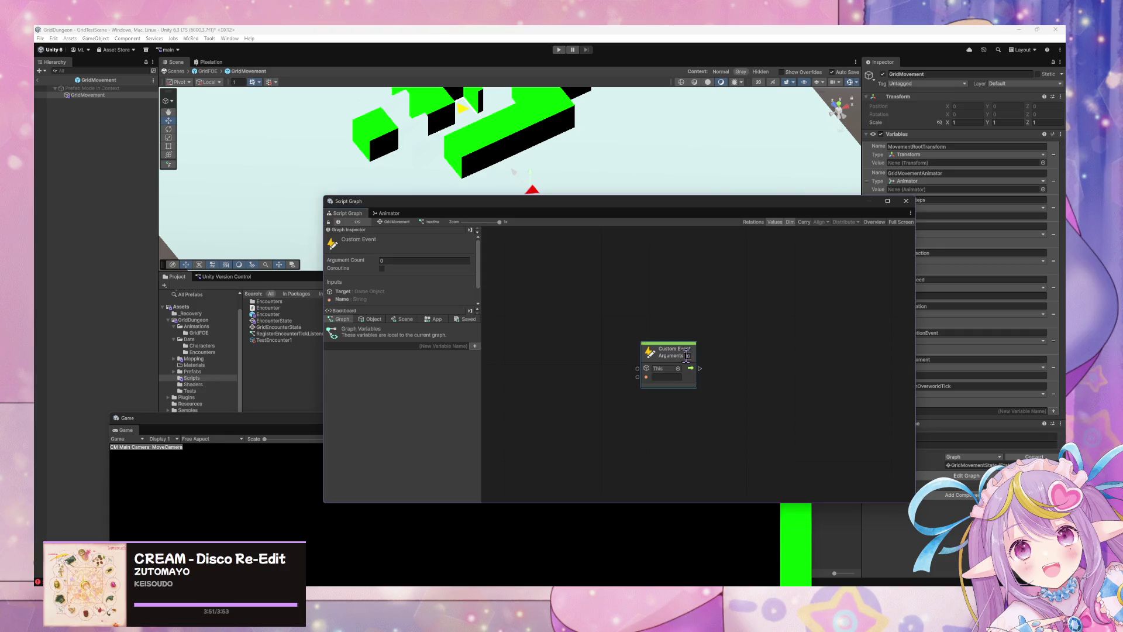
click(668, 378)
click(688, 356)
text(2)
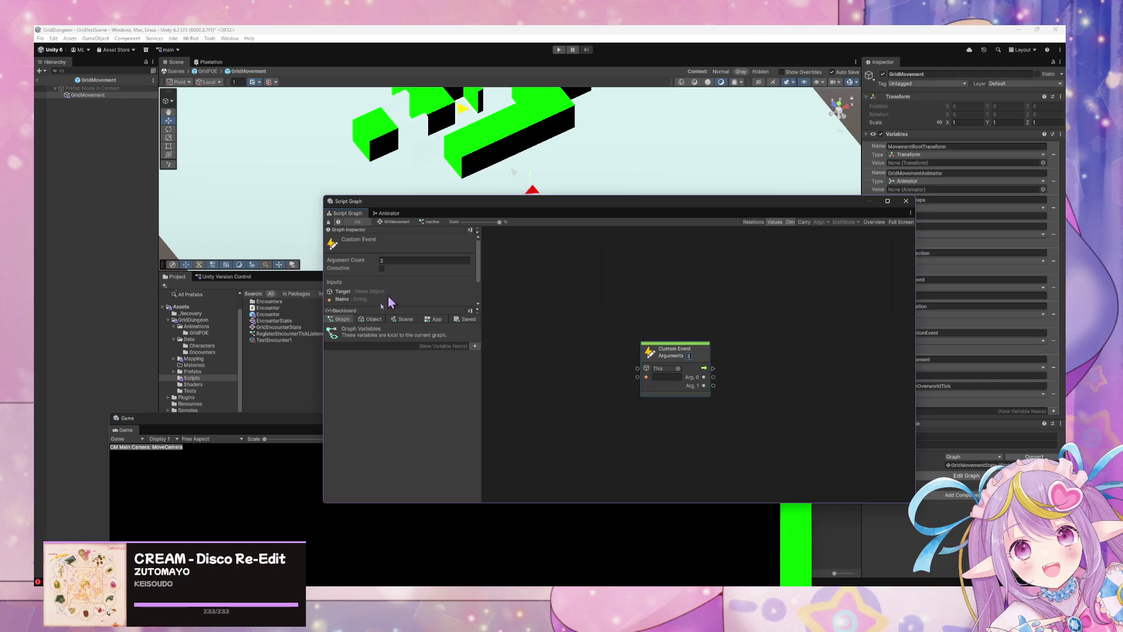
Step: Name Inactive's custom event Activate and return to the GridMovement state graph
click(363, 322)
scroll(406, 358, down, 3)
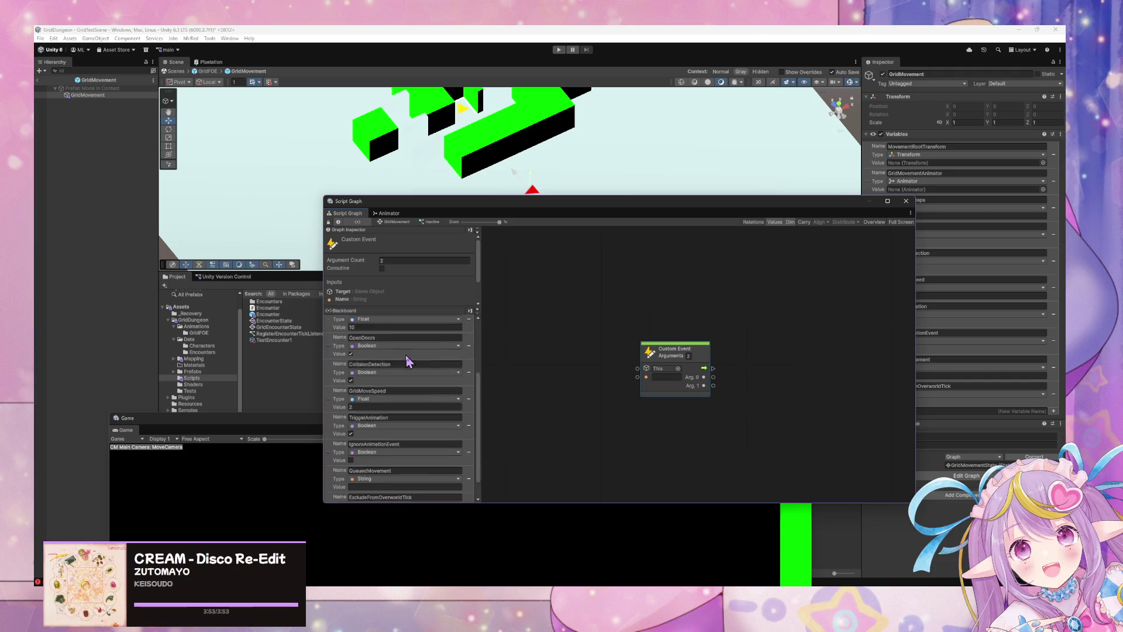
scroll(406, 355, up, 3)
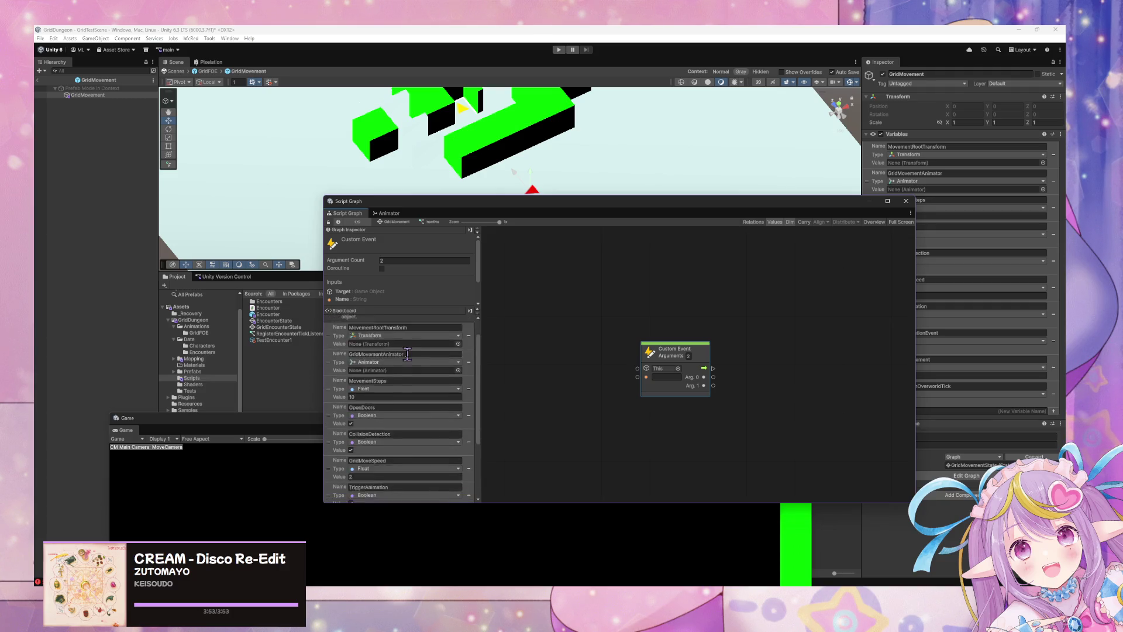
scroll(408, 355, down, 3)
click(673, 377)
text(Activate)
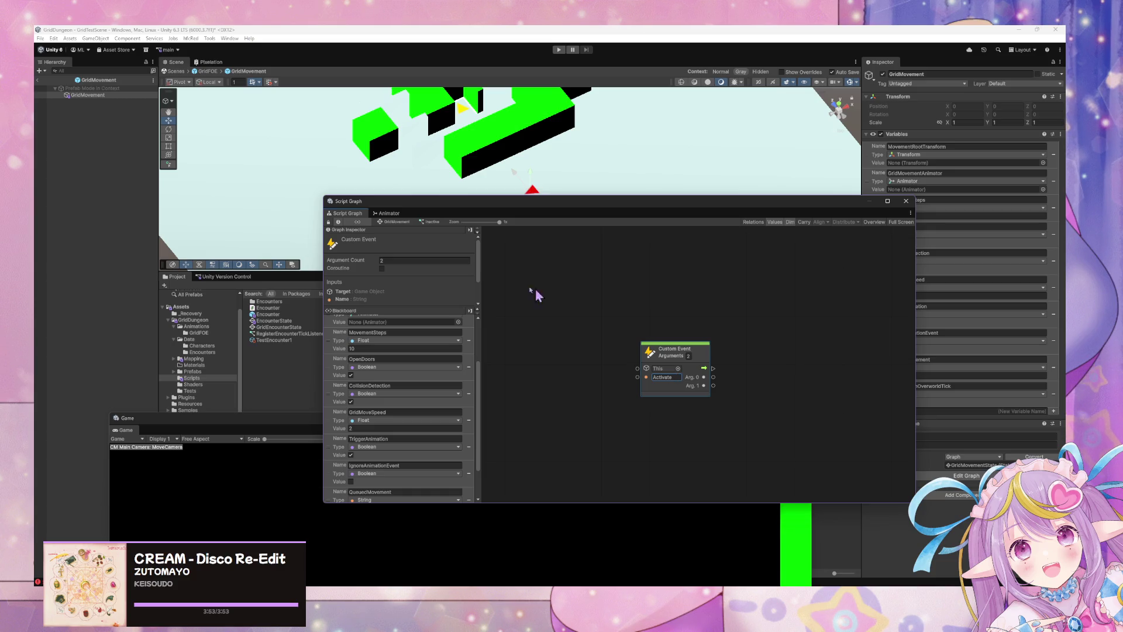
click(395, 222)
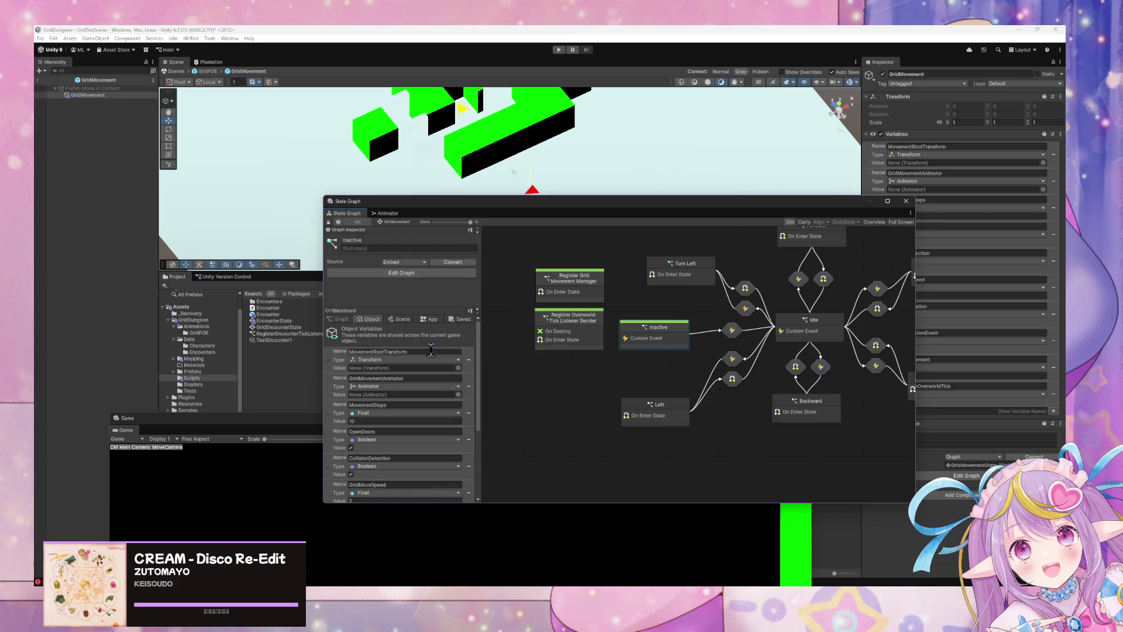
Step: Zoom around the GridMovement state graph and make the graph window taller
scroll(433, 374, down, 4)
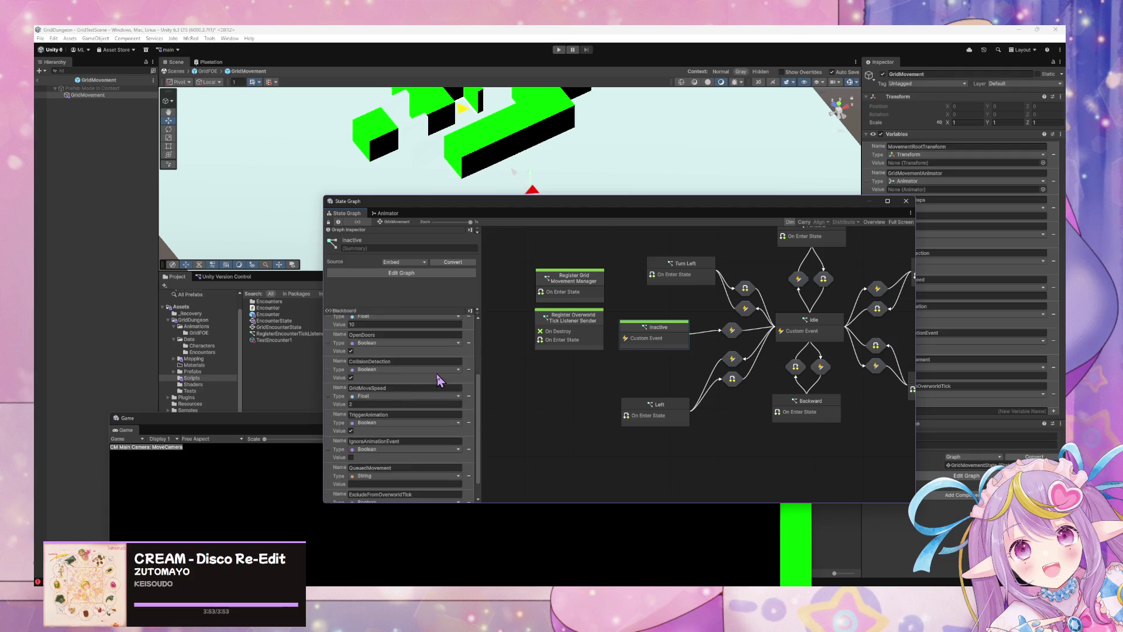
scroll(440, 380, up, 5)
scroll(440, 380, down, 3)
scroll(440, 380, down, 3)
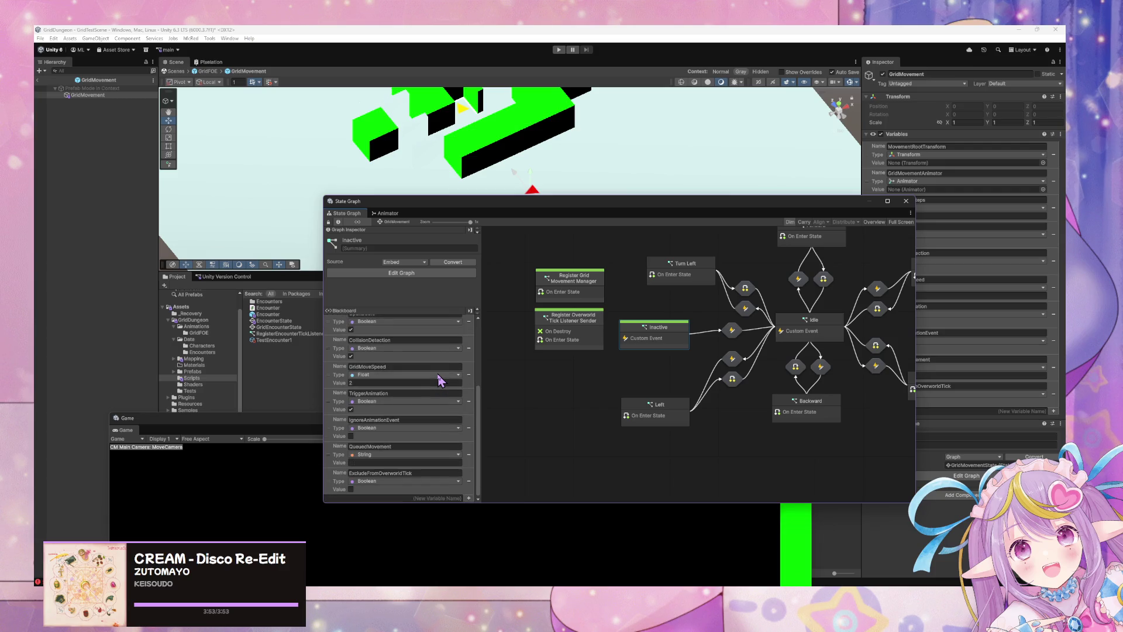
scroll(440, 380, up, 5)
scroll(442, 380, down, 1)
scroll(442, 381, down, 4)
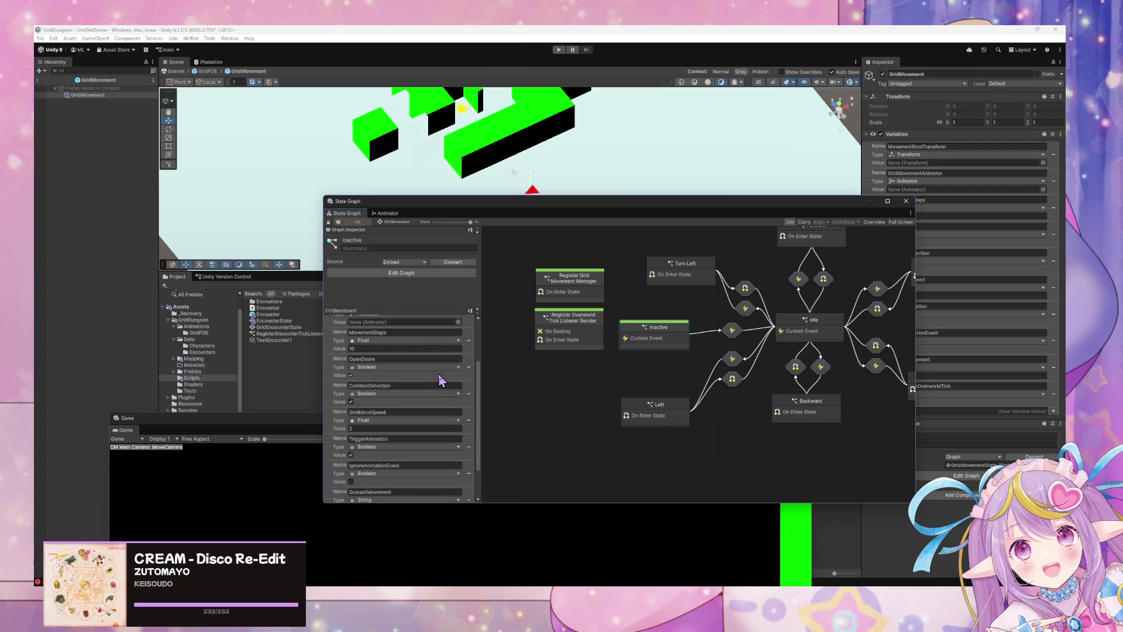
scroll(440, 380, up, 5)
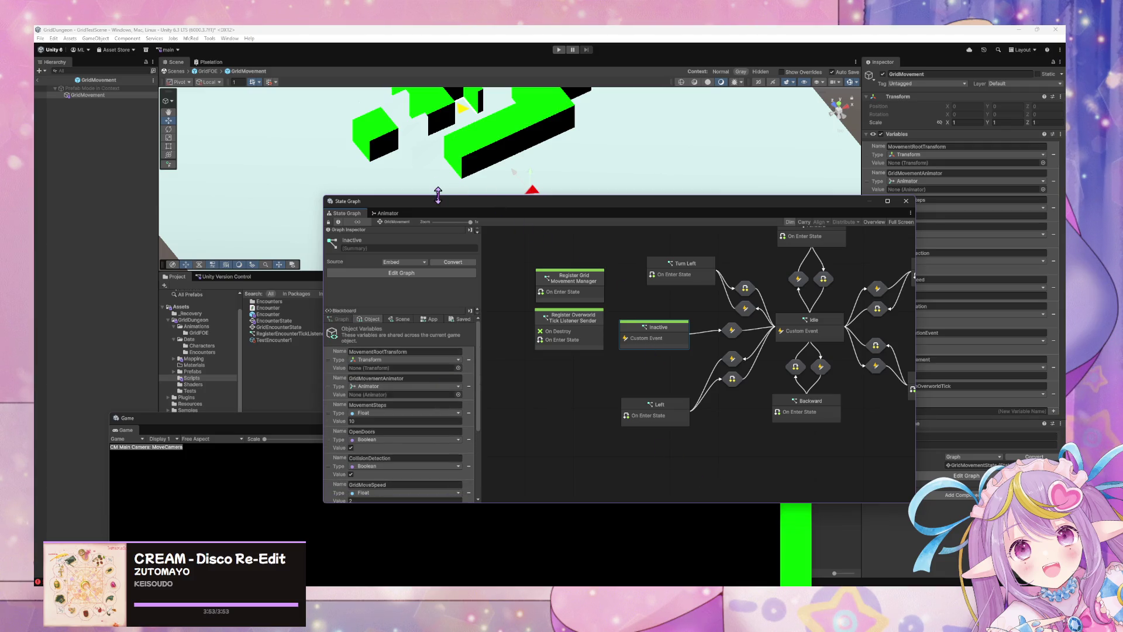
drag(436, 197, 444, 146)
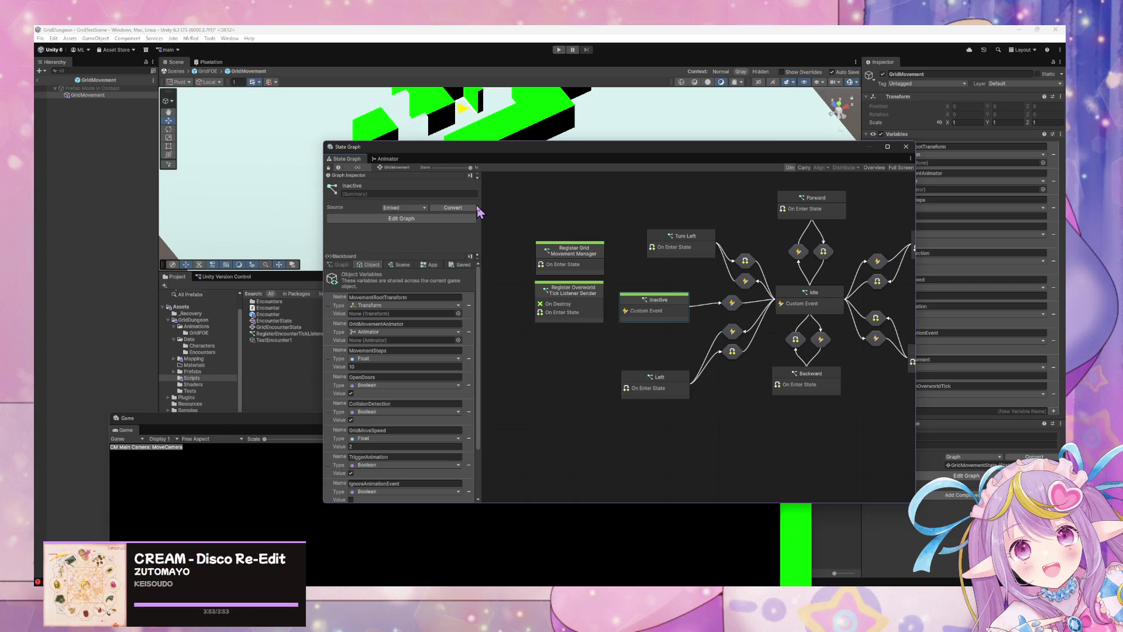
Step: Inspect the Forward state's script graph, then go back to the GridMovement state graph
scroll(469, 327, down, 5)
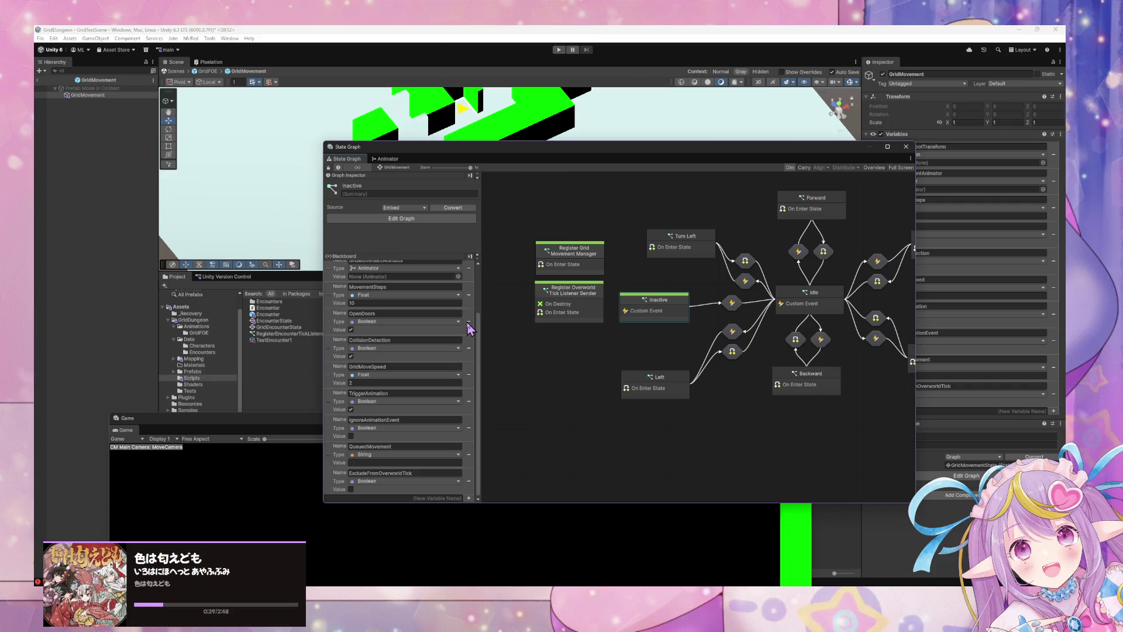
scroll(469, 328, up, 5)
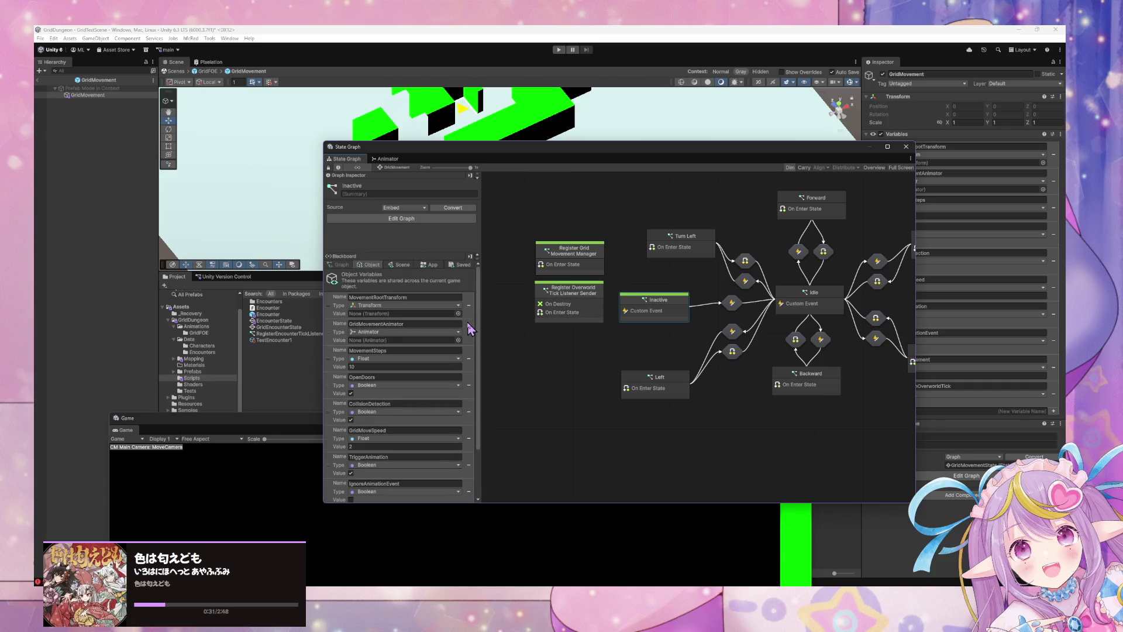
scroll(469, 327, down, 5)
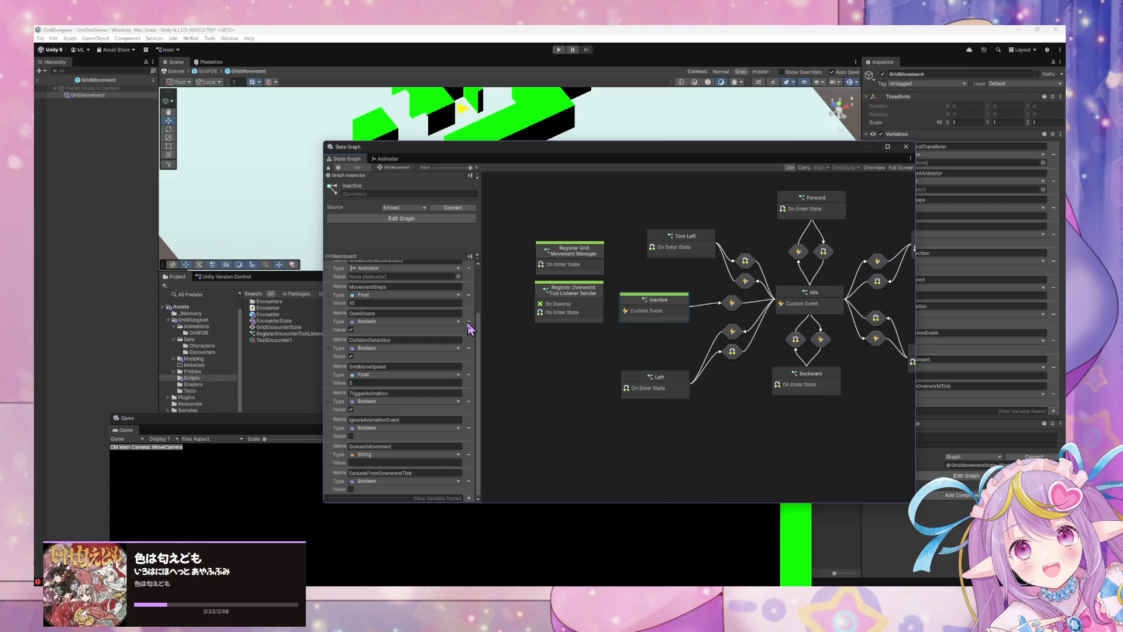
scroll(710, 316, down, 3)
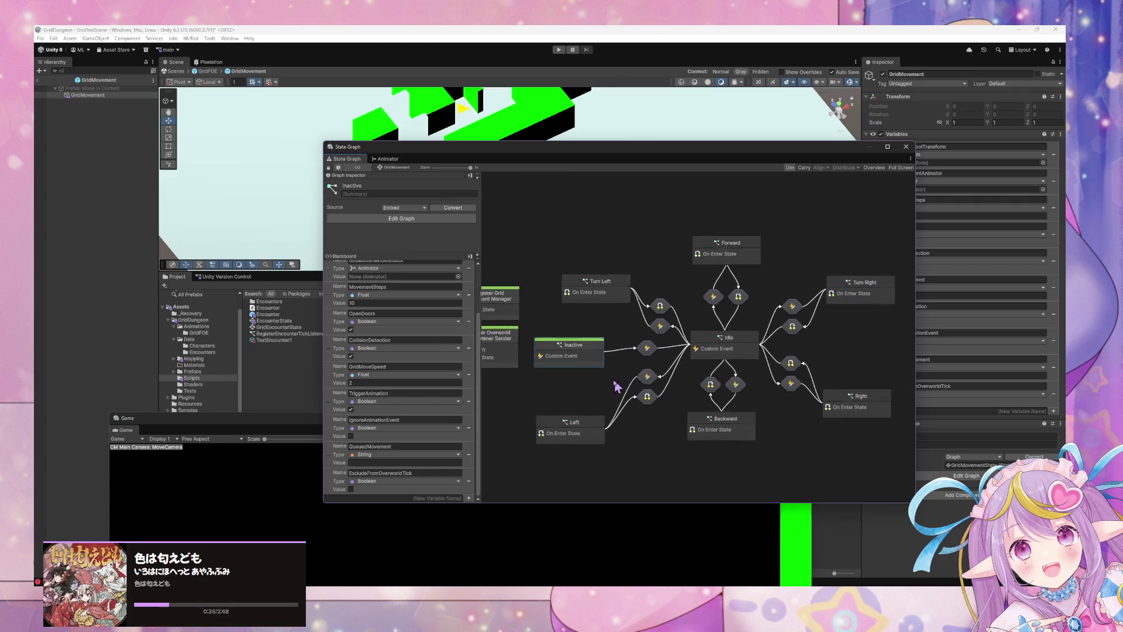
double_click(710, 257)
mouse_move(614, 284)
mouse_down()
mouse_move(740, 275)
mouse_move(802, 300)
mouse_up()
mouse_move(567, 351)
mouse_down()
mouse_move(696, 281)
mouse_move(657, 288)
mouse_up()
click(390, 169)
drag(570, 350, 607, 317)
Step: Move the Game view aside and bring up options for the Data folder
mouse_move(319, 419)
mouse_down()
mouse_move(370, 459)
mouse_move(480, 482)
mouse_up()
click(205, 340)
right_click(204, 340)
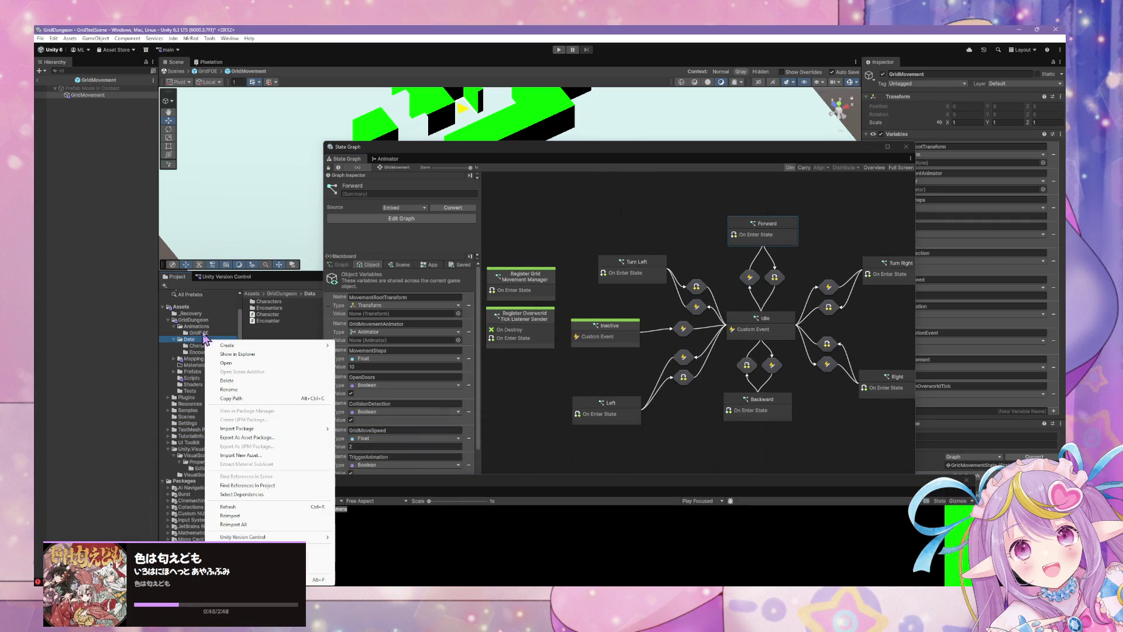
Step: Create a folder named GridMovementSettings inside the Data folder
mouse_move(274, 349)
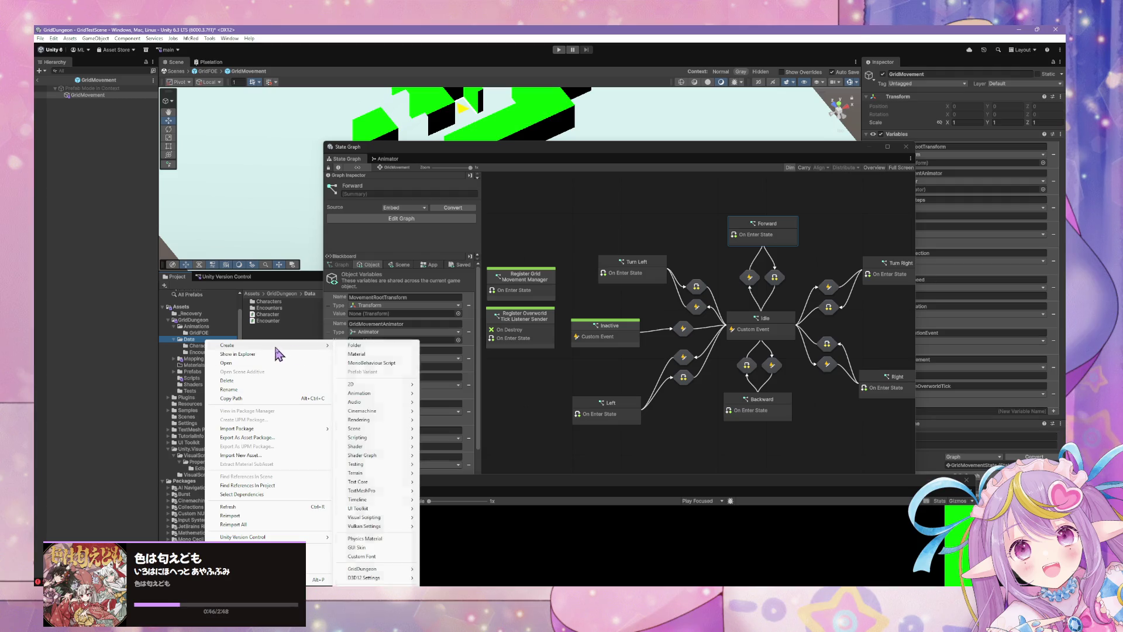
click(401, 347)
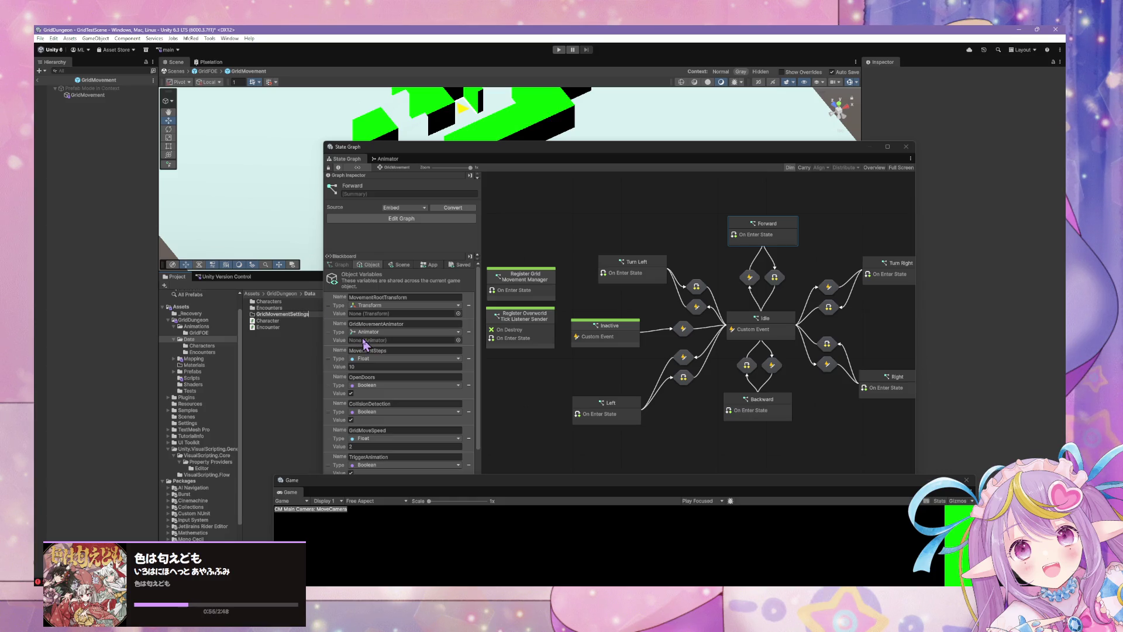
key(Return)
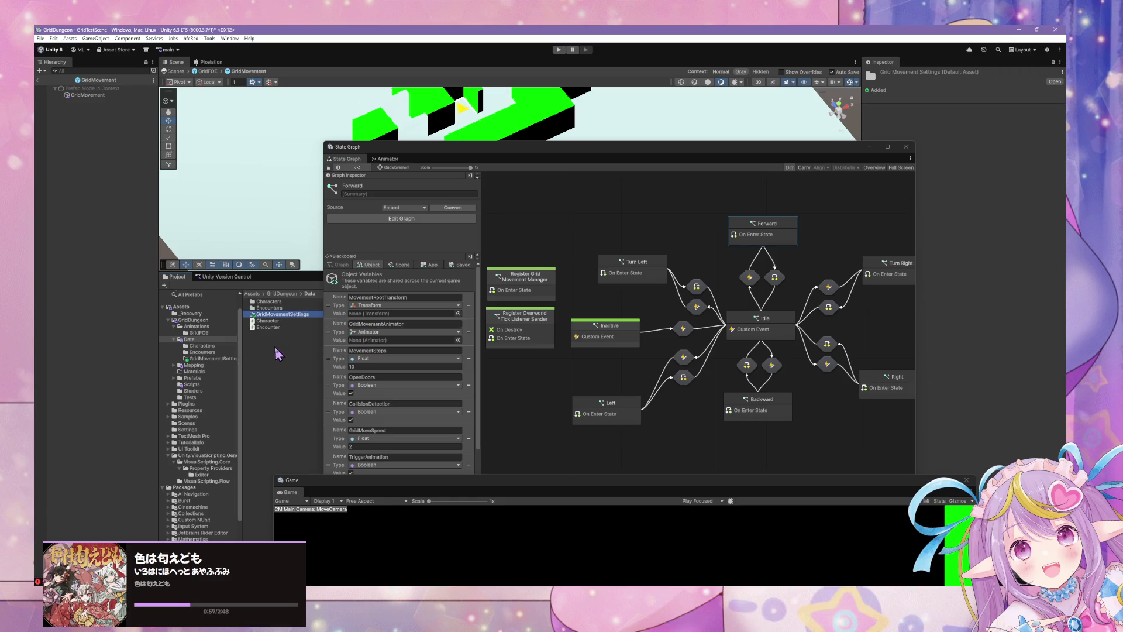
scroll(414, 339, down, 3)
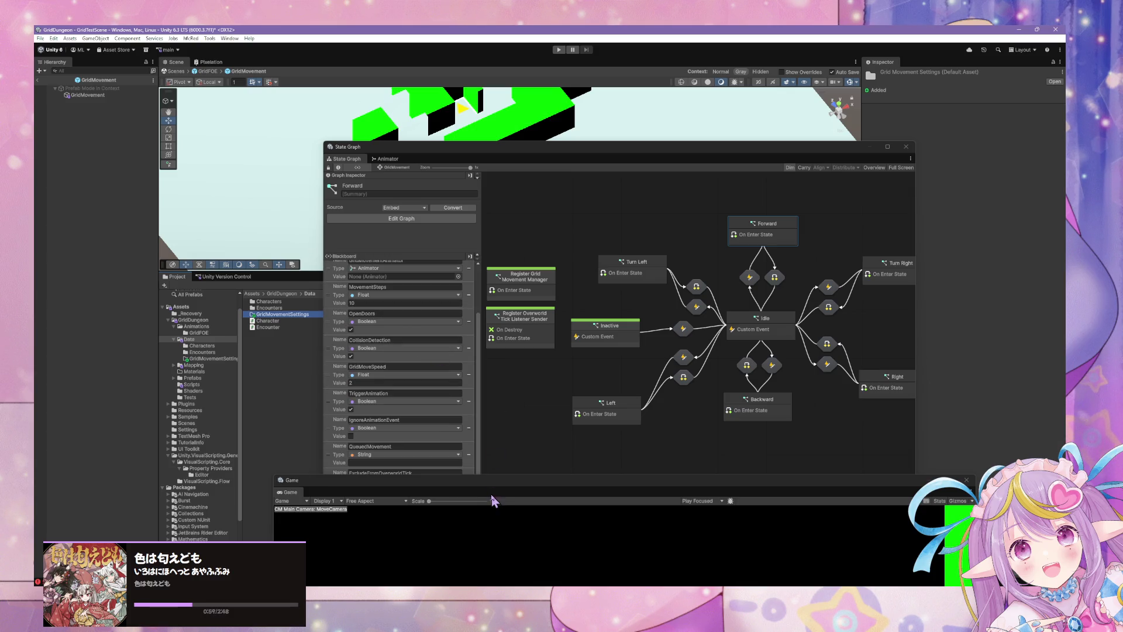
drag(502, 488, 521, 511)
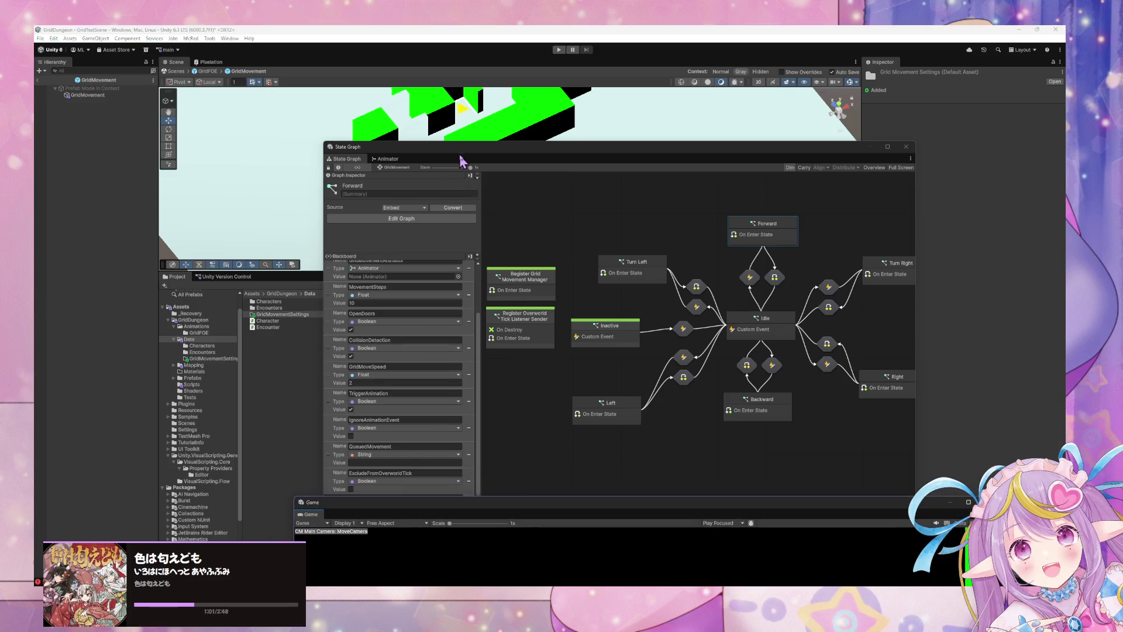
drag(463, 161, 476, 129)
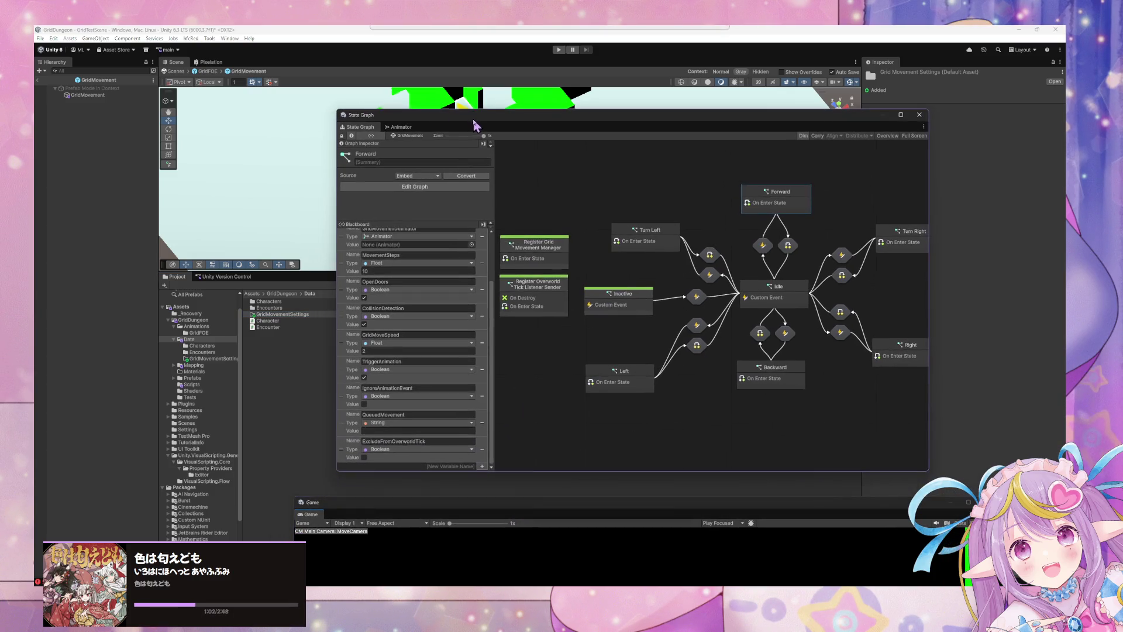
Step: Create a ScriptableObject script named GridMovementSettings in the Data folder
right_click(275, 344)
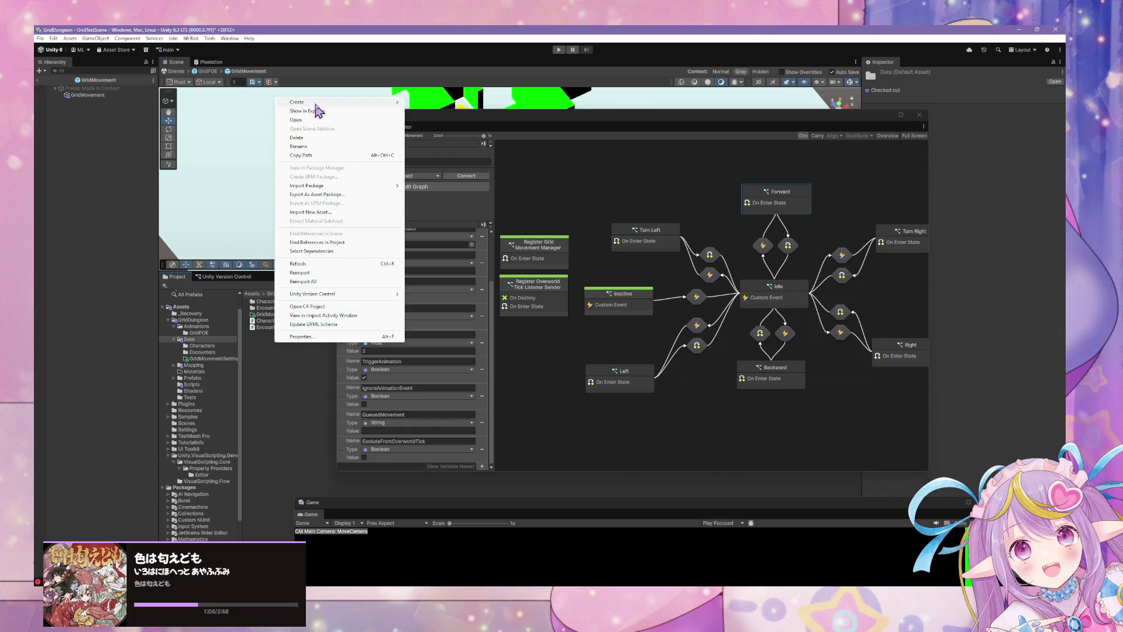
mouse_move(334, 103)
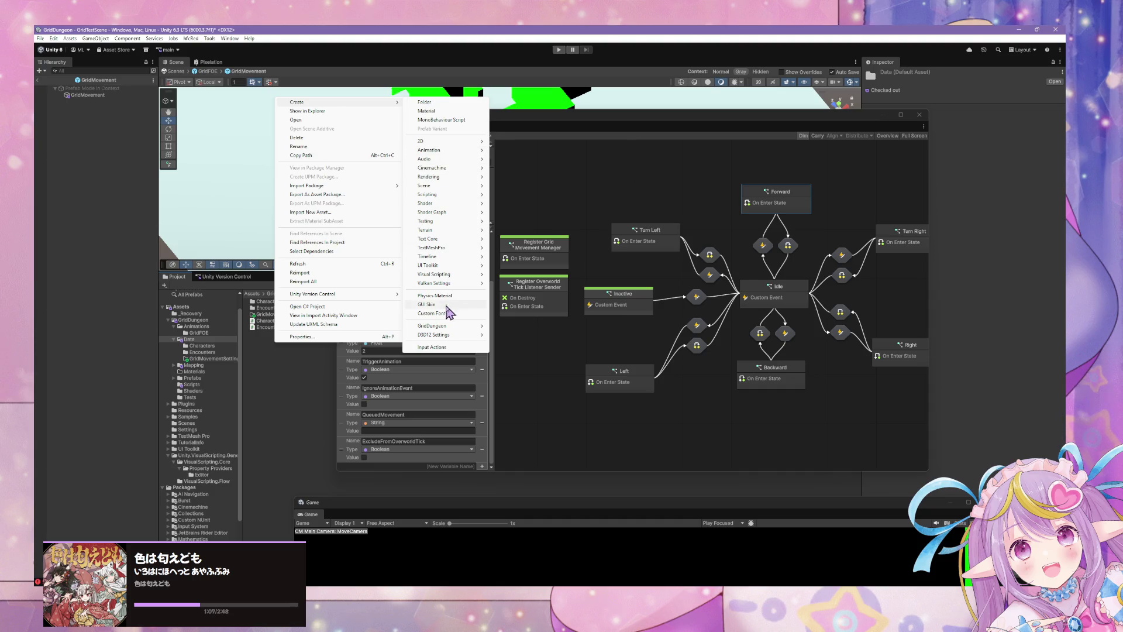
mouse_move(451, 223)
mouse_move(461, 149)
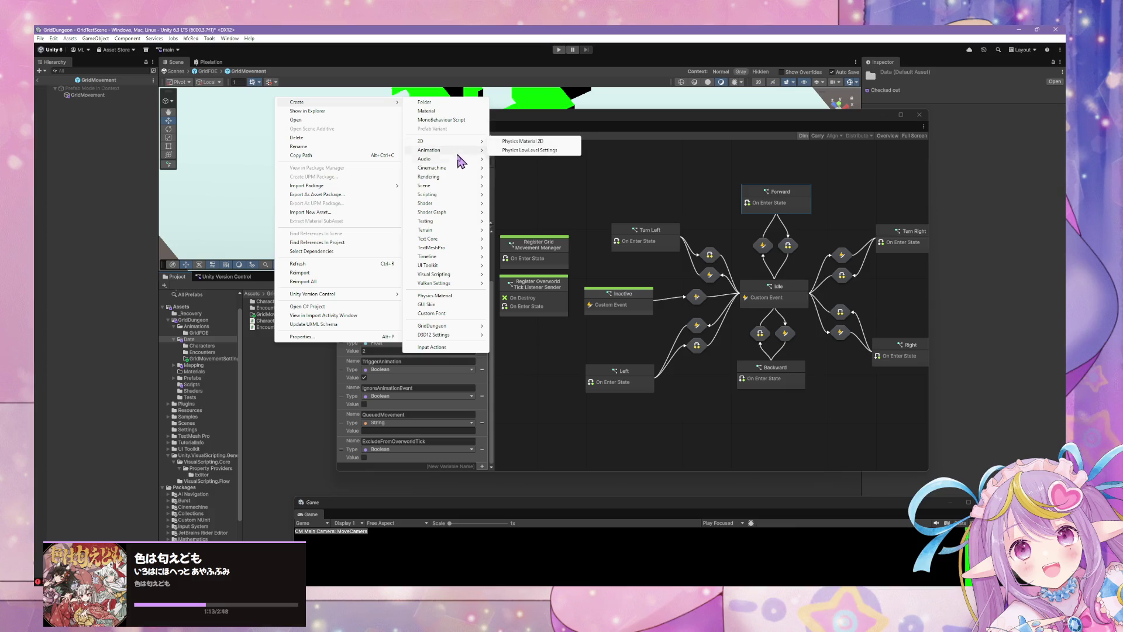
mouse_move(467, 176)
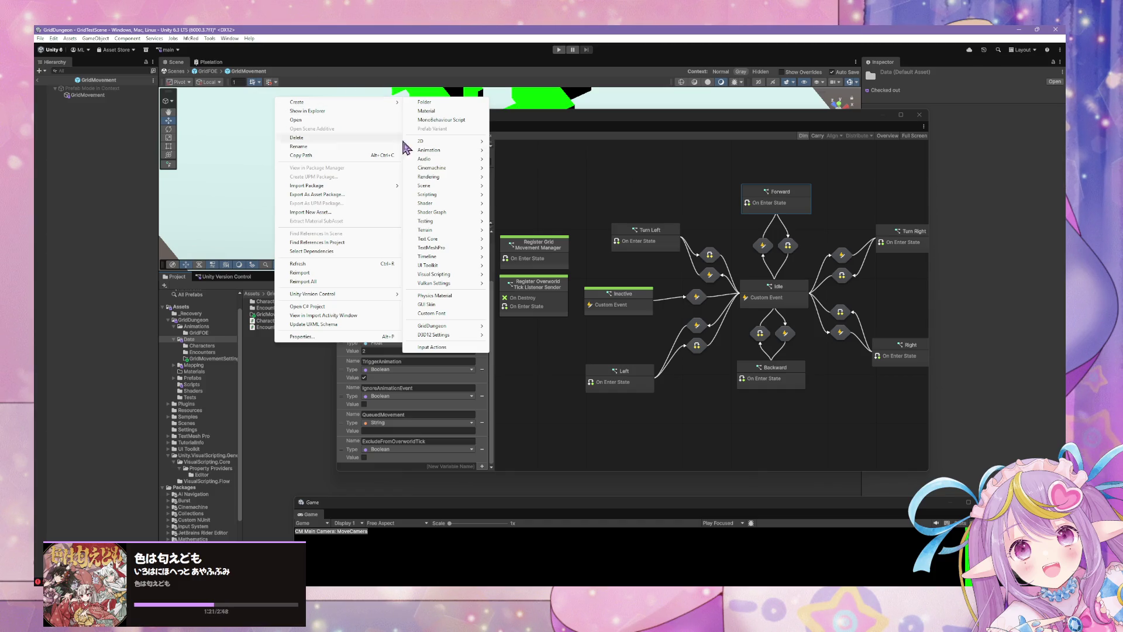
mouse_move(478, 196)
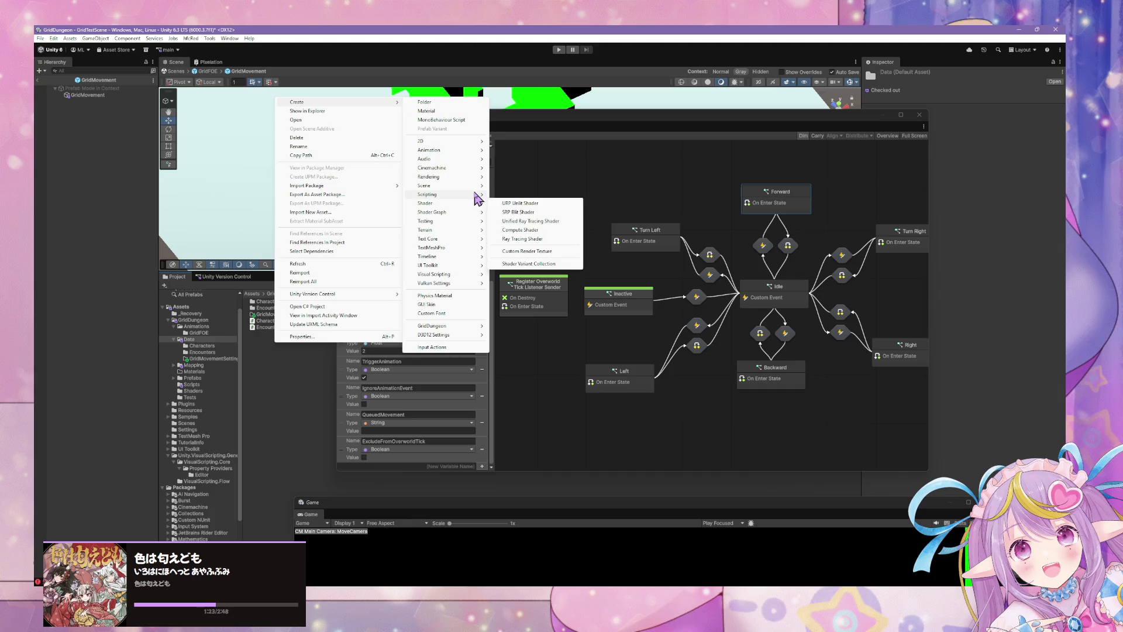
click(553, 208)
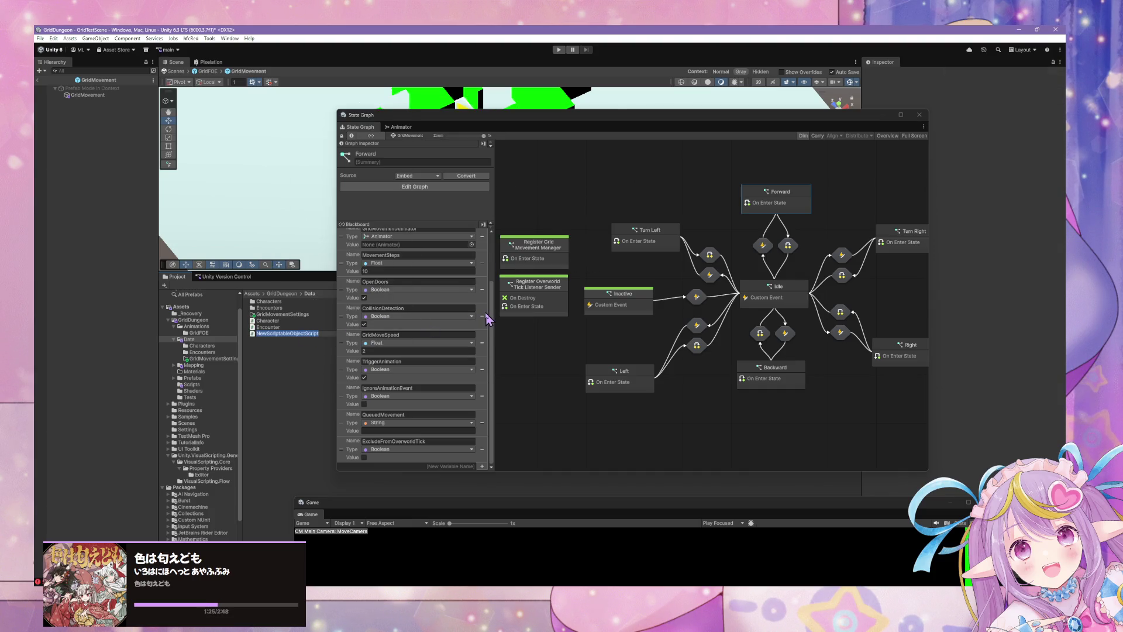
text(S)
text(ettin)
click(293, 335)
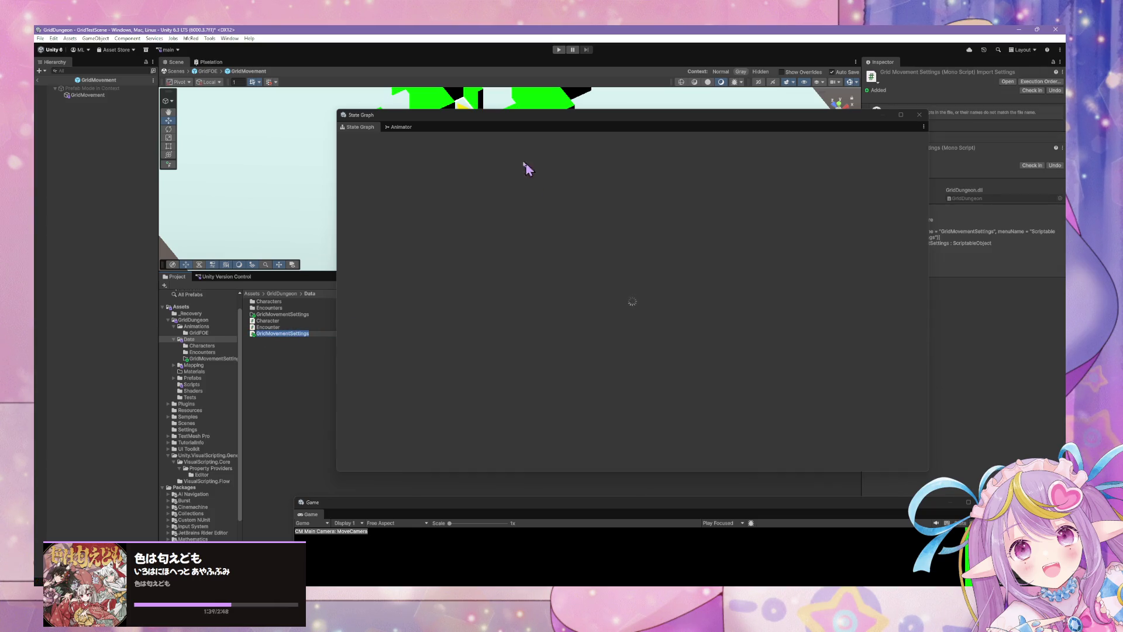
Step: After recompiling, select the GridMovementSettings script and open it in Visual Studio Code
mouse_move(428, 125)
mouse_down()
mouse_move(571, 363)
mouse_move(497, 156)
mouse_up()
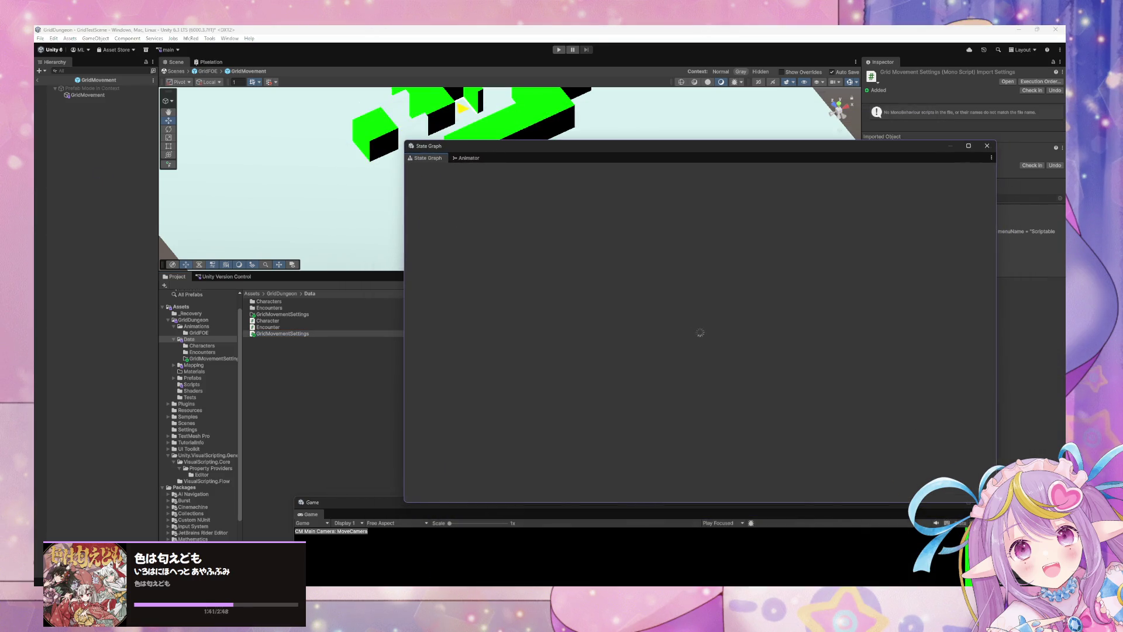
click(81, 97)
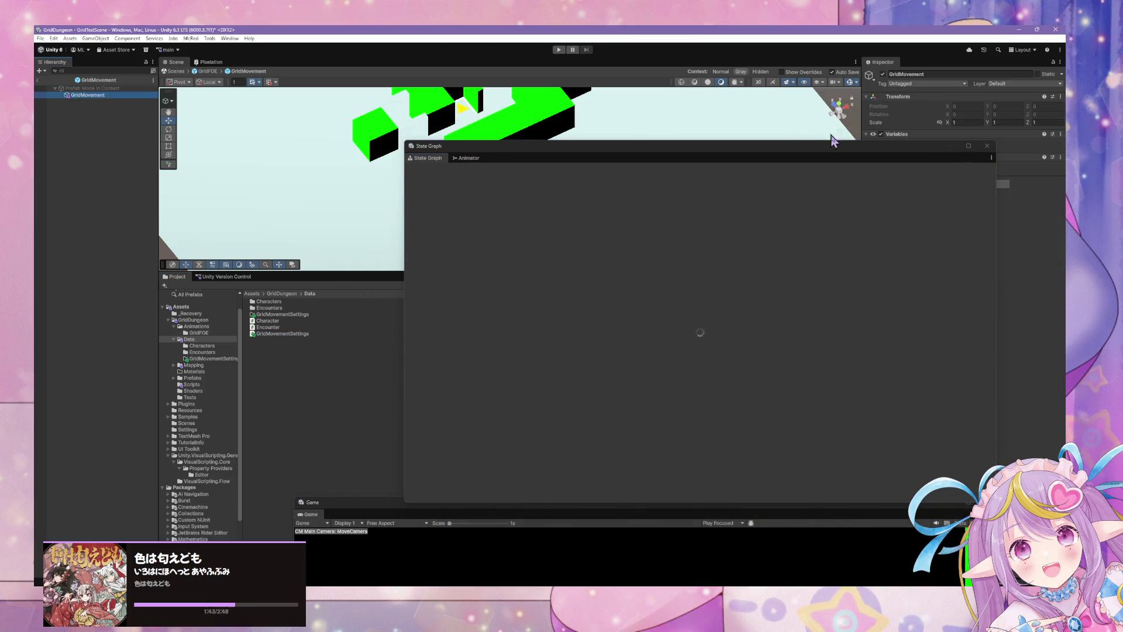
mouse_move(799, 148)
mouse_down()
mouse_move(484, 170)
mouse_move(772, 155)
mouse_move(521, 117)
mouse_move(760, 136)
mouse_up()
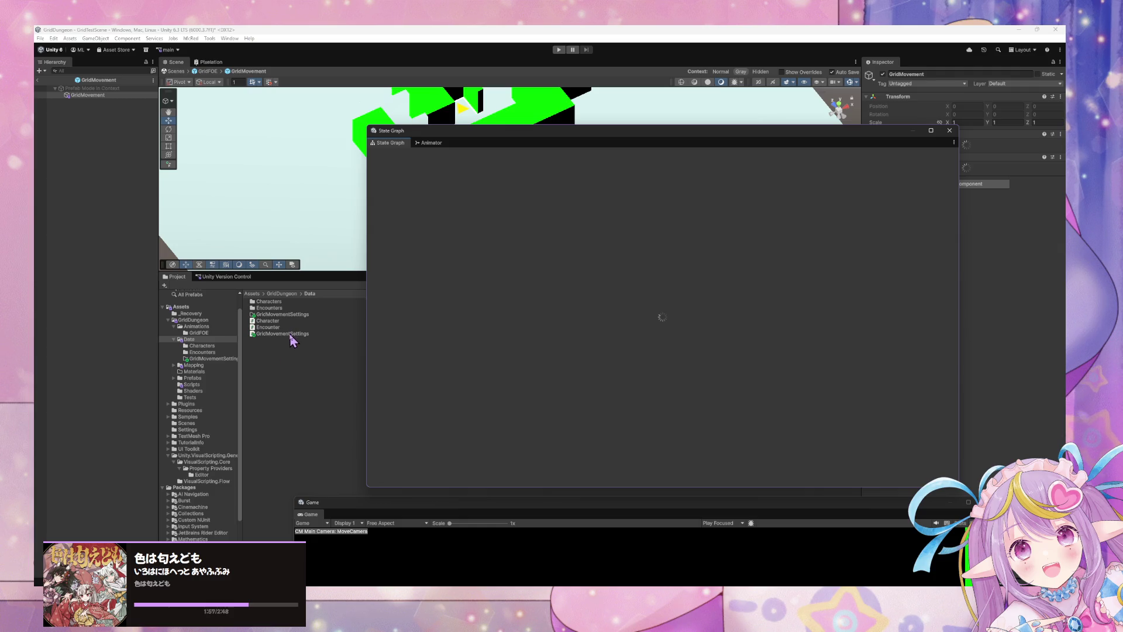
click(270, 336)
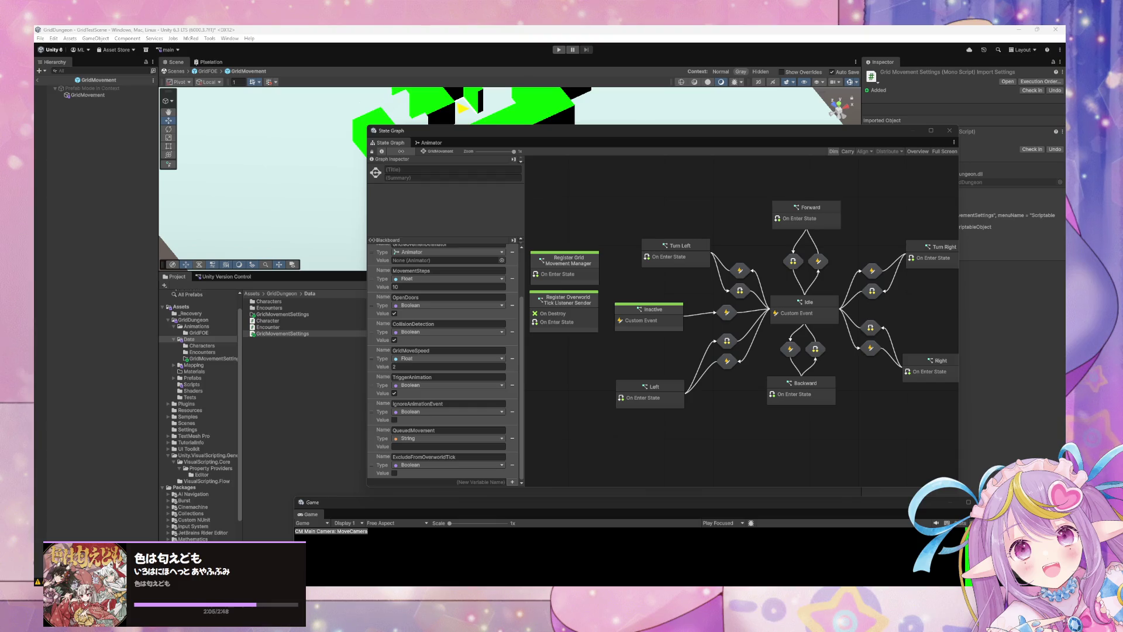
drag(388, 200, 315, 192)
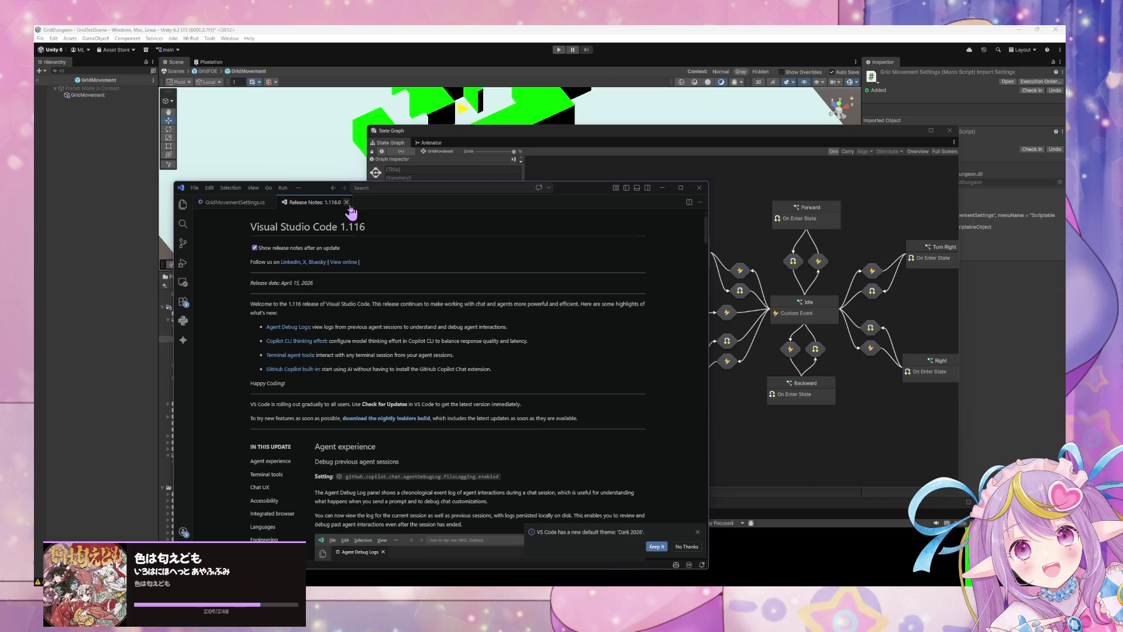
Step: Change the CreateAssetMenu menuName from 'Scriptable Objects' to GridDungeon in GridMovementSettings.cs
click(346, 202)
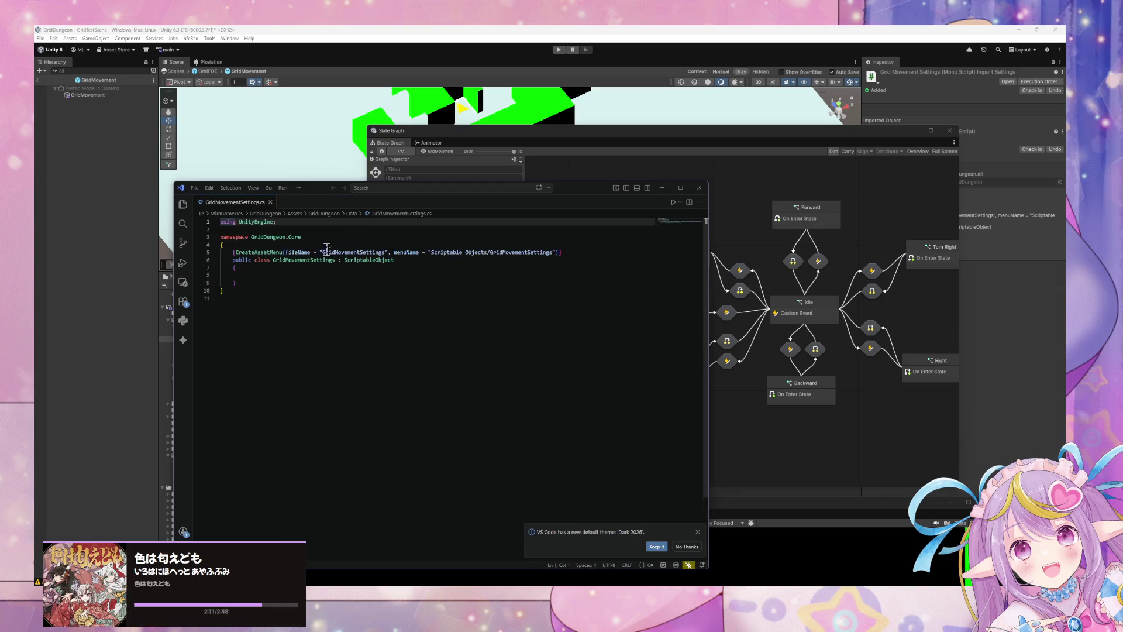
drag(487, 252, 431, 252)
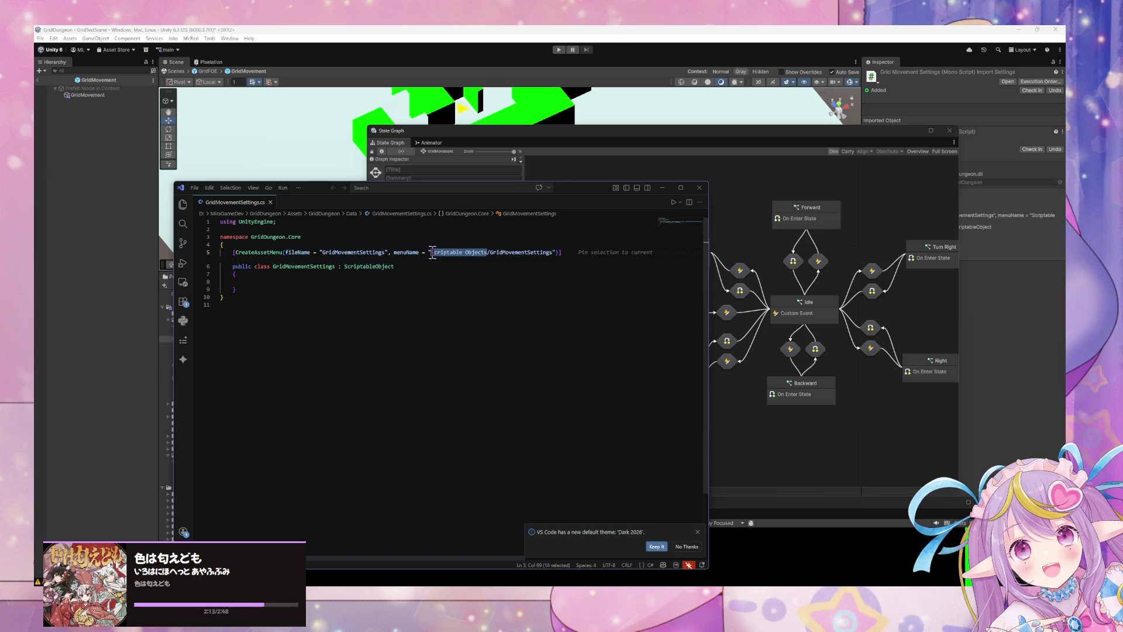
text(Grid)
text(Dungeon)
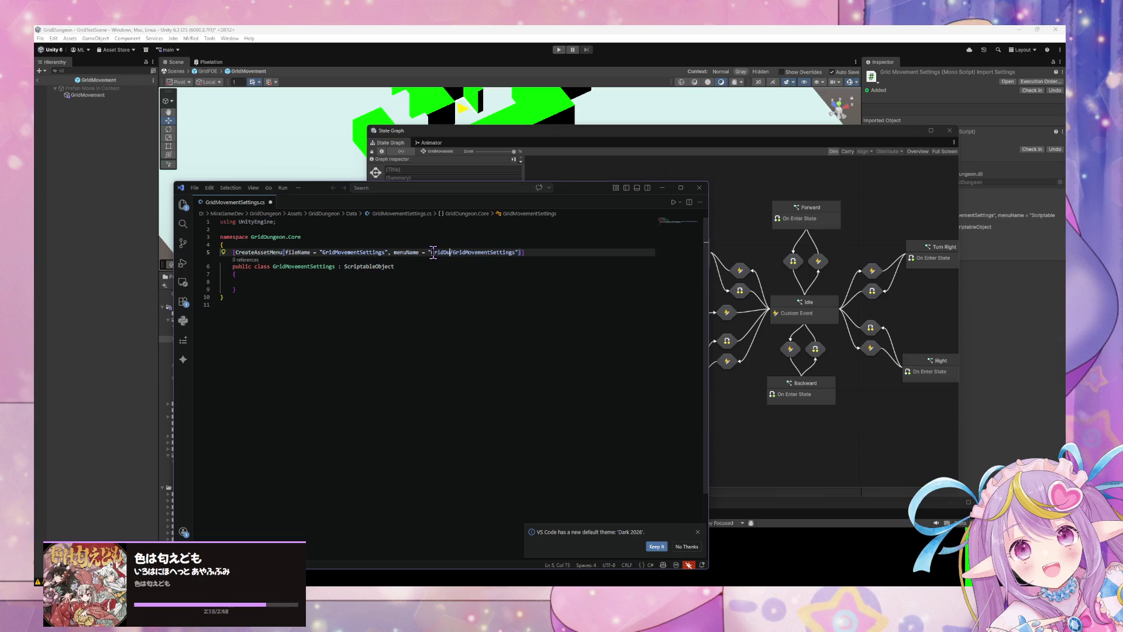
click(393, 145)
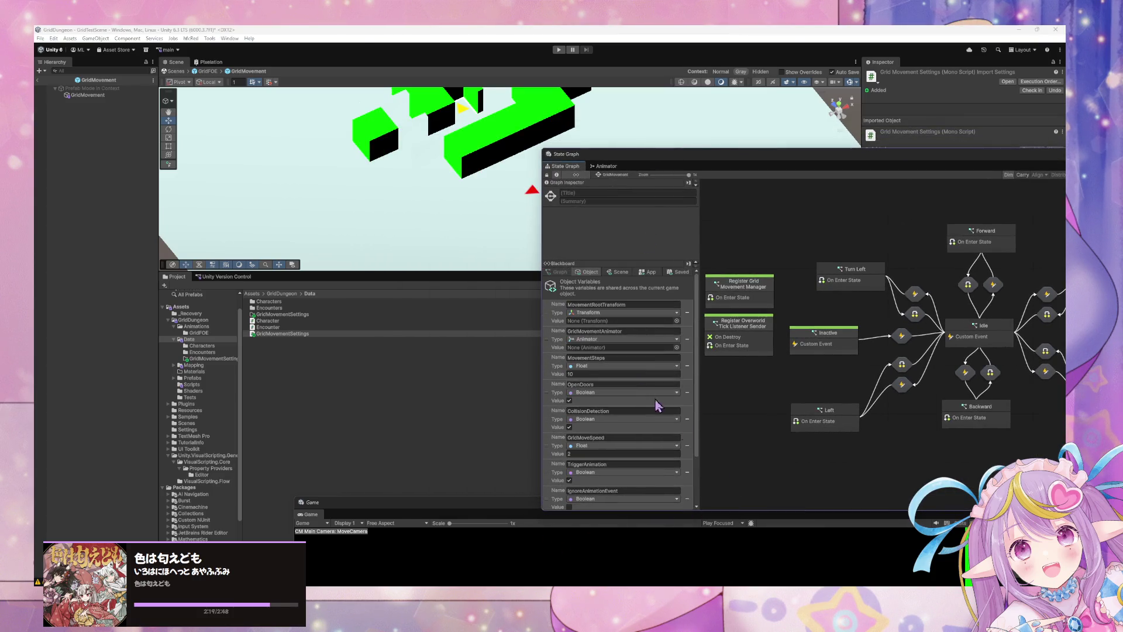
key(alt+Tab)
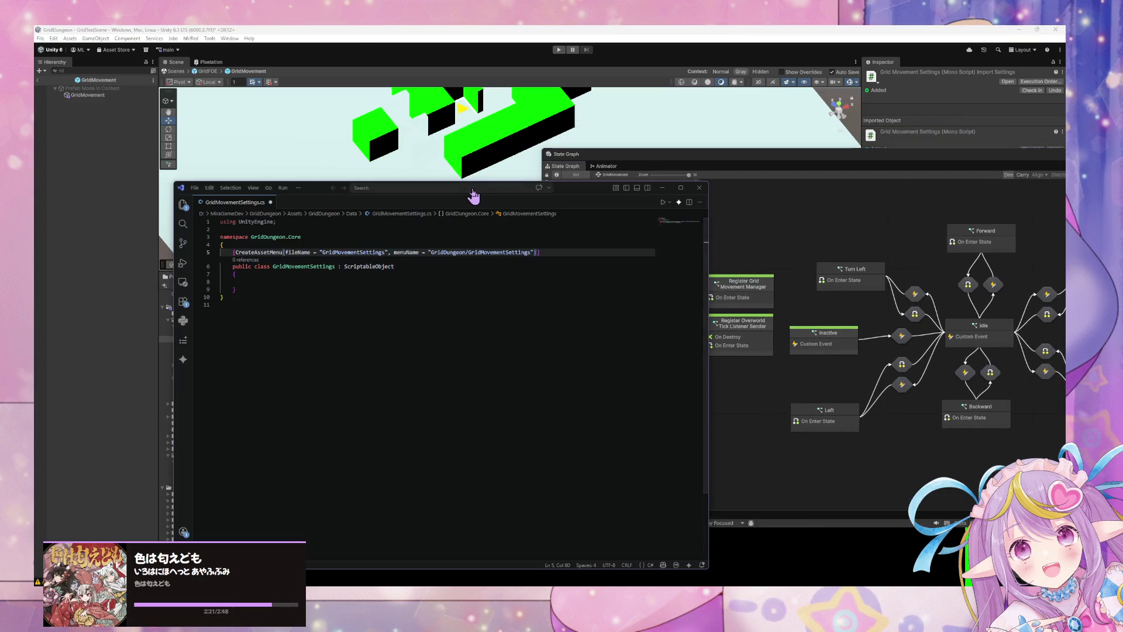
mouse_move(598, 193)
mouse_down()
mouse_move(398, 154)
mouse_move(510, 158)
mouse_move(437, 154)
mouse_up()
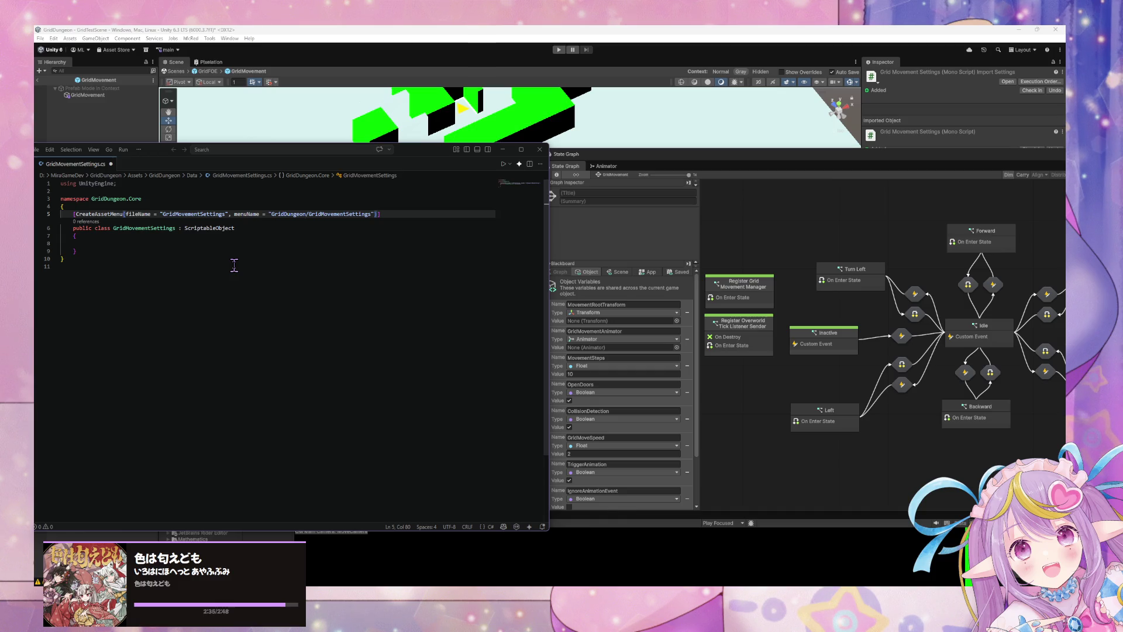
click(197, 244)
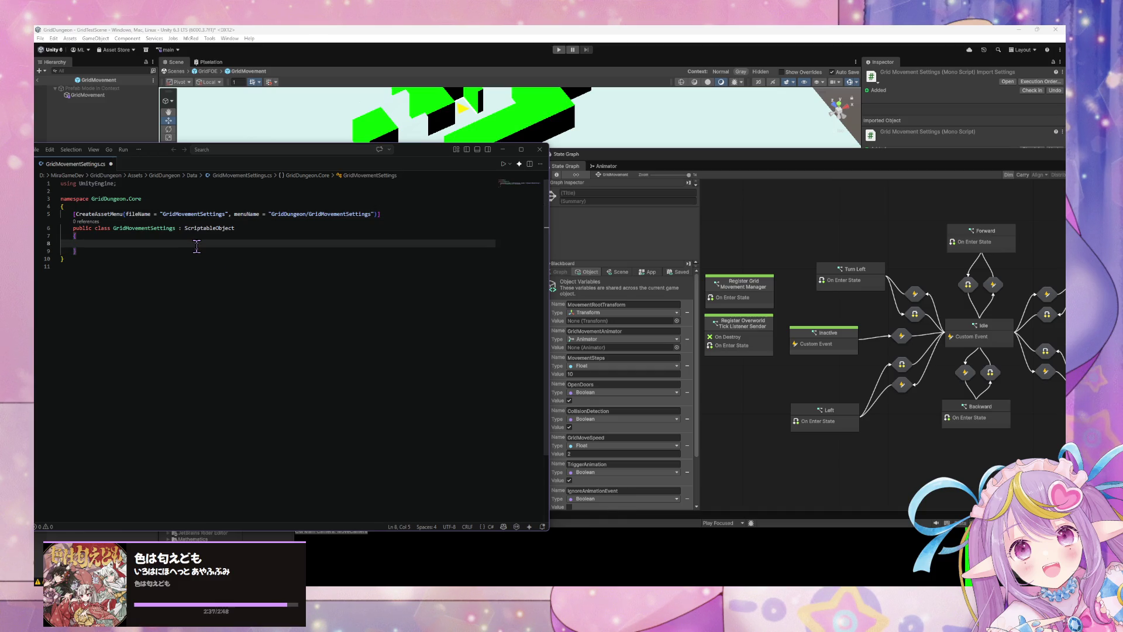
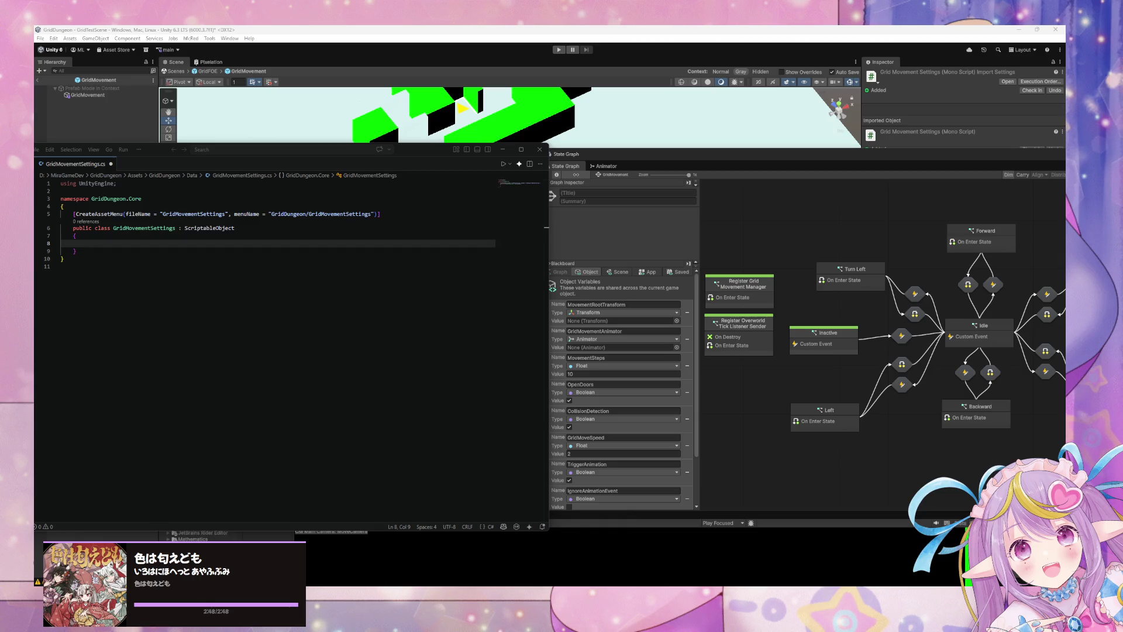
Step: Add MovementSteps = 10 and OpenDoors = true fields to the GridMovementSettings class
click(107, 243)
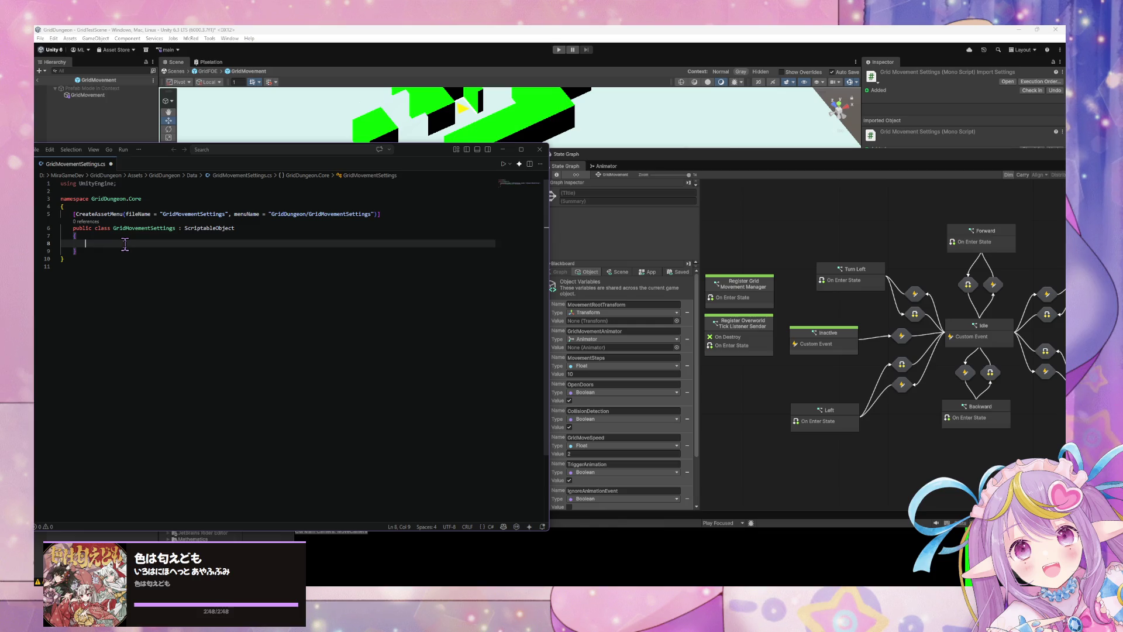
key(ctrl+space)
key(Escape)
text(public float MovementSteps)
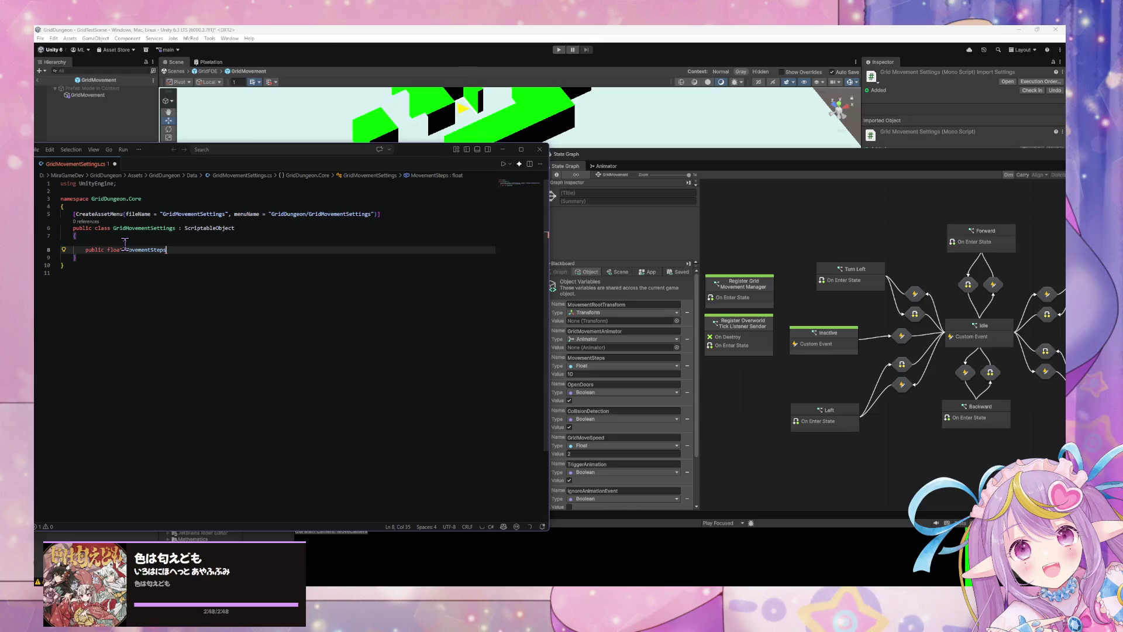
text( = 10;)
key(Return)
key(Return)
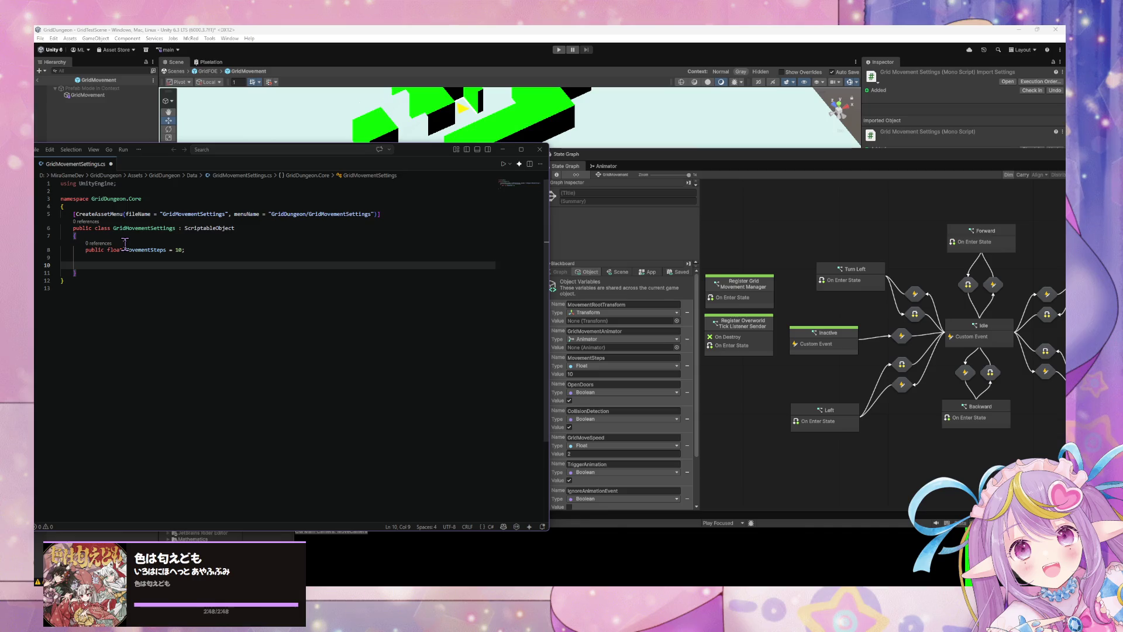
text(public )
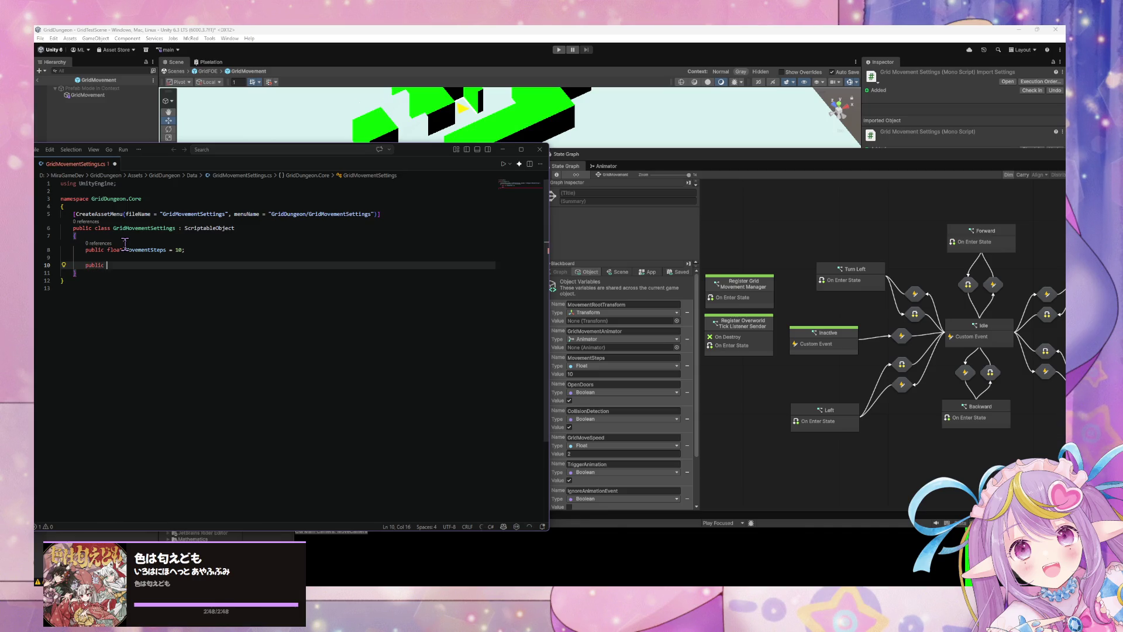
text(Boolean O)
text(penT)
key(BackSpace)
key(BackSpace)
key(BackSpace)
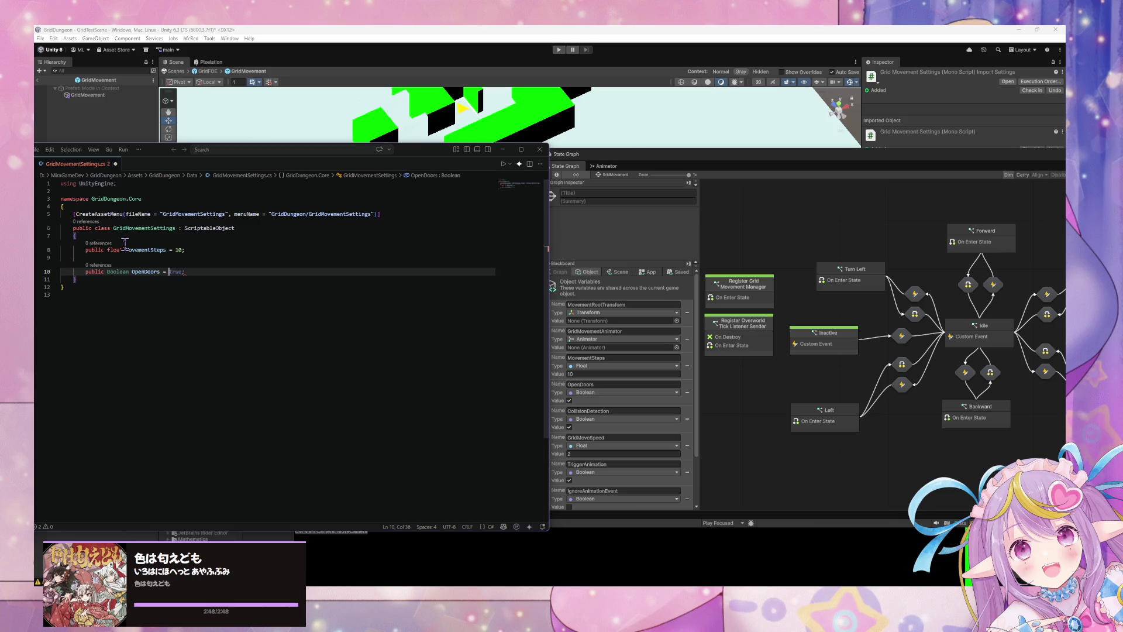
key(Tab)
key(Return)
key(Return)
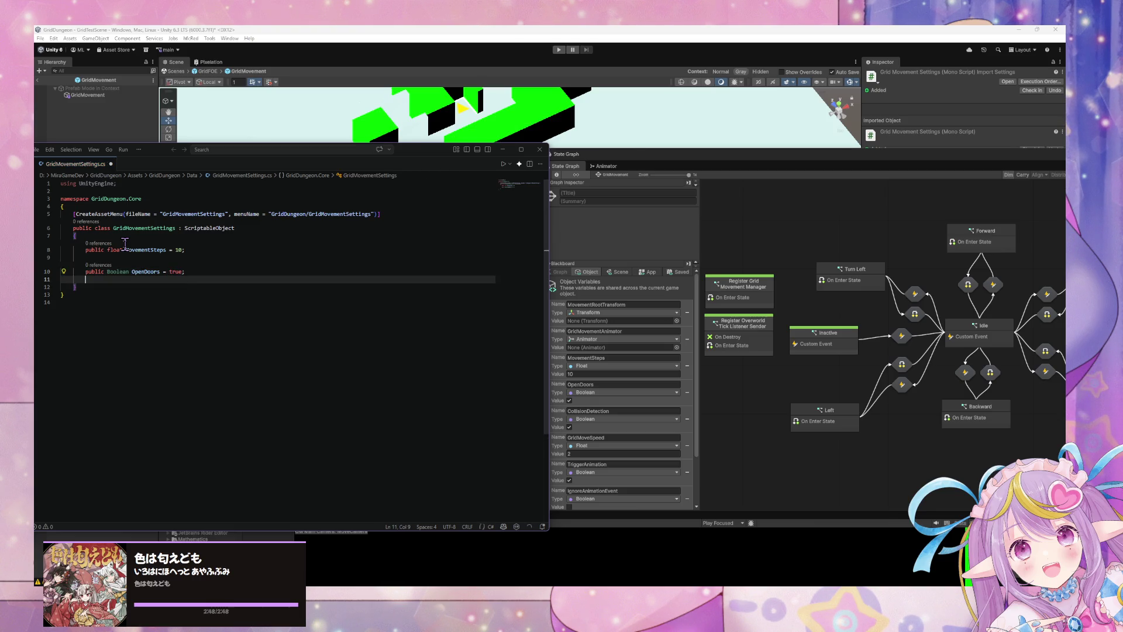
Step: Add CollisionDetection = true and GridMoveSpeed = 2 fields below them
text(public Boo)
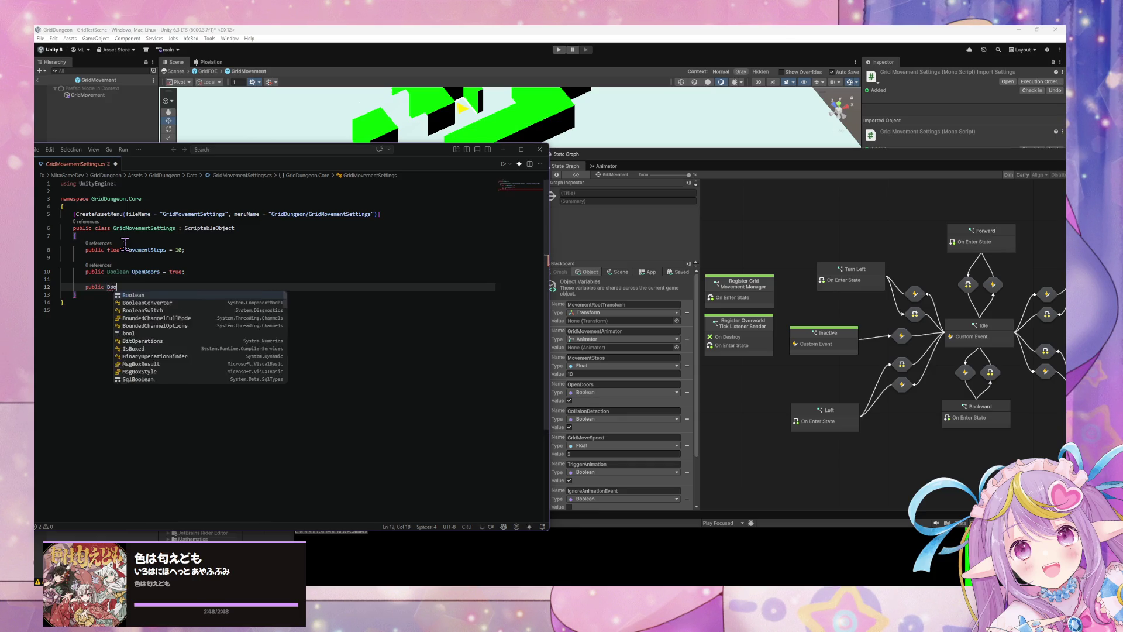
text(lean C)
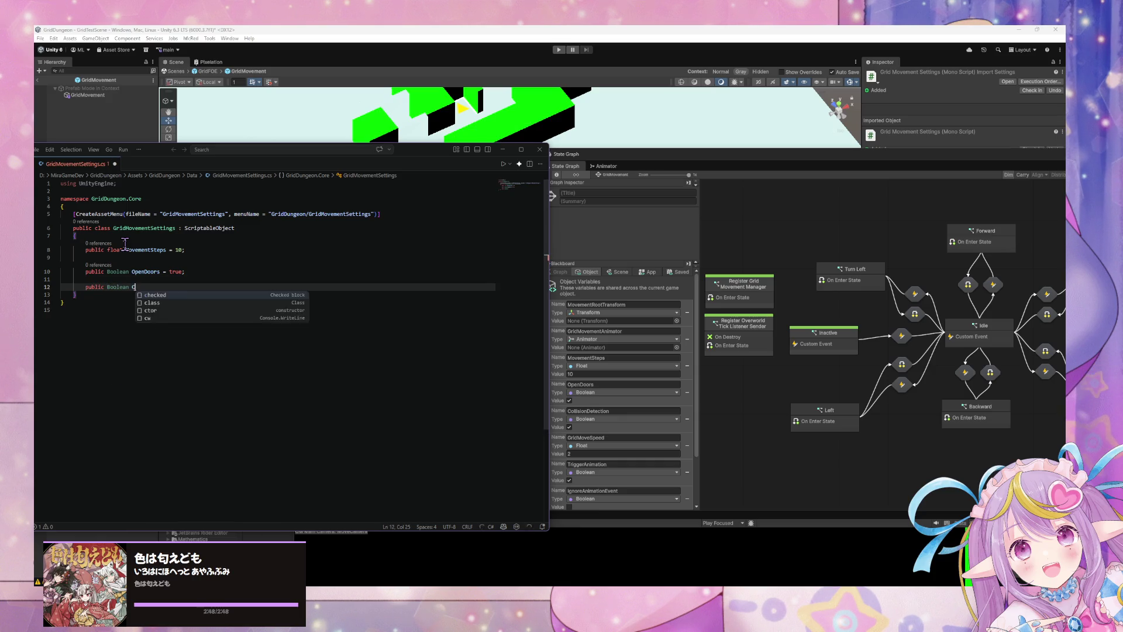
text(ollisionD)
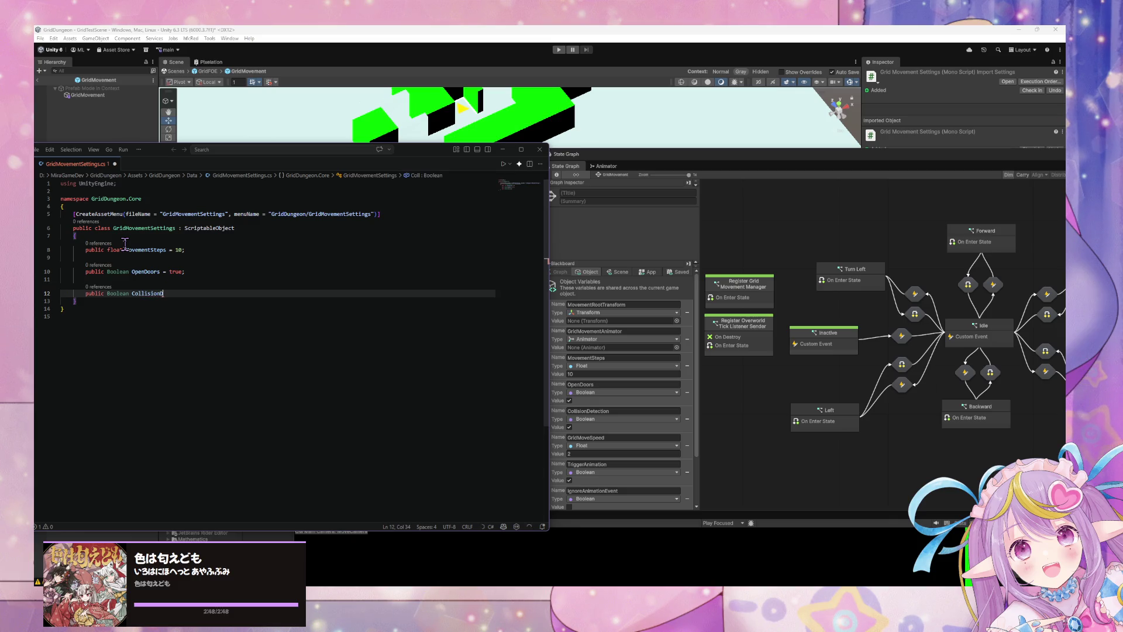
text(etection = )
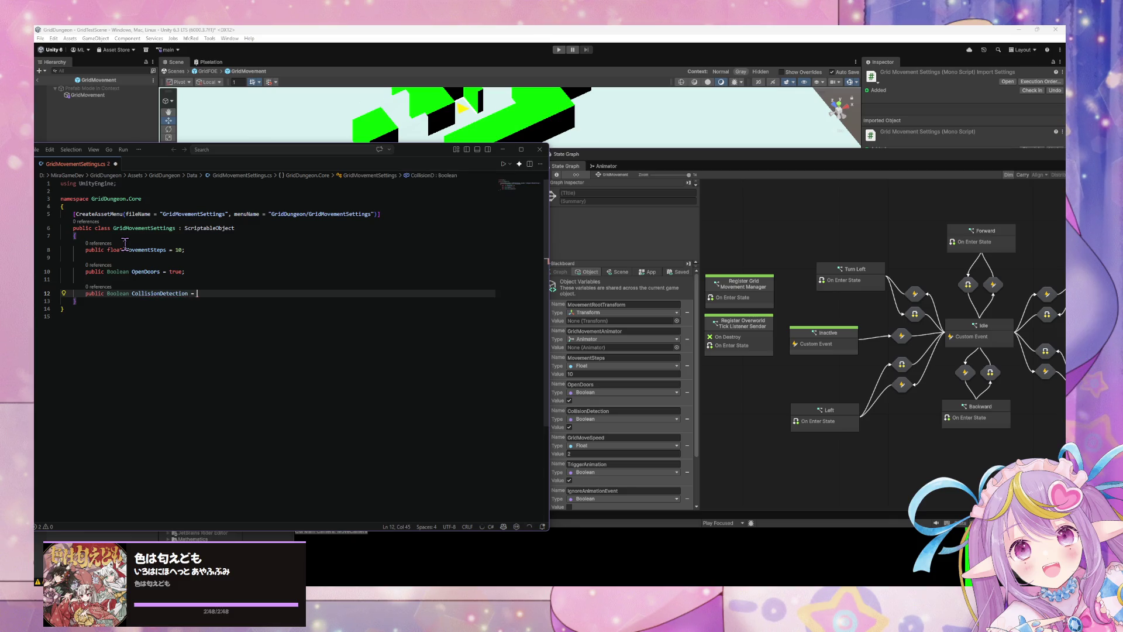
text(true;)
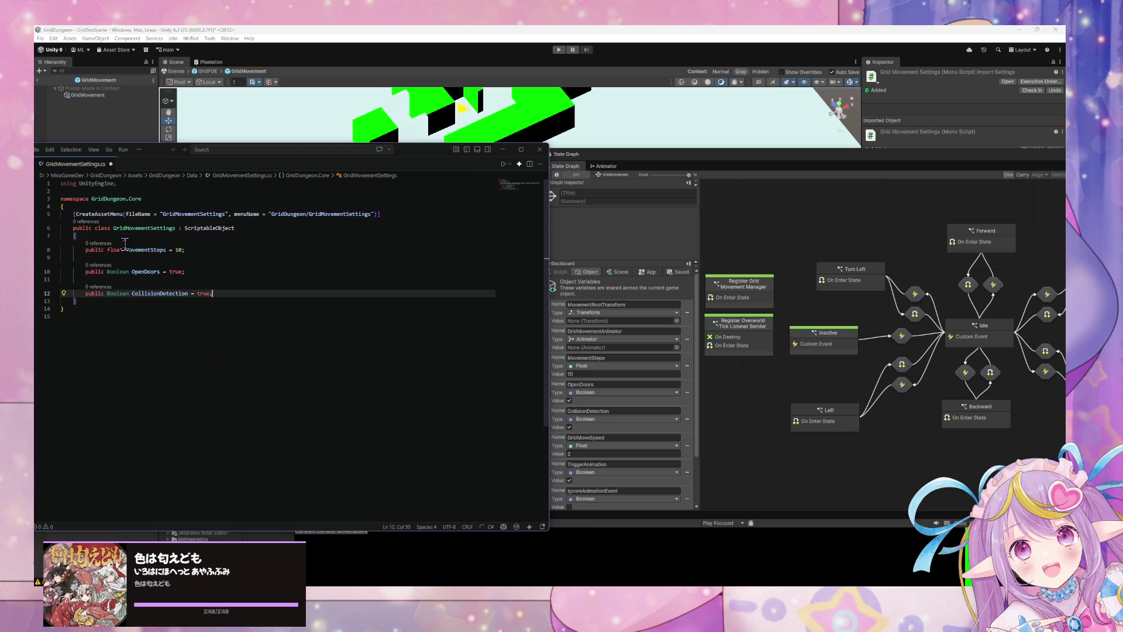
key(Return)
key(Return)
text(public Bool)
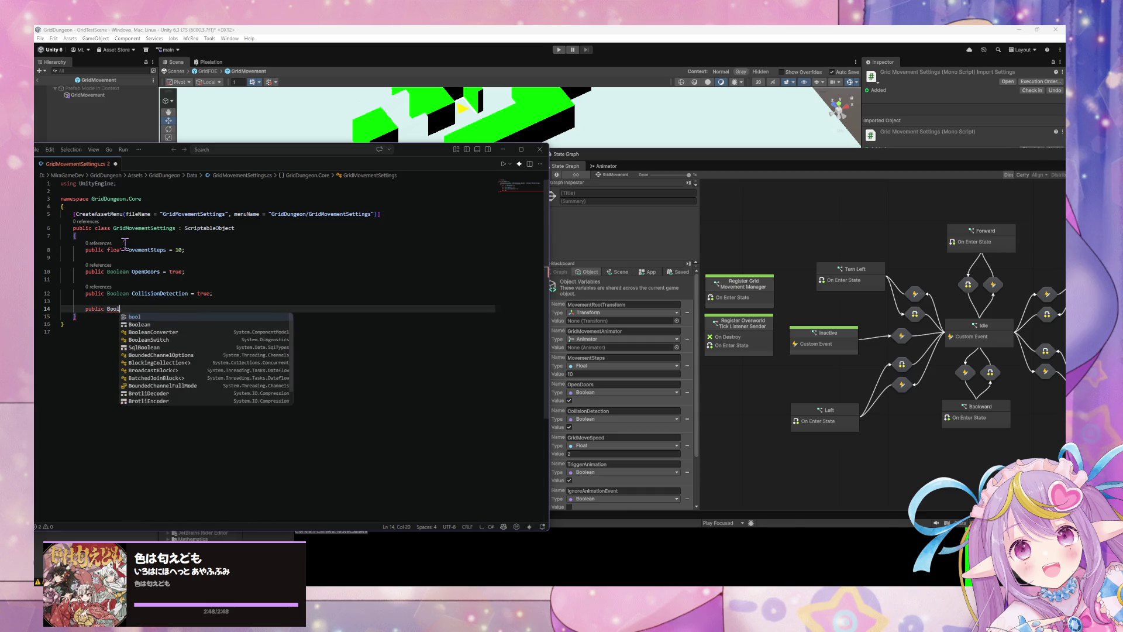
text(ean GridMoveSpeed = 2)
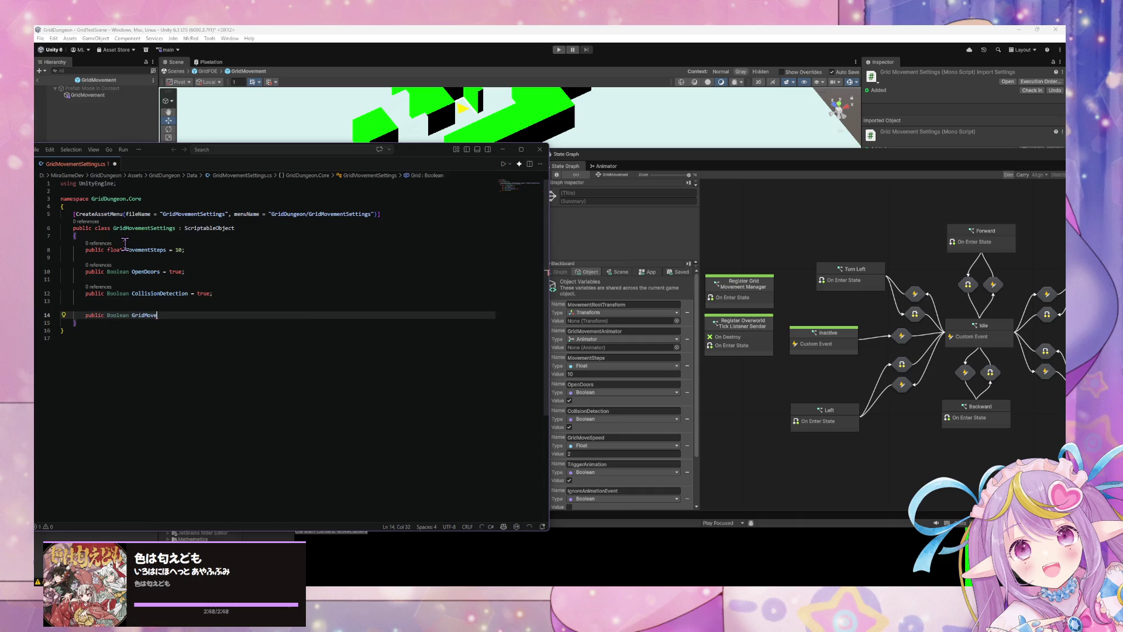
text(;)
key(Return)
key(Return)
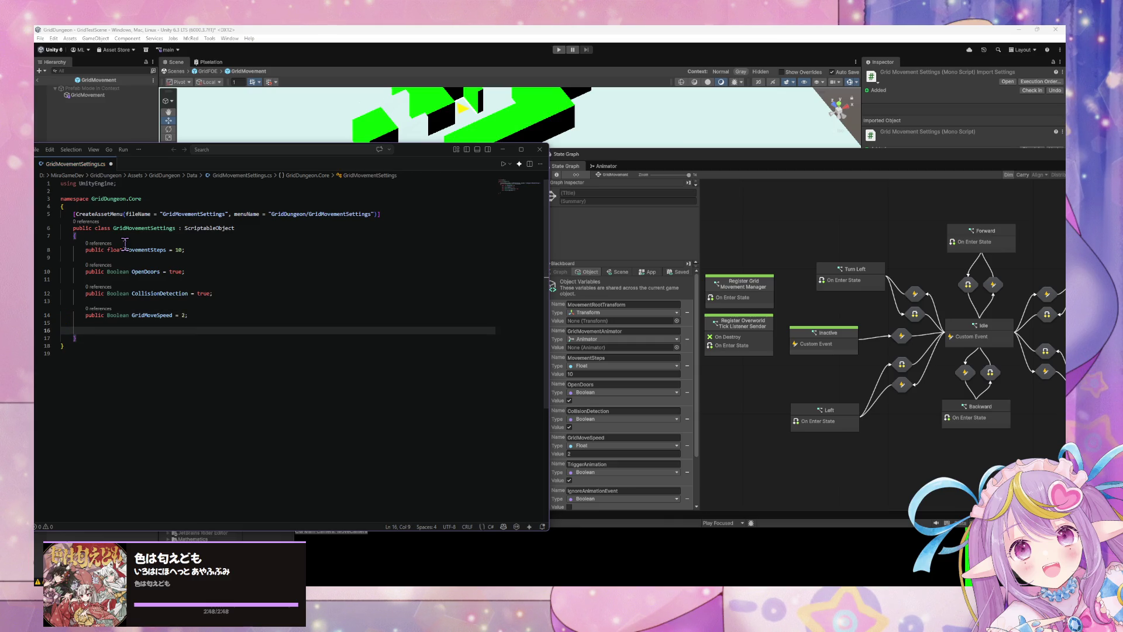
double_click(124, 314)
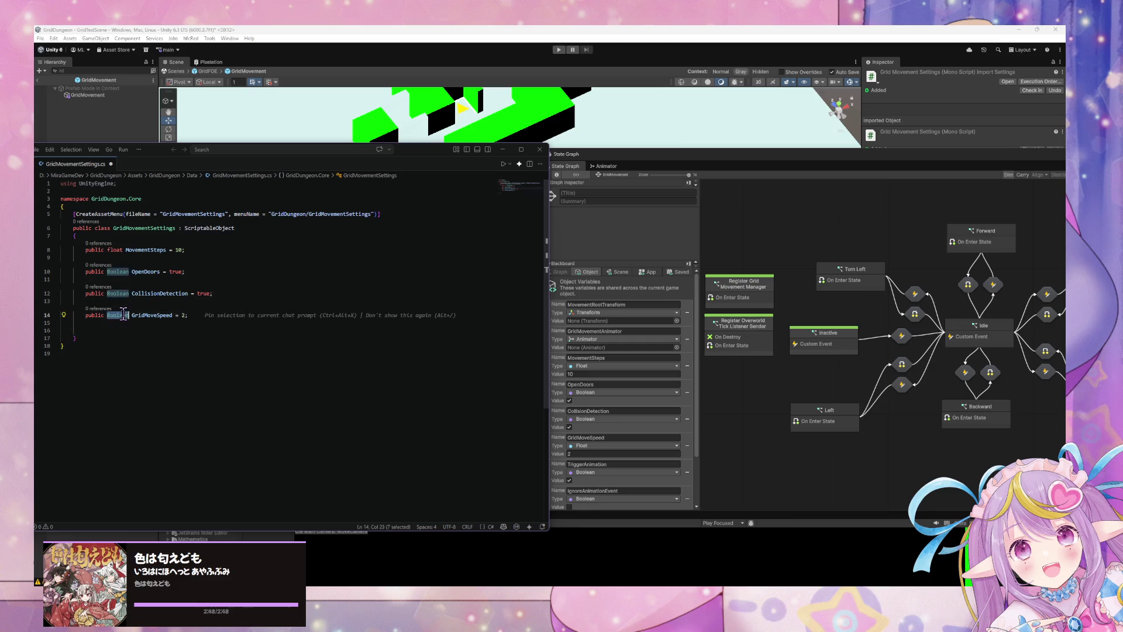
Step: Make GridMoveSpeed a float and add a TriggerAnimation = true field
text(float)
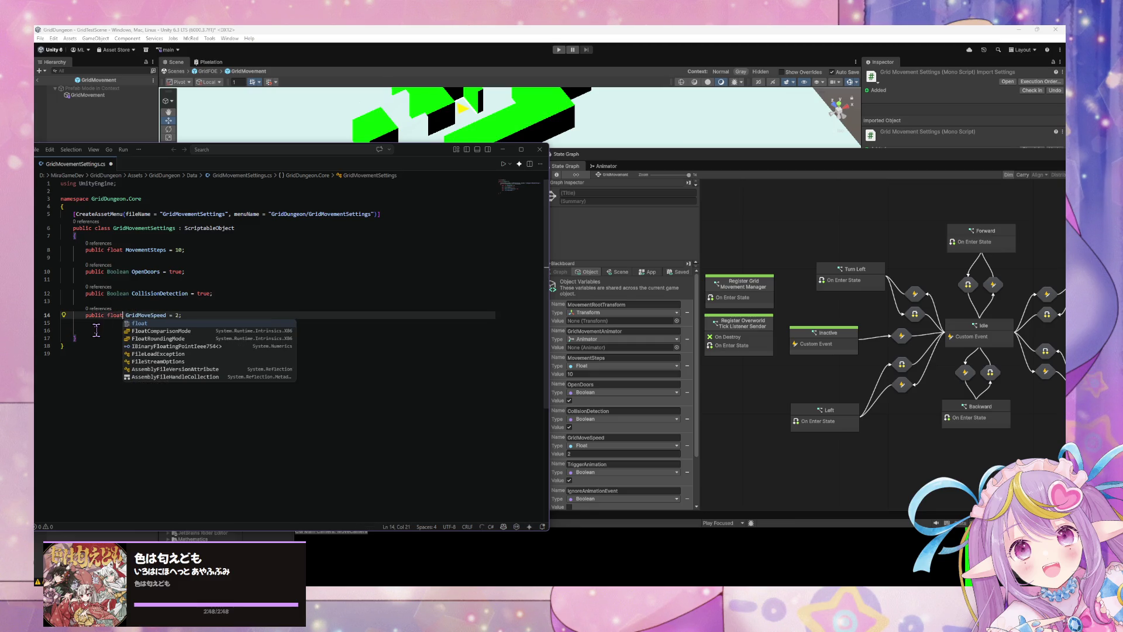
click(97, 331)
text(public )
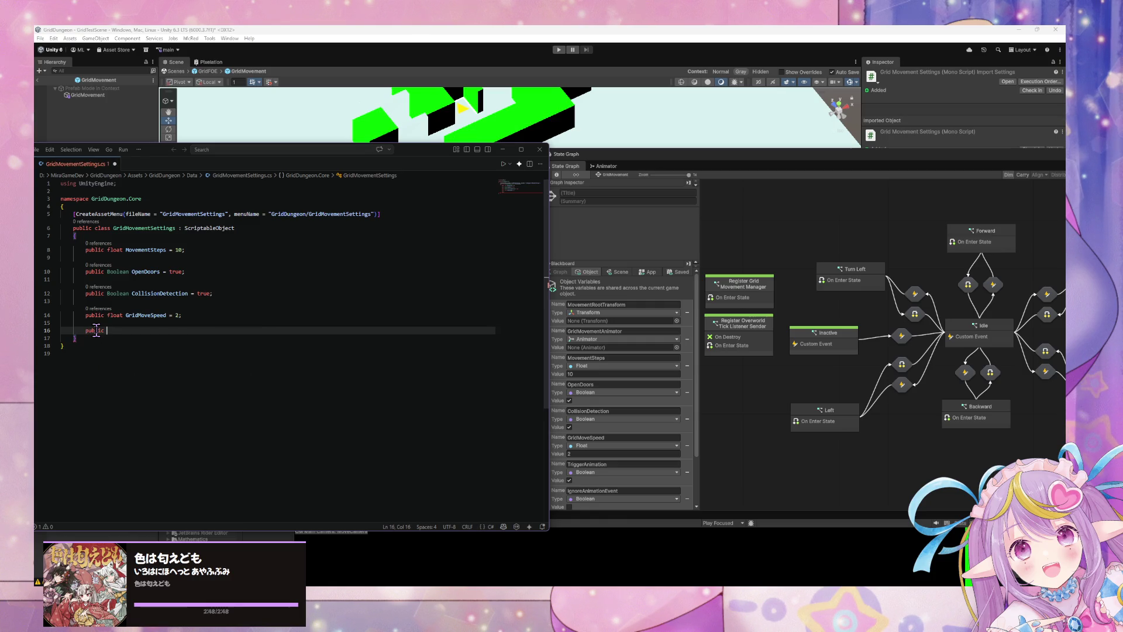
text(Bool)
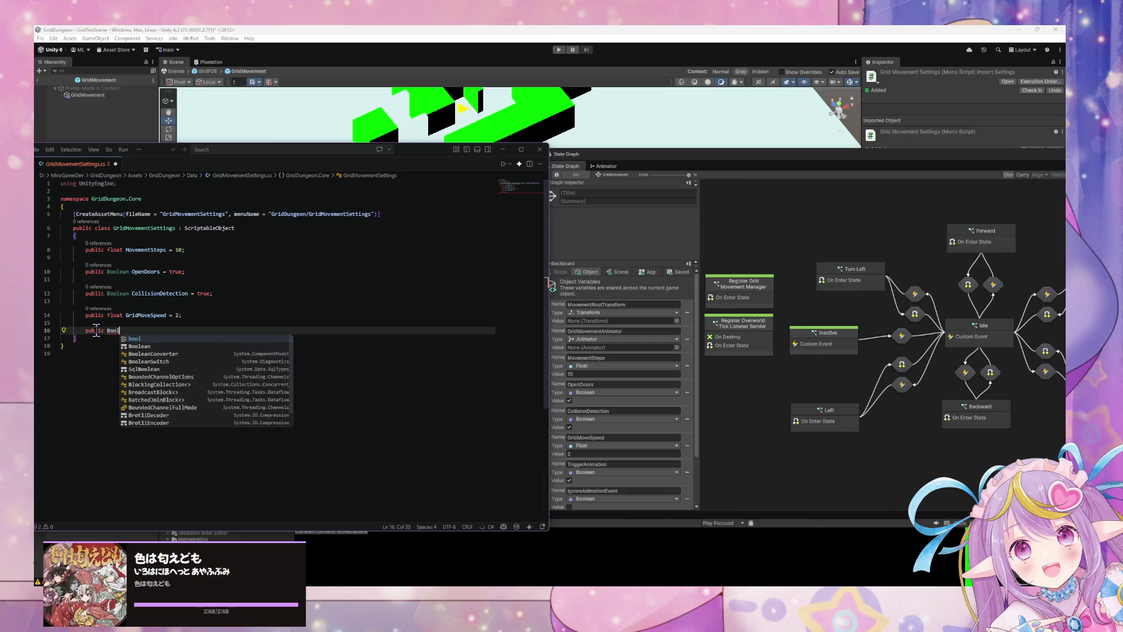
text(ean TriggerAnimation = tr)
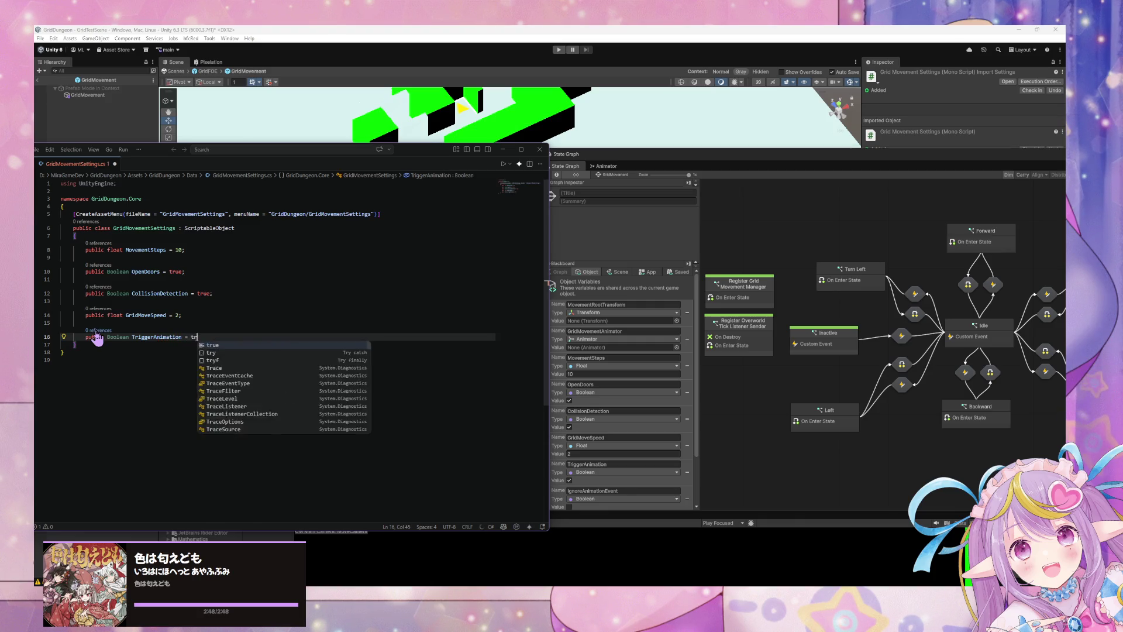
key(Tab)
text(;)
key(Return)
key(Return)
Step: Add IgnoreAnimationEvent = false and ExcludeFromOverworldTick = false boolean fields, then return to Unity
text(po)
key(BackSpace)
text(ublic Boo)
key(Tab)
text(Ignore)
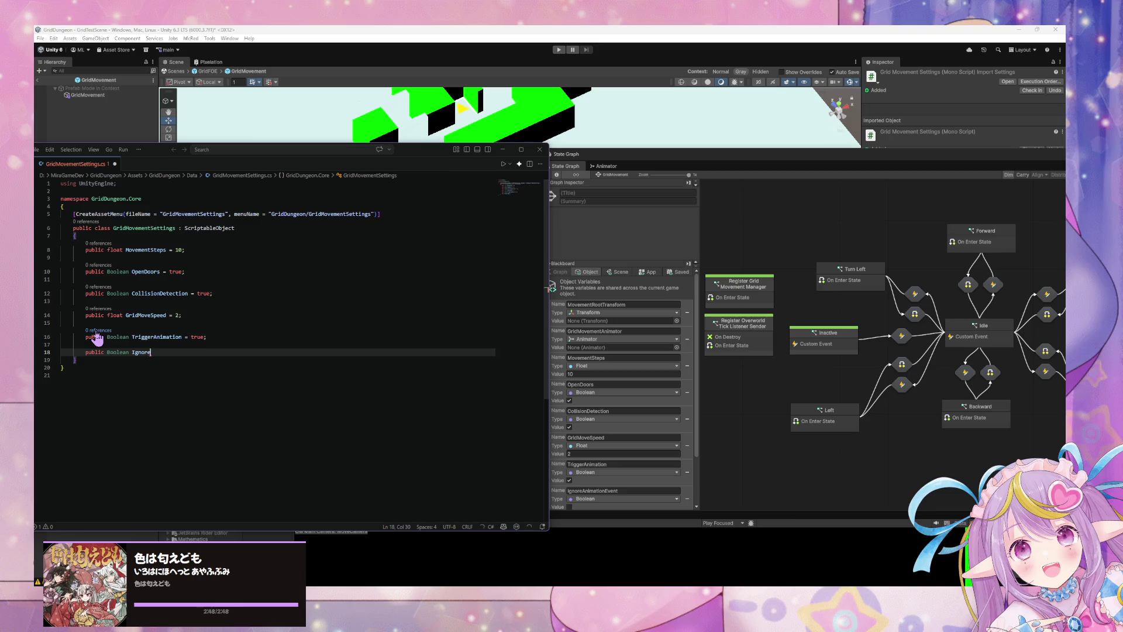
text(AnimationEvent = false;)
key(Return)
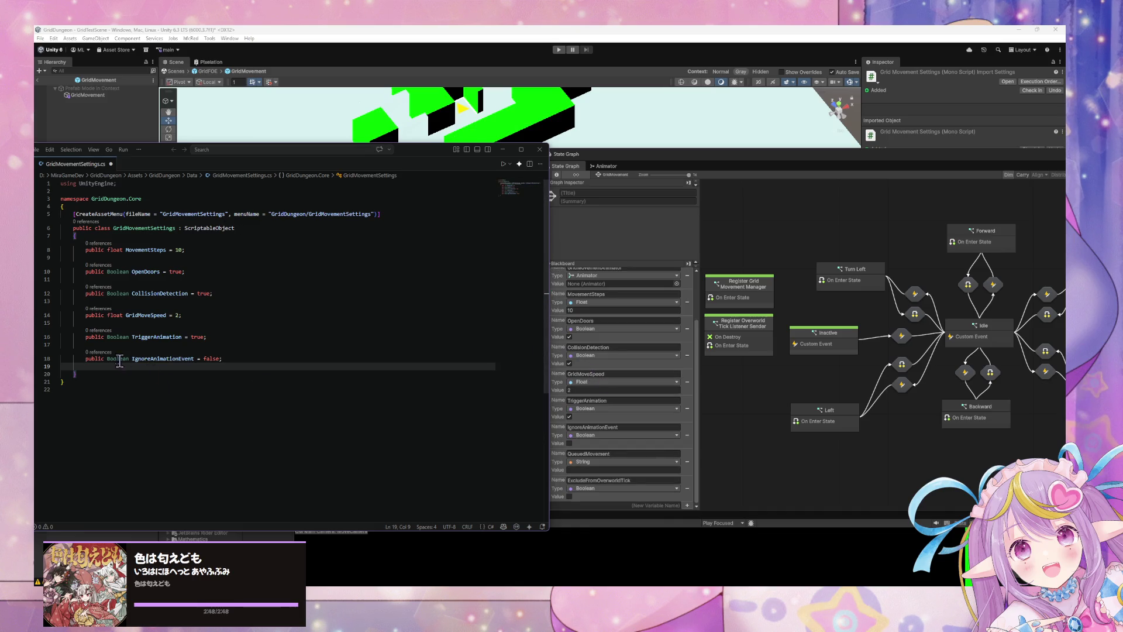
key(Return)
text(public Boolean ExcludeFrom)
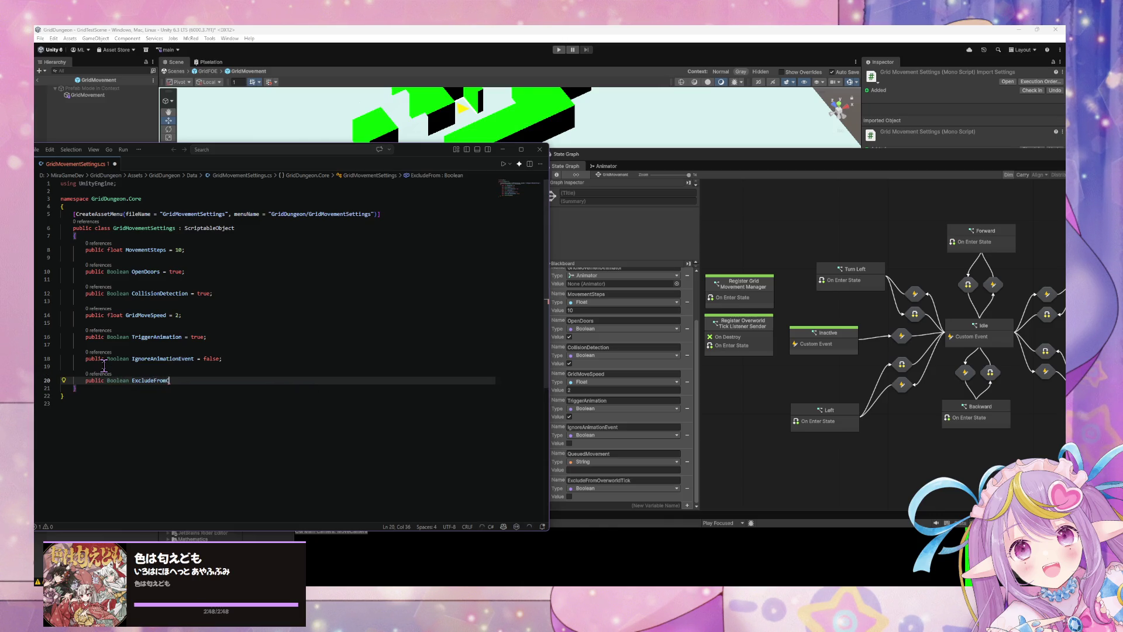
text(Over)
text(ldTic)
text(kk)
text(kk)
text(false)
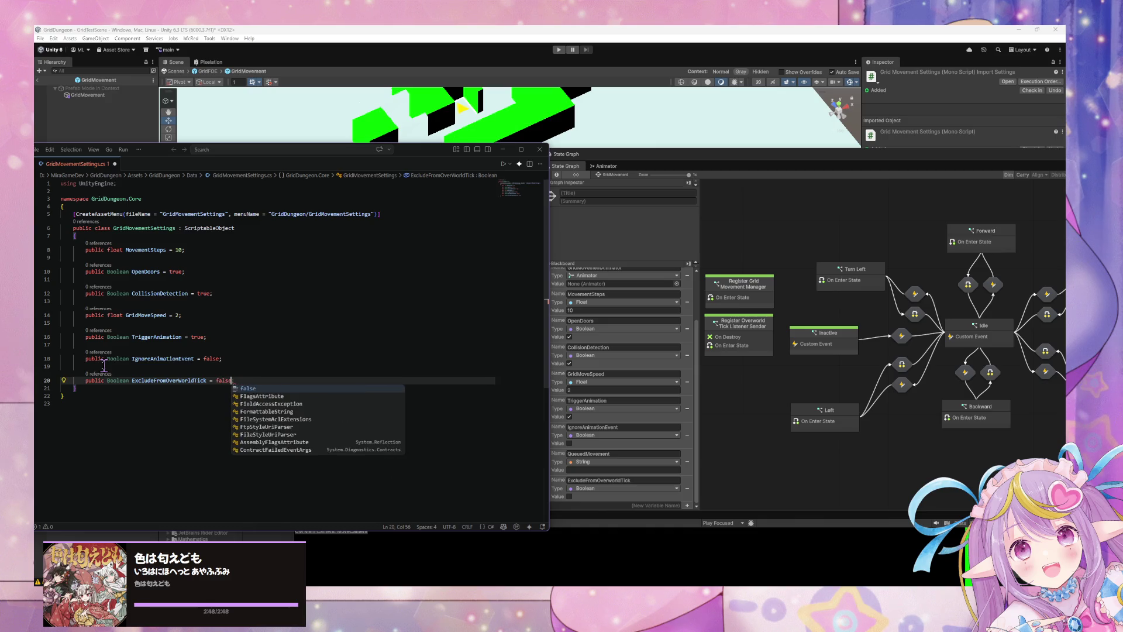
text(;)
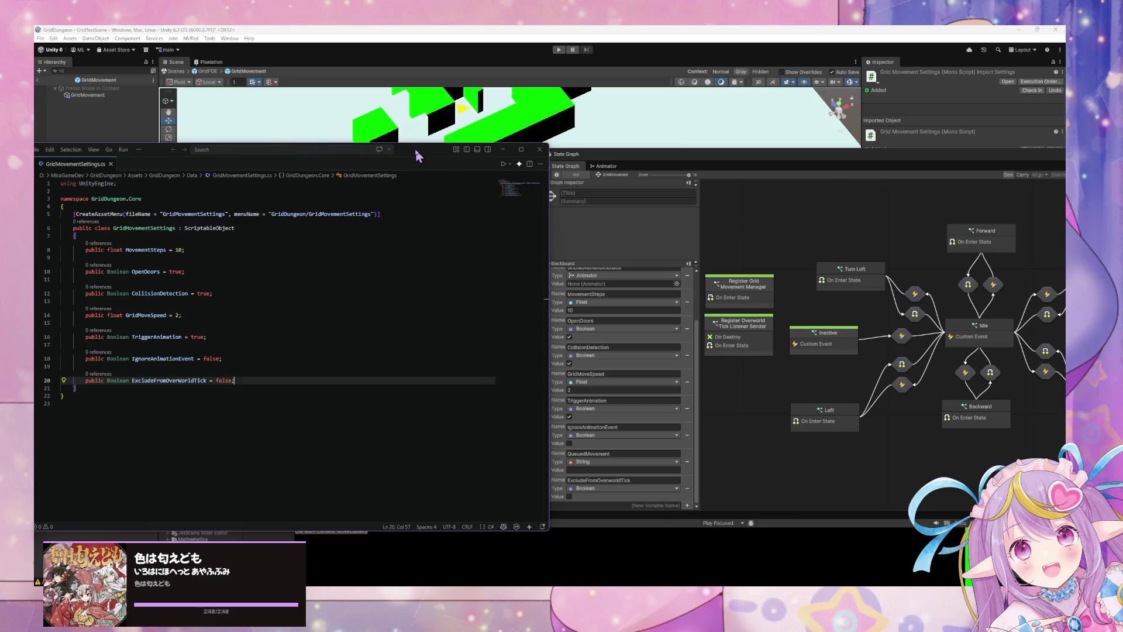
drag(420, 156, 625, 299)
click(737, 244)
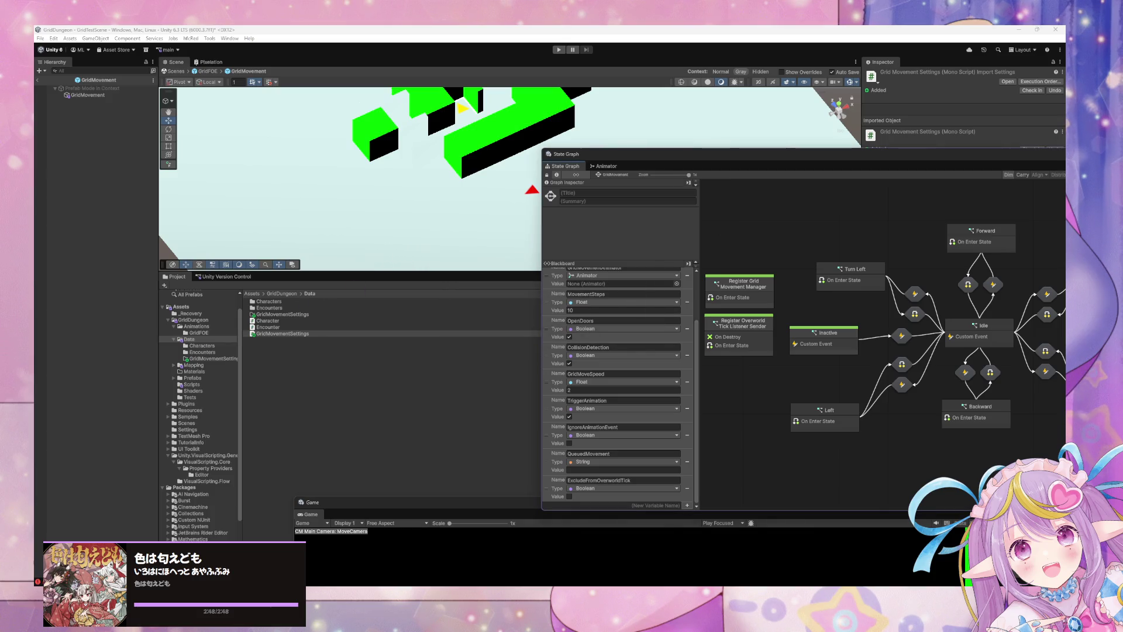
Step: Show the GridMovementSettings asset in the Inspector and select OpenDoors' Boolean type in the script
click(309, 314)
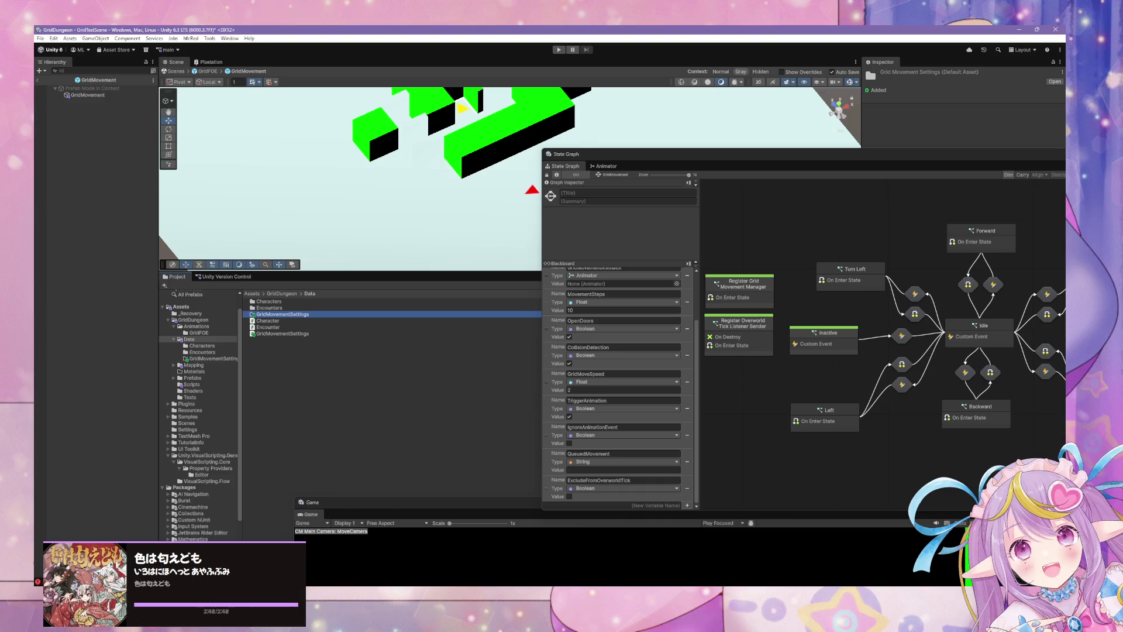
double_click(382, 433)
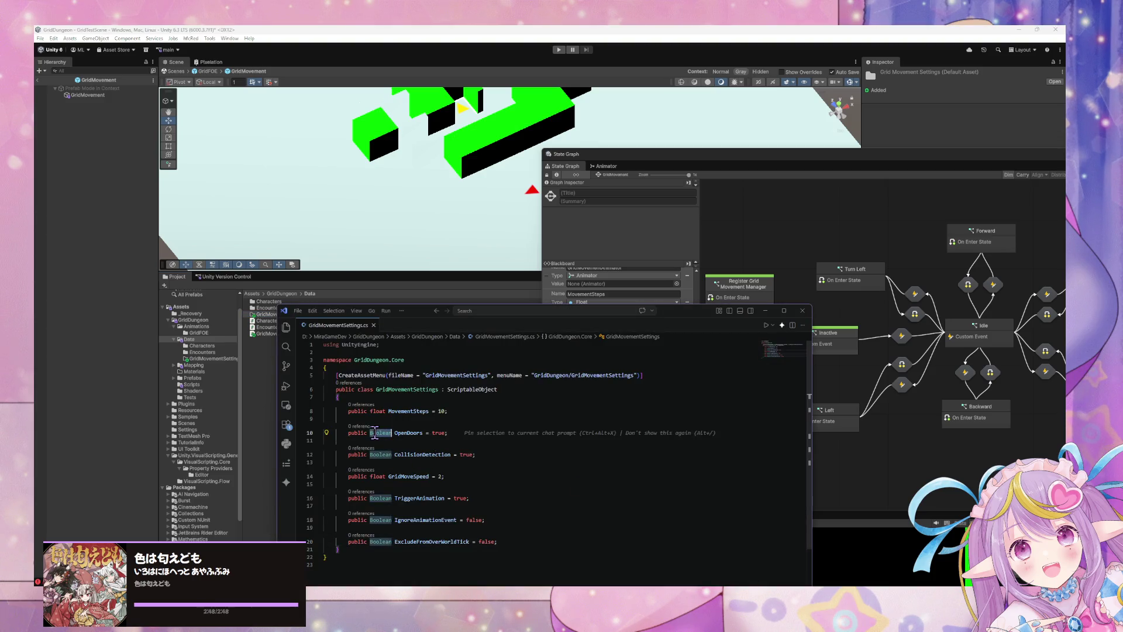
Step: Change the Boolean type to bool on OpenDoors, CollisionDetection and lines 16, 18 and 20
mouse_move(384, 433)
text(bool)
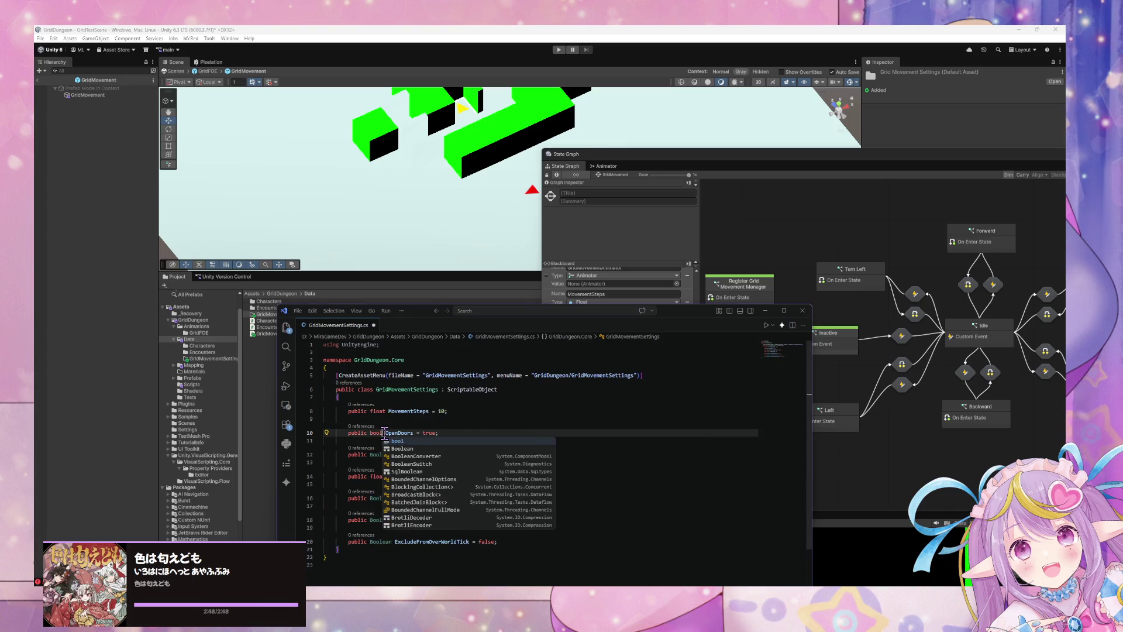
double_click(377, 454)
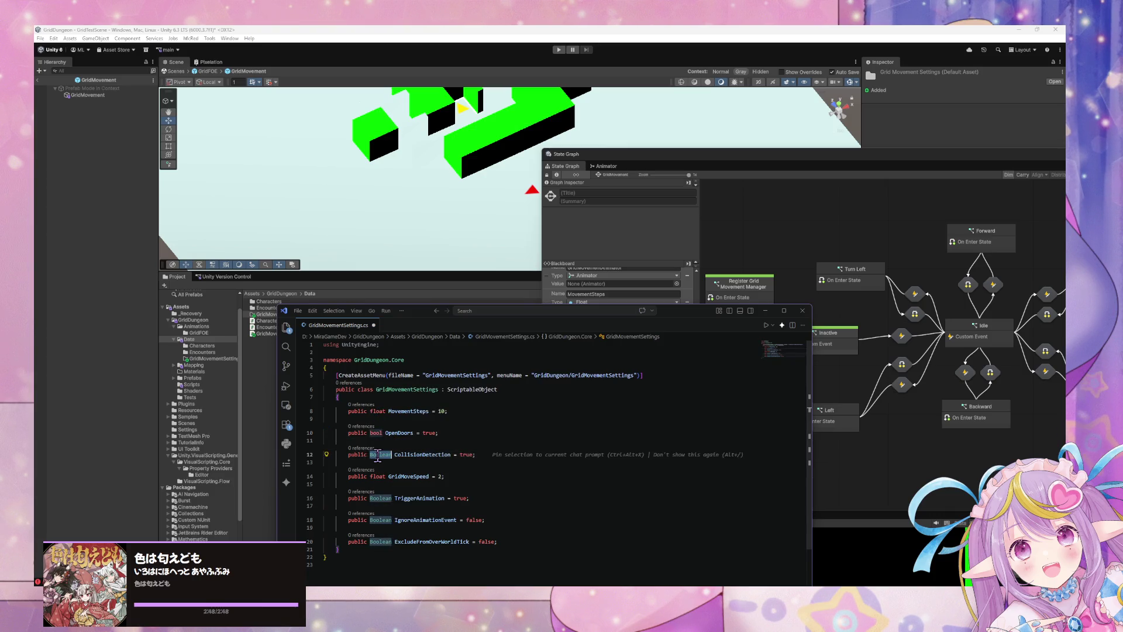
text(bool)
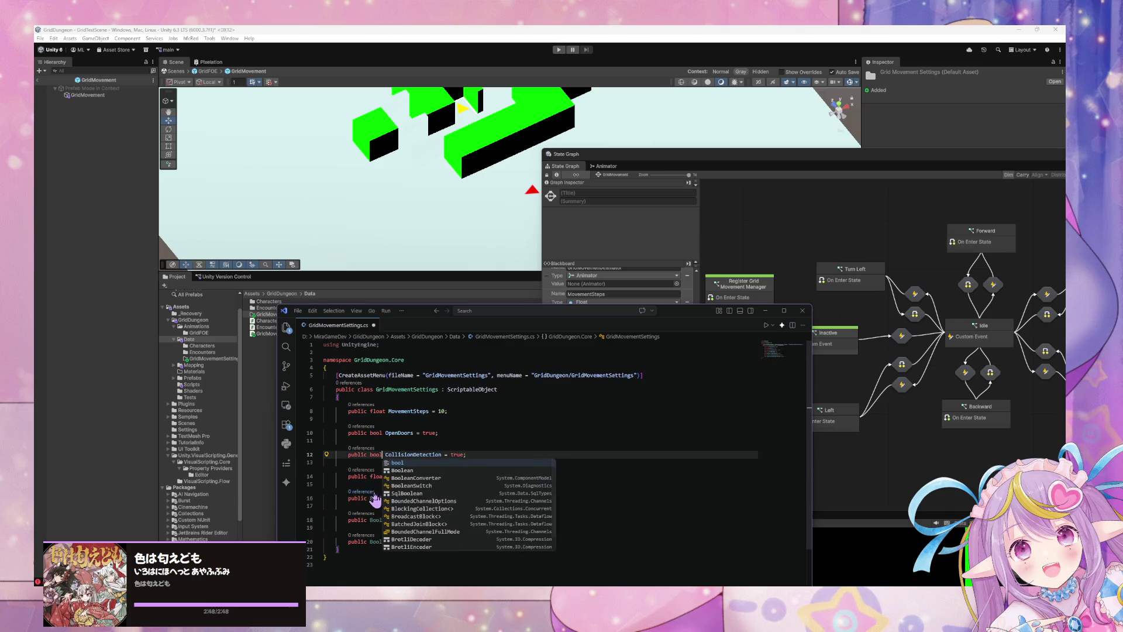
click(375, 498)
double_click(376, 498)
text(bool)
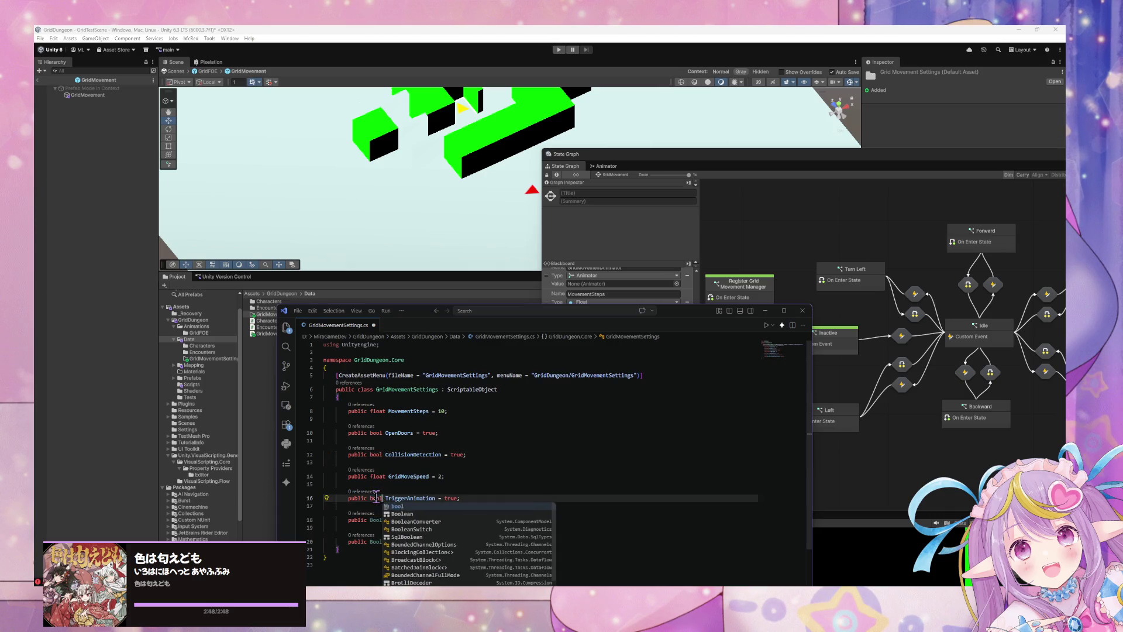
double_click(375, 520)
text(bool)
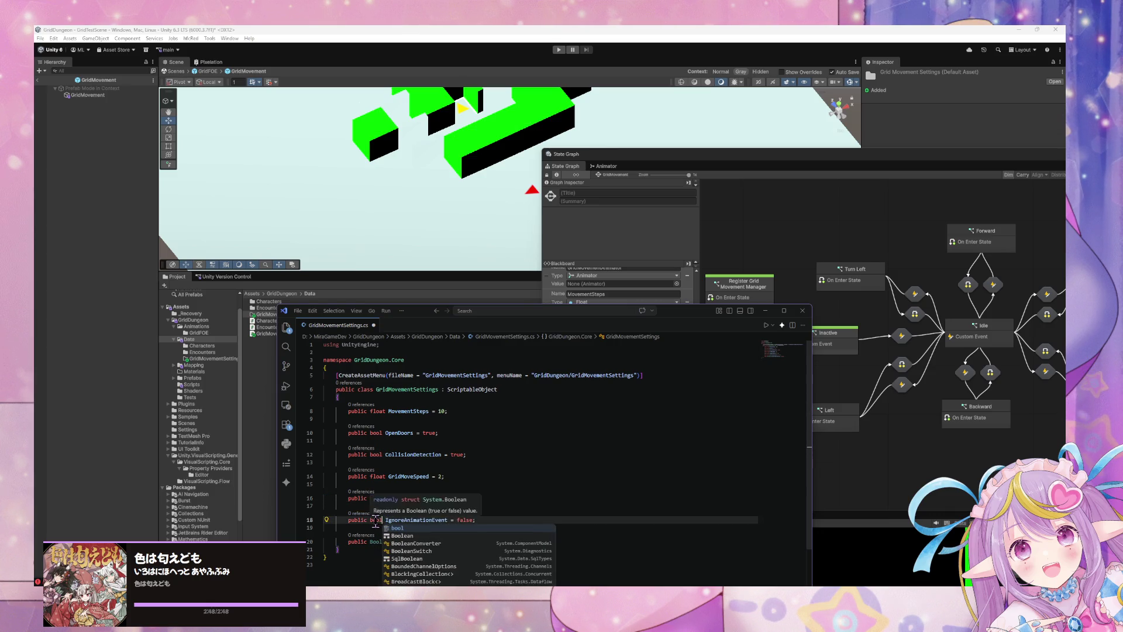
double_click(375, 542)
text(bool)
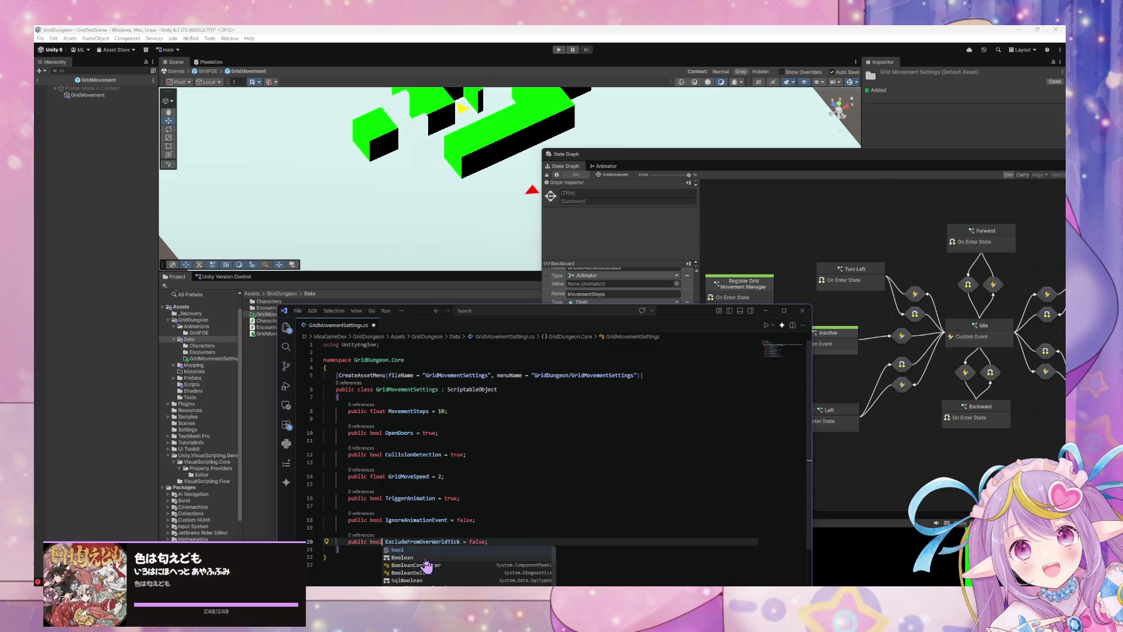
Step: Save the GridMovementSettings script and go back to Unity to recompile
scroll(526, 503, down, 2)
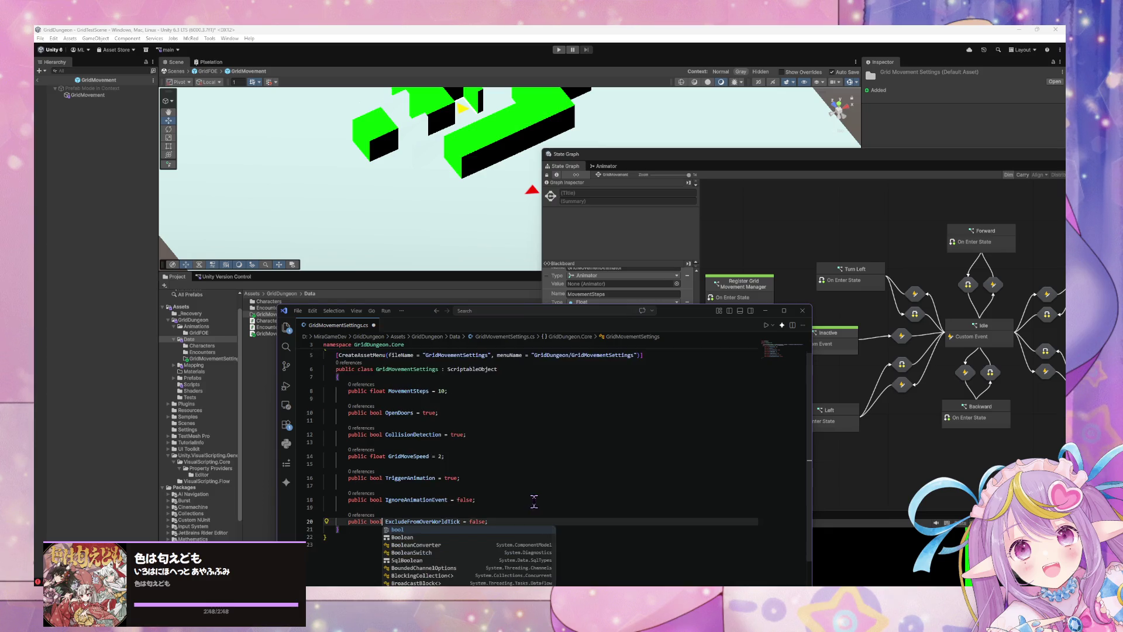
click(488, 445)
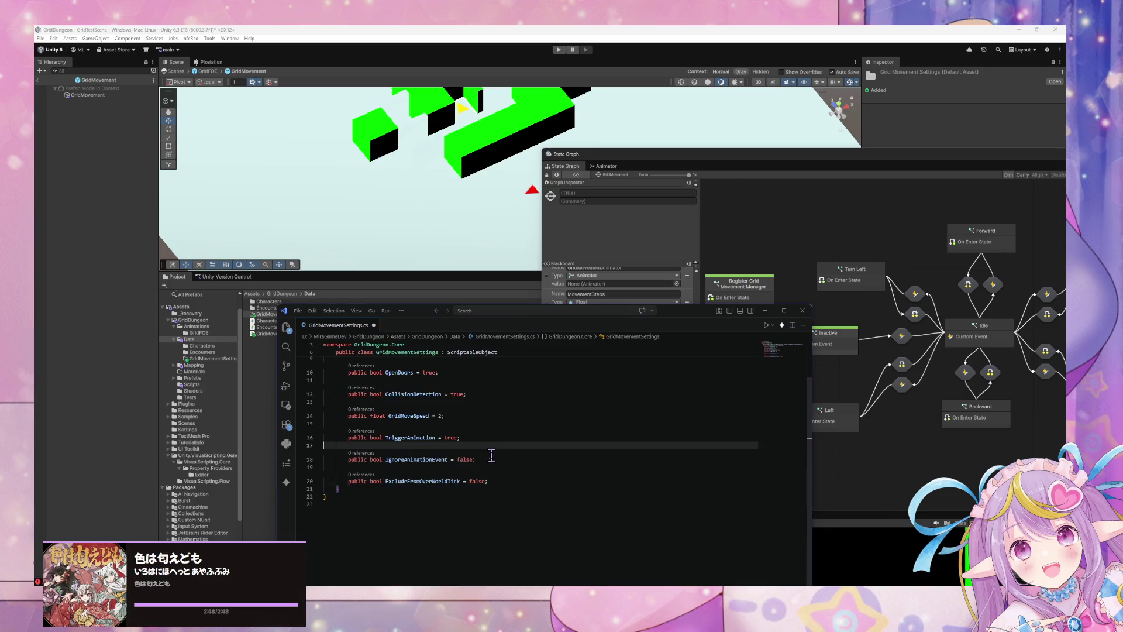
key(ctrl+s)
scroll(456, 424, up, 2)
click(412, 257)
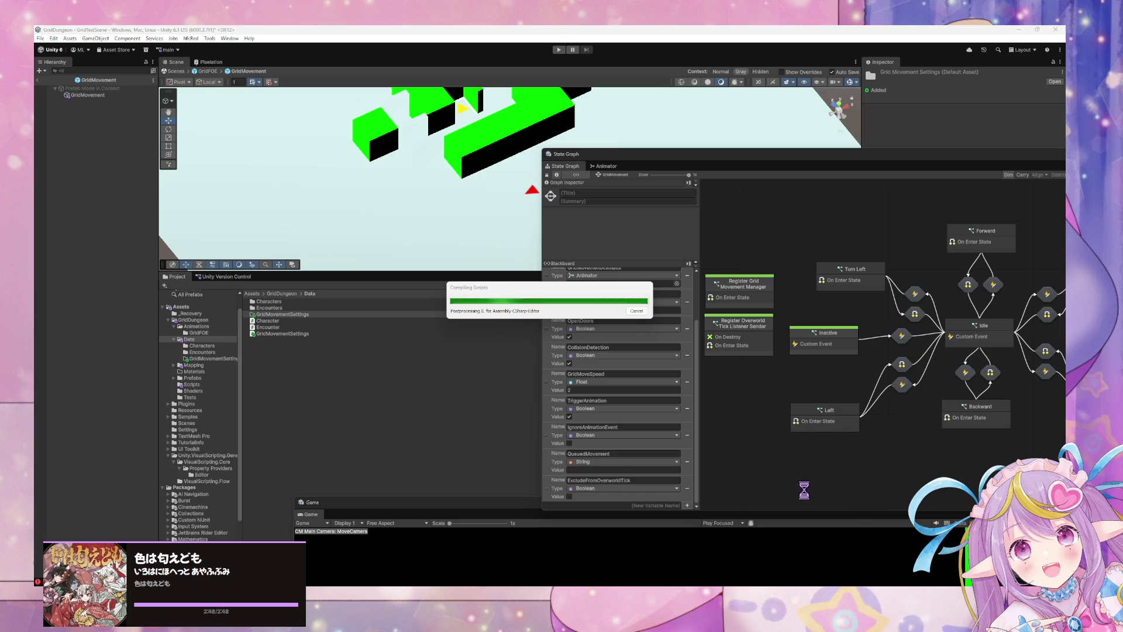
Step: After recompiling, select GridMovement and enlarge its State Graph window with the variable list
mouse_move(790, 585)
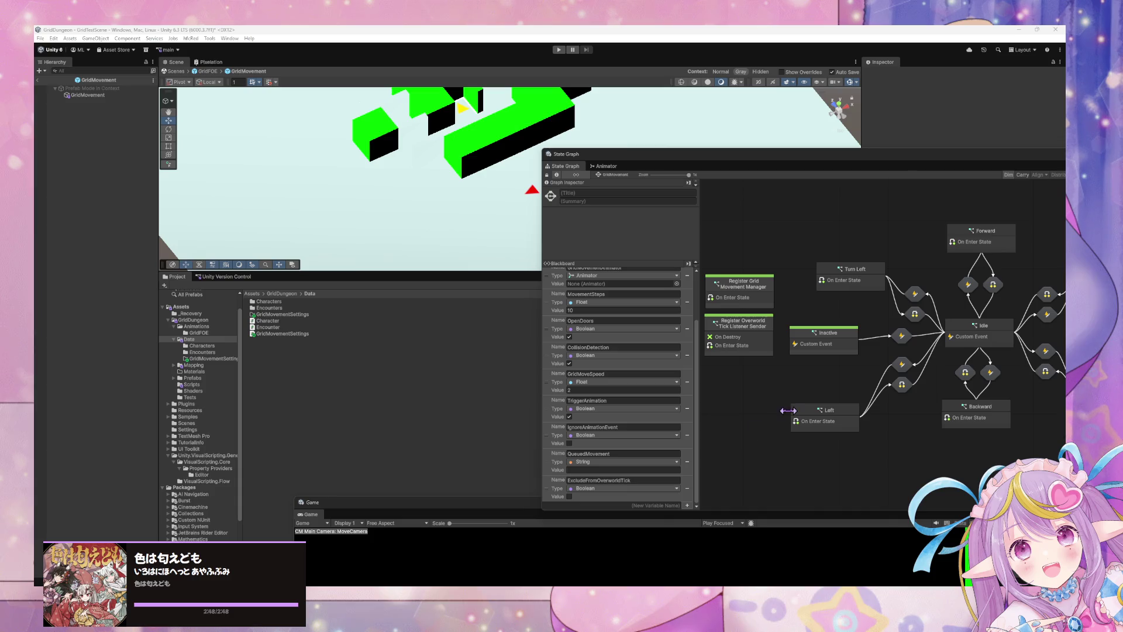
scroll(664, 360, up, 3)
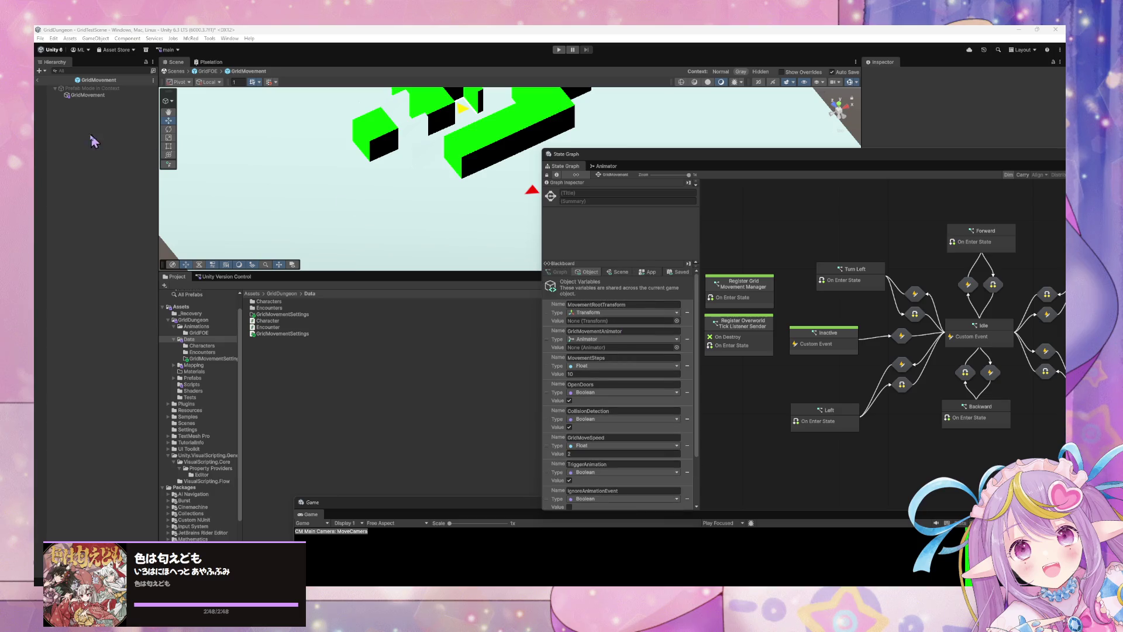
click(99, 100)
scroll(649, 380, down, 3)
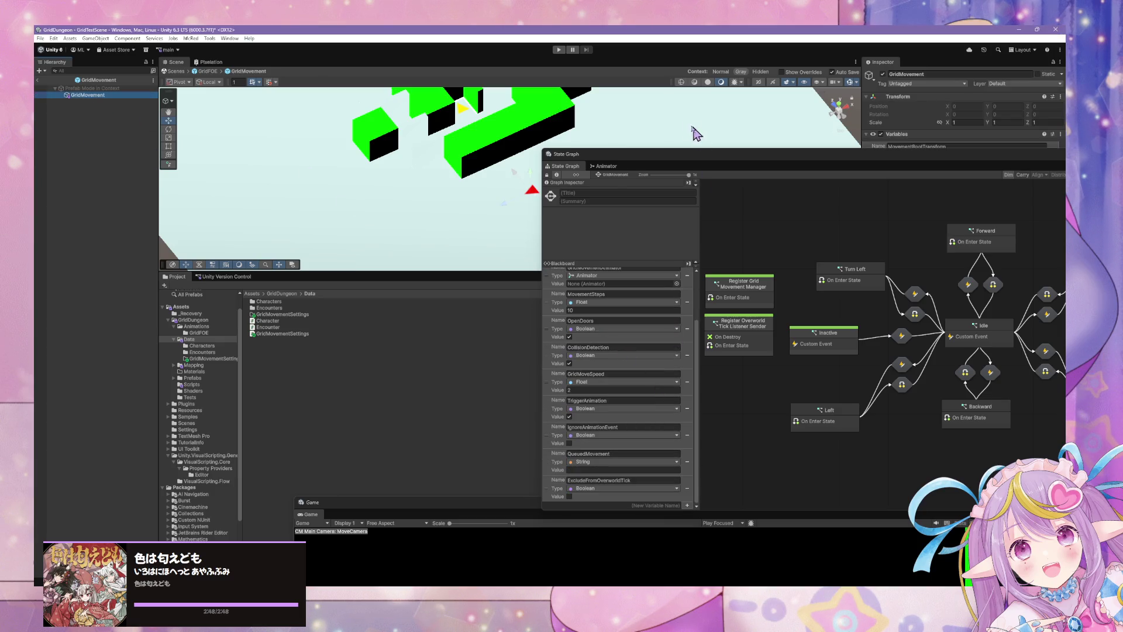
drag(659, 158, 578, 101)
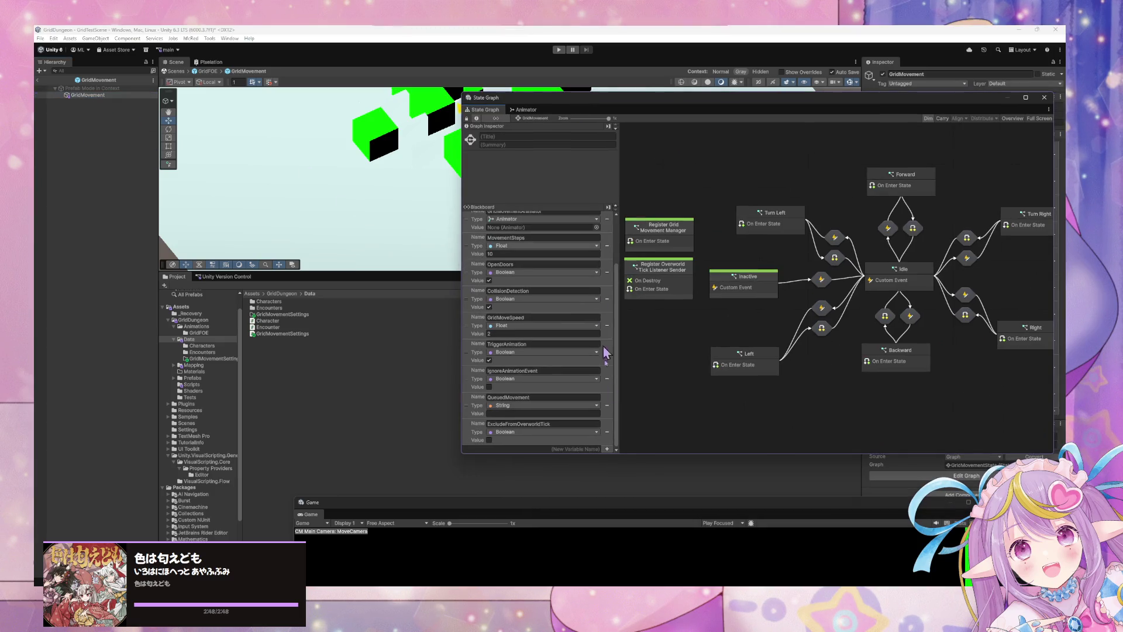
Step: Add a GridMovementSettings graph variable of type Grid Movement Settings
click(608, 450)
text(GridMovementSettings)
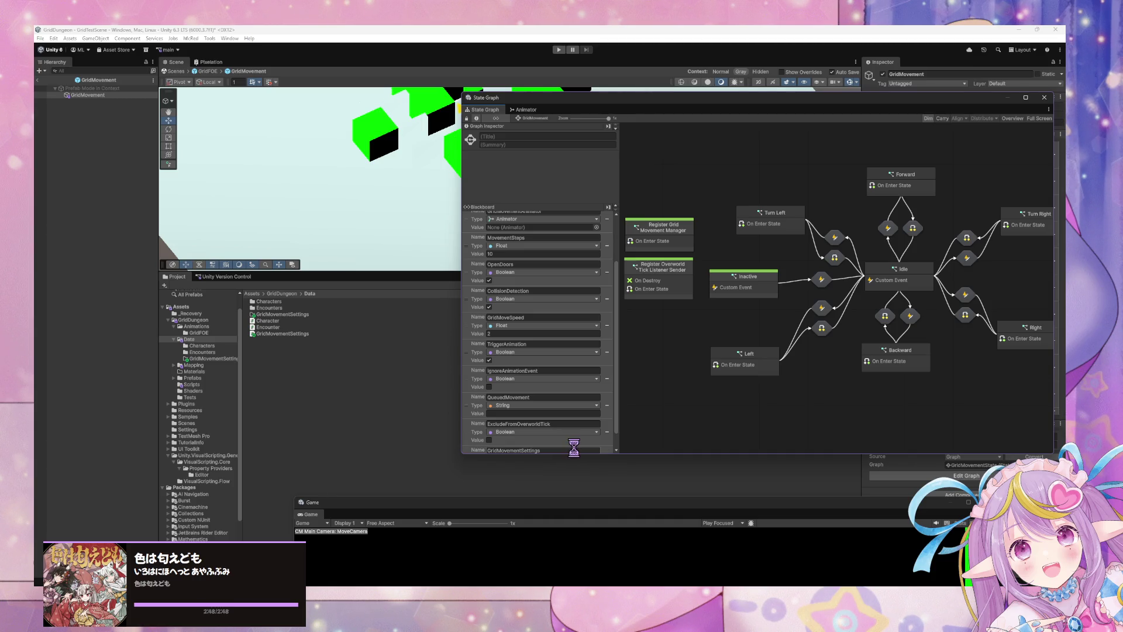
key(Return)
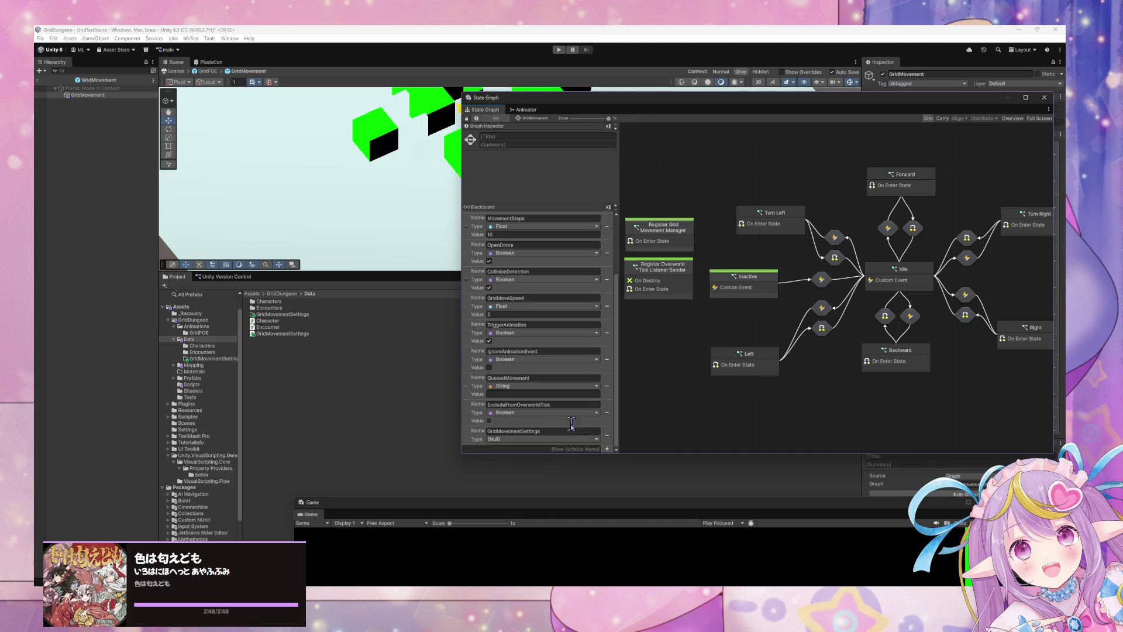
click(578, 439)
text(gr)
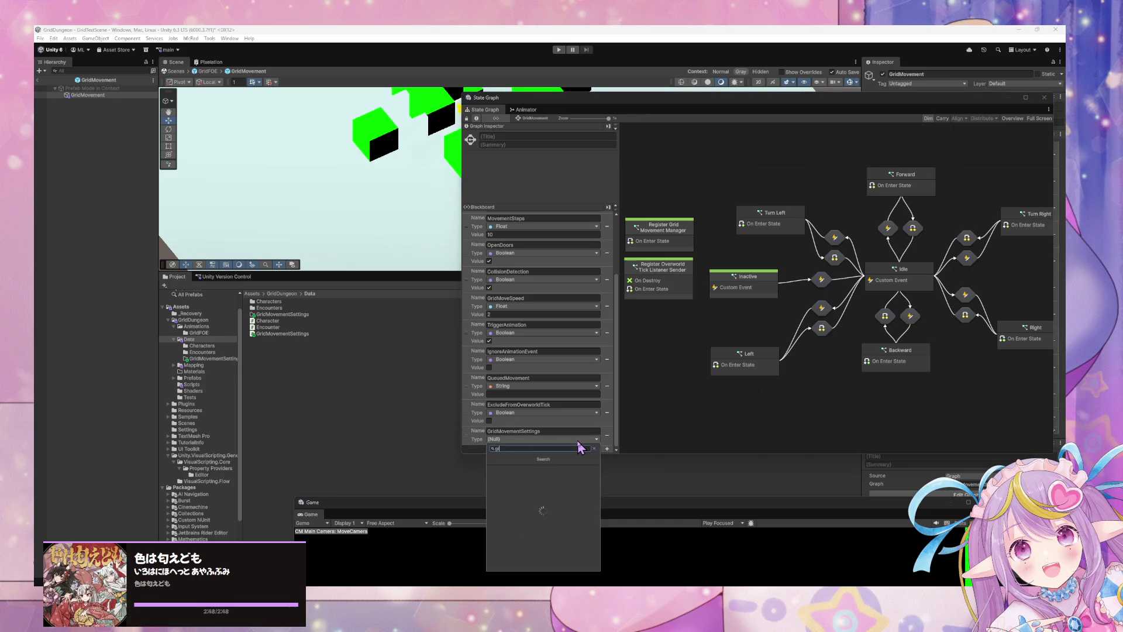
text(idmove)
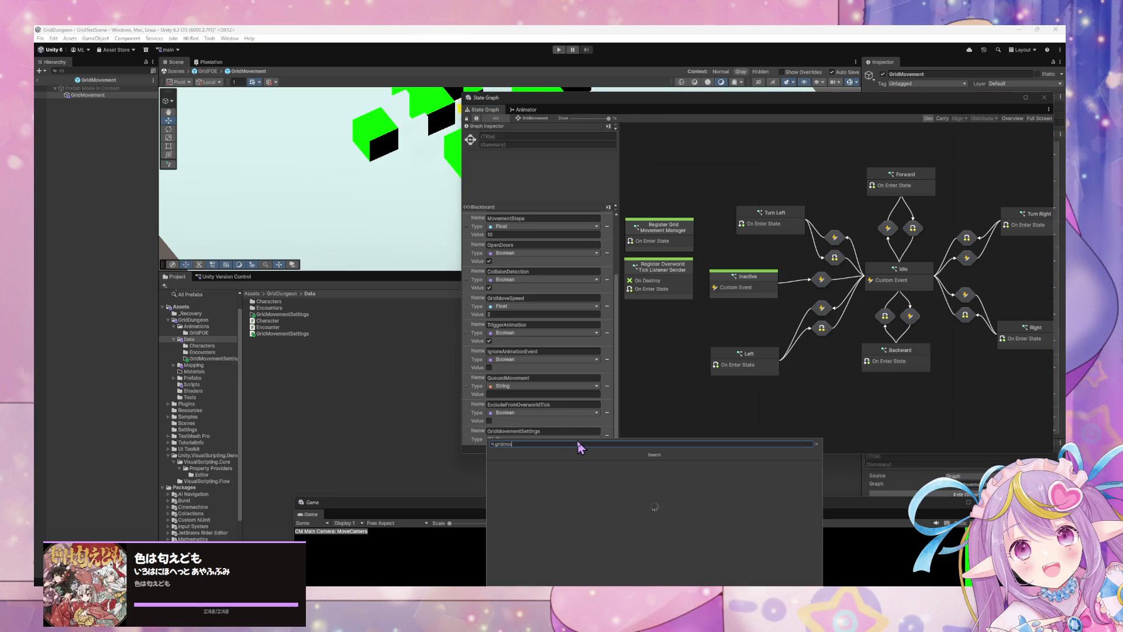
key(Return)
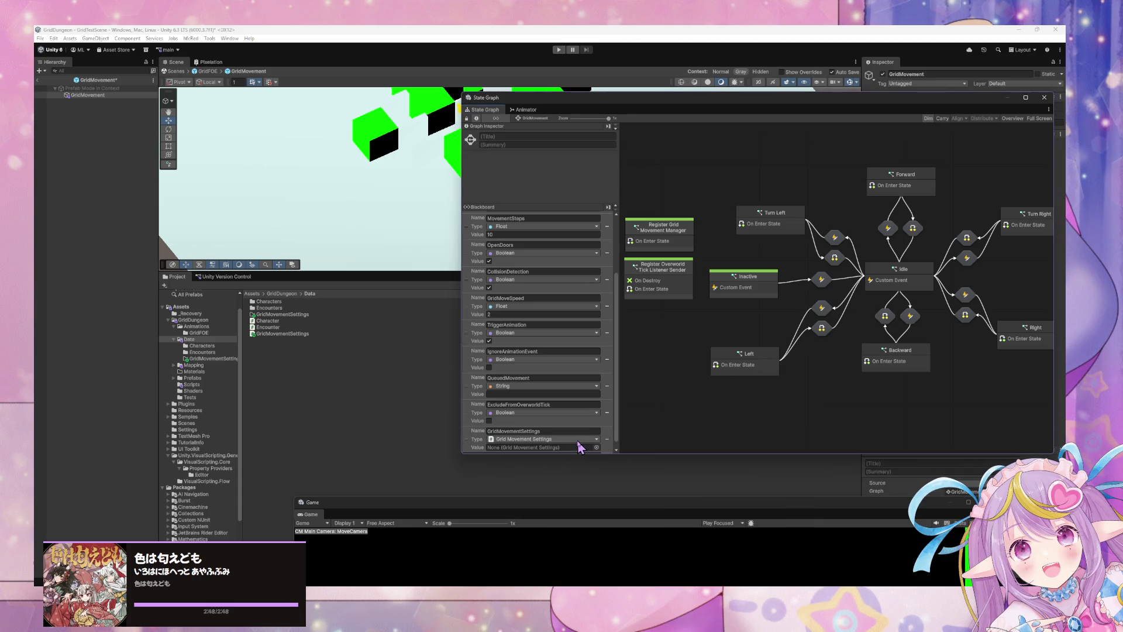
Step: Move the variable up to second place and open the GridMovementSettings folder
scroll(565, 389, down, 2)
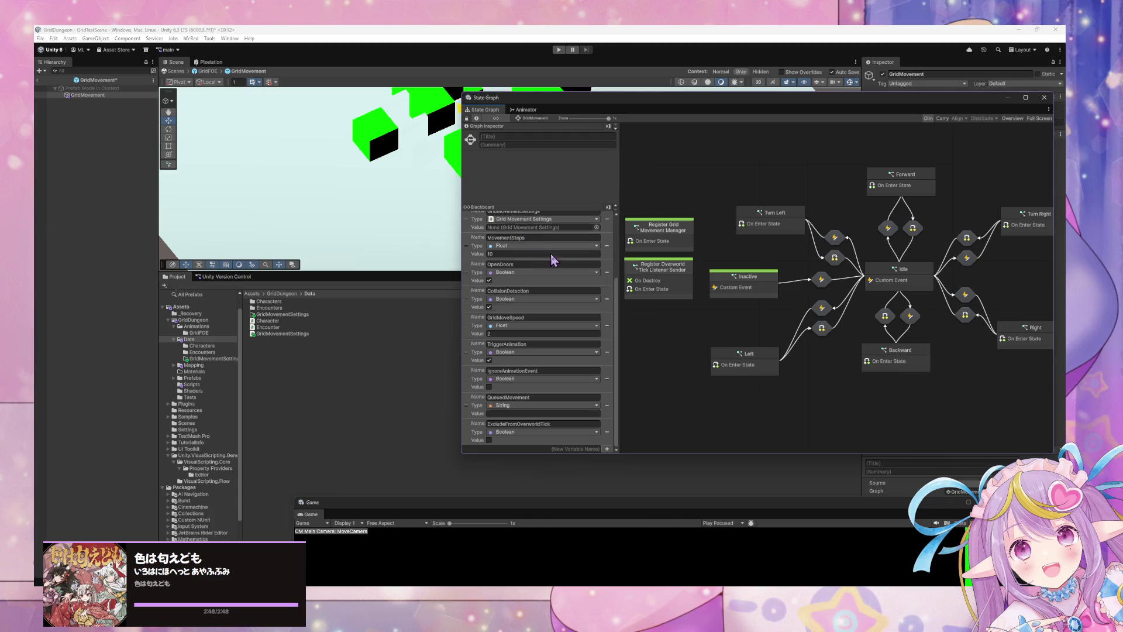
scroll(546, 251, up, 5)
drag(471, 316, 470, 284)
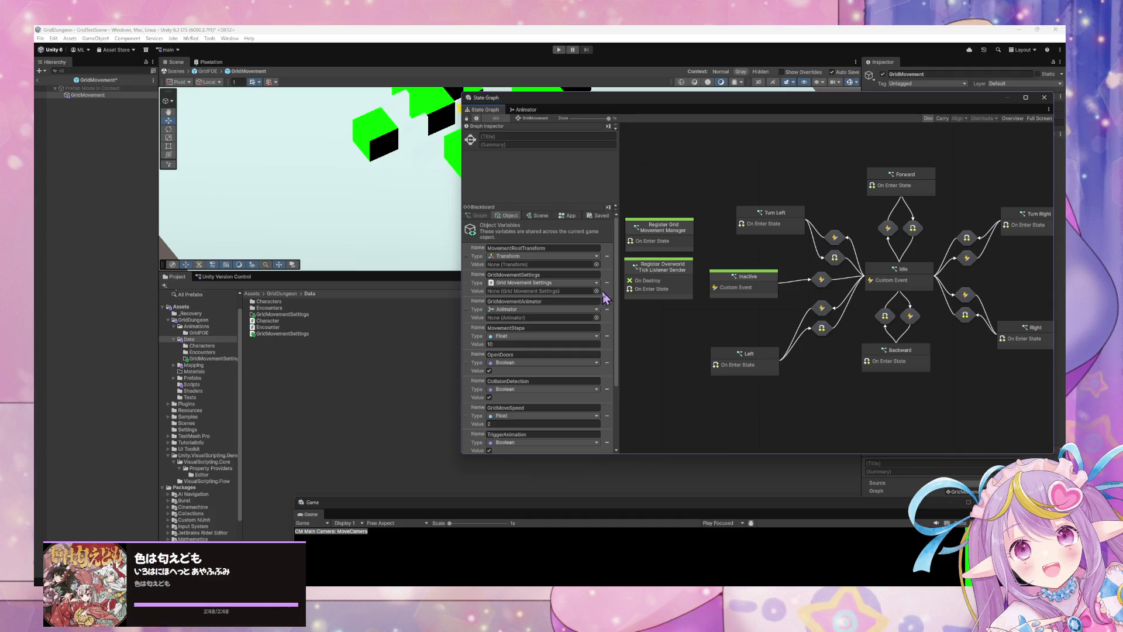
double_click(298, 315)
right_click(293, 314)
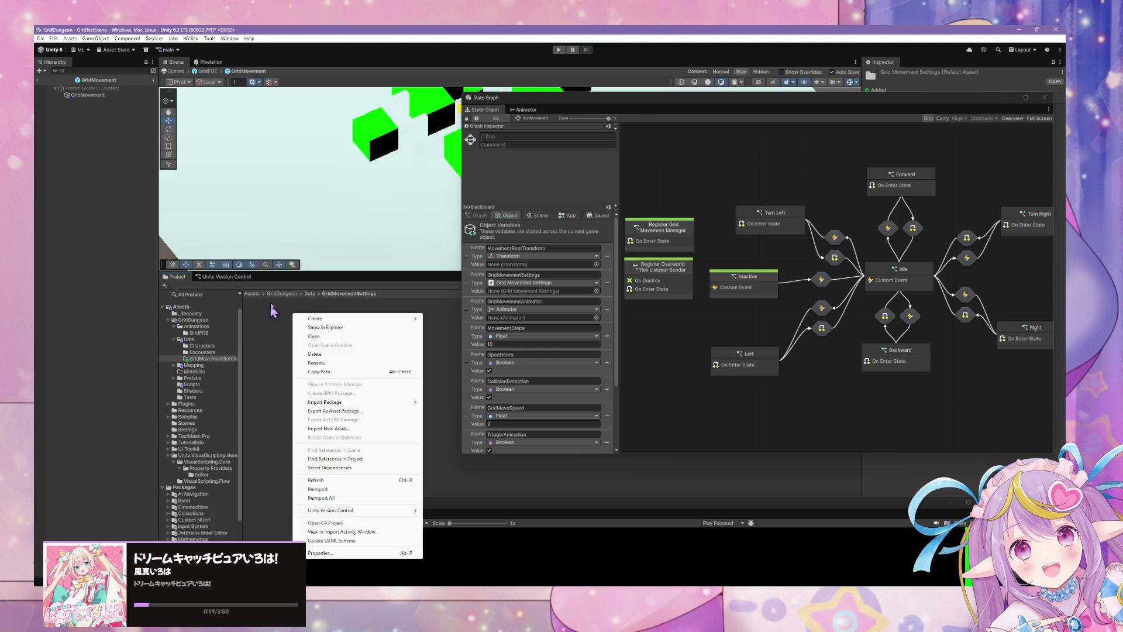
Step: Create a GridMovementSettings asset named PlayerGridMovementSettings in the folder
mouse_move(340, 319)
mouse_move(468, 542)
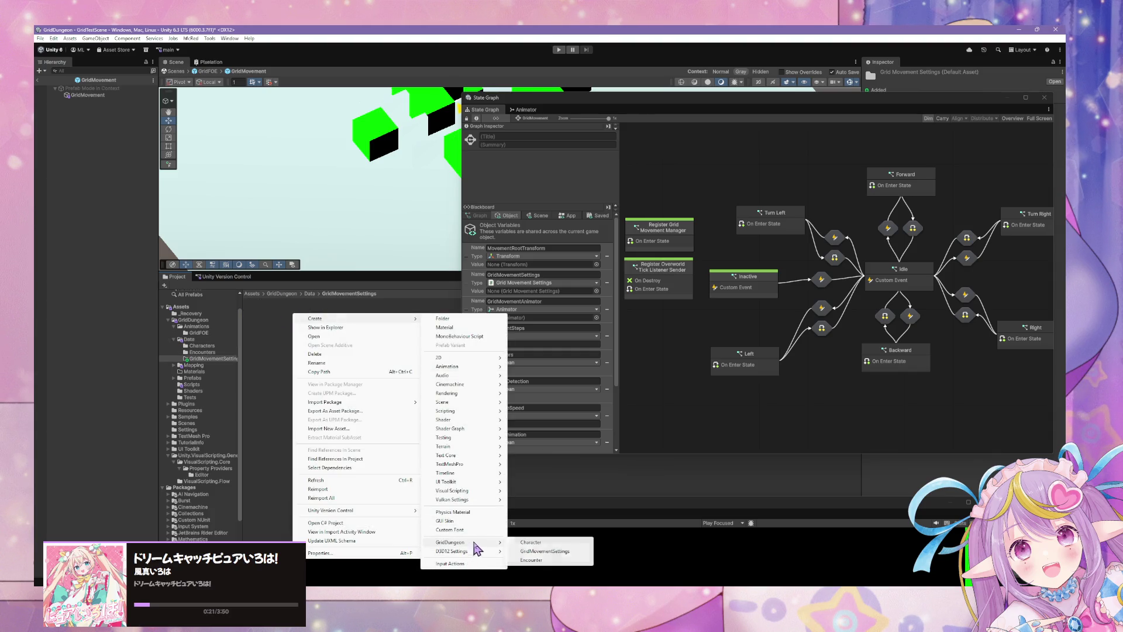
click(564, 552)
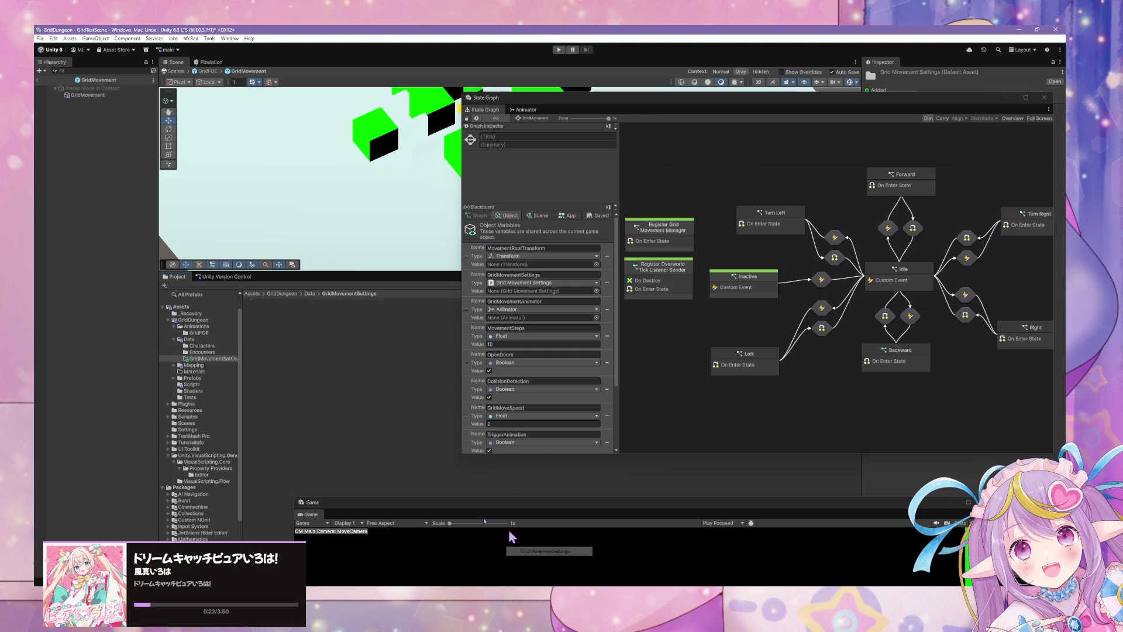
click(338, 324)
text(layer)
key(Return)
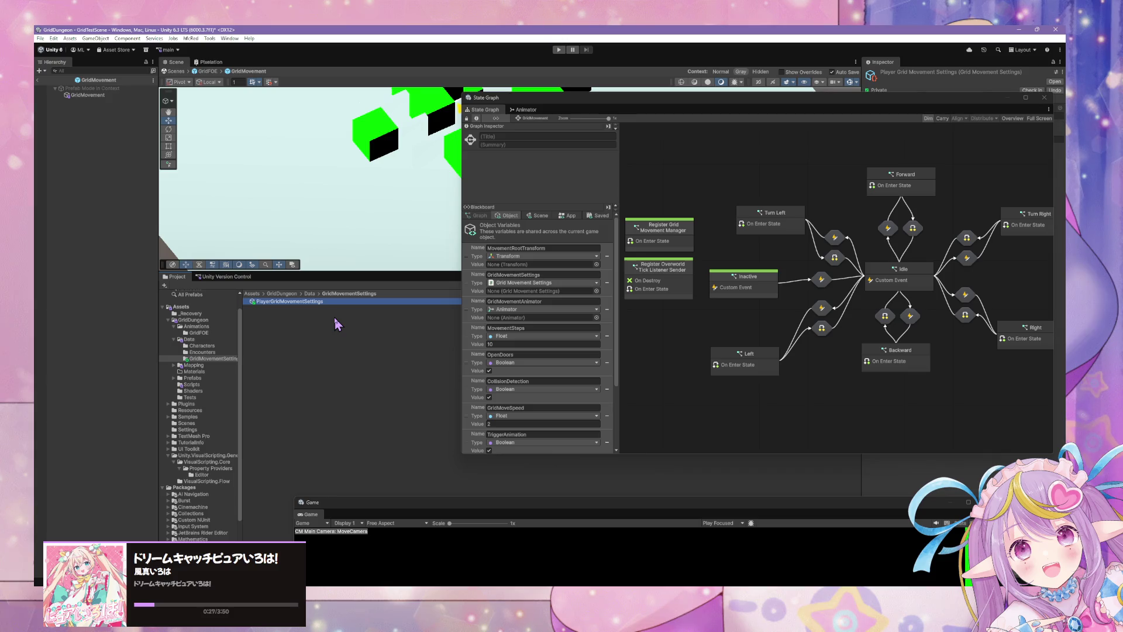
Step: Leave prefab mode, show GridPlayer's GridMovement state graph, and select PlayerGridMovementSettings
click(176, 71)
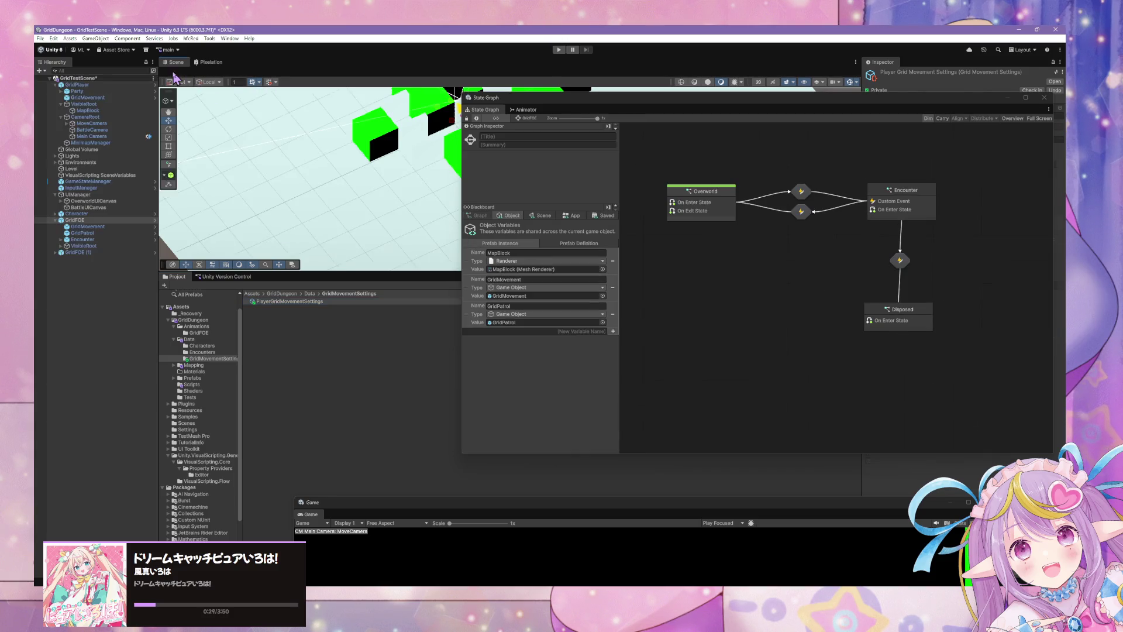
click(87, 97)
click(77, 84)
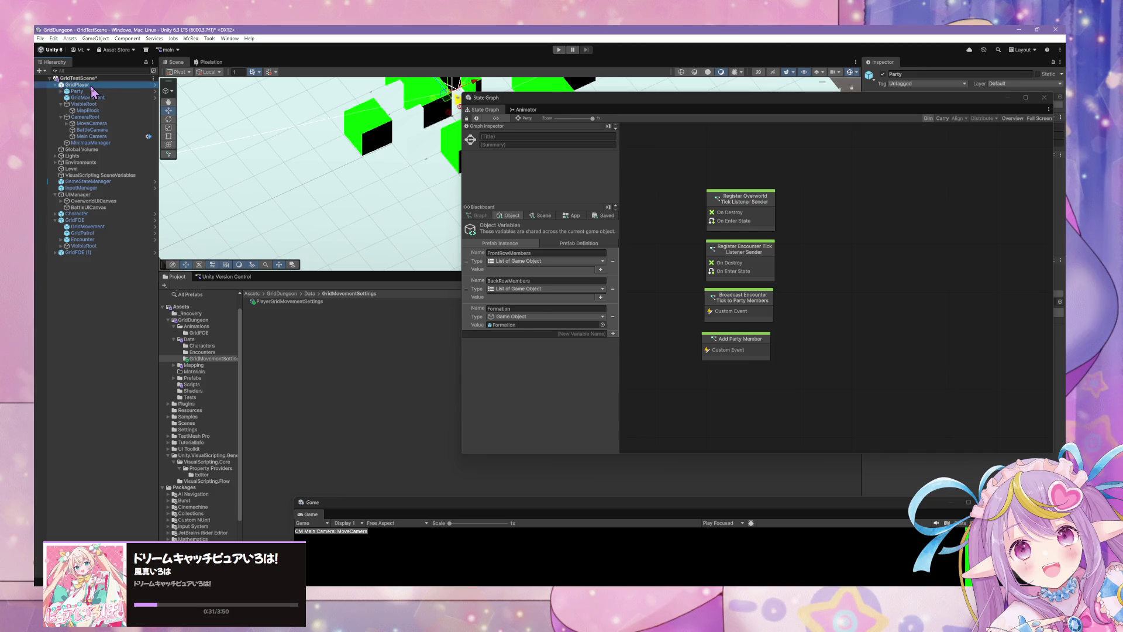
drag(697, 106, 718, 123)
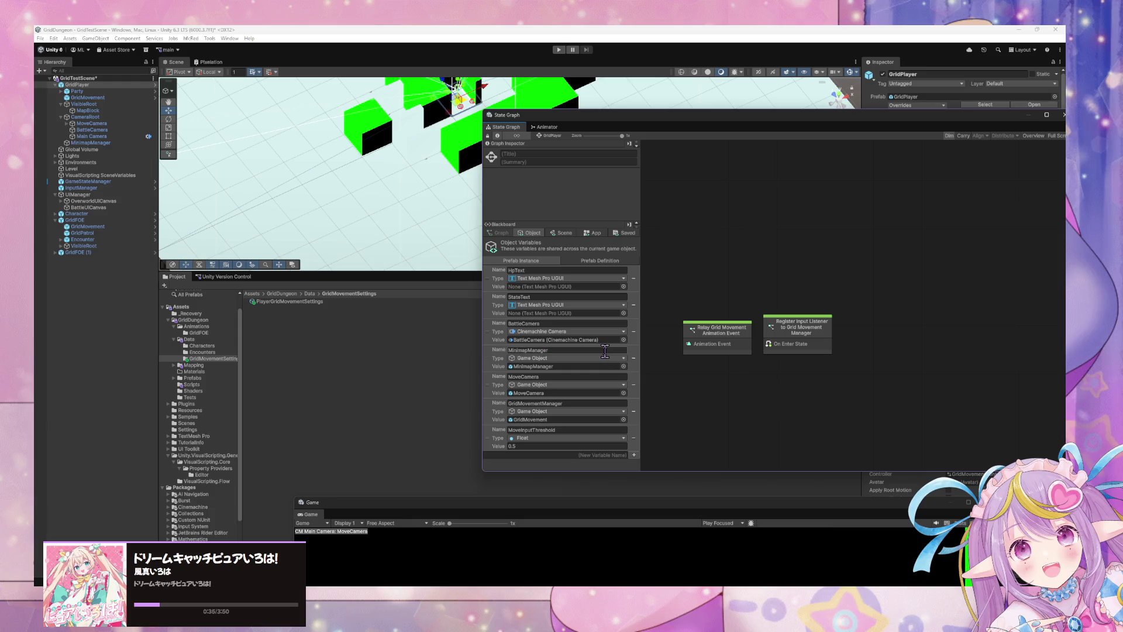
click(114, 99)
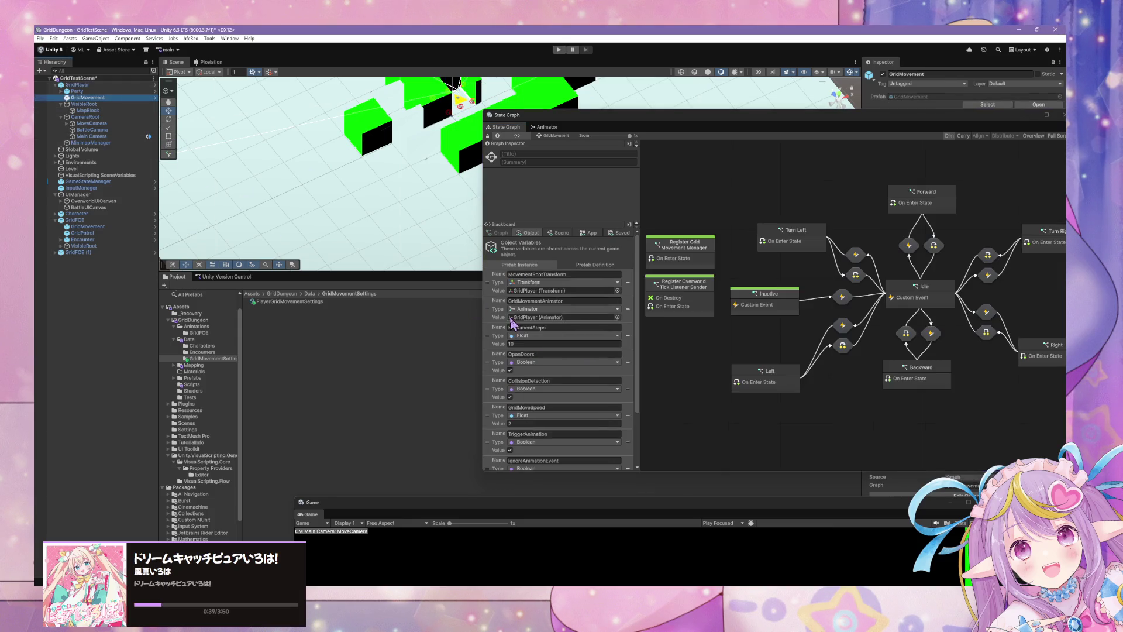
click(295, 308)
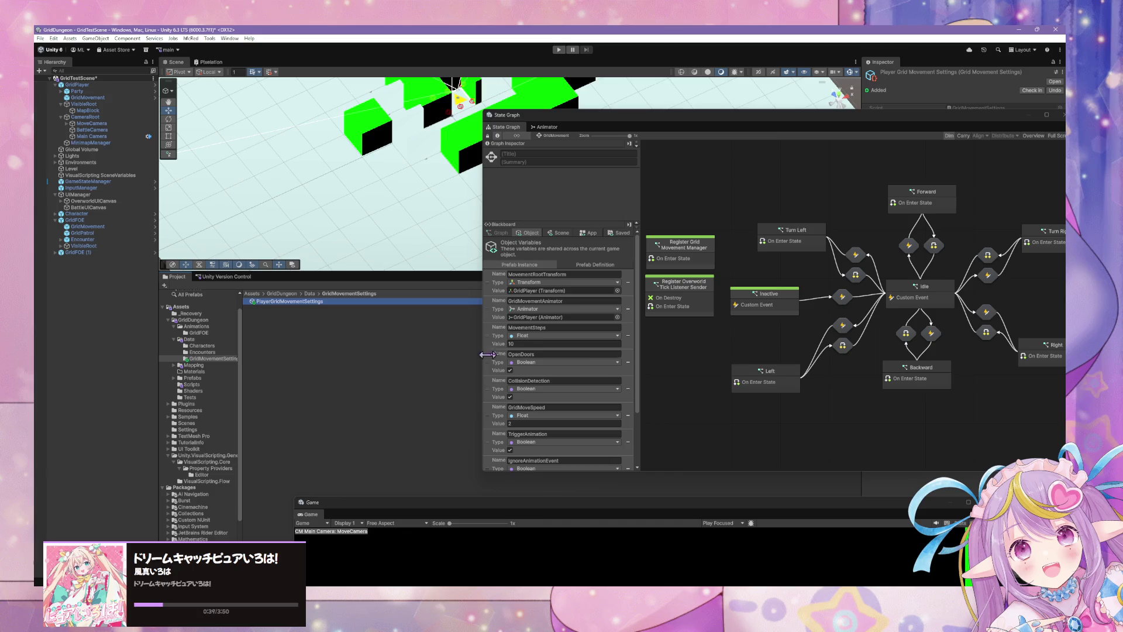
drag(871, 114, 596, 131)
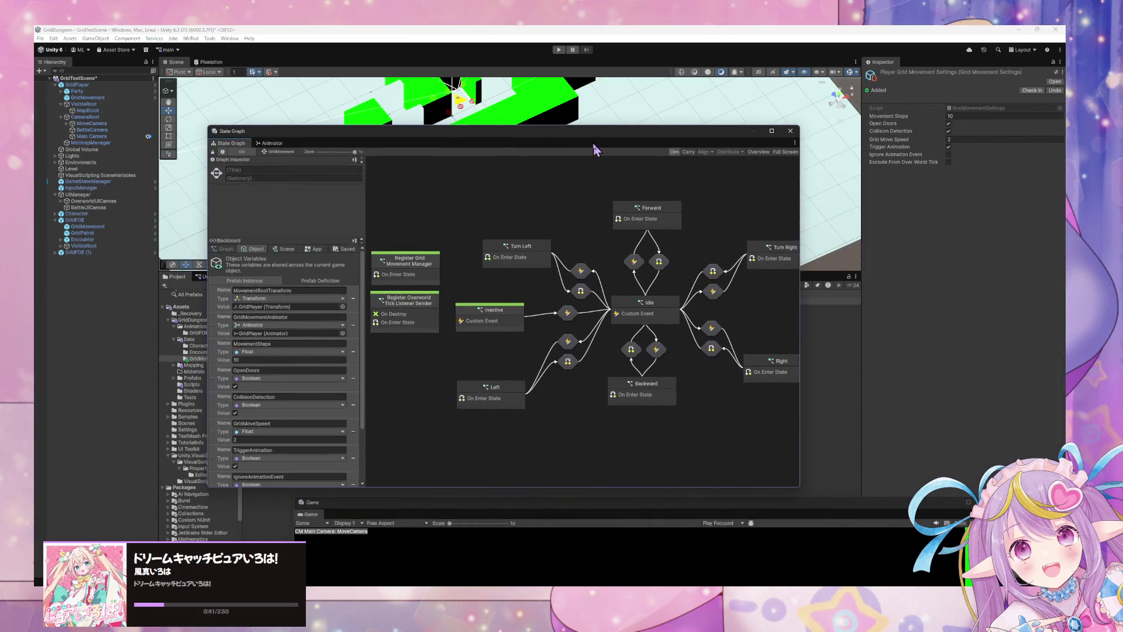
scroll(354, 349, down, 2)
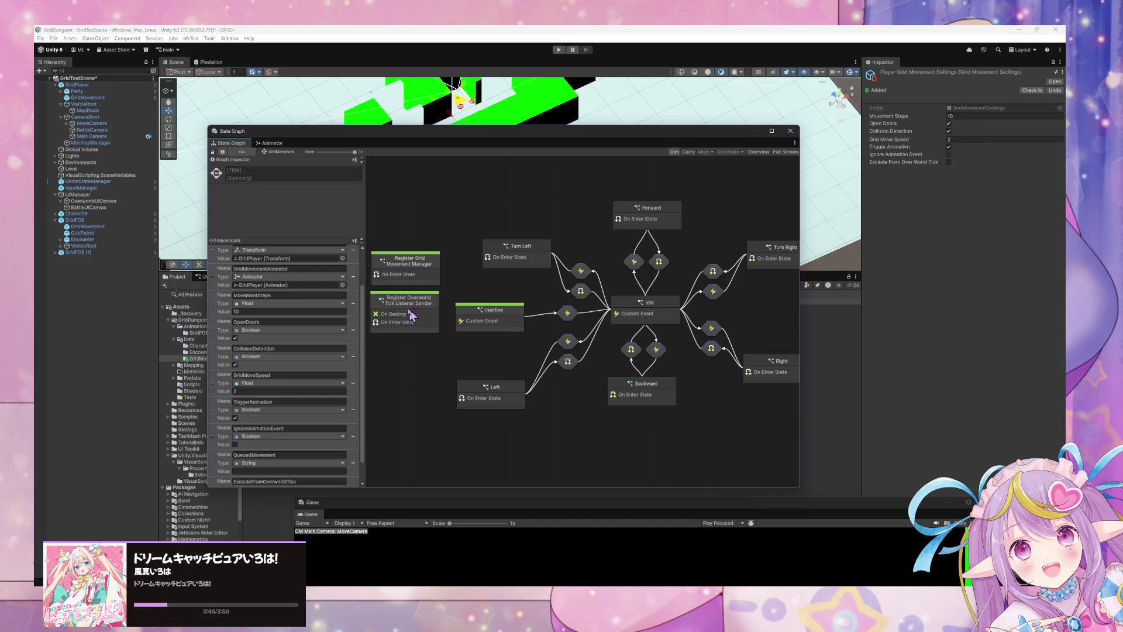
scroll(323, 318, down, 1)
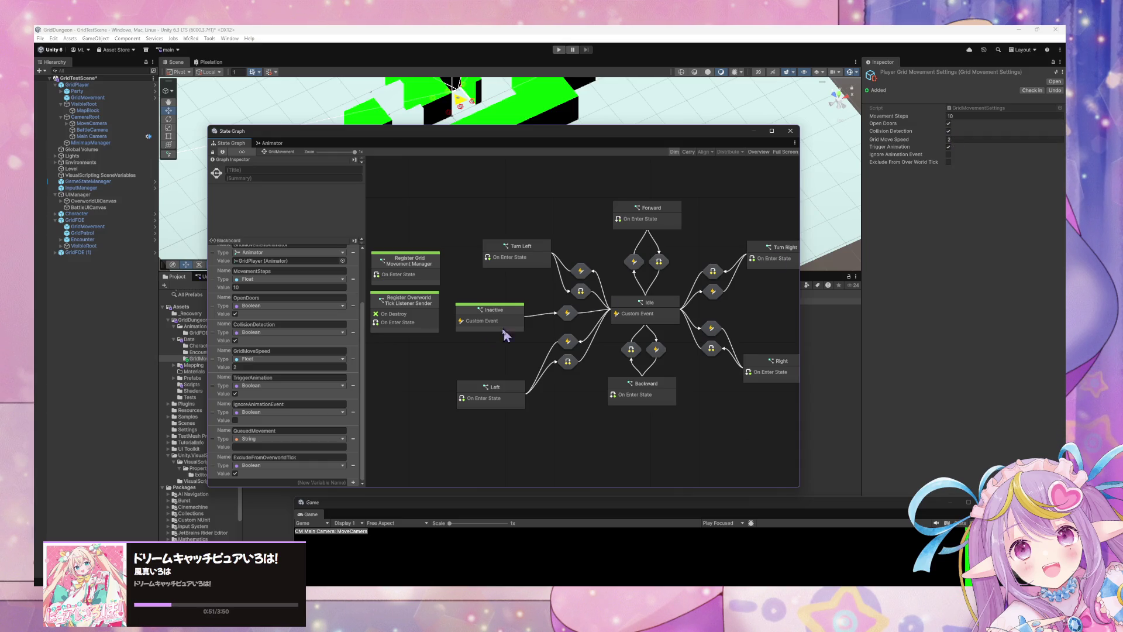
click(948, 163)
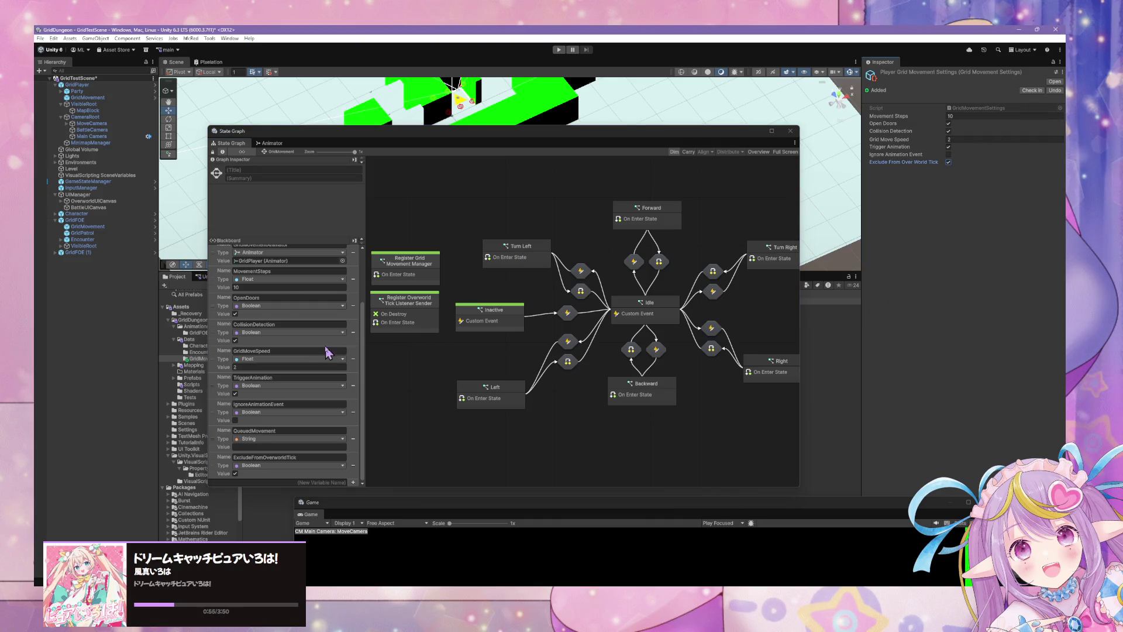
scroll(326, 350, up, 3)
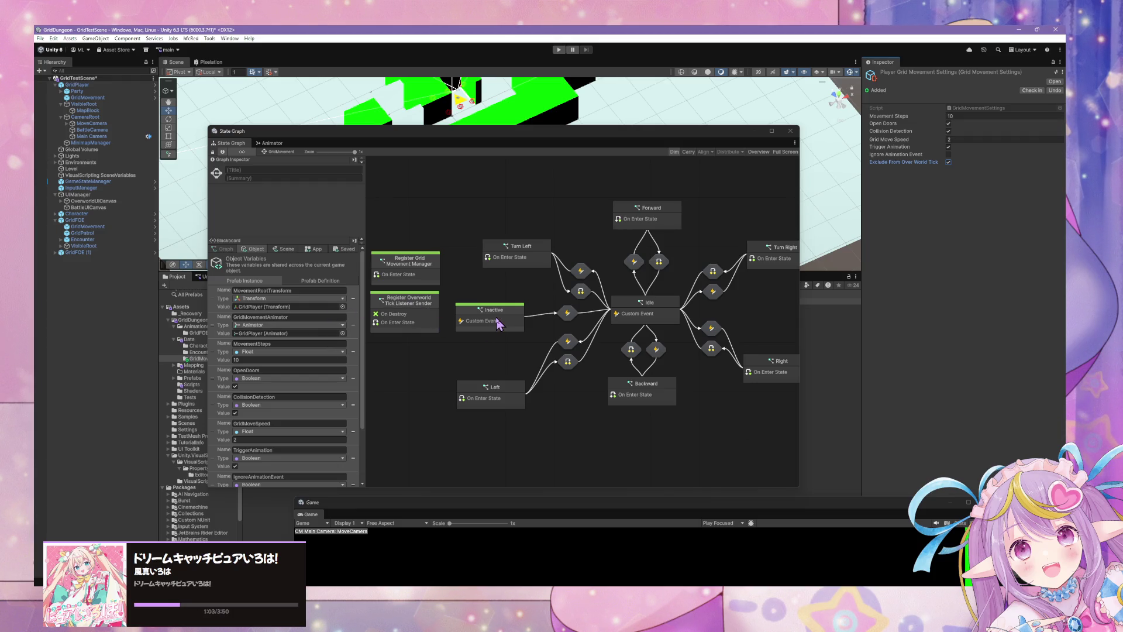
Step: Inspect the Inactive state's script graph and shift its Custom Event node left
double_click(477, 316)
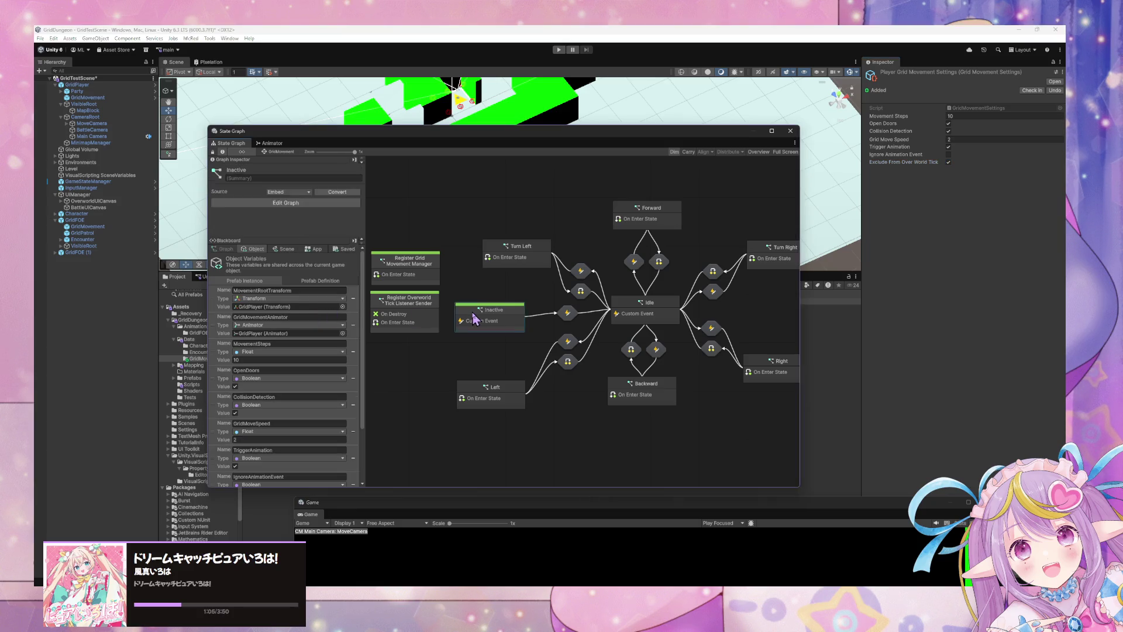
click(278, 152)
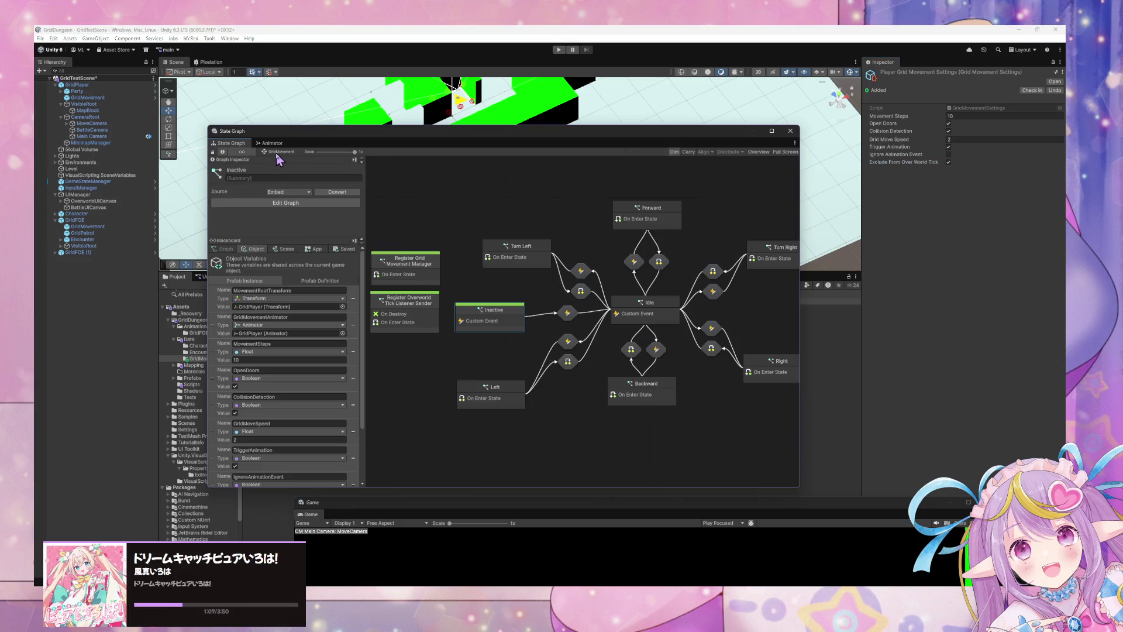
double_click(495, 317)
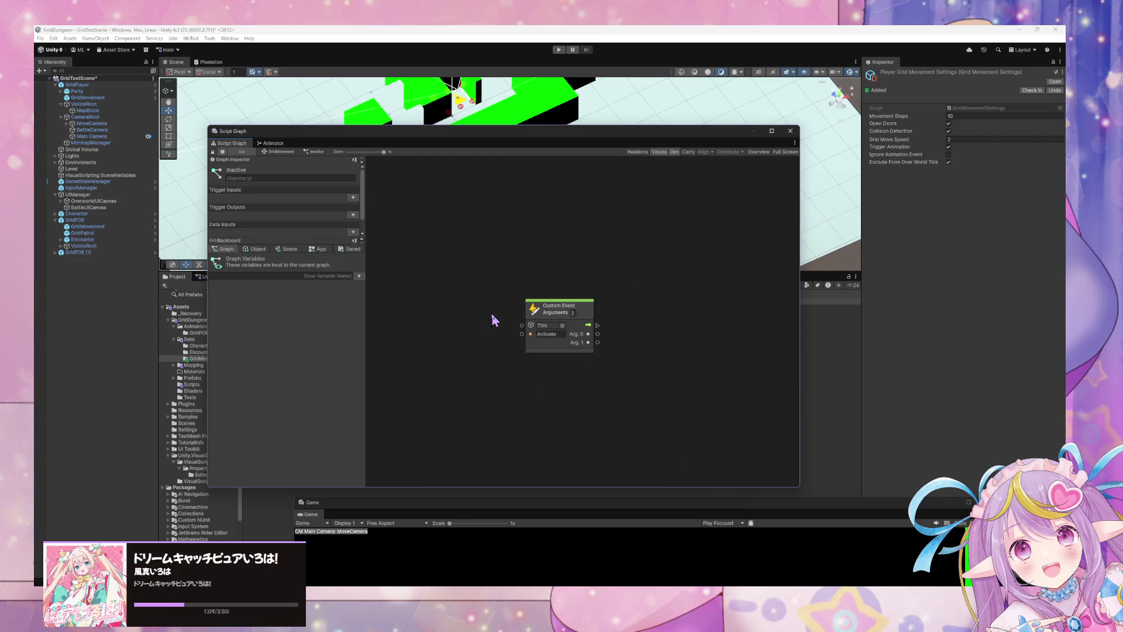
click(565, 311)
drag(566, 312, 538, 313)
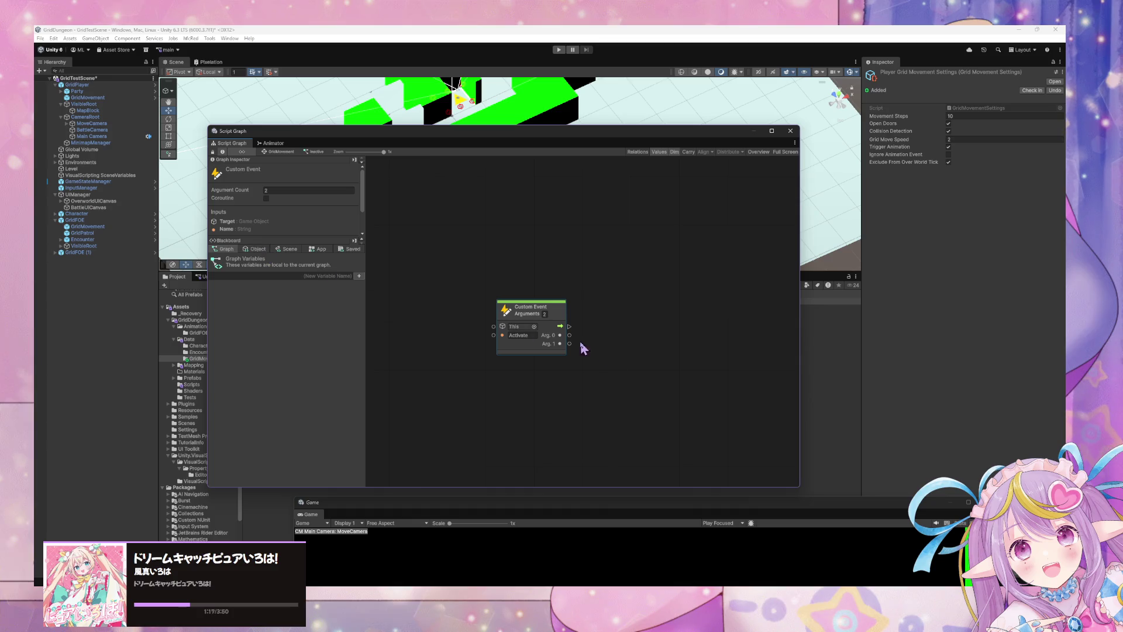
mouse_move(557, 313)
mouse_down()
mouse_move(513, 310)
mouse_move(584, 333)
mouse_up()
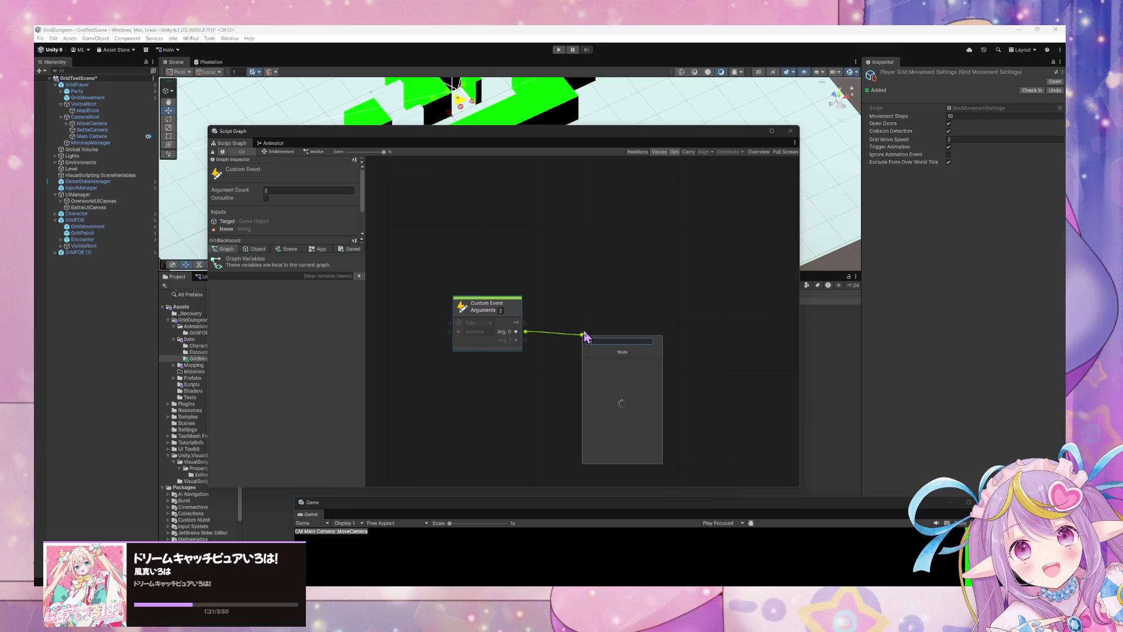
text(grid)
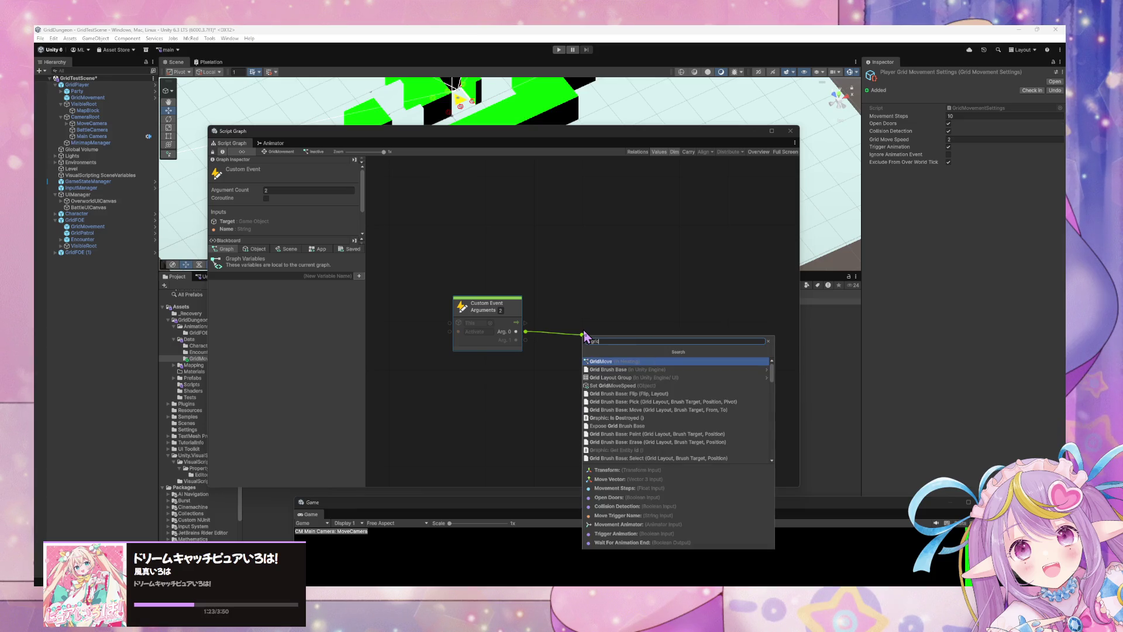
scroll(672, 404, down, 10)
scroll(673, 412, up, 10)
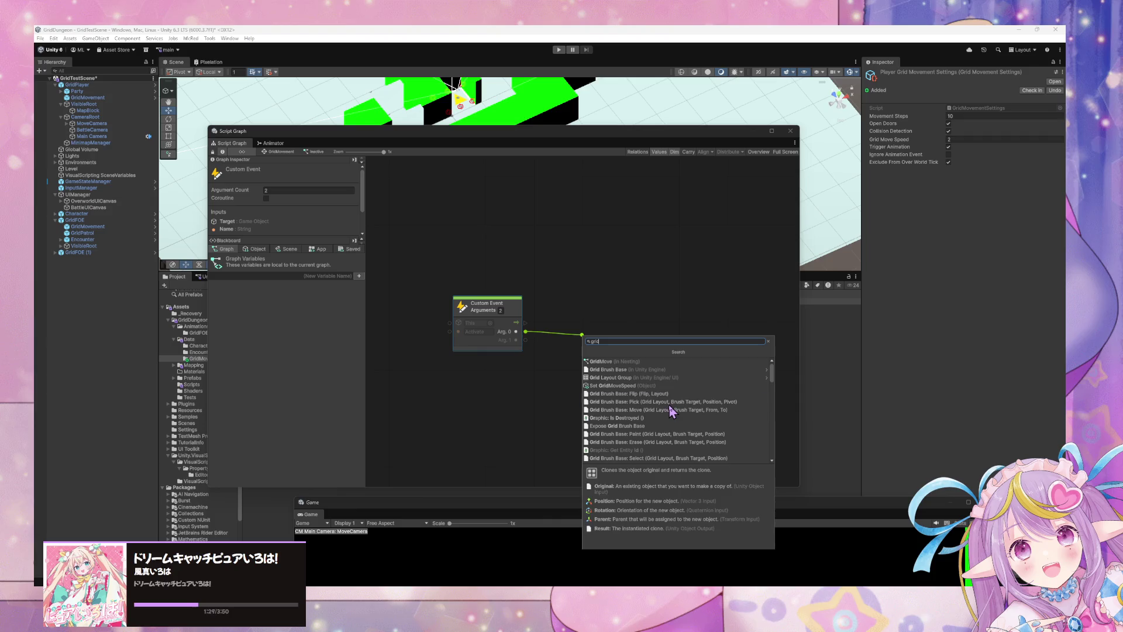
key(Escape)
key(Escape)
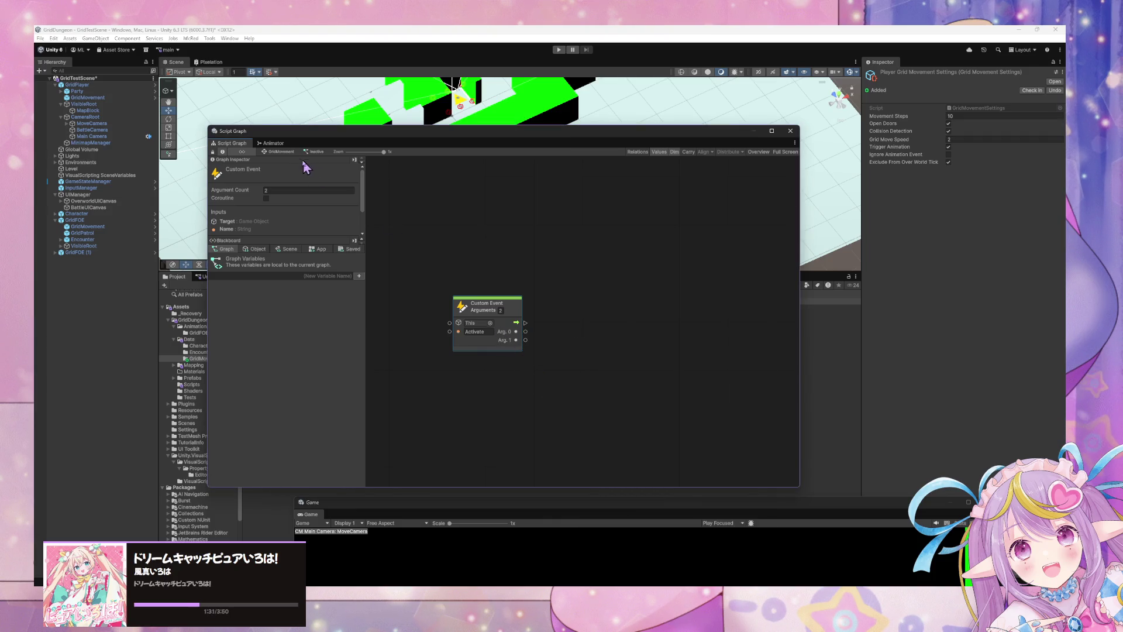
Step: Check the Inactive-to-Idle transition graph, then move both Register states up and Inactive left
click(292, 154)
double_click(568, 313)
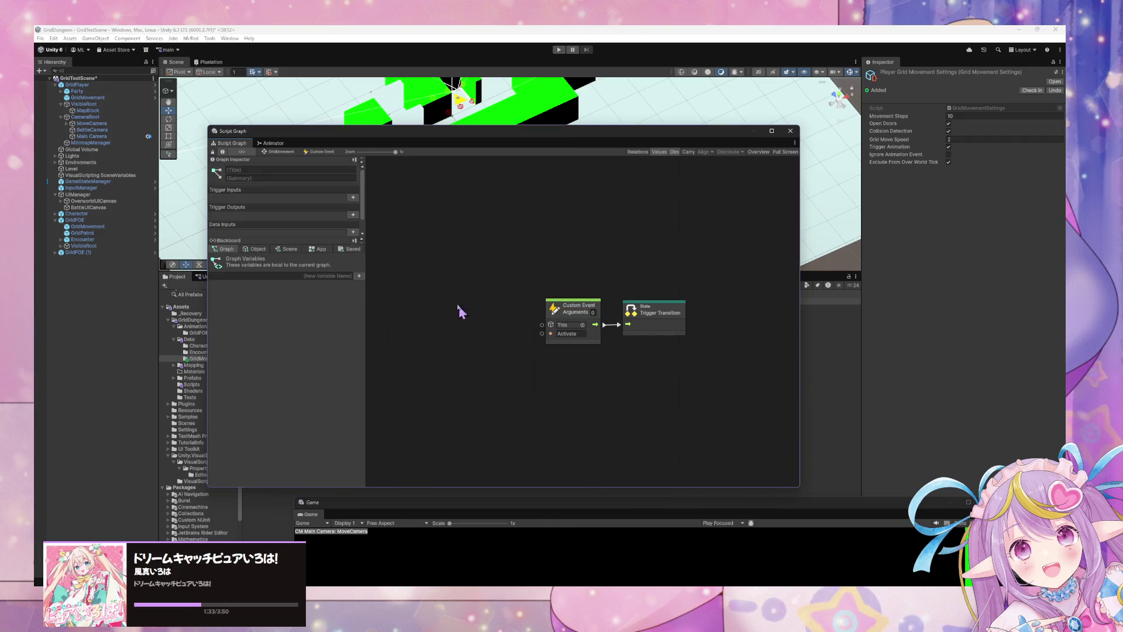
click(284, 152)
drag(448, 342, 369, 248)
drag(409, 301, 412, 228)
mouse_move(499, 324)
mouse_down()
mouse_move(423, 319)
mouse_move(483, 318)
mouse_up()
click(529, 310)
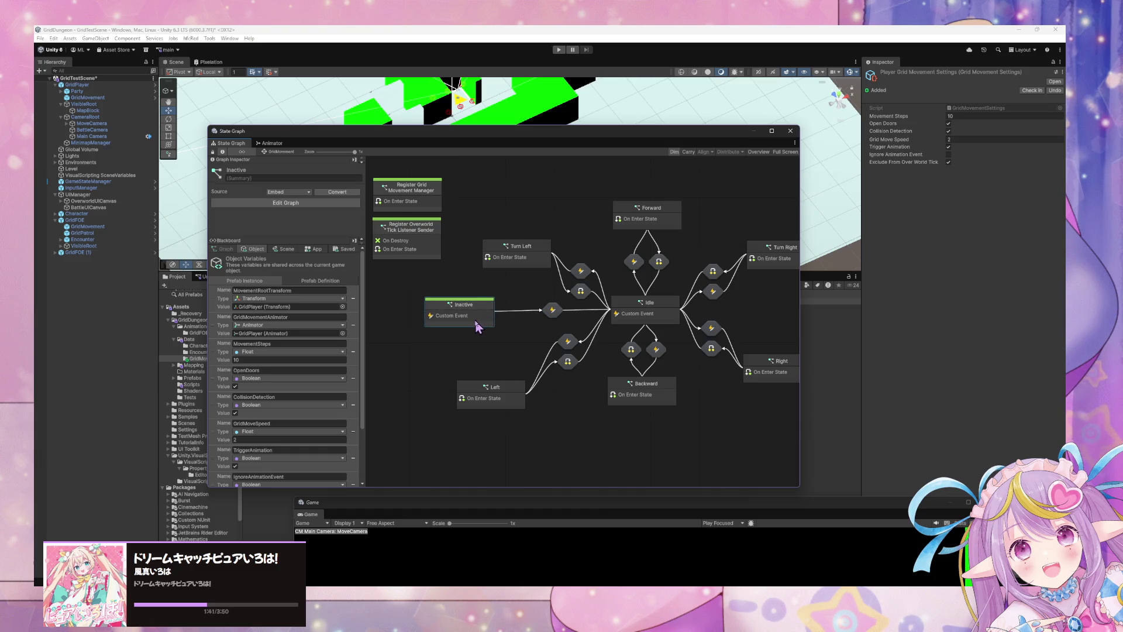
Step: Duplicate the Inactive state and add a transition from the copy to the original
mouse_move(407, 329)
mouse_down()
mouse_move(572, 311)
mouse_move(468, 308)
mouse_up()
key(ctrl+d)
right_click(468, 308)
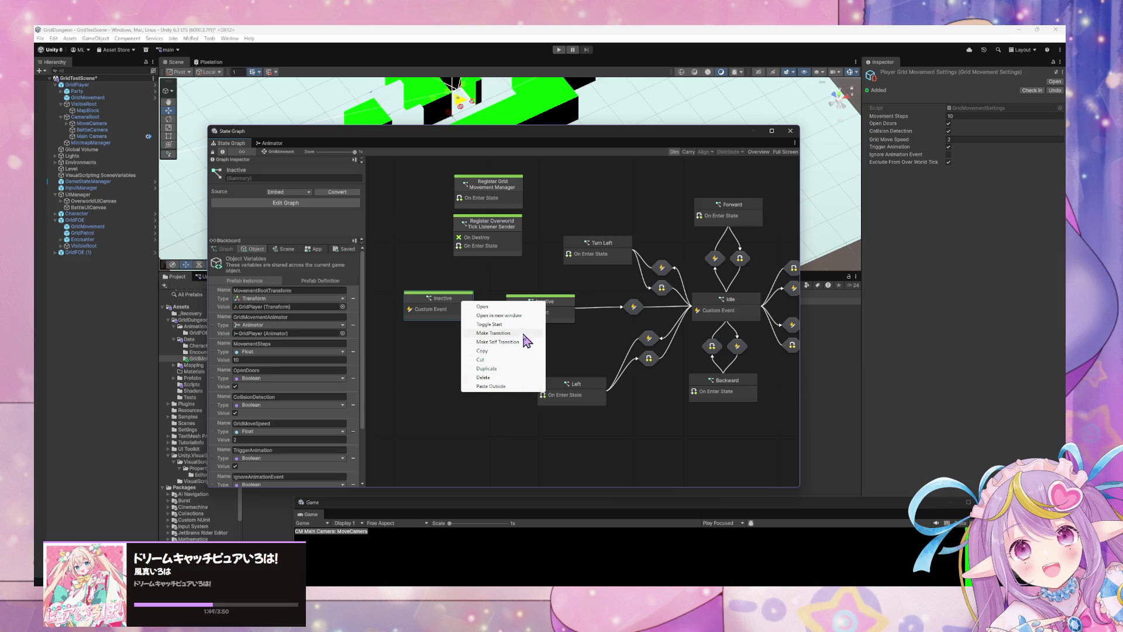
click(508, 332)
click(524, 313)
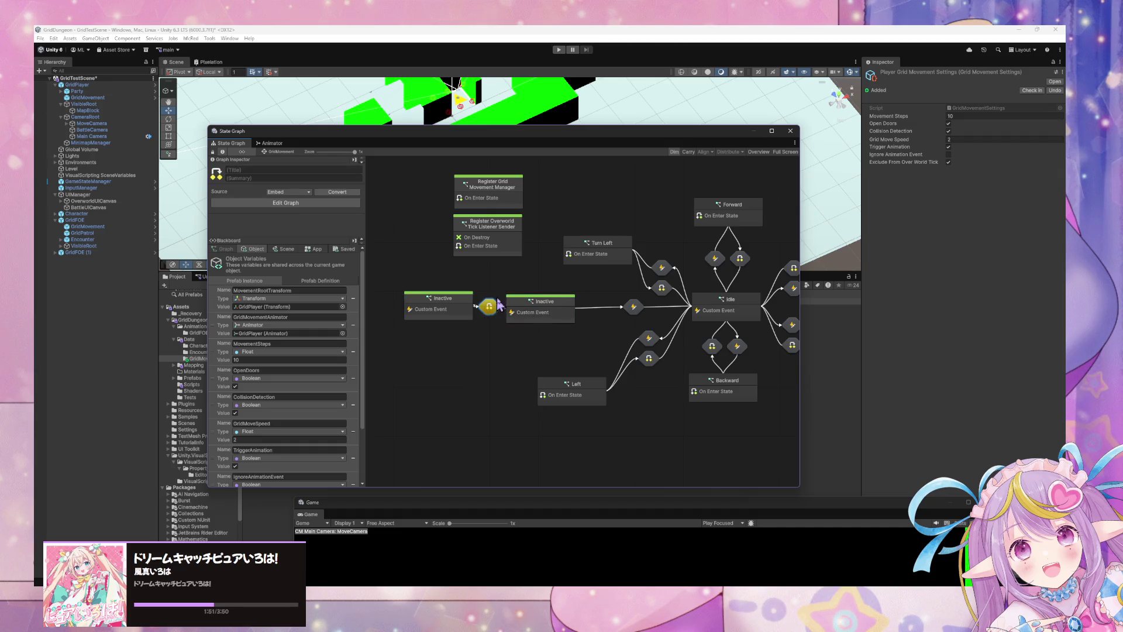
drag(452, 311, 424, 312)
Step: Make the original Inactive state no longer a start state and edit its title
double_click(547, 311)
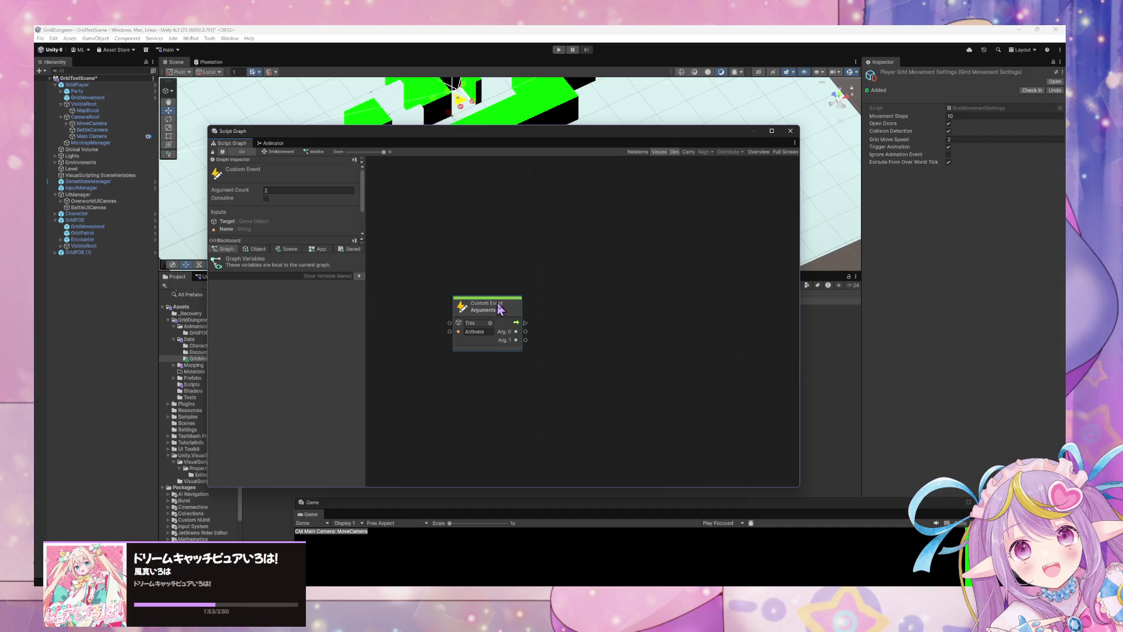
click(291, 154)
right_click(553, 326)
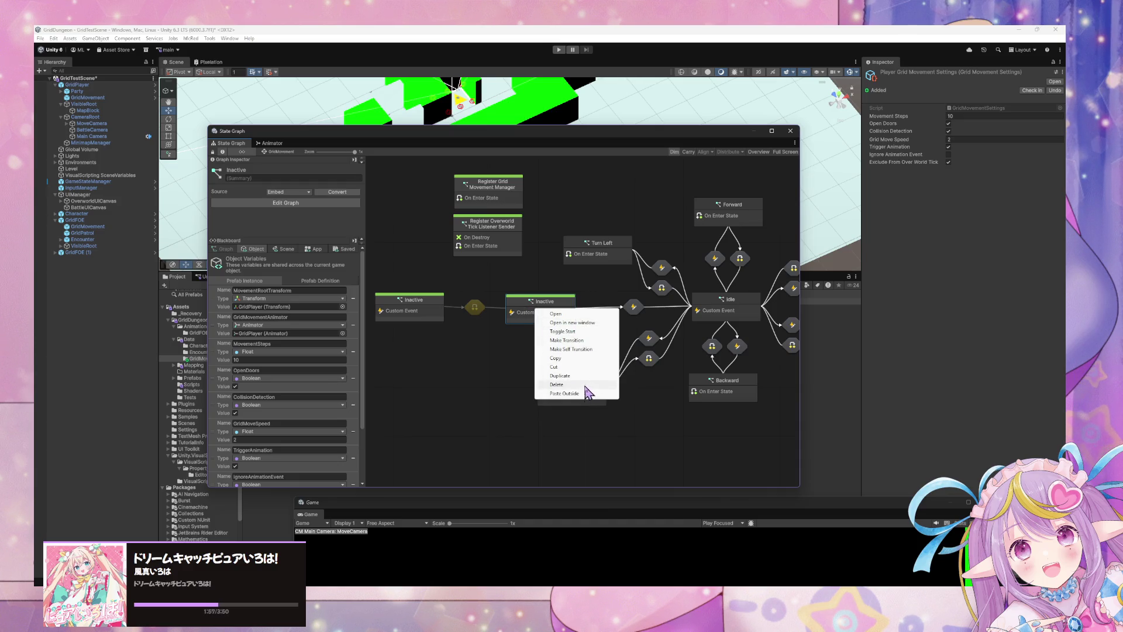
click(554, 331)
double_click(541, 312)
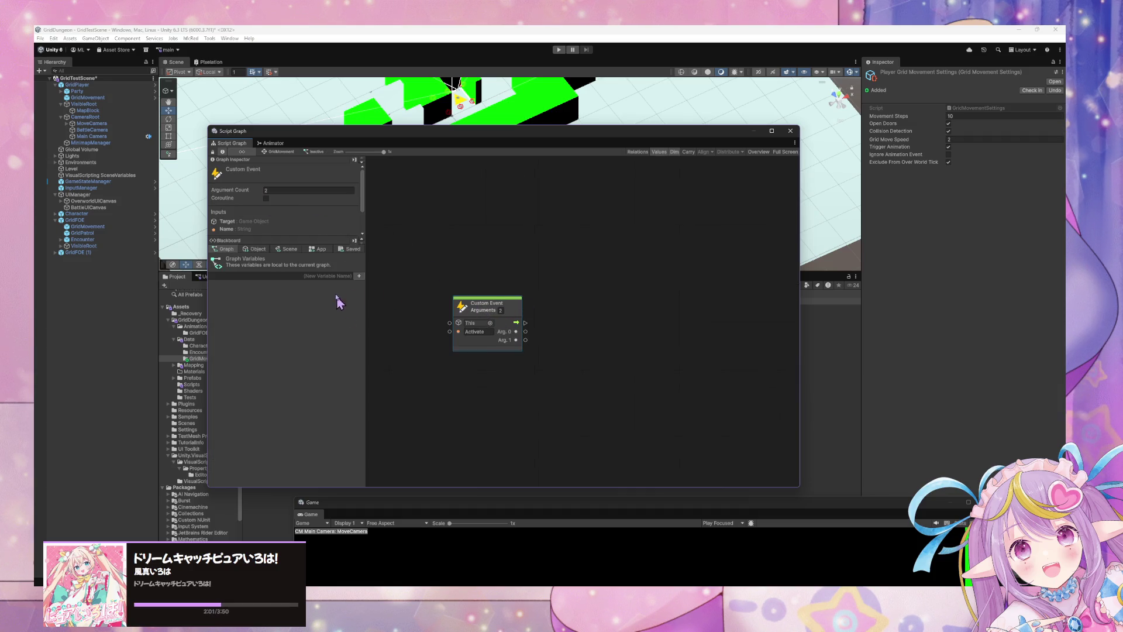
click(280, 152)
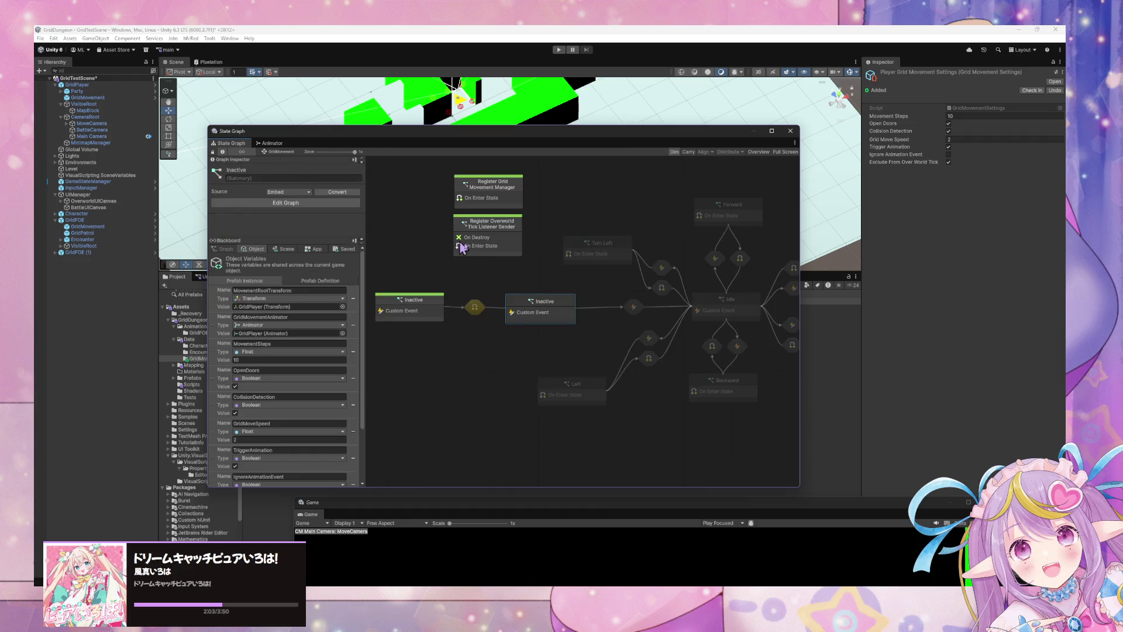
click(539, 298)
click(265, 169)
text(In)
drag(421, 308, 419, 306)
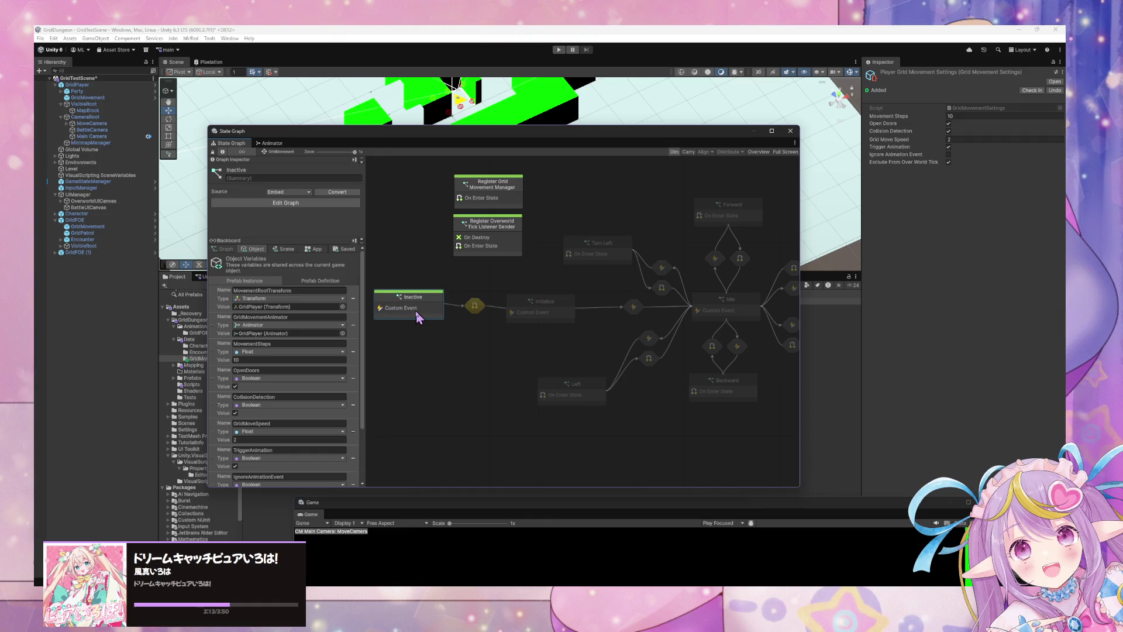
Step: In the new transition's graph, wire a Custom Event node into Trigger Transition
double_click(473, 307)
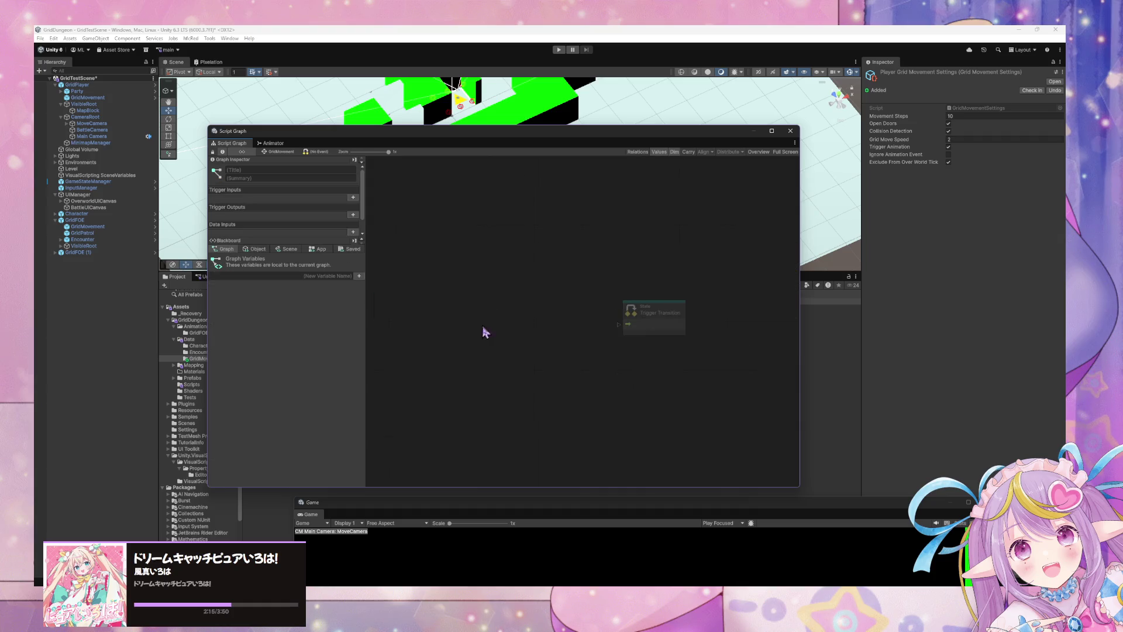
drag(628, 323, 547, 323)
text(cust)
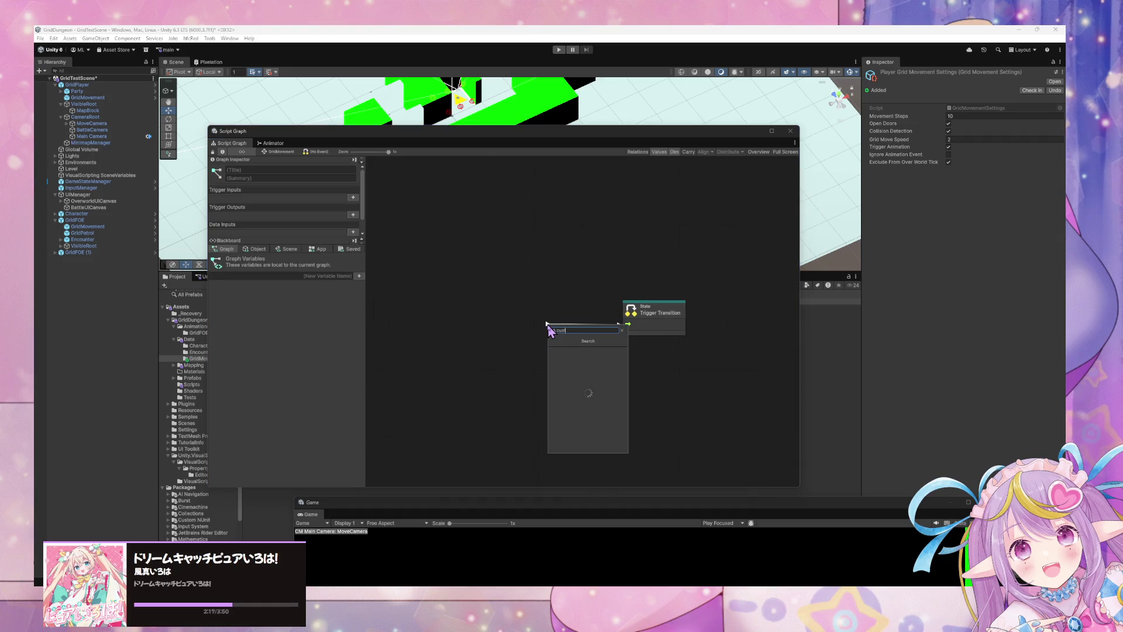
key(Return)
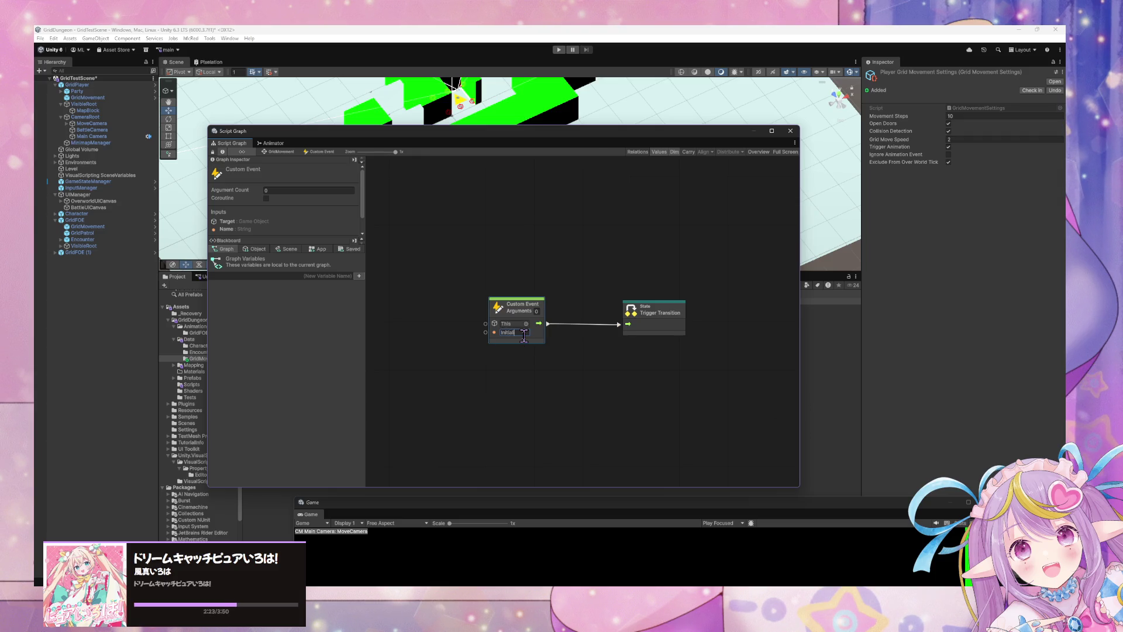
click(279, 152)
click(412, 309)
double_click(416, 315)
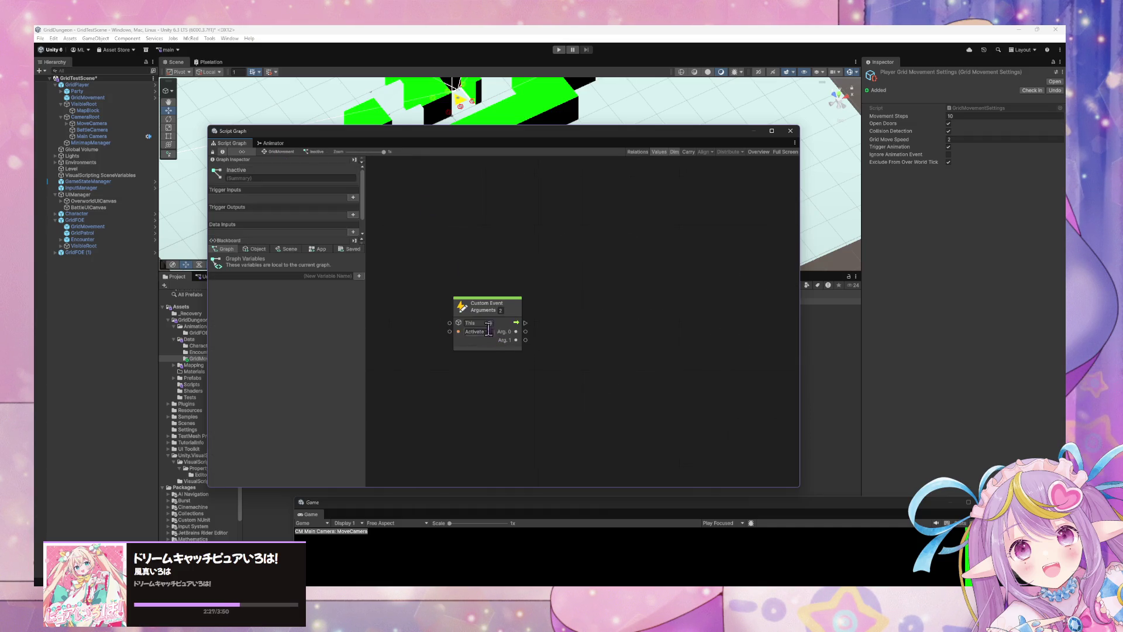
Step: Set the Inactive graph's Custom Event node to 3 arguments
text(1)
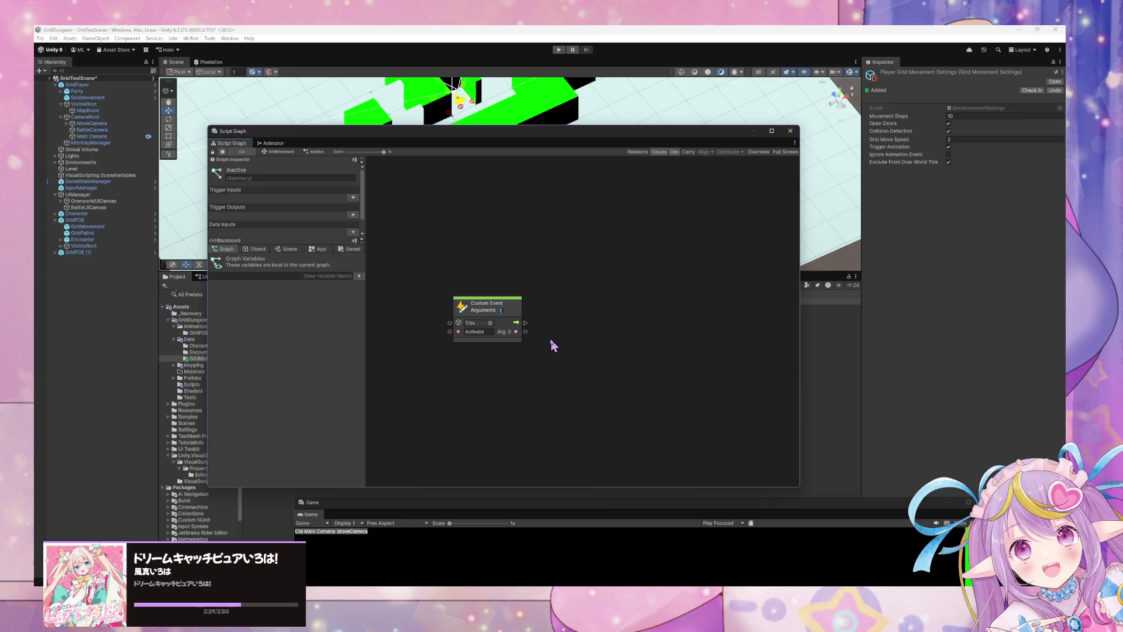
click(256, 251)
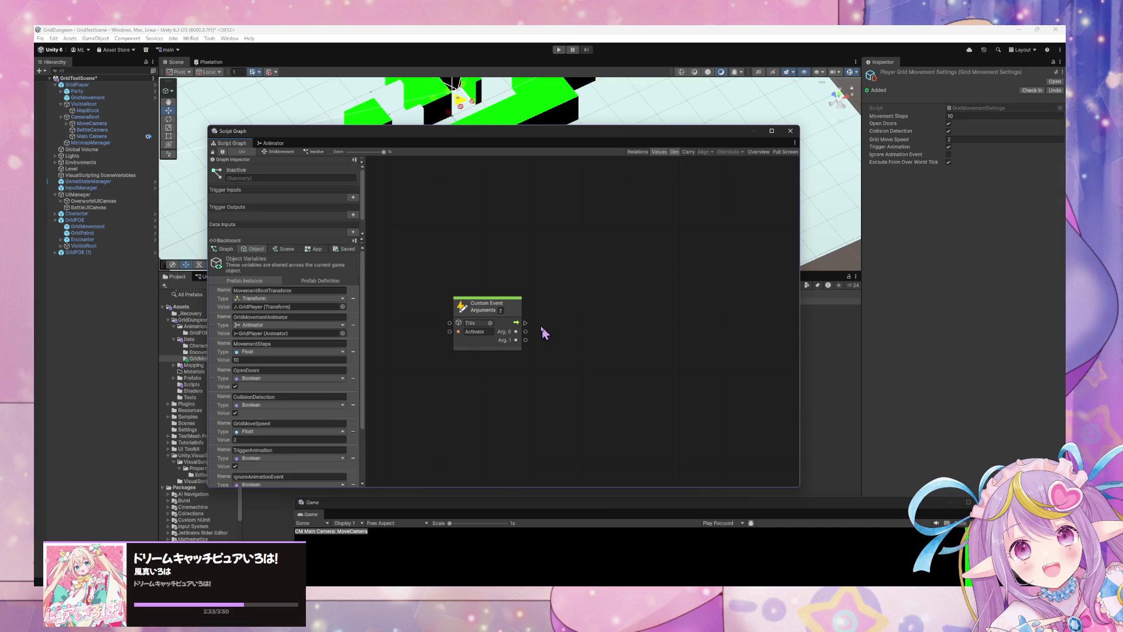
drag(510, 316, 506, 314)
click(499, 309)
text(3)
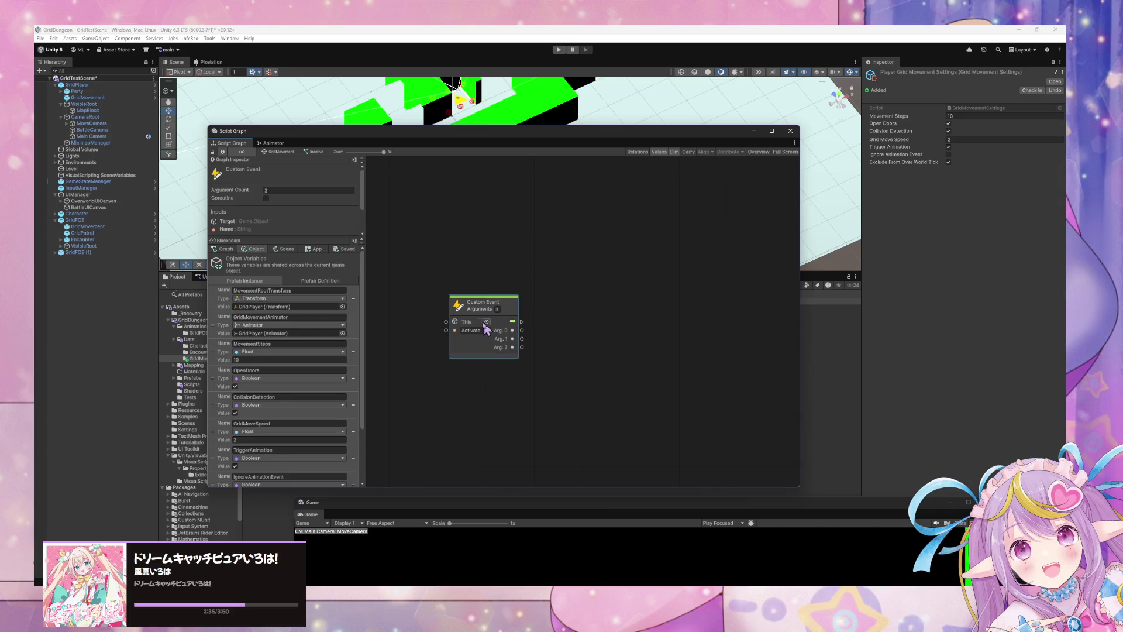
Step: Abandon a Set node search, then open the GridMovement prefab from GridPlayer in the Hierarchy
mouse_move(521, 325)
mouse_down()
mouse_move(582, 321)
mouse_move(584, 346)
mouse_up()
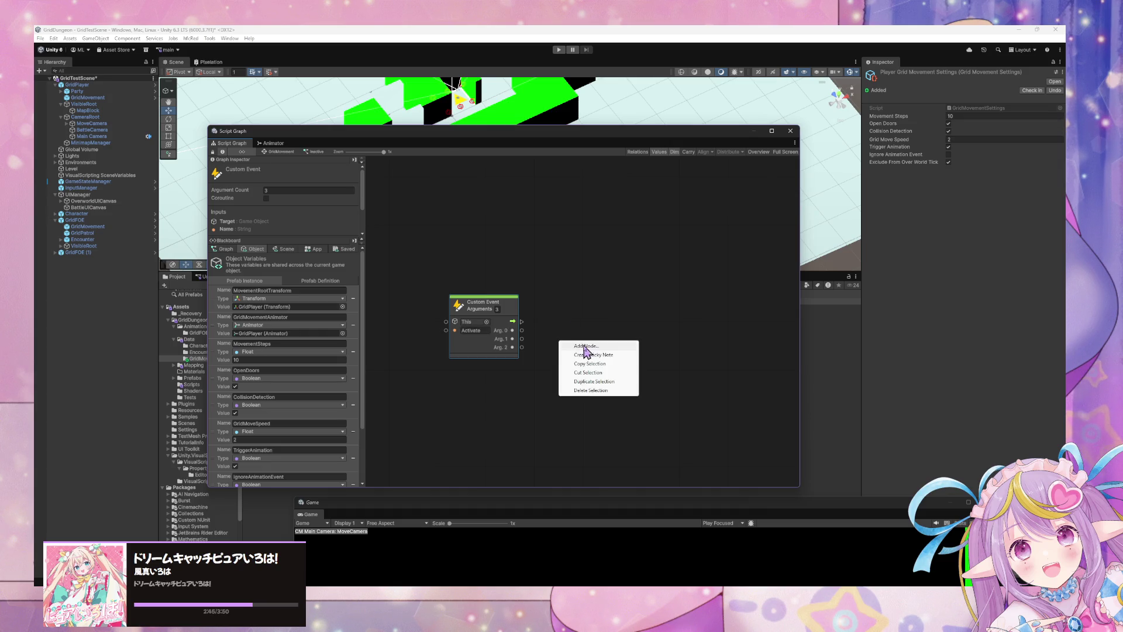
text(set)
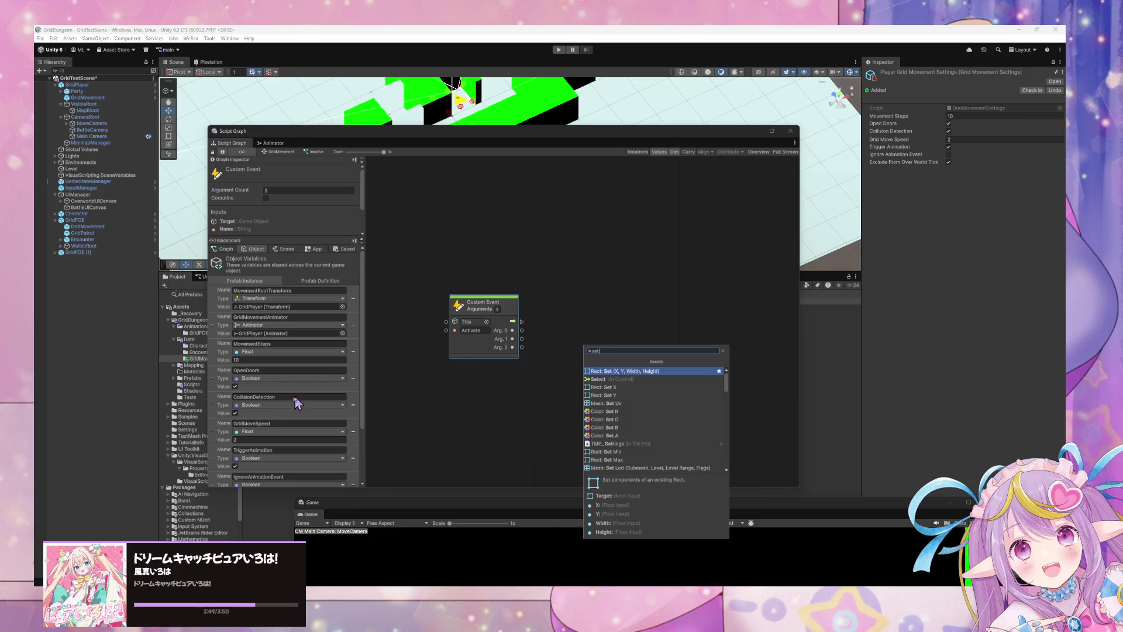
scroll(284, 400, down, 3)
scroll(284, 400, up, 3)
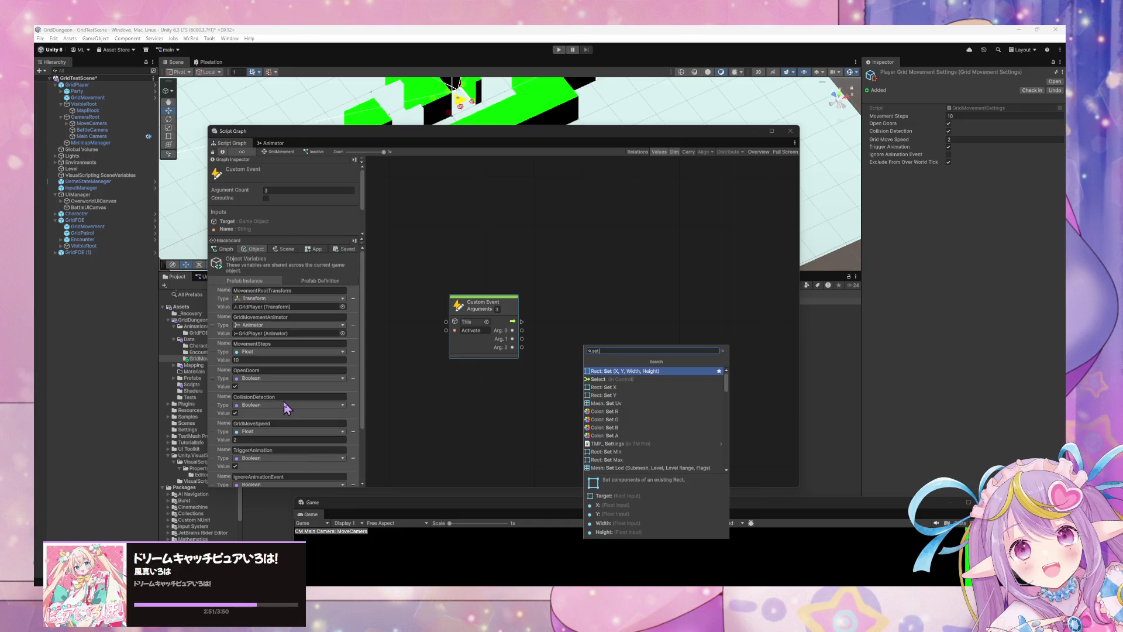
click(542, 300)
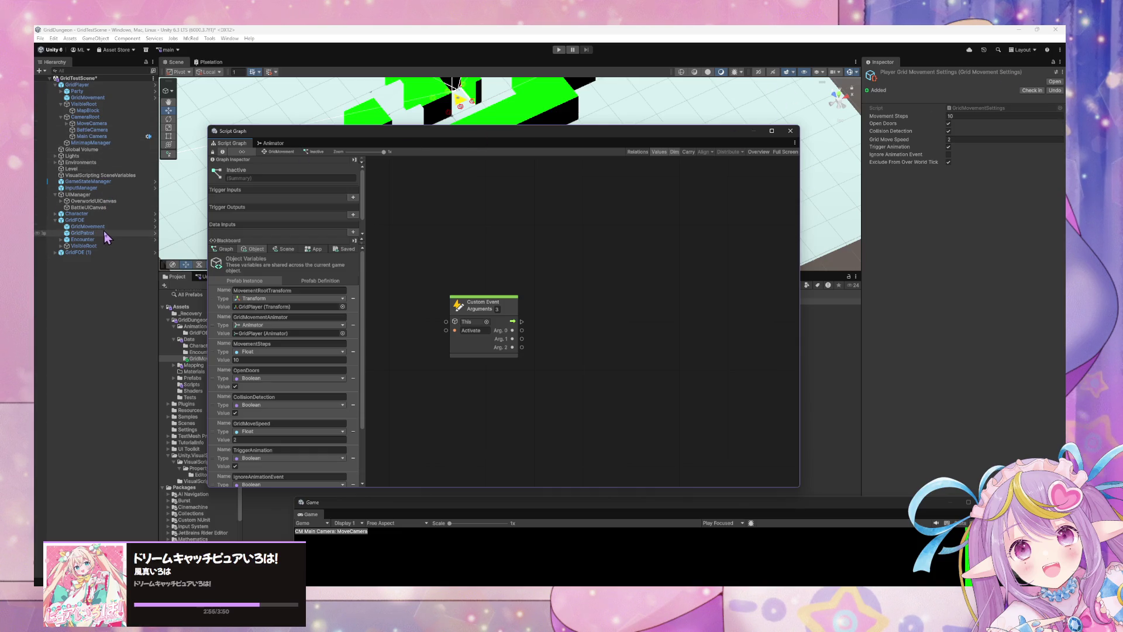
click(91, 97)
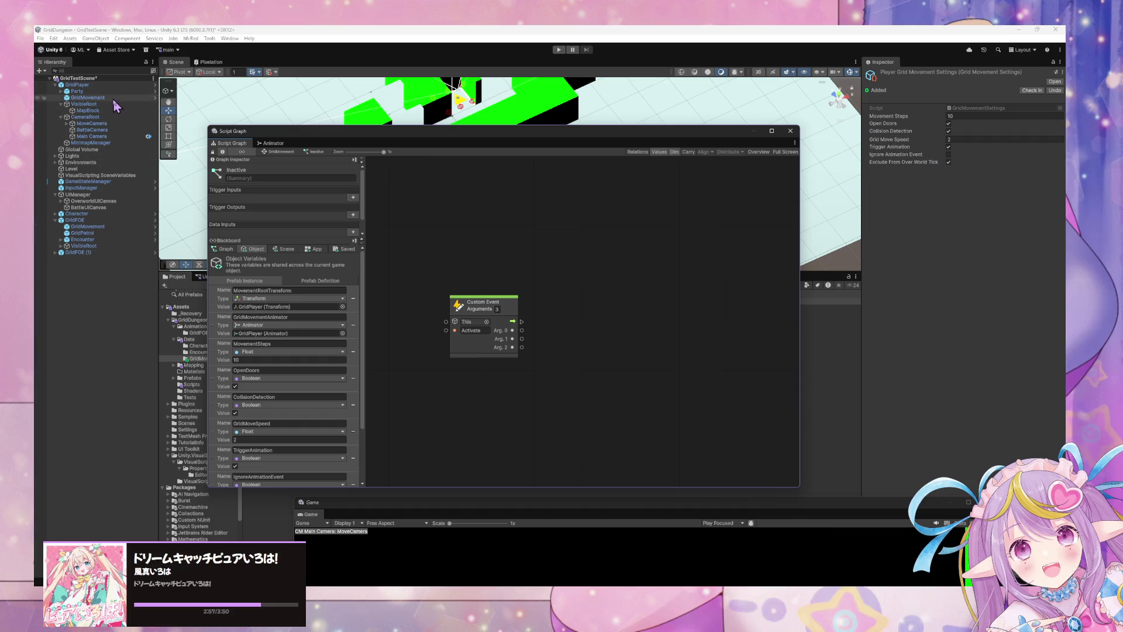
click(1033, 106)
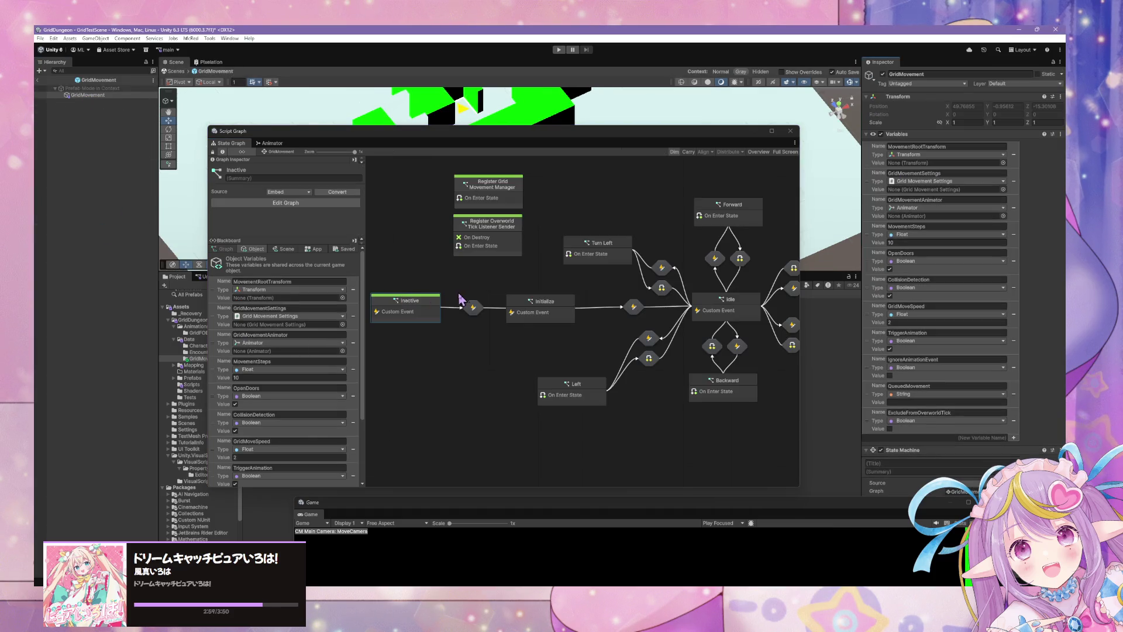
Step: Reorder the Blackboard so GridMovementSettings precedes MovementRootTransform, then open the Inactive state's Script Graph
click(108, 95)
scroll(322, 317, down, 3)
scroll(321, 317, up, 3)
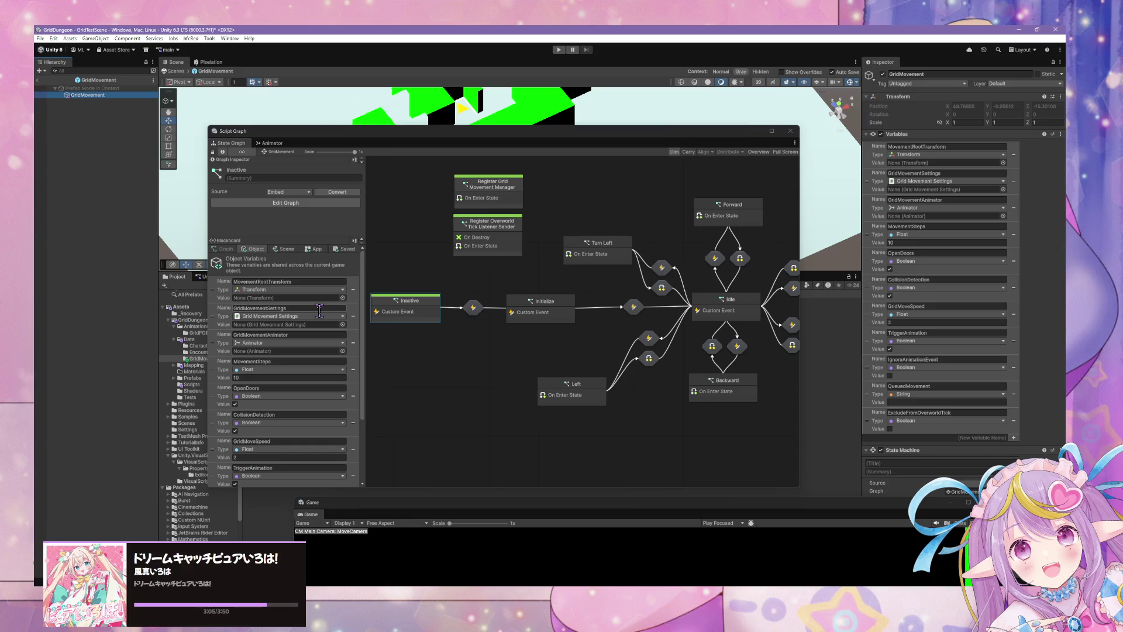
click(220, 322)
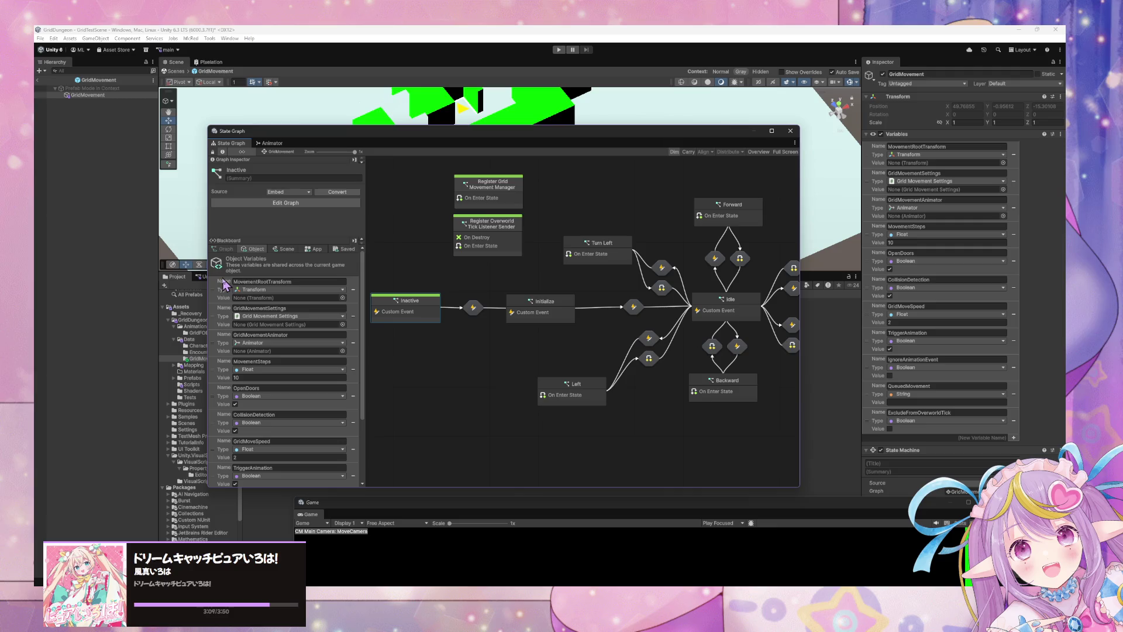
drag(217, 285, 219, 325)
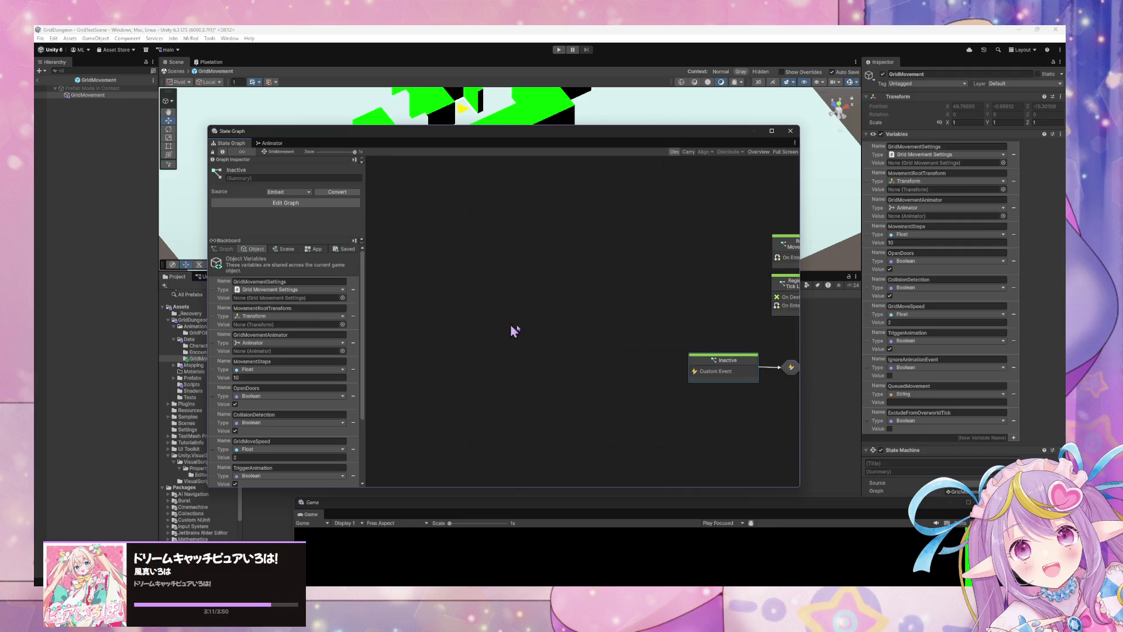
double_click(571, 323)
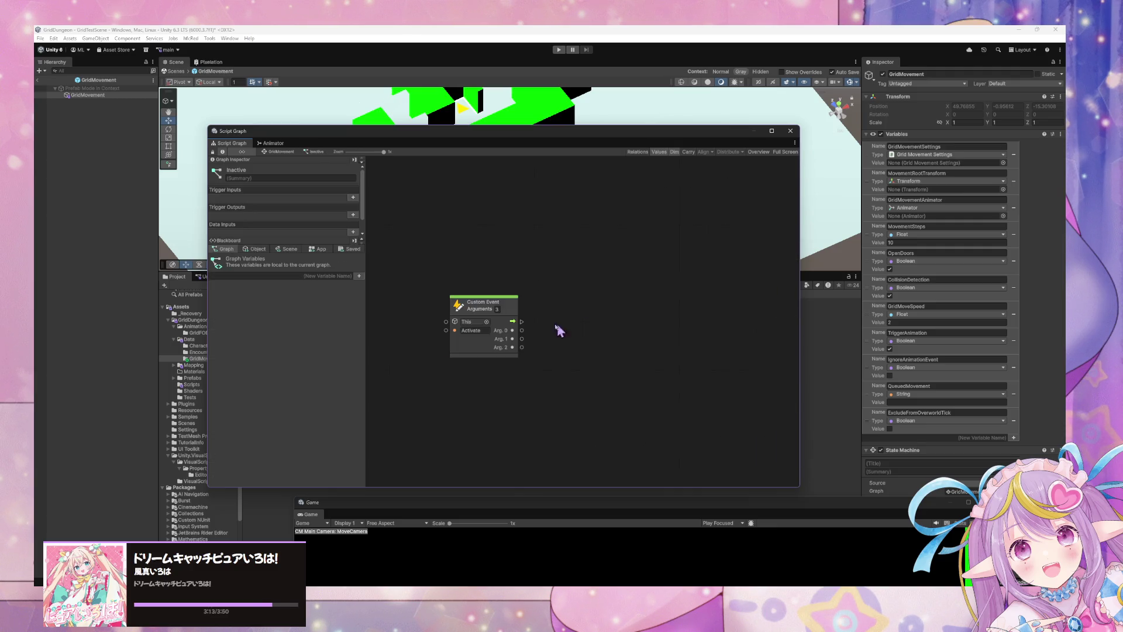
Step: Add a Set GridMovementSettings node beside the Custom Event and delete the leftover Get Variable node
click(246, 253)
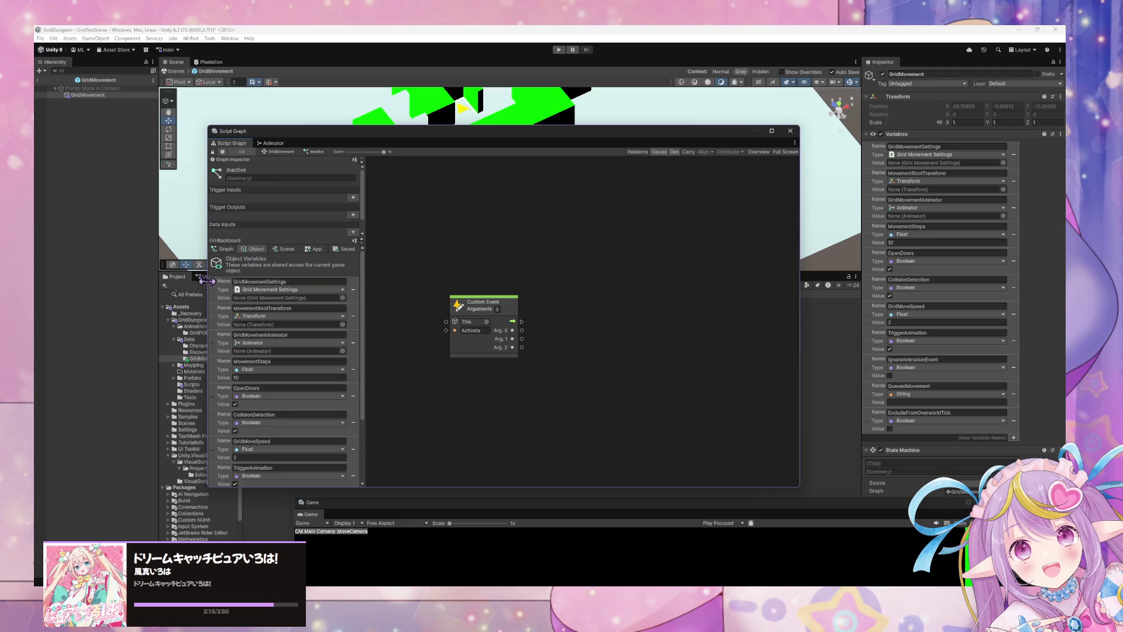
drag(217, 289, 451, 381)
right_click(554, 345)
click(581, 348)
text(set grid movement)
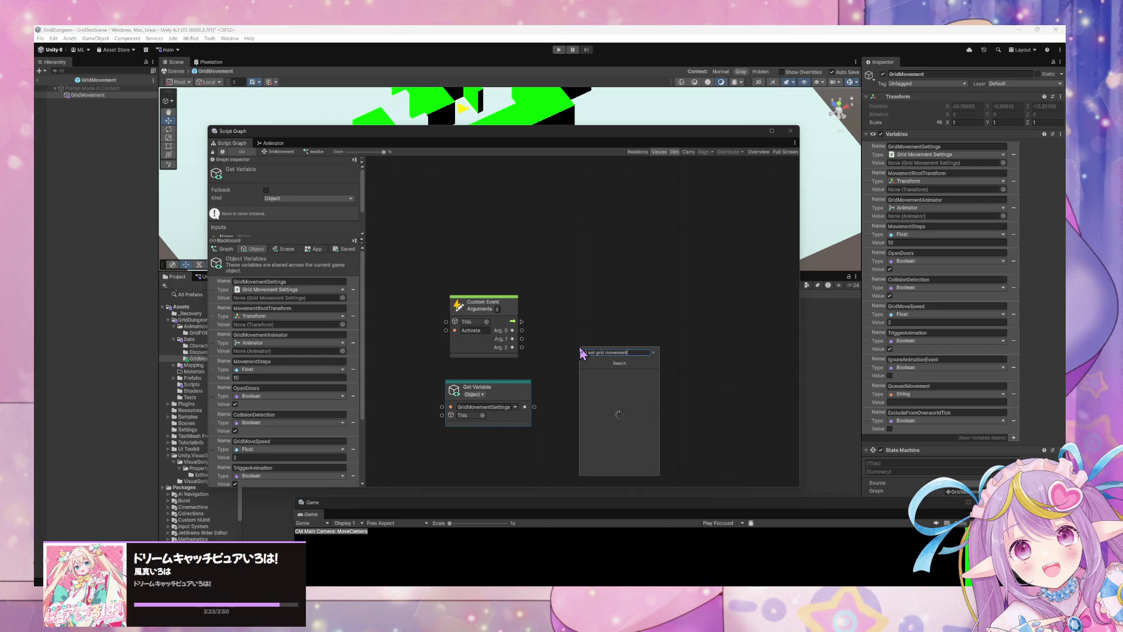
key(Down)
key(Return)
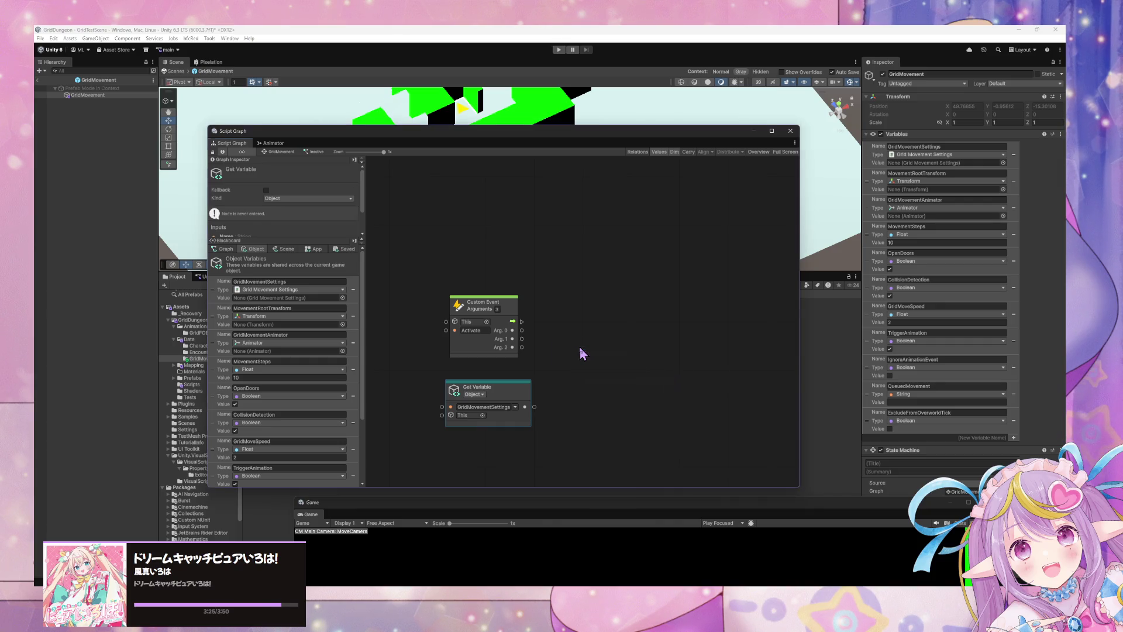
drag(585, 351, 598, 317)
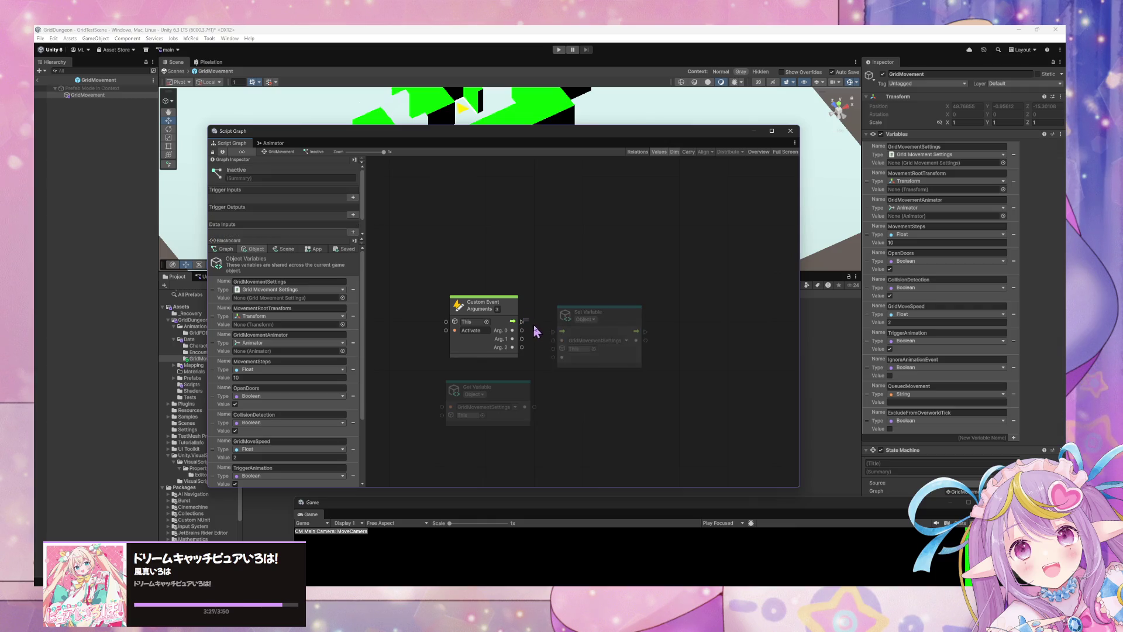
mouse_move(522, 328)
mouse_down()
mouse_move(554, 332)
mouse_move(553, 357)
mouse_up()
drag(605, 321, 603, 309)
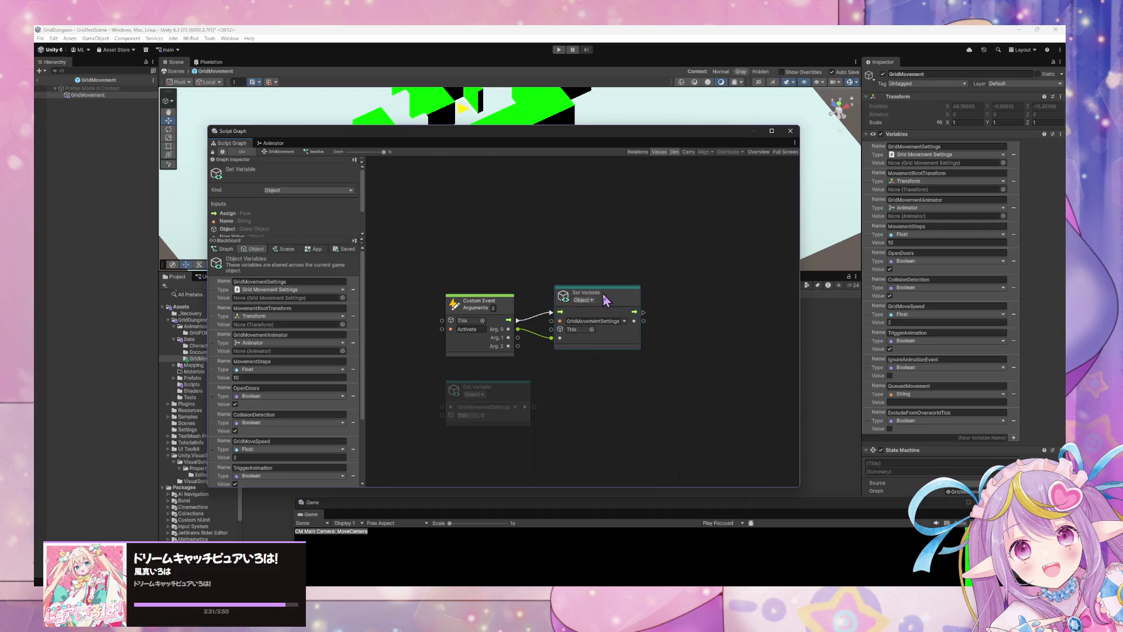
click(520, 388)
key(Delete)
Step: Add a Set MovementRootTransform node to the right of the first Set Variable
right_click(647, 375)
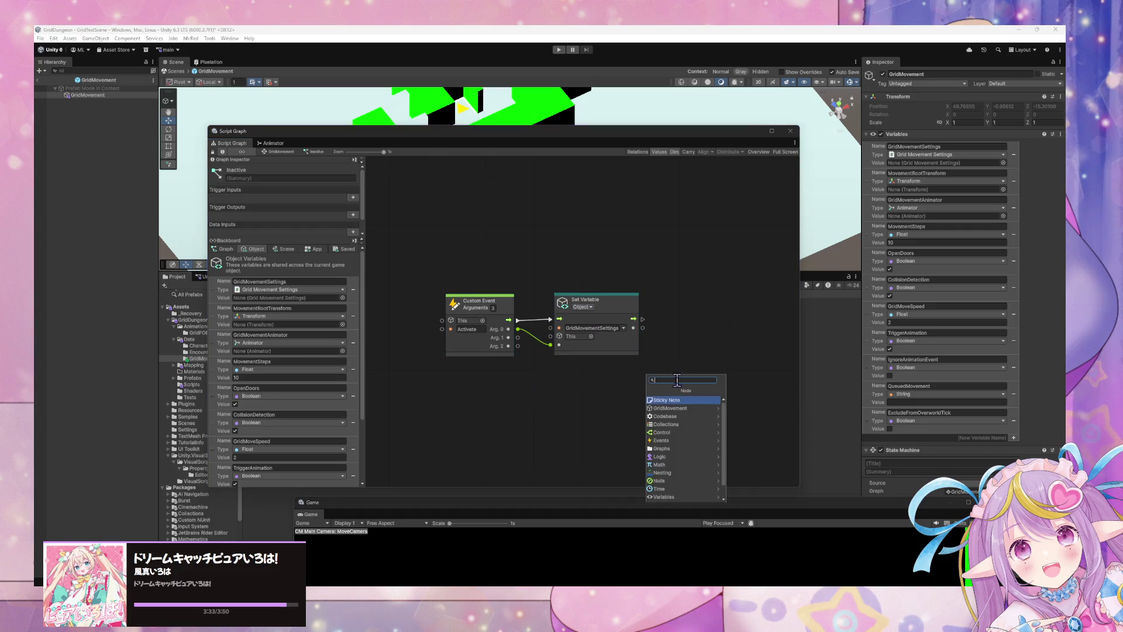
text(set )
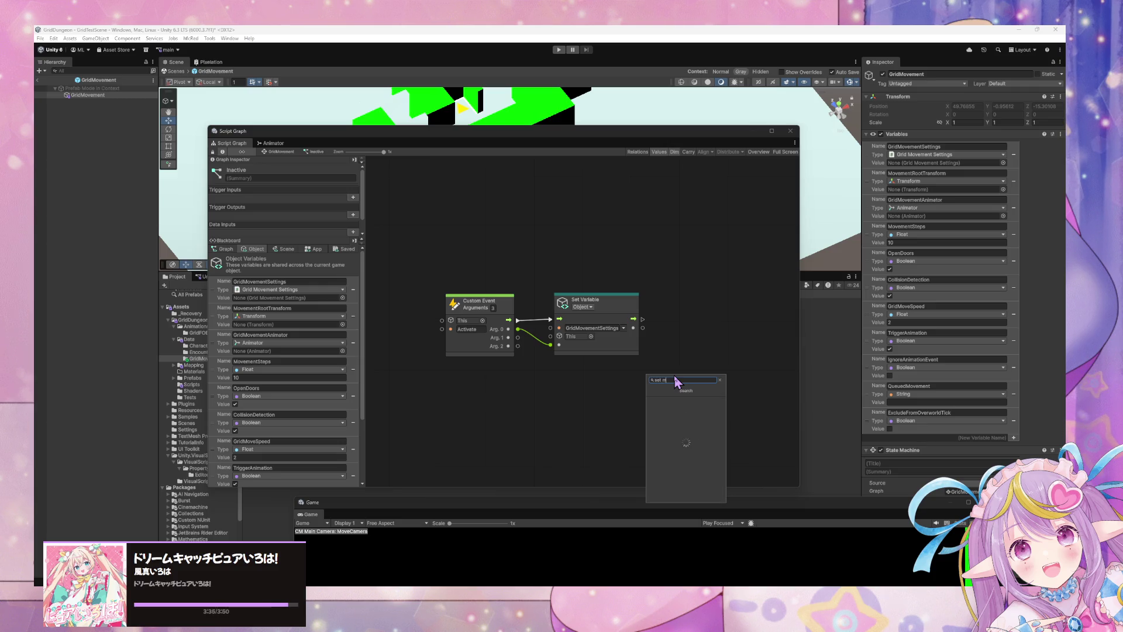
text(movement)
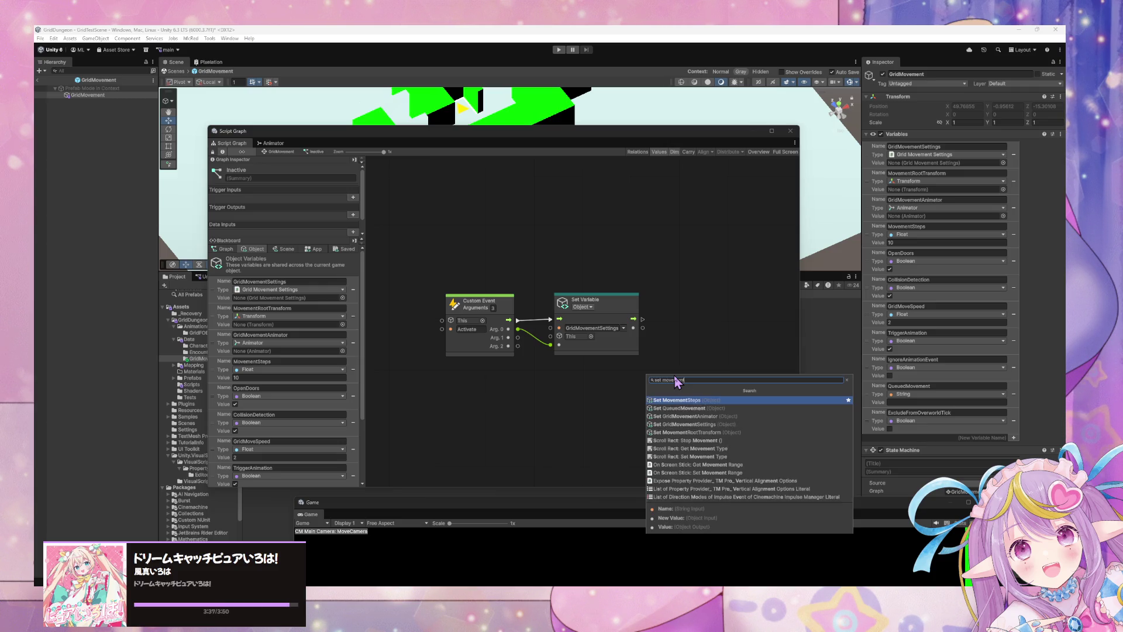
text(roo)
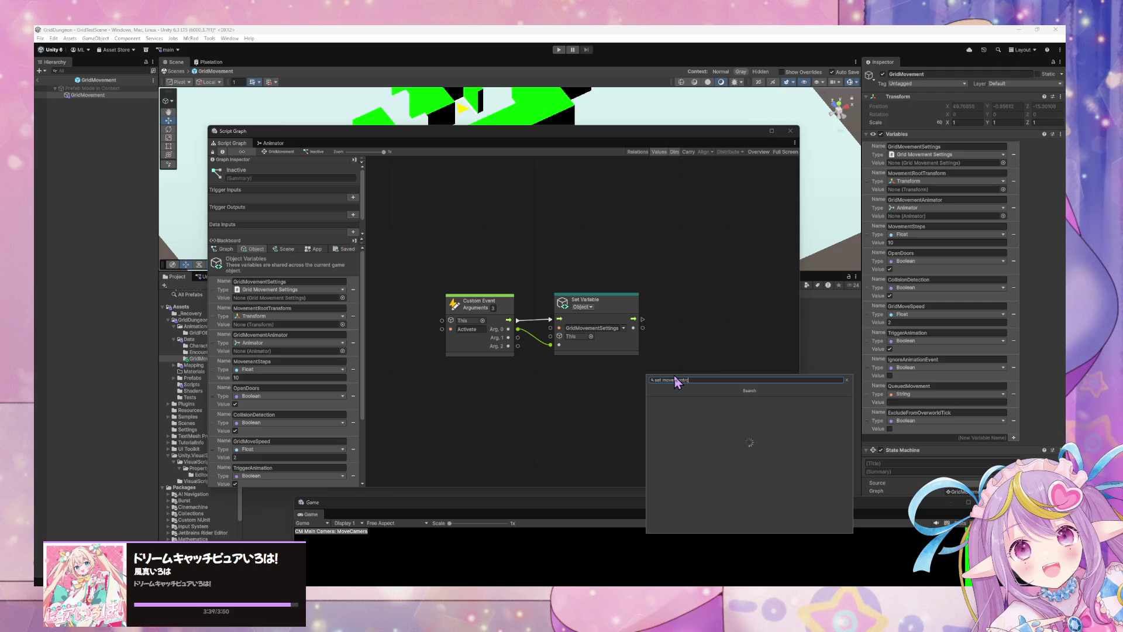
key(Return)
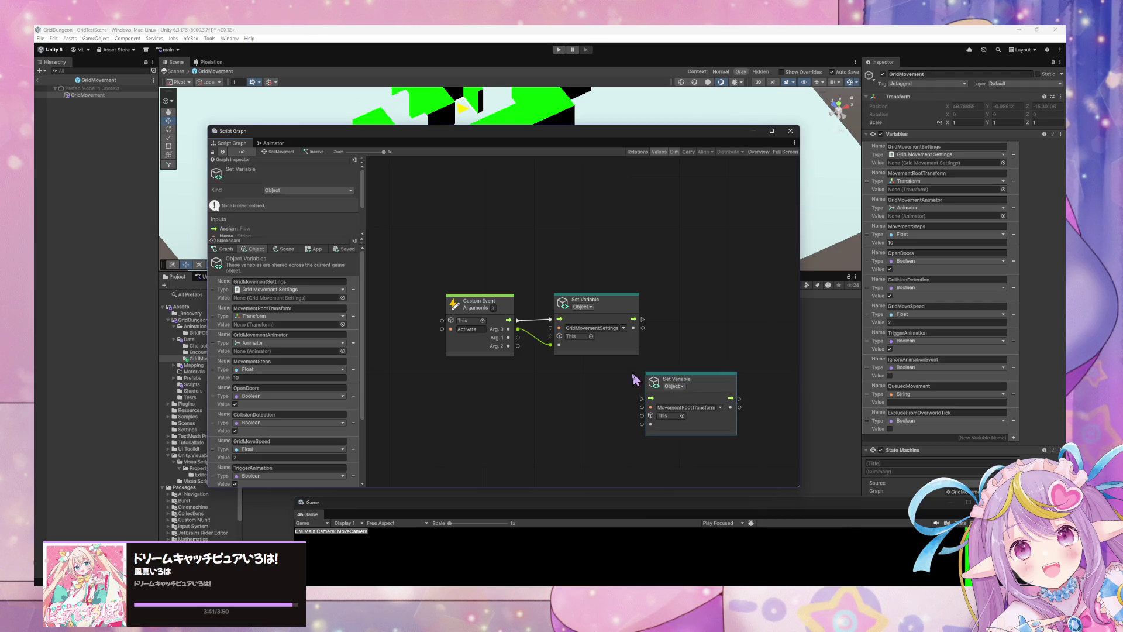
mouse_move(650, 380)
mouse_down()
mouse_move(667, 303)
mouse_move(651, 344)
mouse_move(647, 334)
mouse_move(660, 349)
mouse_up()
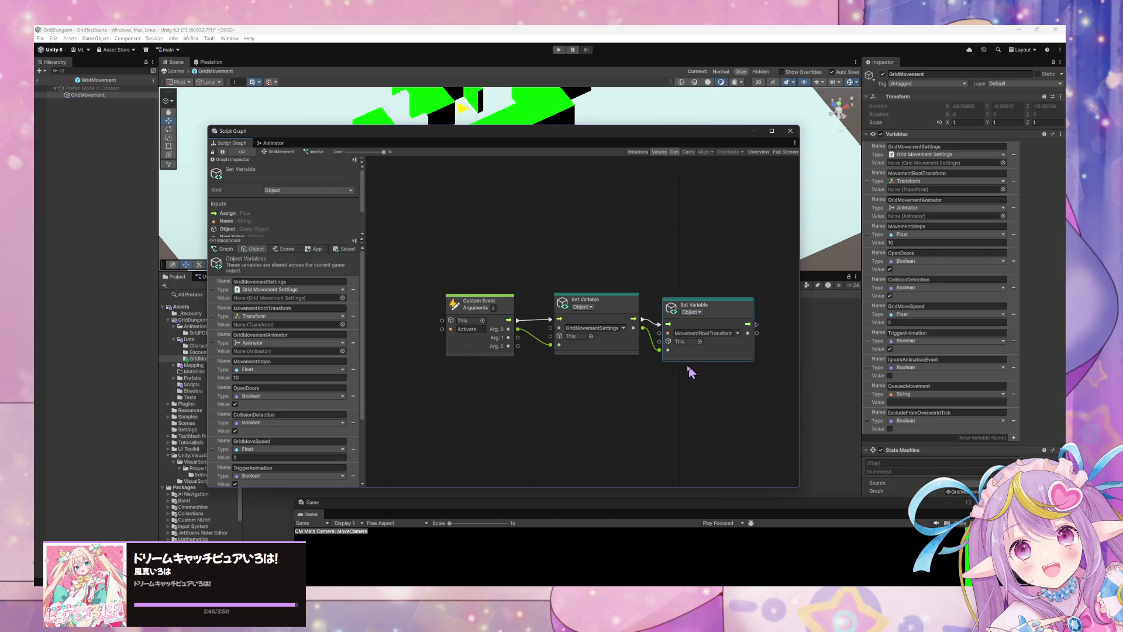
click(672, 305)
click(672, 306)
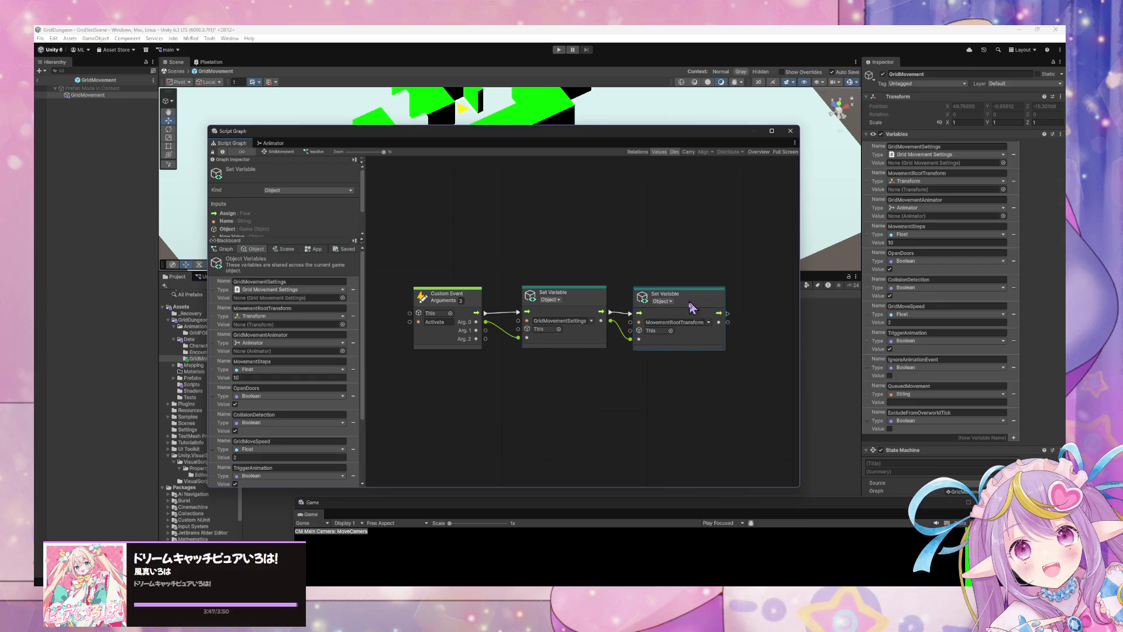
Step: Add a Set GridMovementAnimator node chained after MovementRootTransform and feed its value input
right_click(640, 370)
click(669, 373)
text(set grid movement)
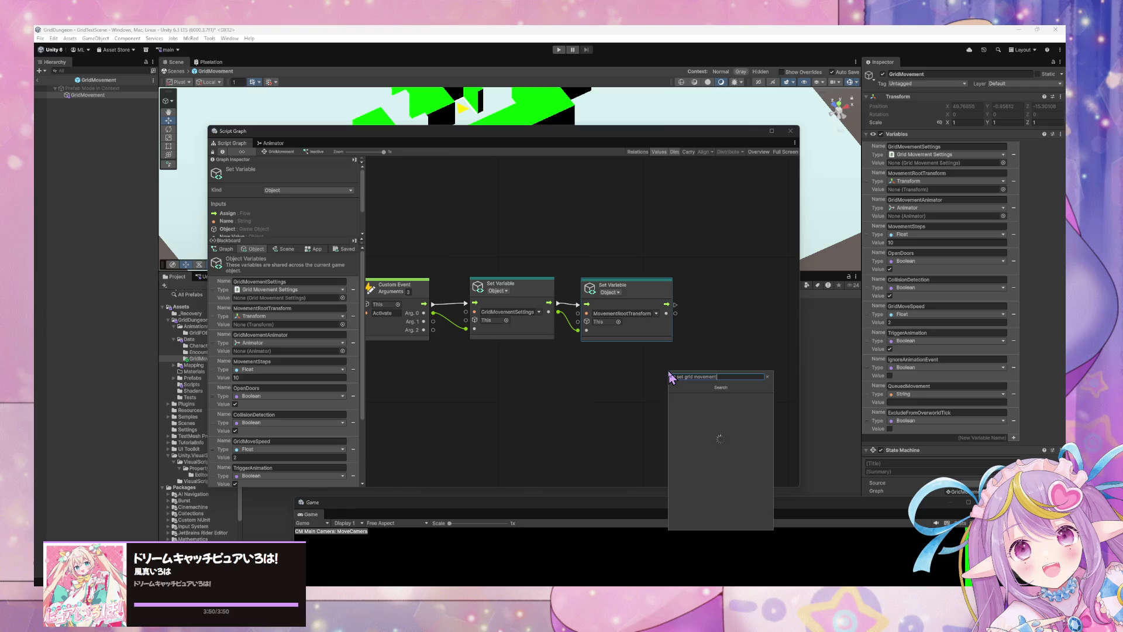
key(Return)
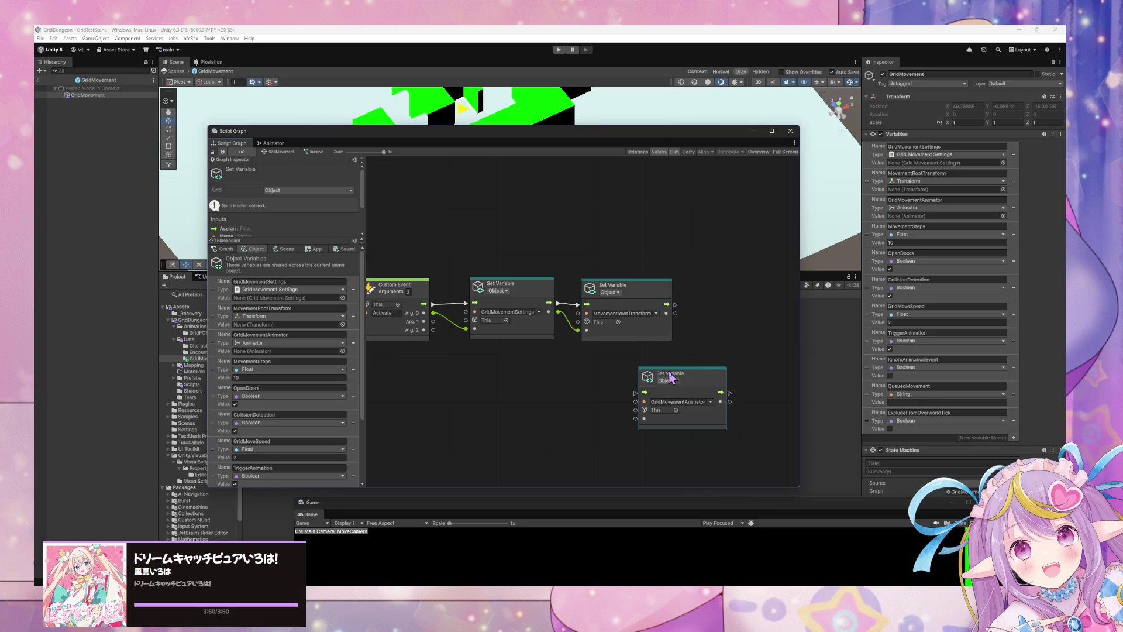
mouse_move(670, 377)
mouse_down()
mouse_move(749, 306)
mouse_move(715, 282)
mouse_move(681, 302)
mouse_move(677, 317)
mouse_move(691, 322)
mouse_up()
drag(719, 279, 741, 283)
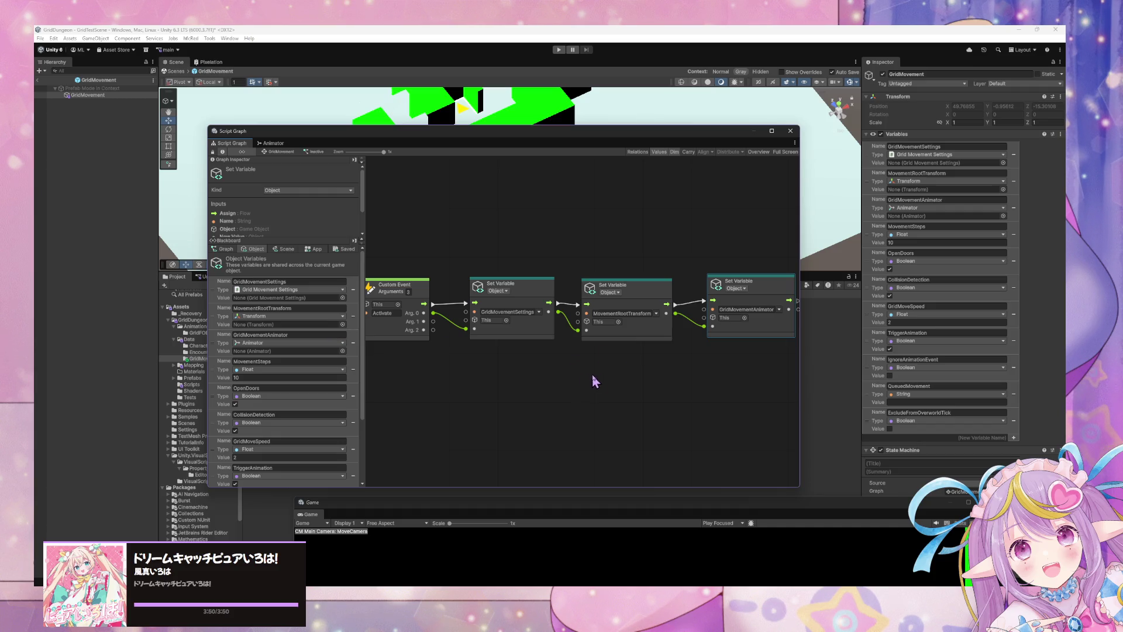
mouse_move(647, 378)
mouse_down()
mouse_move(532, 384)
mouse_move(661, 380)
mouse_up()
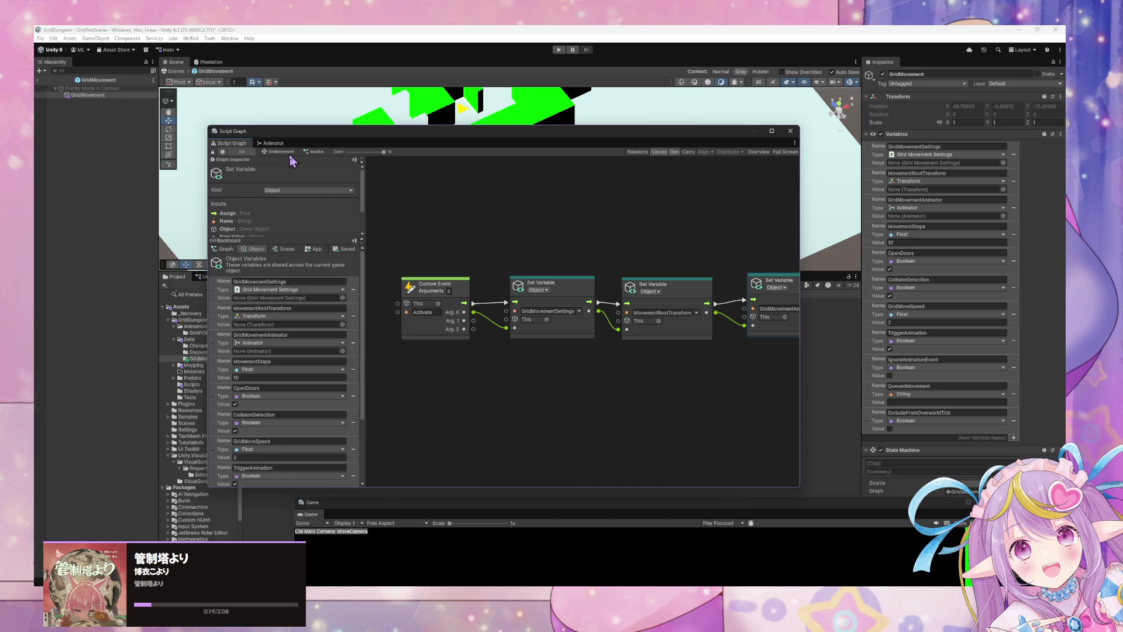
drag(643, 259, 581, 253)
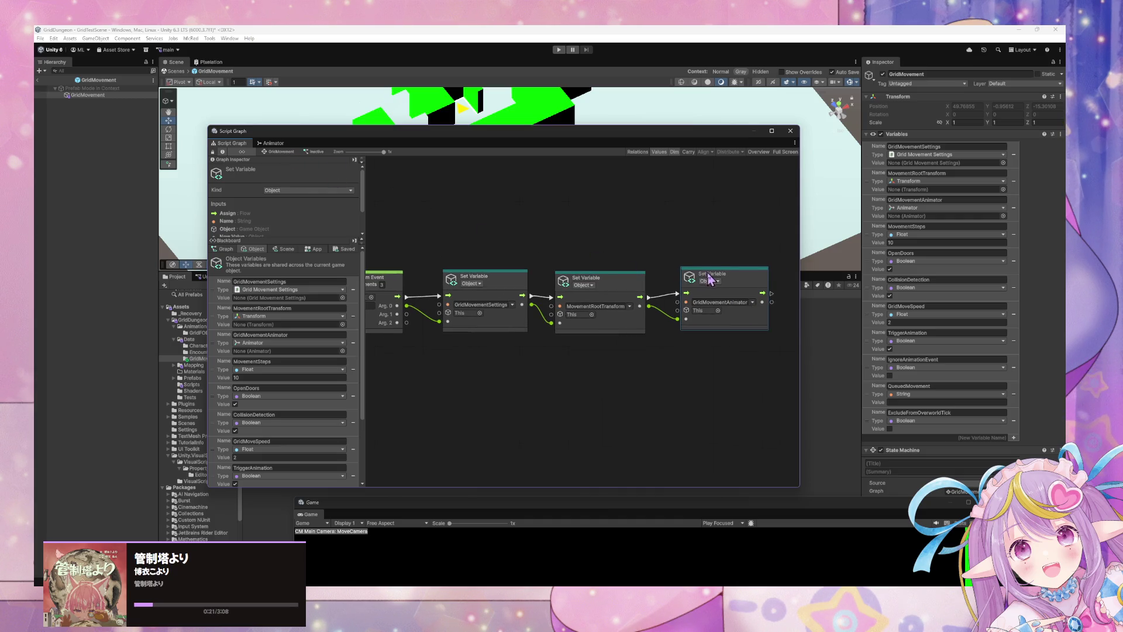
drag(508, 293, 562, 297)
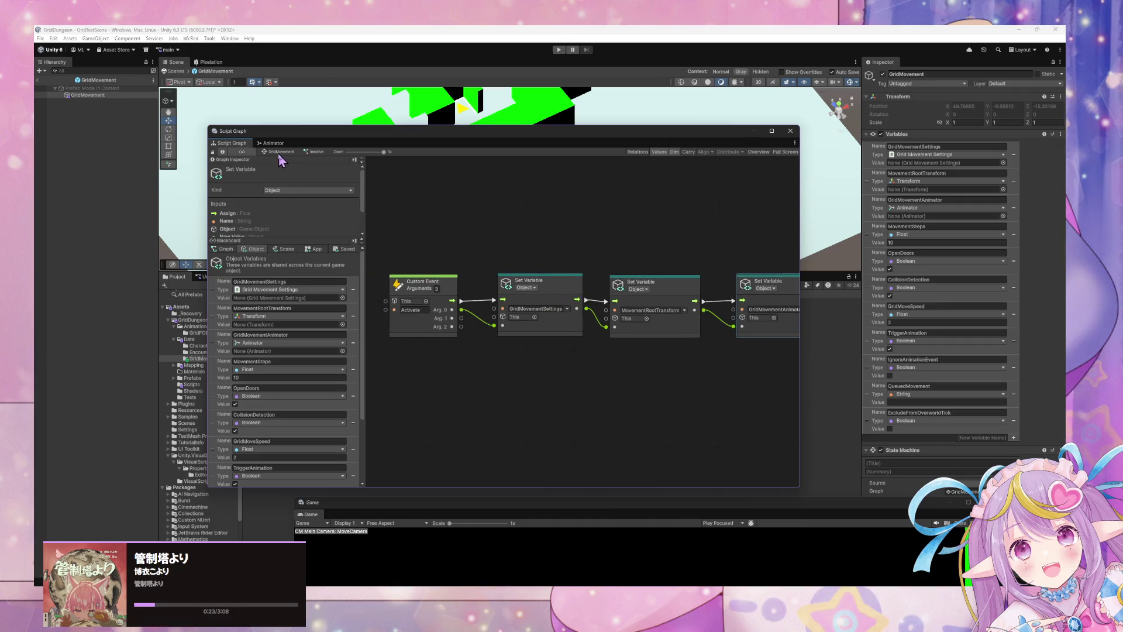
scroll(673, 260, right, 5)
right_click(708, 286)
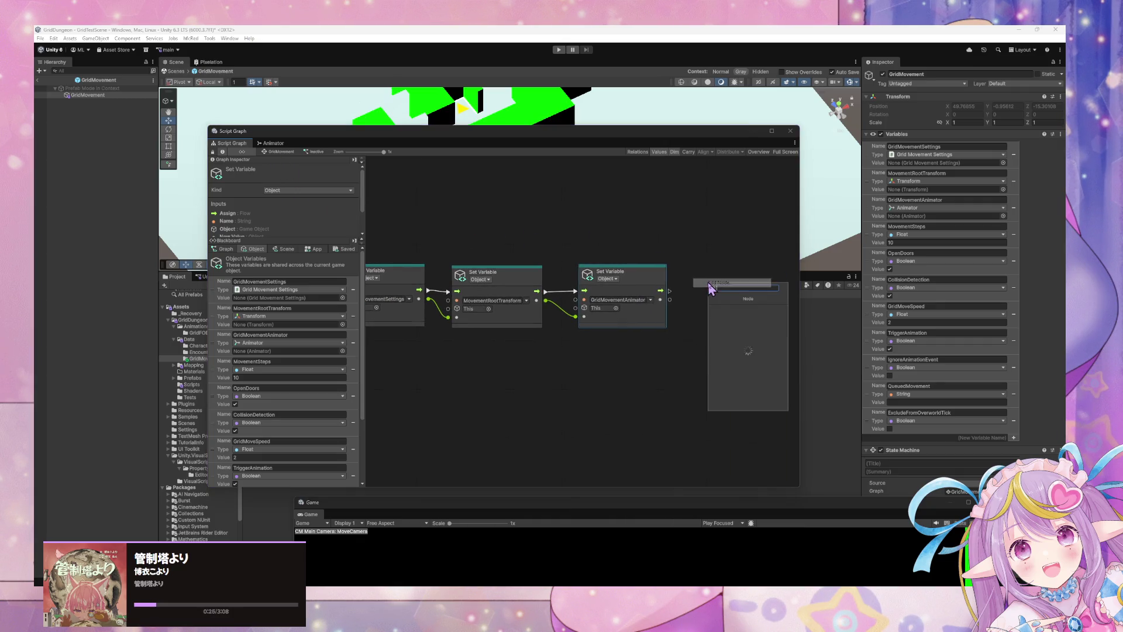
Step: Chain a Trigger Custom Event firing Initialize after the last Set Variable, then return to GridMovement
text(custom event)
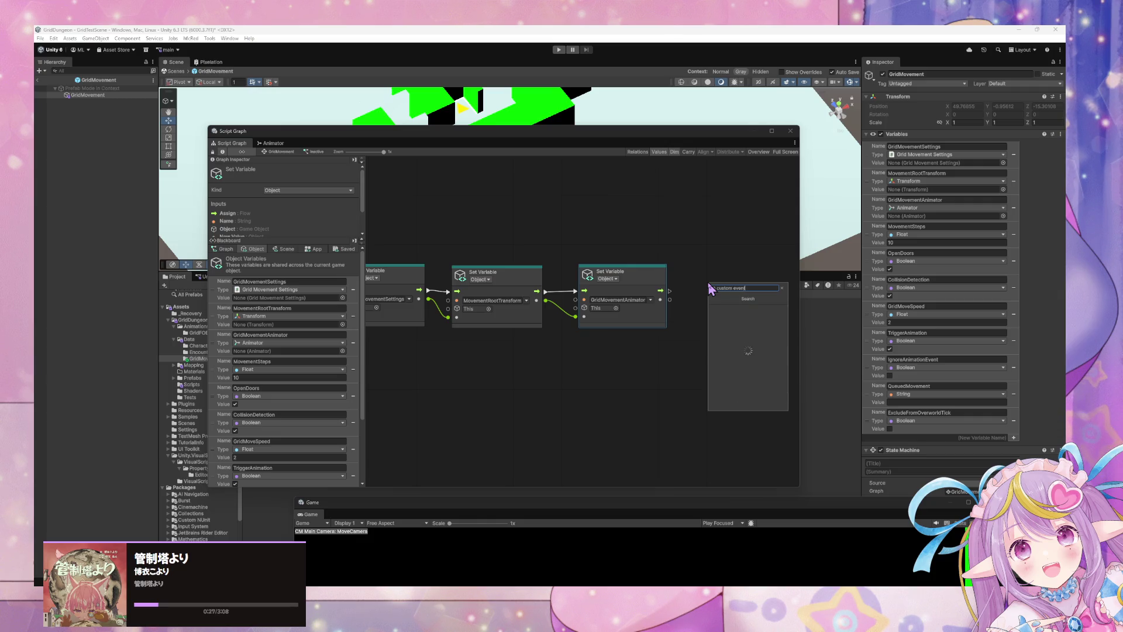
key(Return)
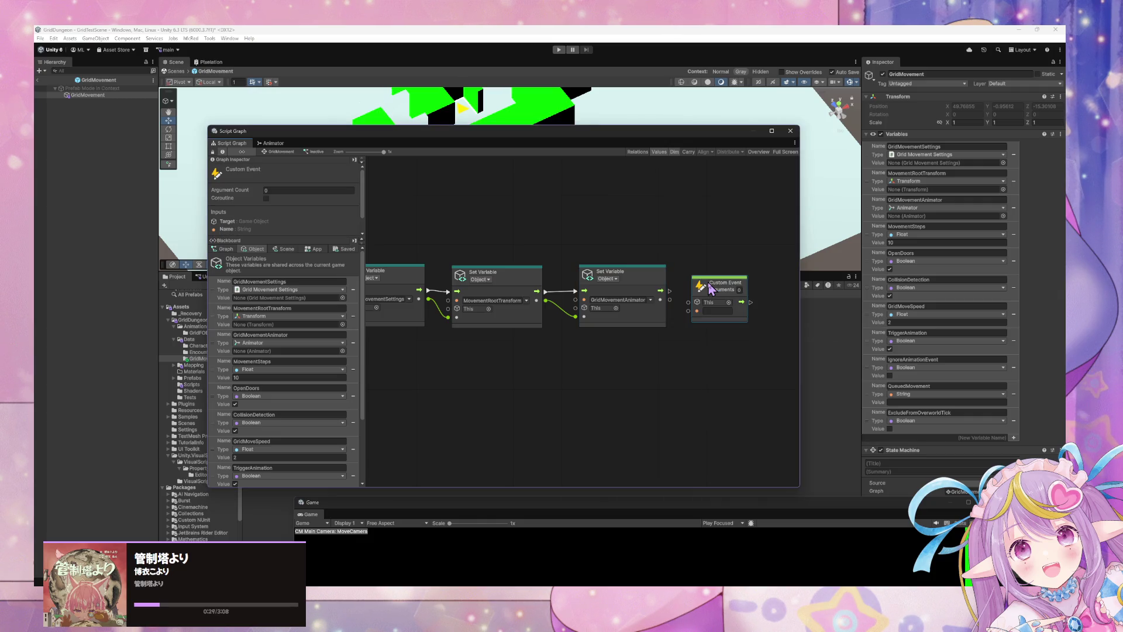
key(Delete)
right_click(709, 283)
text(trigger custom)
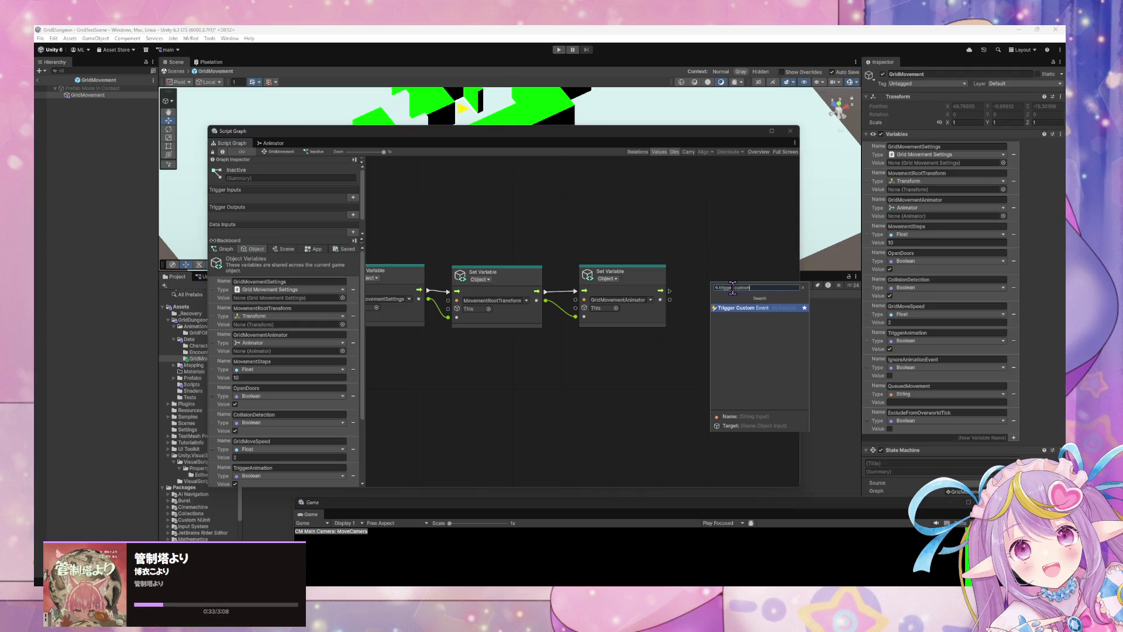
key(Return)
mouse_move(670, 291)
mouse_down()
mouse_move(707, 312)
mouse_move(722, 283)
mouse_up()
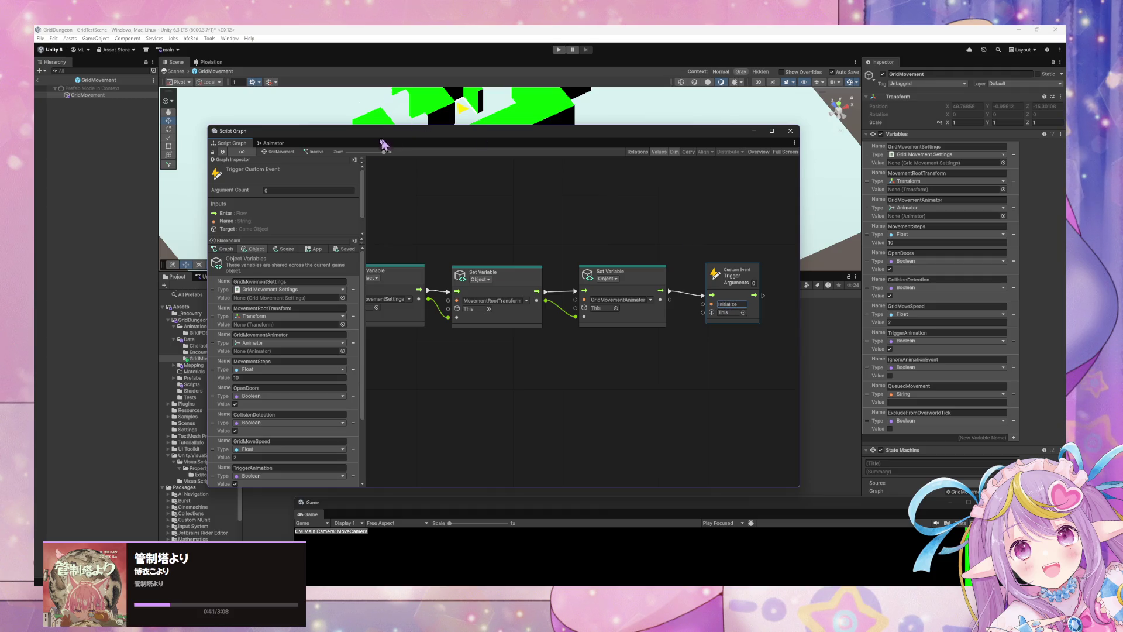
click(279, 152)
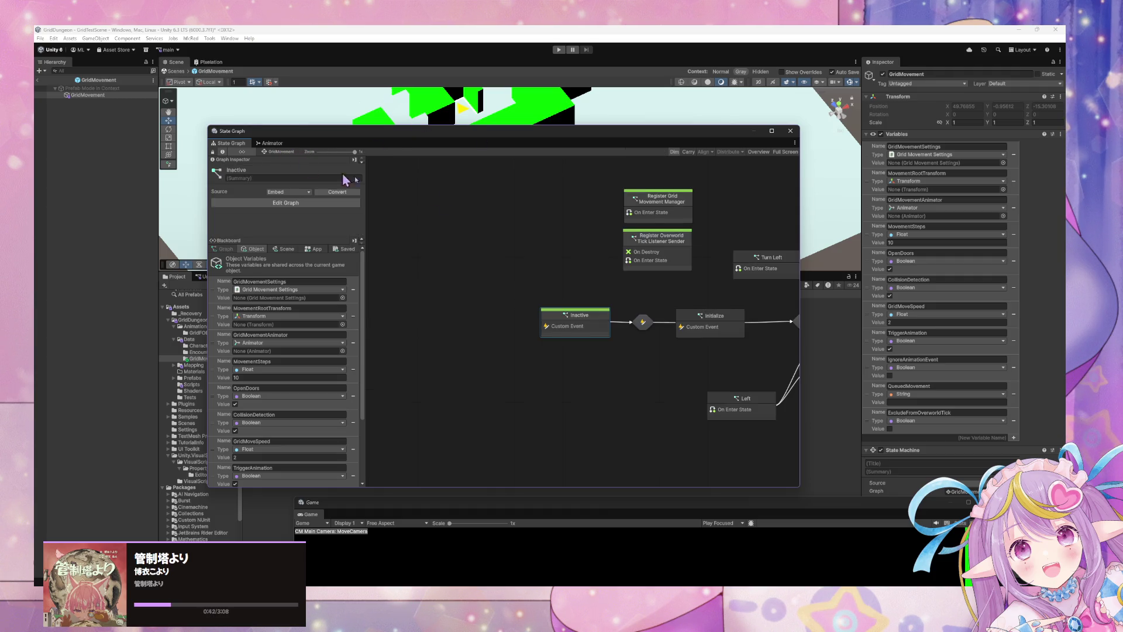
Step: In the Initialize state's graph, replace the old Custom Event with an On Enter State node
double_click(644, 323)
click(279, 152)
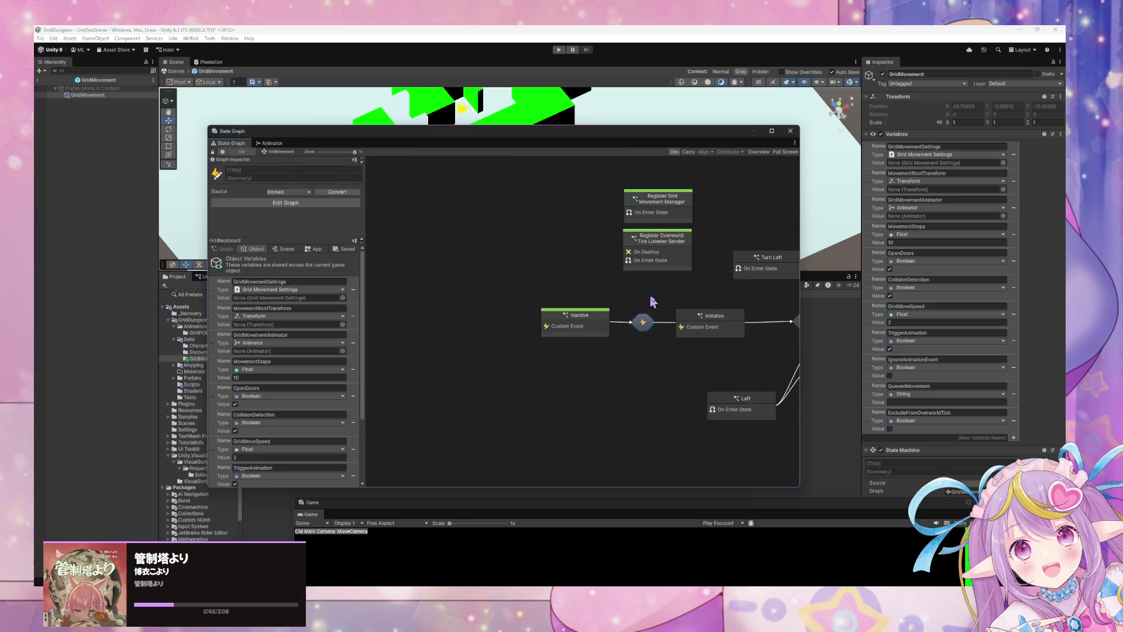
double_click(668, 322)
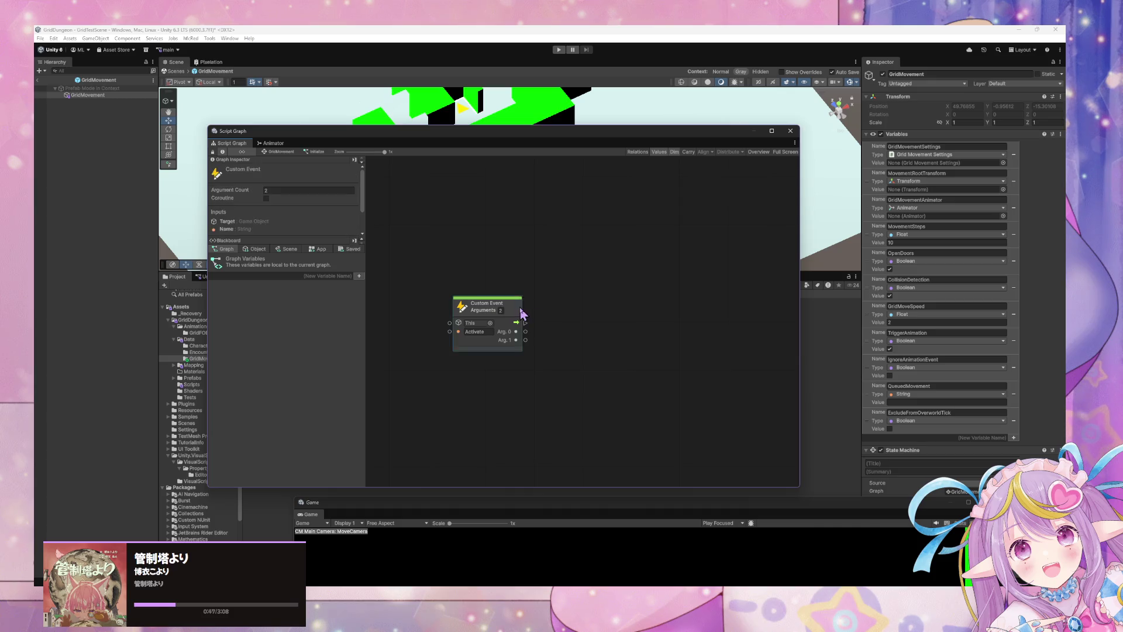
key(Delete)
right_click(545, 310)
text(state enter)
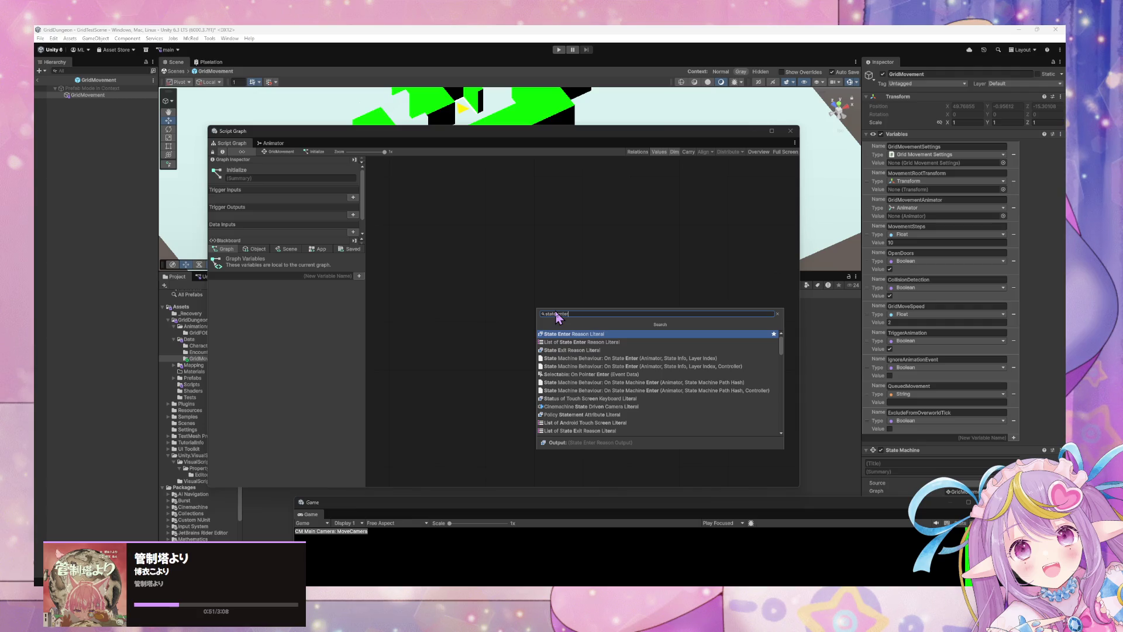
key(BackSpace)
key(BackSpace)
key(BackSpace)
text(on)
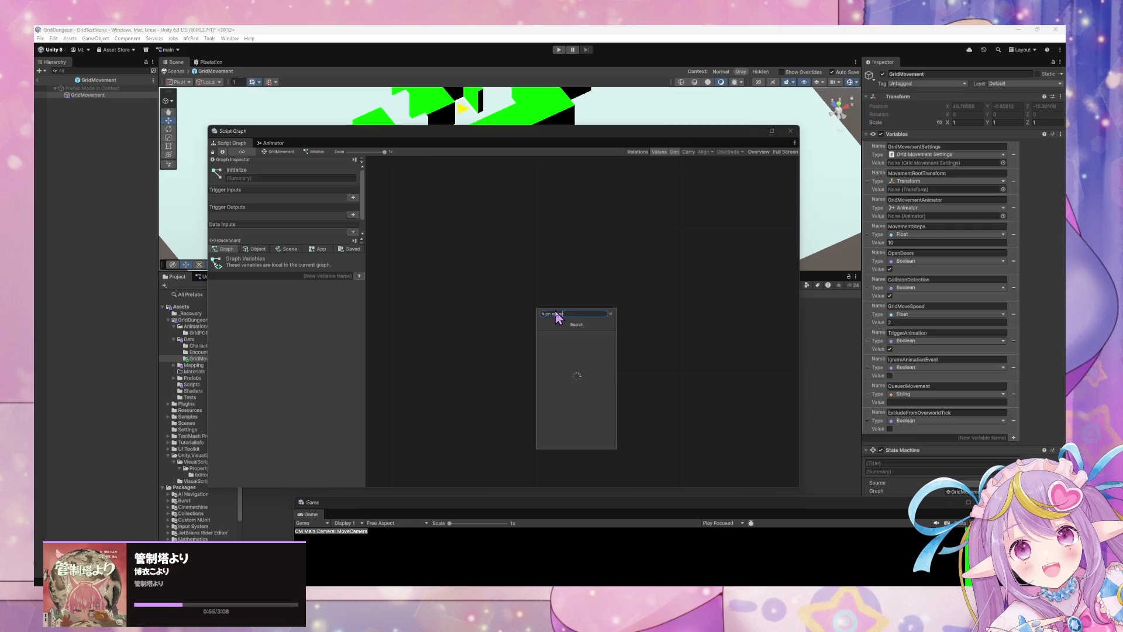
key(Down)
key(Return)
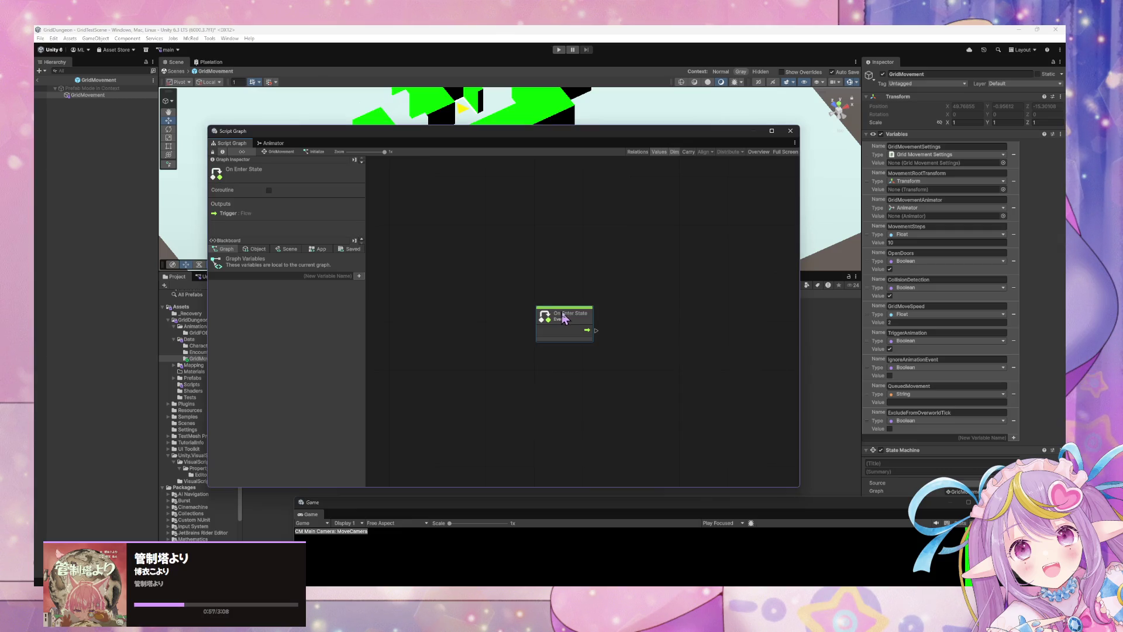
drag(576, 317, 504, 299)
Step: Add a Set MovementSteps Variable node and connect On Enter State's flow into it
click(258, 250)
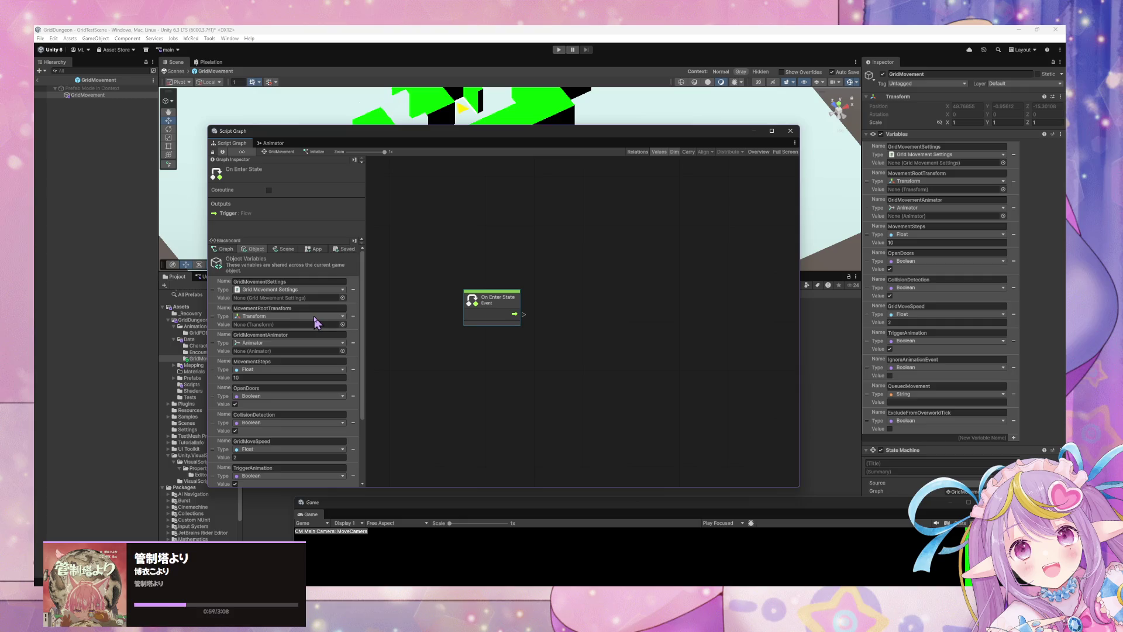
scroll(321, 321, down, 2)
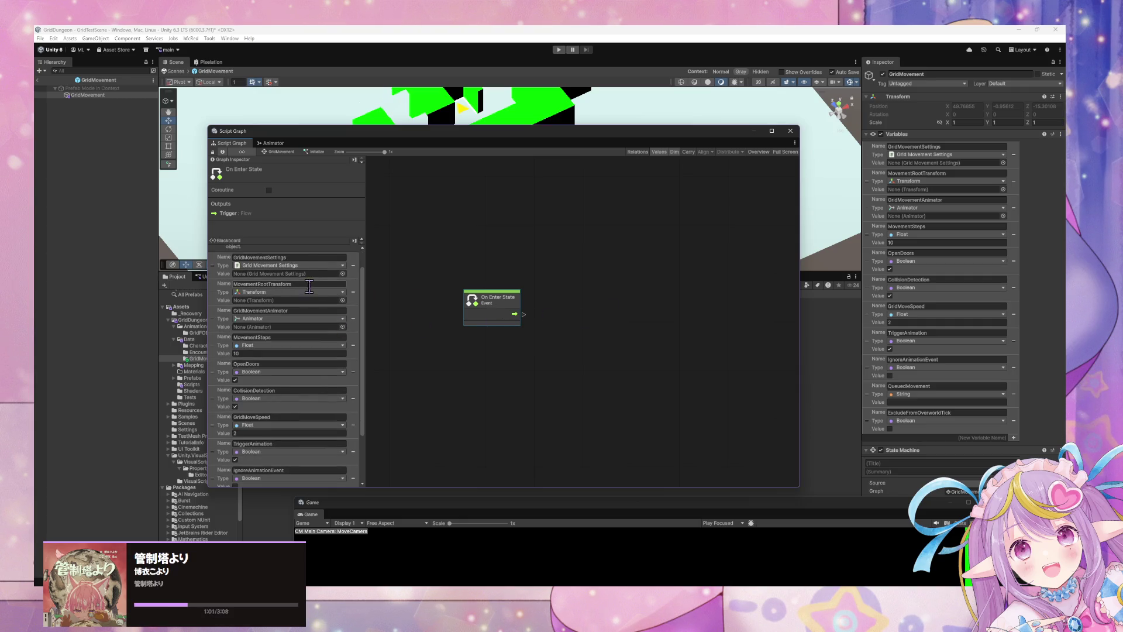
scroll(292, 287, down, 2)
right_click(603, 286)
click(623, 291)
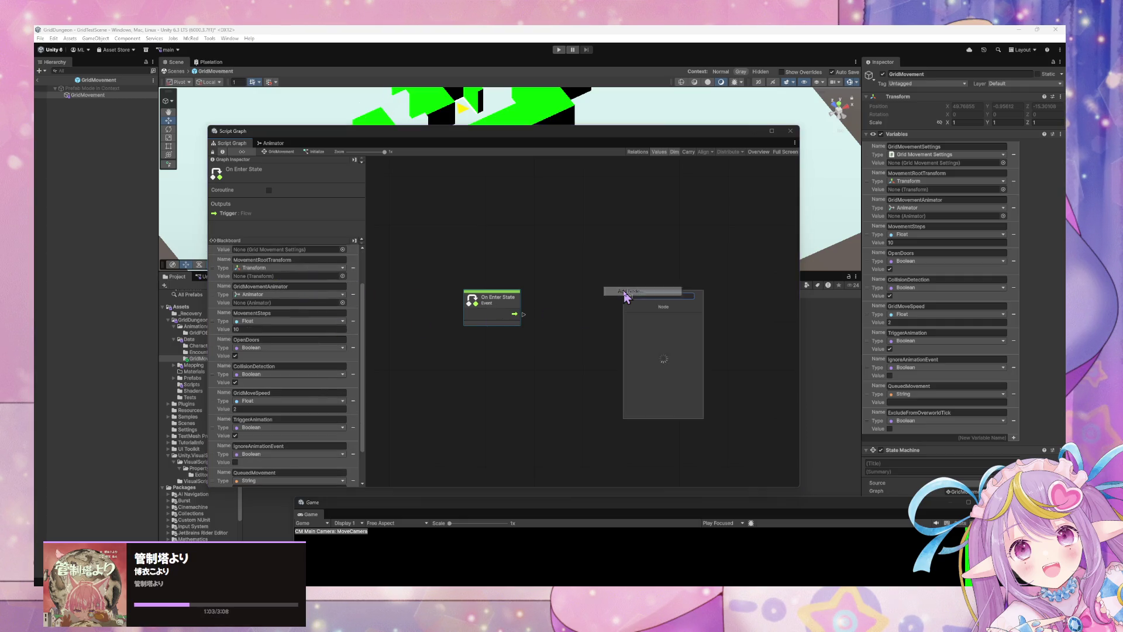
text(set mov)
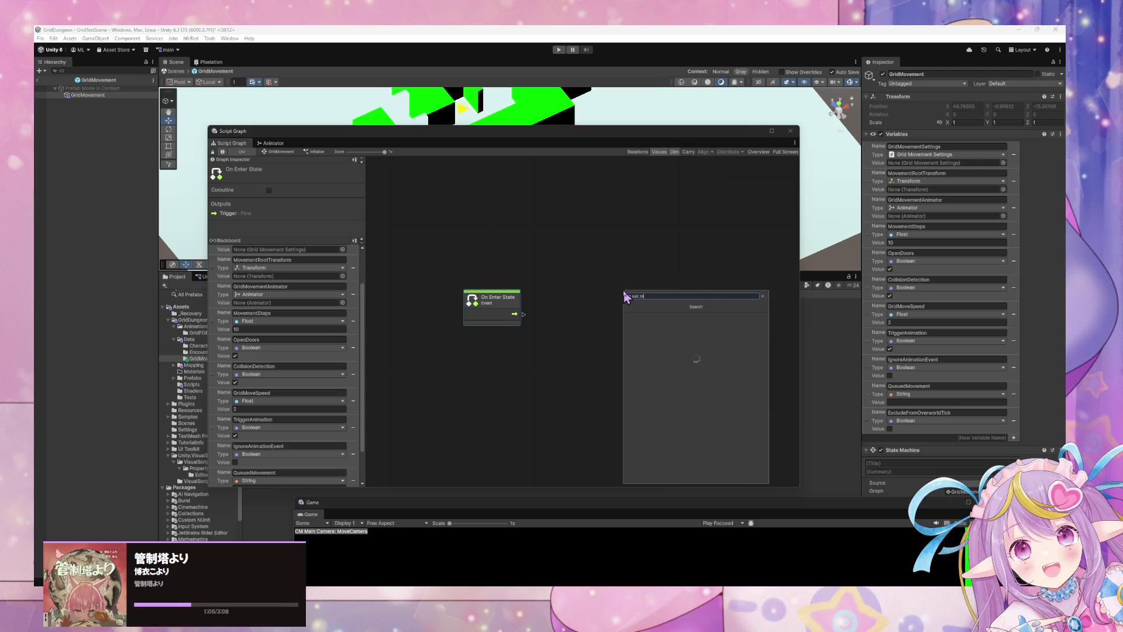
text(ementste)
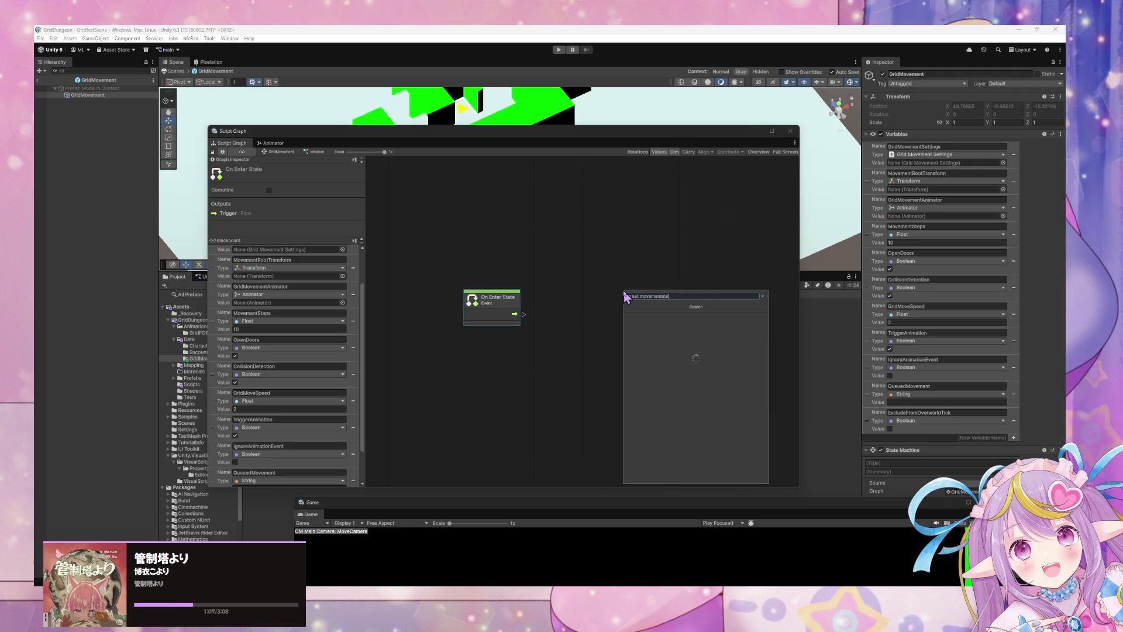
key(Return)
drag(626, 298, 558, 311)
drag(489, 298, 480, 294)
Step: Drag GridMovementSettings onto the graph as a Get Variable node and search for an expose node from it
right_click(506, 353)
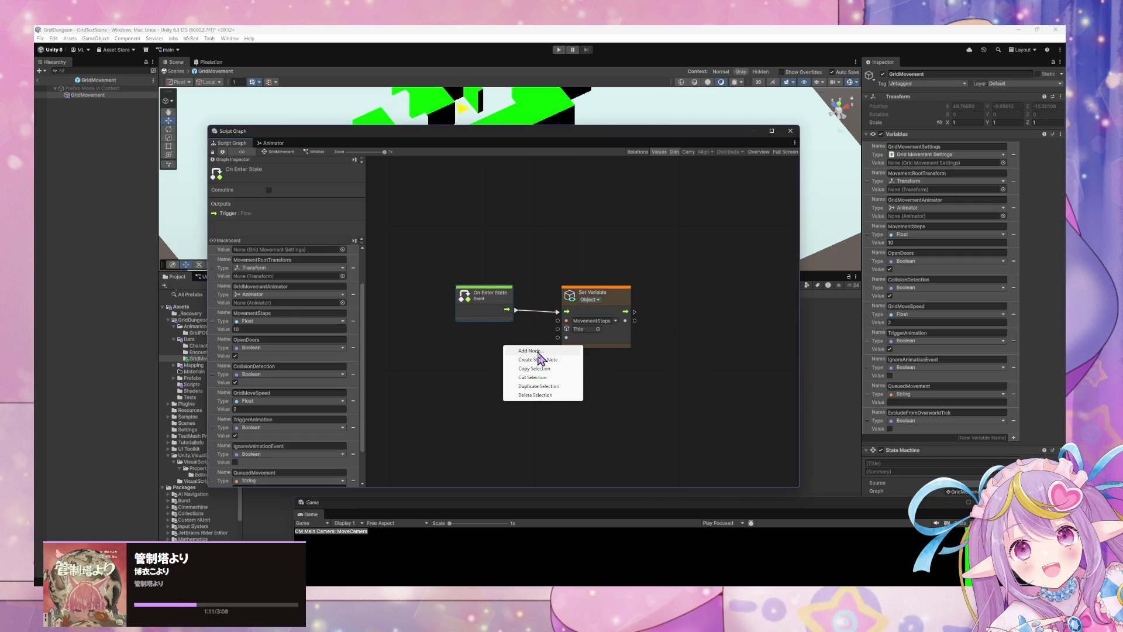
click(363, 312)
scroll(363, 312, up, 2)
drag(223, 288, 412, 366)
drag(489, 391, 512, 385)
text(expose grid movement)
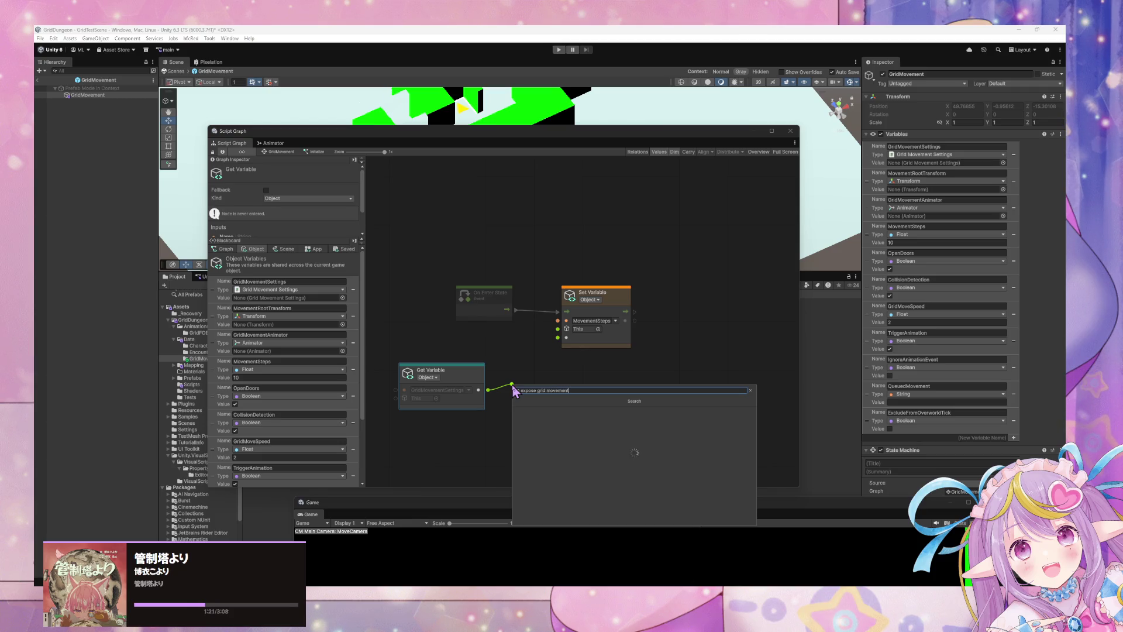
key(BackSpace)
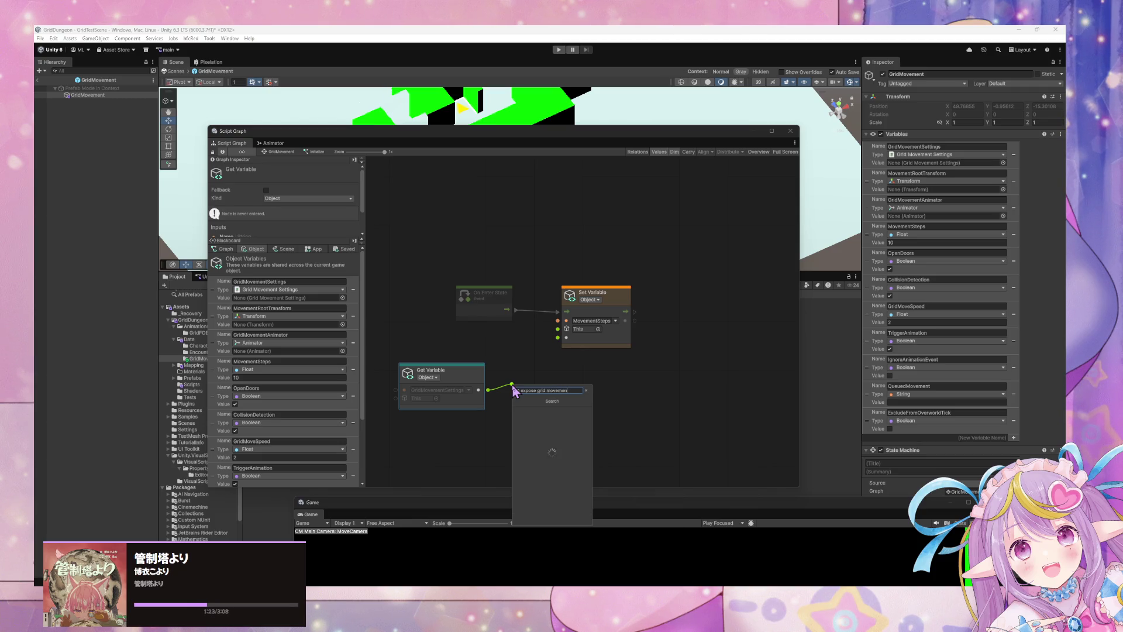
key(BackSpace)
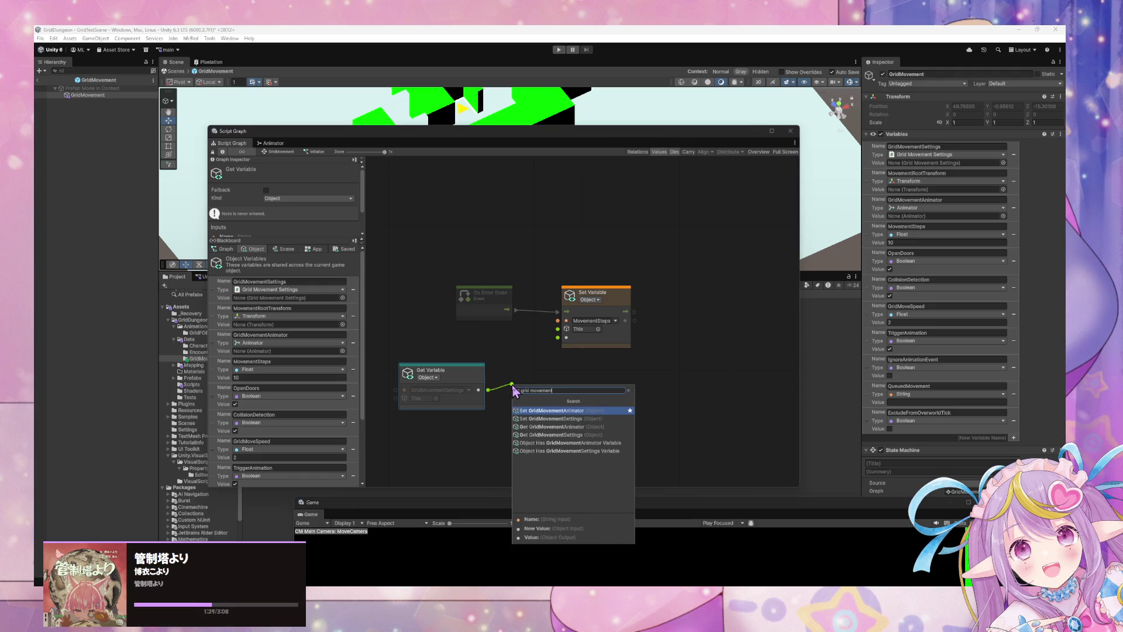
text( sett)
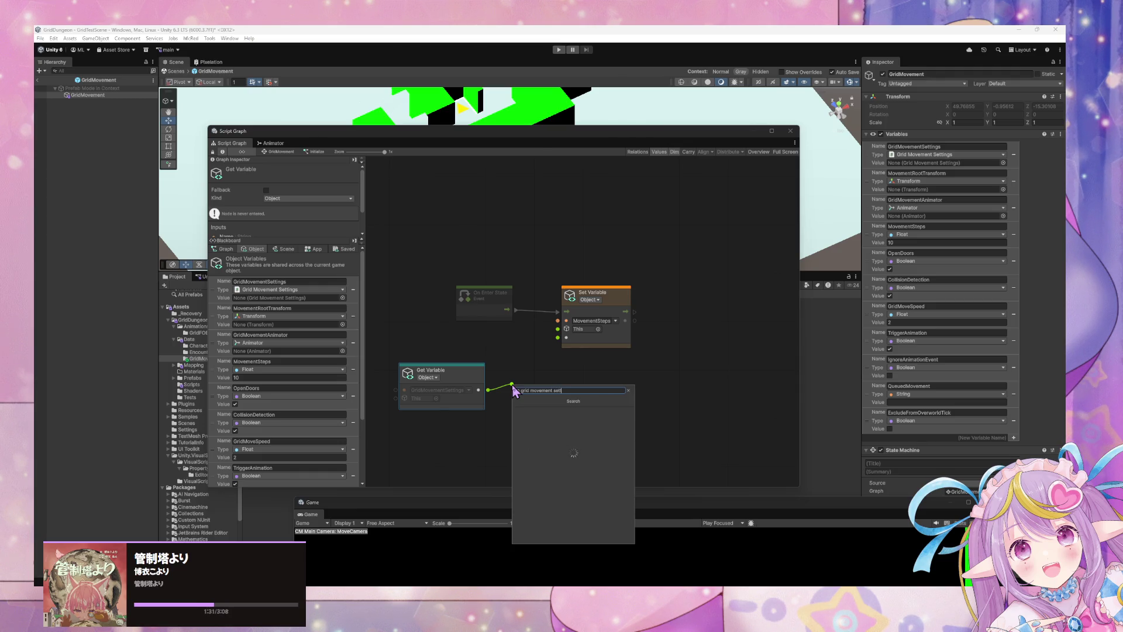
text(ings)
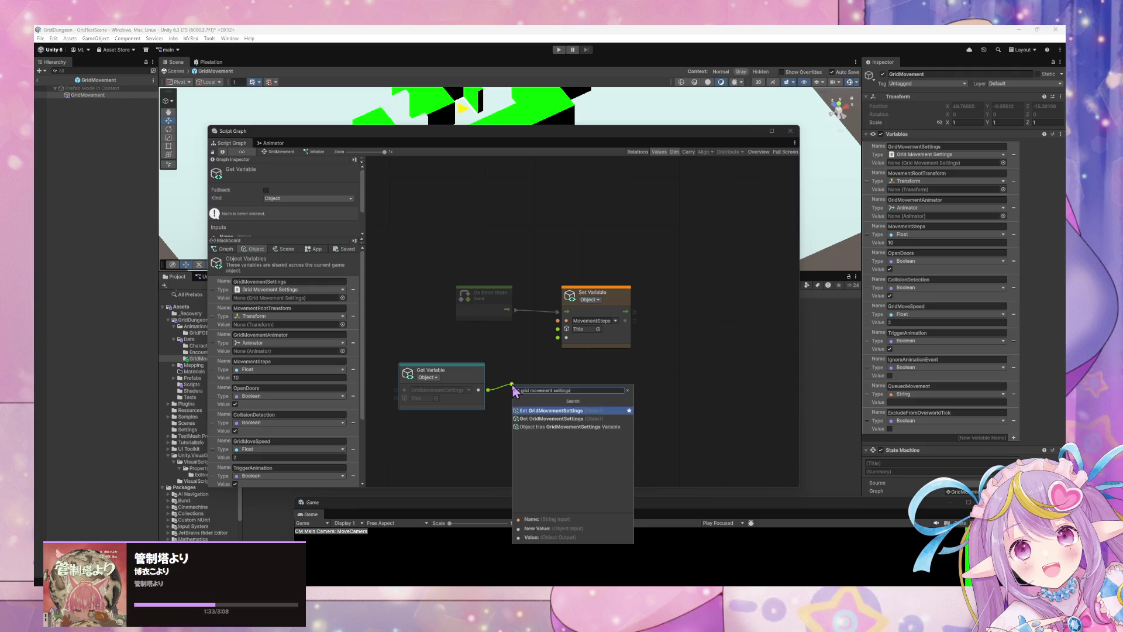
key(BackSpace)
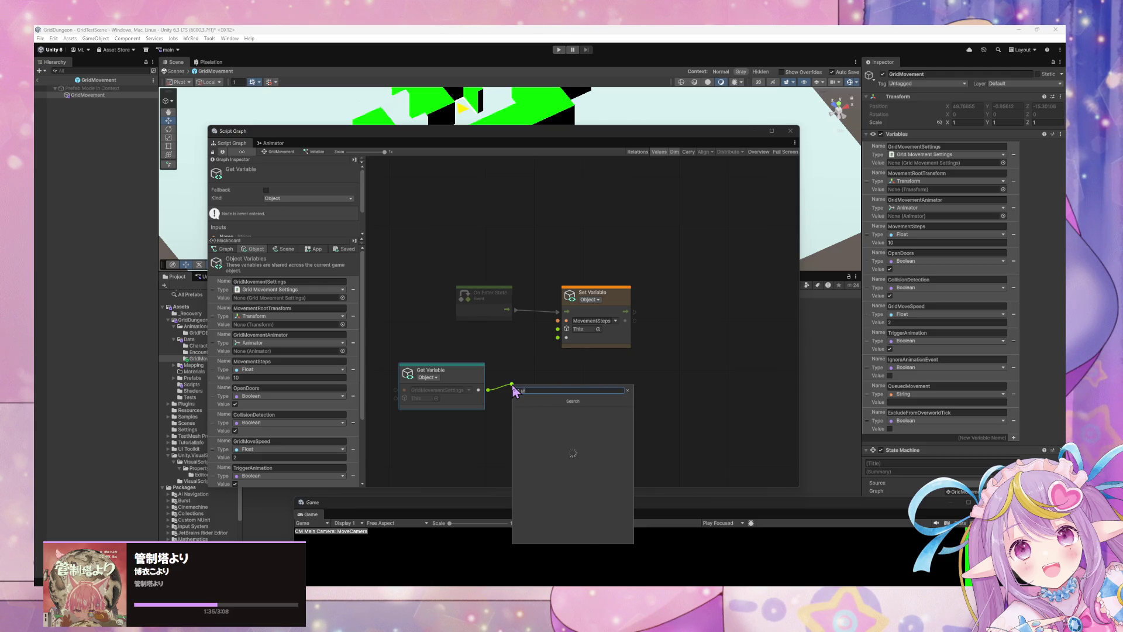
click(502, 354)
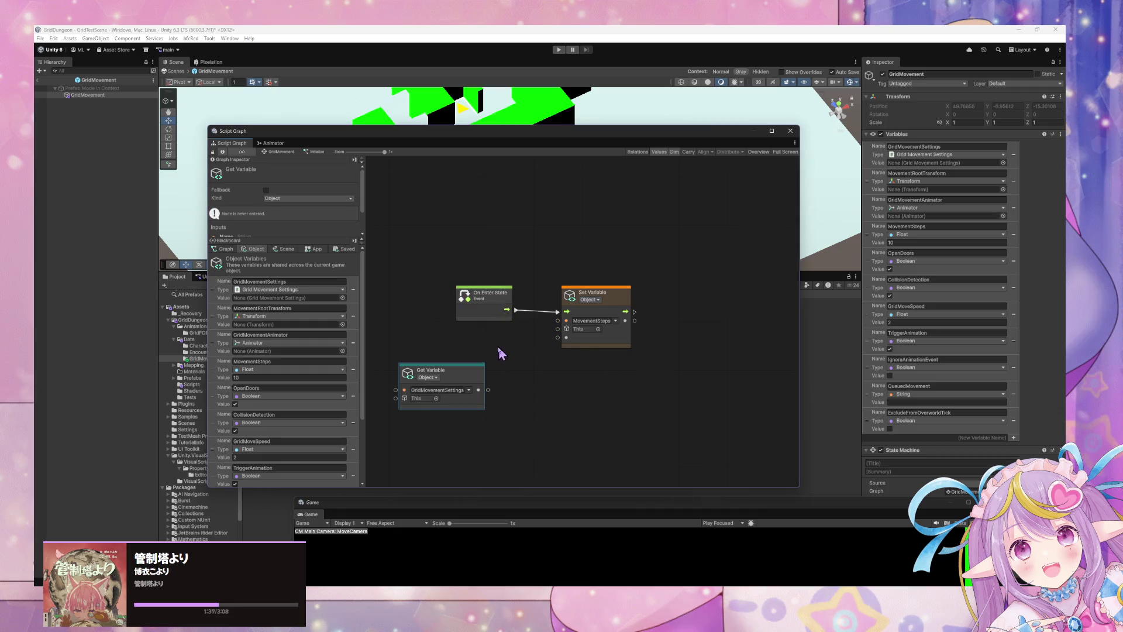
Step: Reposition the Get Variable node and browse the node finder's Codebase category, closing it unused
drag(469, 383, 463, 352)
right_click(511, 357)
click(527, 364)
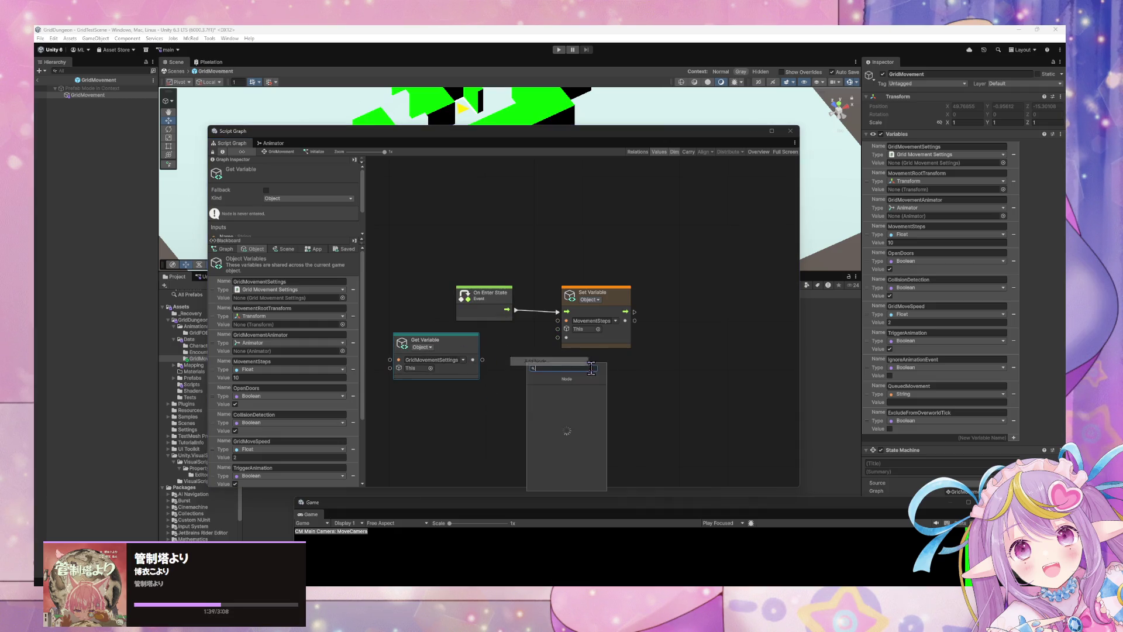
click(573, 405)
click(591, 388)
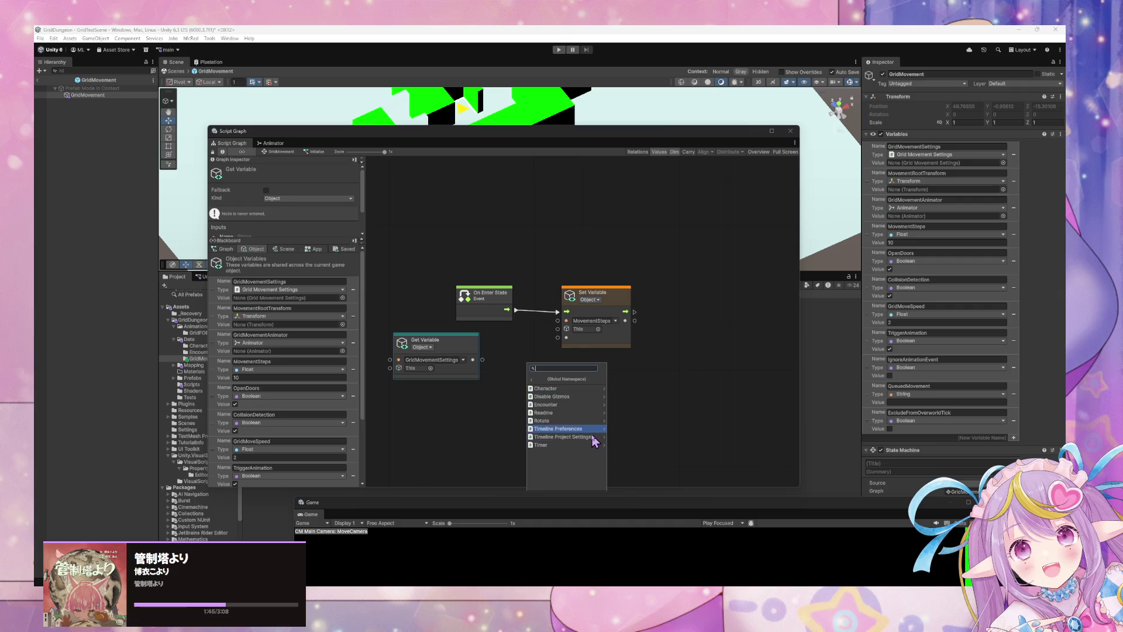
click(415, 252)
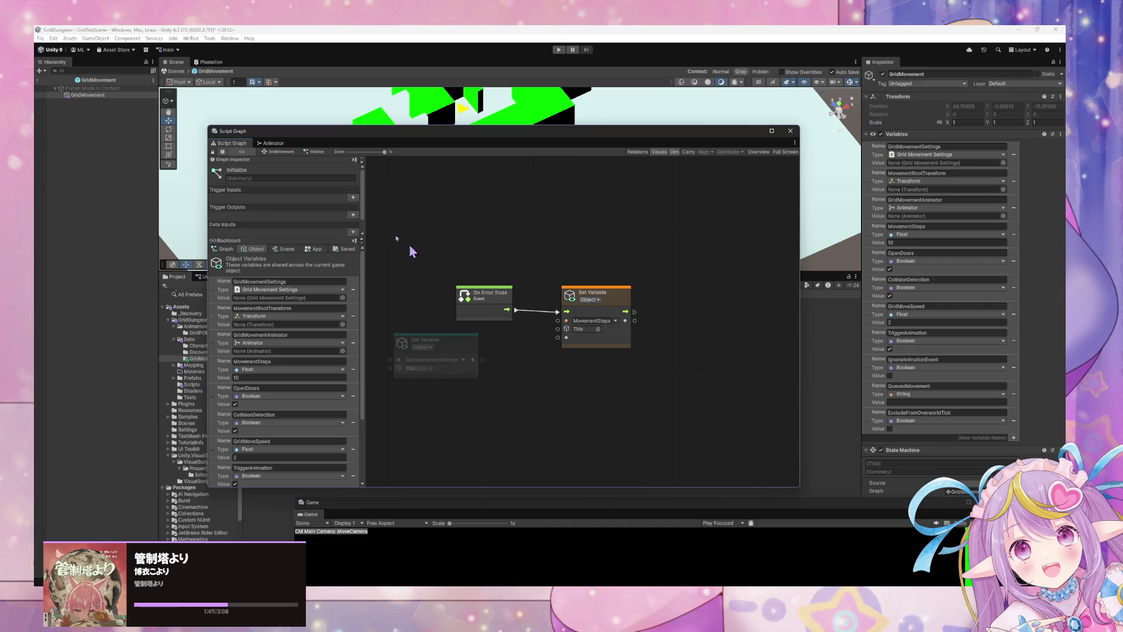
Step: Run Regenerate Nodes under Project Settings > Visual Scripting > Type Options and acknowledge completion
click(54, 39)
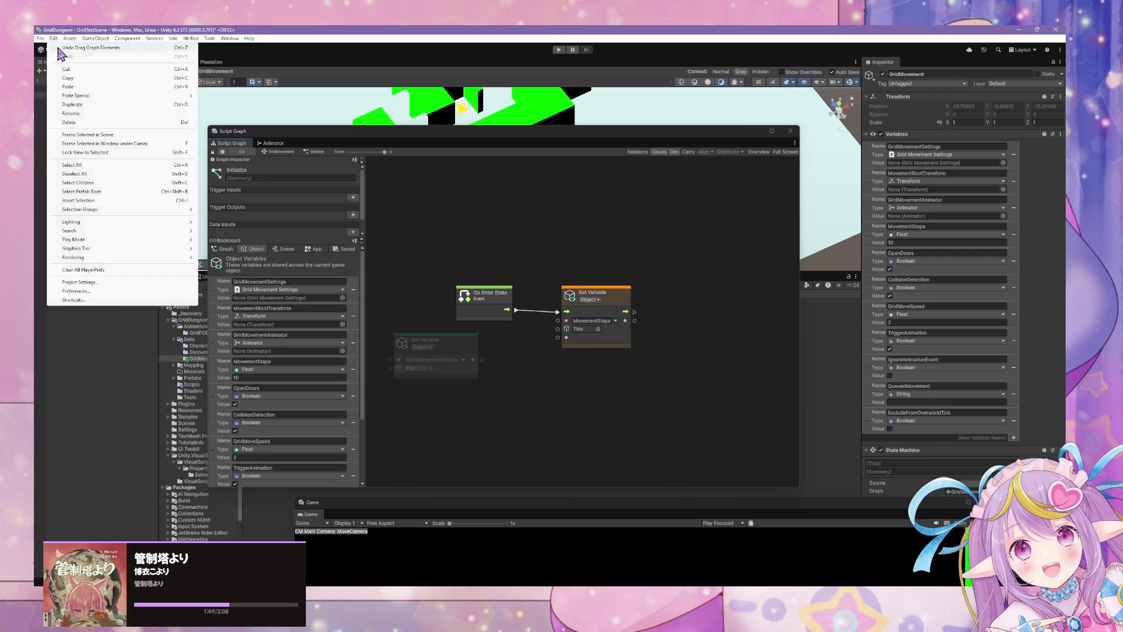
click(141, 284)
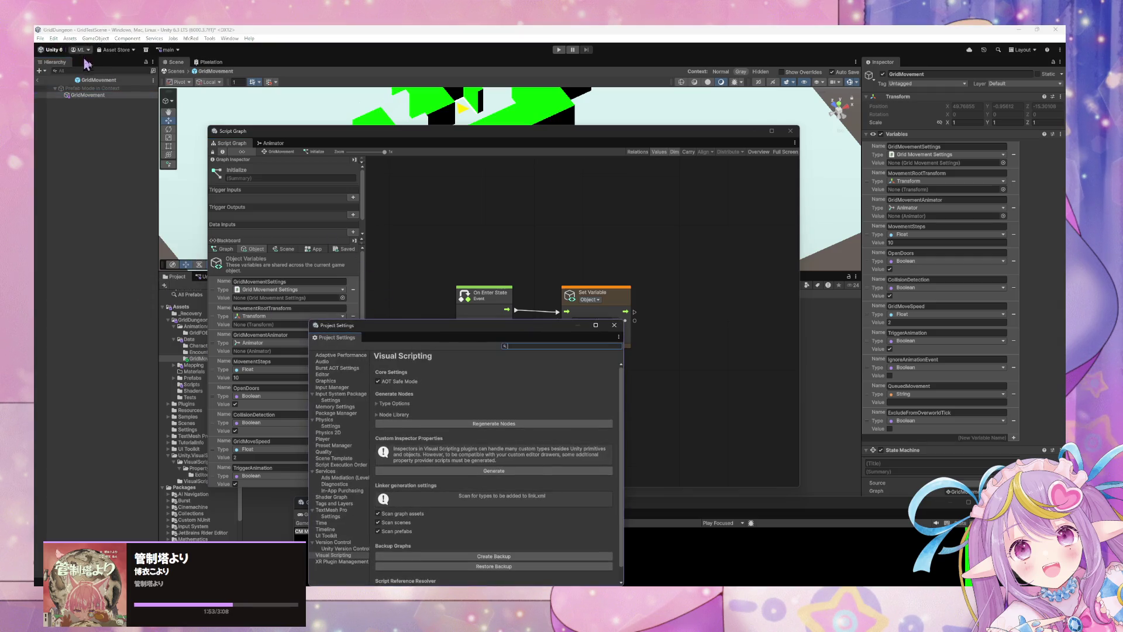
drag(436, 323, 471, 204)
click(430, 277)
scroll(521, 329, down, 10)
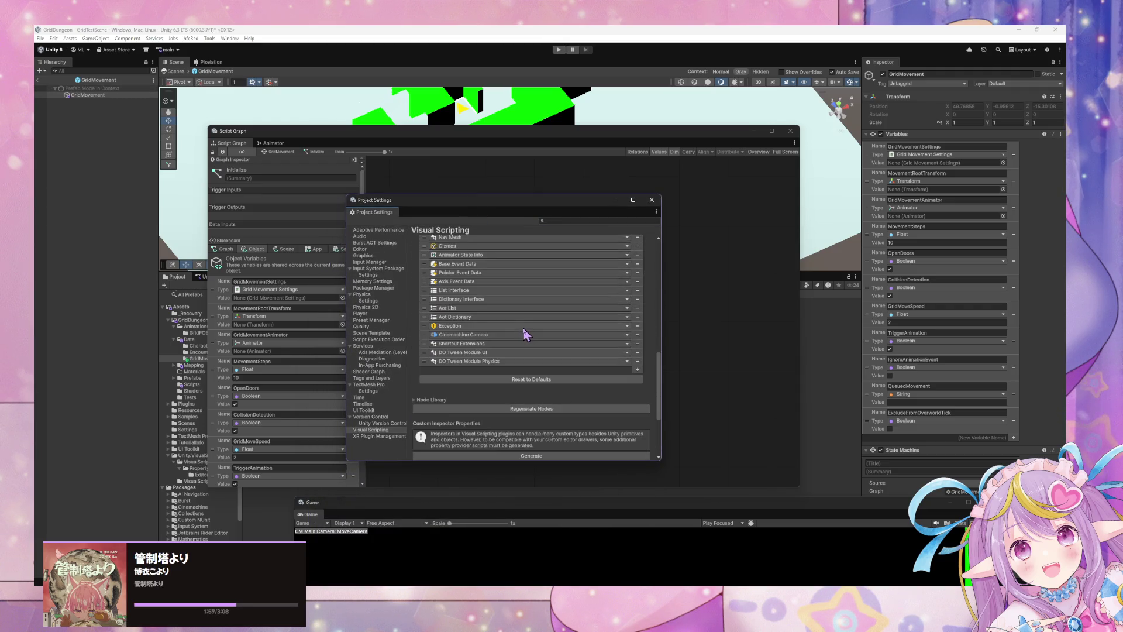
scroll(528, 329, down, 4)
click(504, 312)
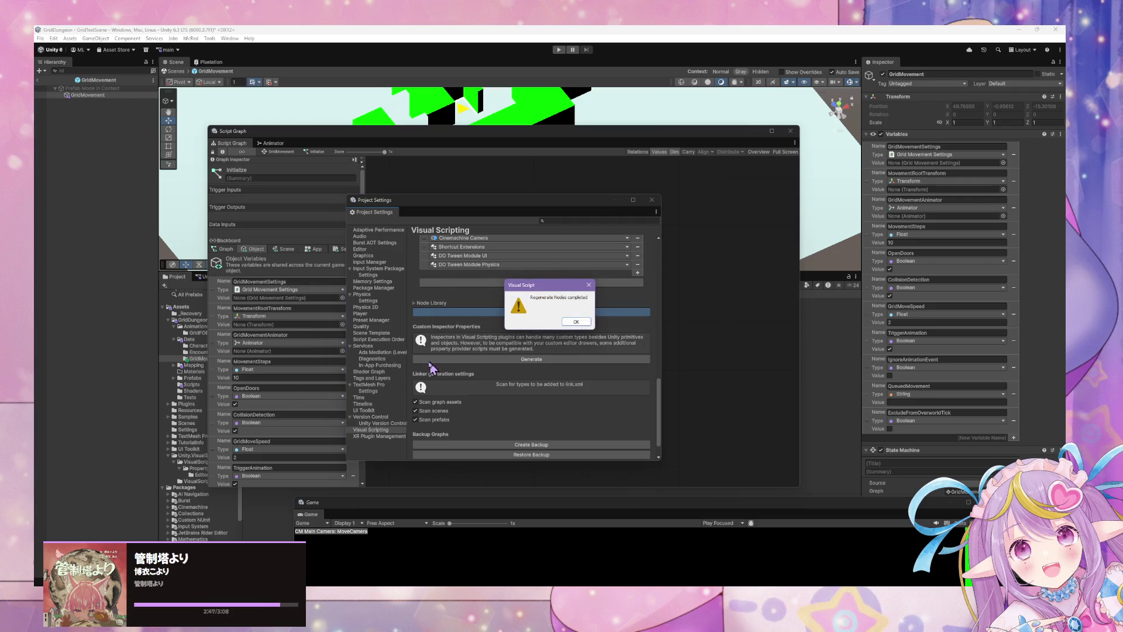
click(576, 322)
Step: Add Expose Grid Movement Settings from Codebase > Core off the GridMovementSettings Get Variable, arranging both nodes
click(663, 273)
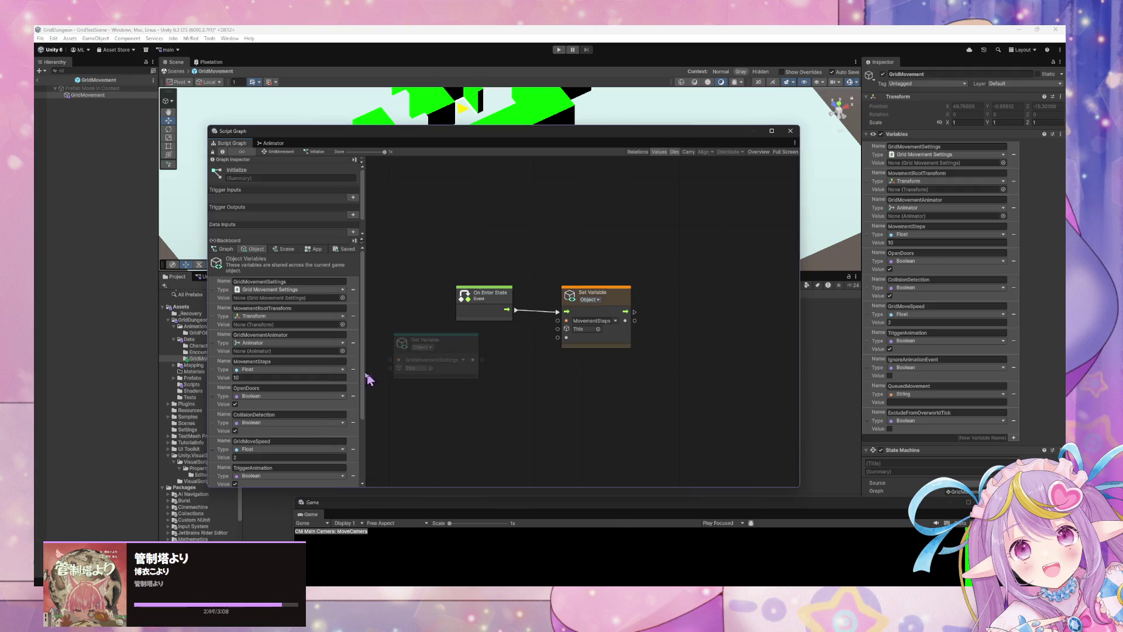
drag(473, 359, 525, 365)
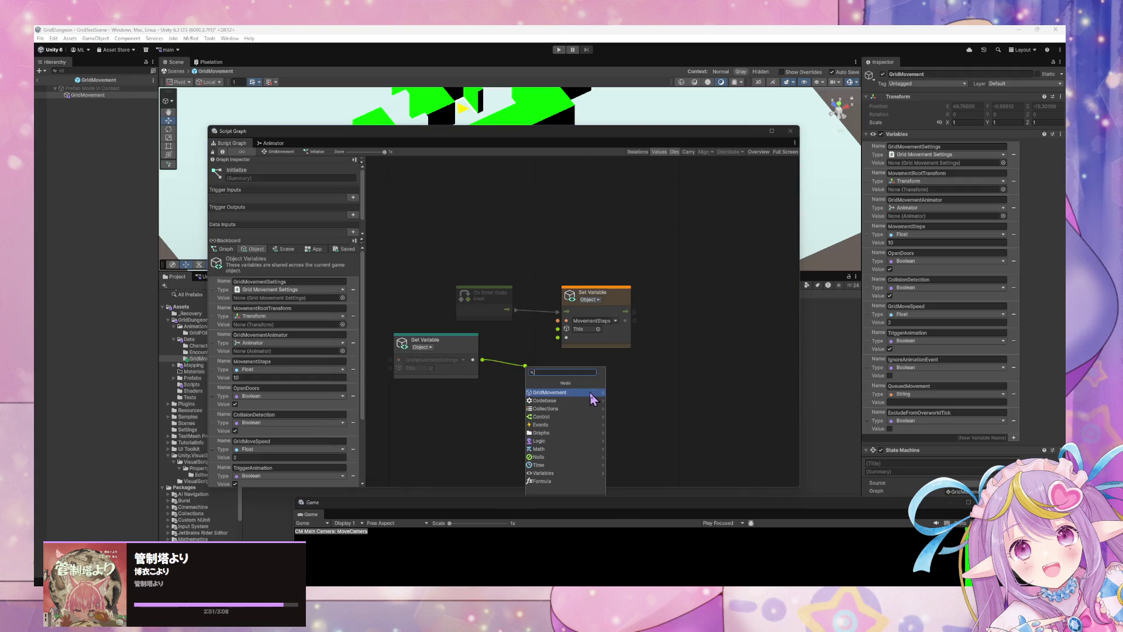
click(593, 393)
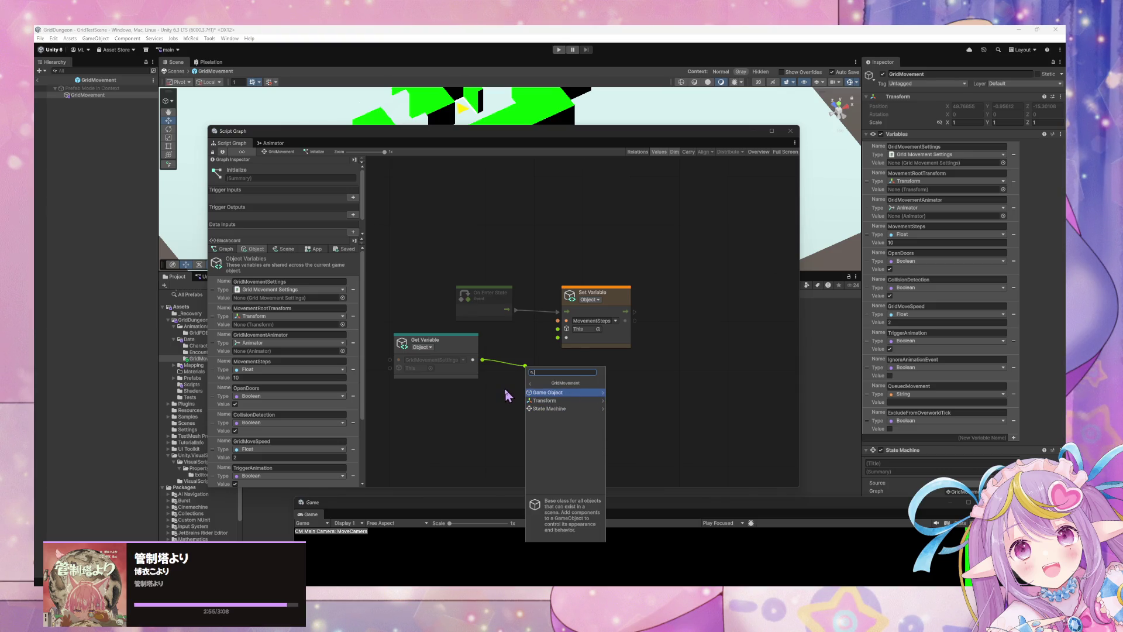
click(531, 383)
click(570, 403)
click(590, 408)
click(585, 393)
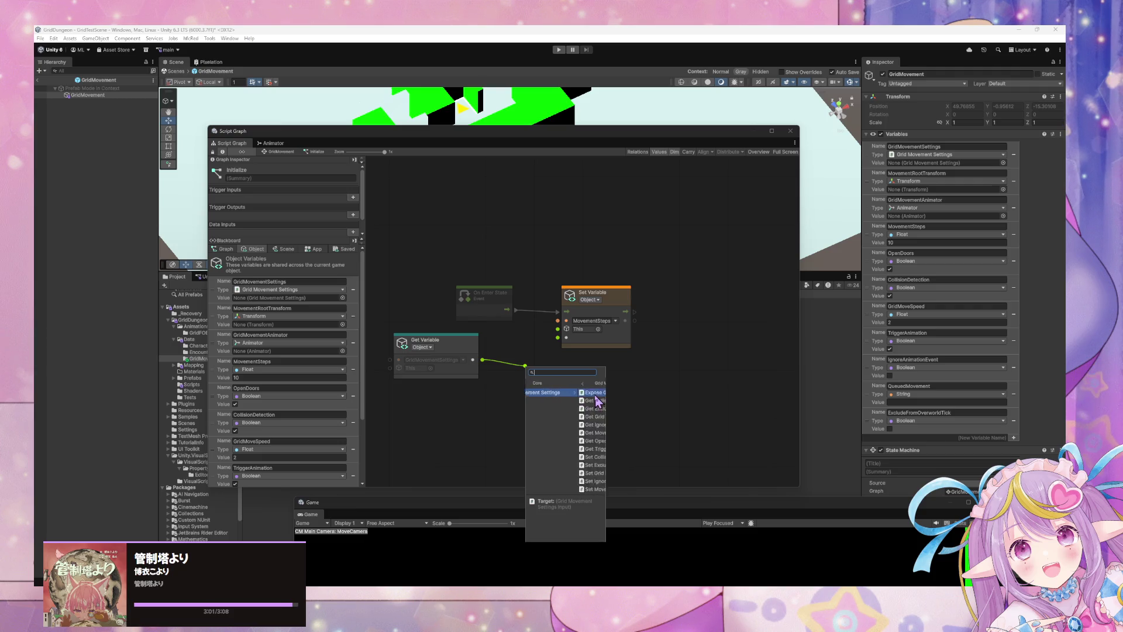
scroll(623, 455, down, 1)
scroll(624, 457, up, 1)
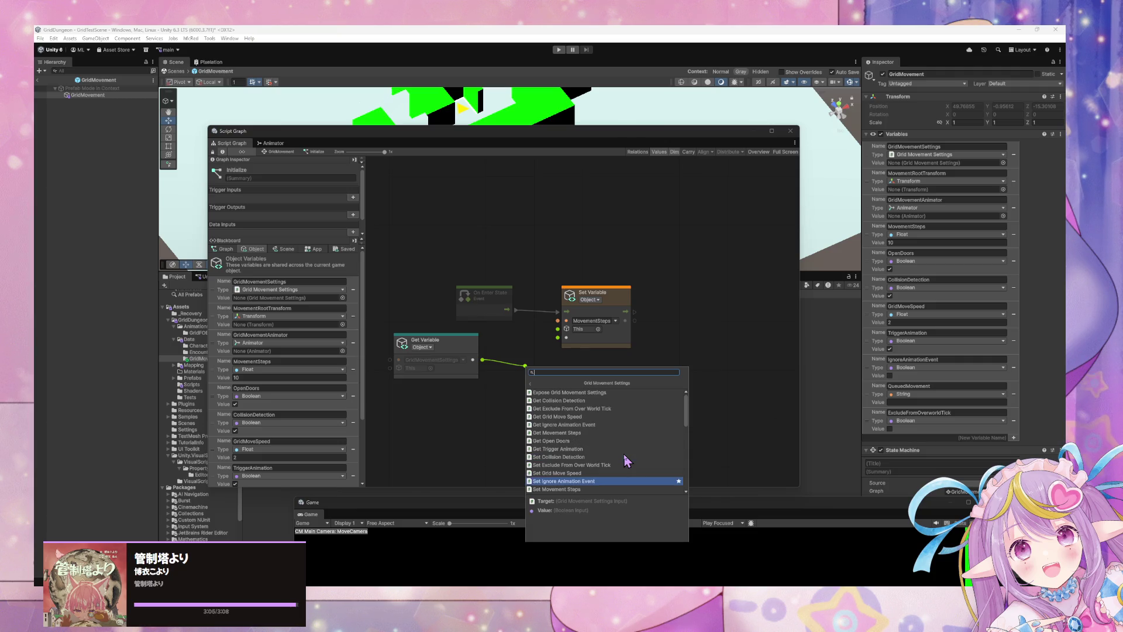
click(581, 393)
mouse_move(538, 342)
mouse_down()
mouse_move(511, 371)
mouse_move(427, 374)
mouse_up()
drag(540, 364, 513, 358)
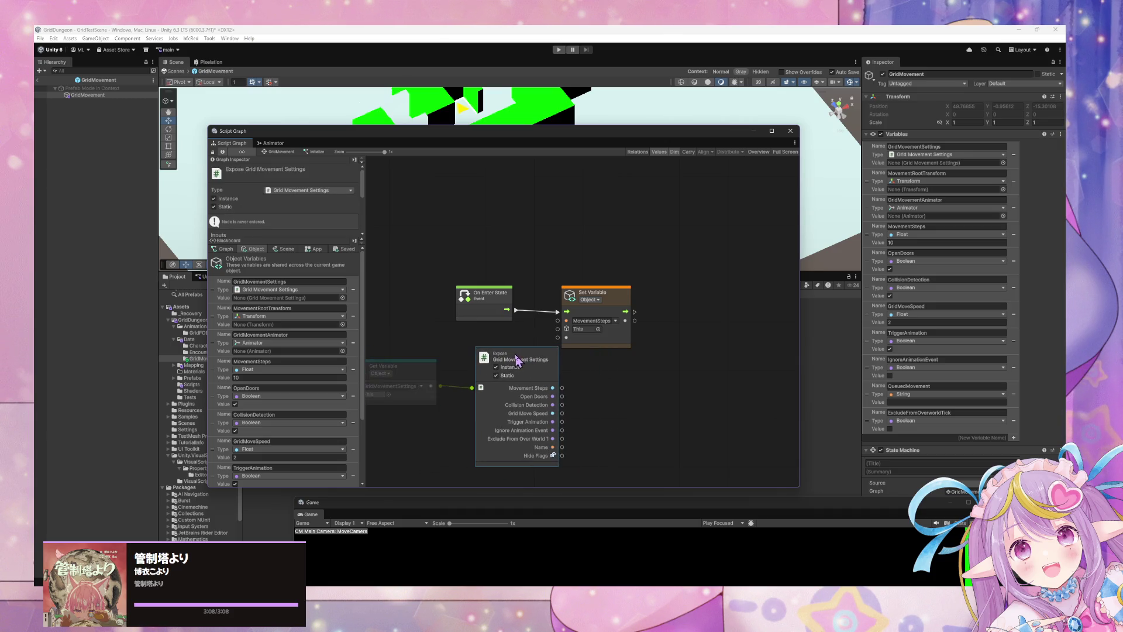
click(618, 301)
Step: Wire the exposed Movement Steps output into the MovementSteps Set Variable's value
drag(619, 301, 645, 297)
drag(562, 388, 585, 332)
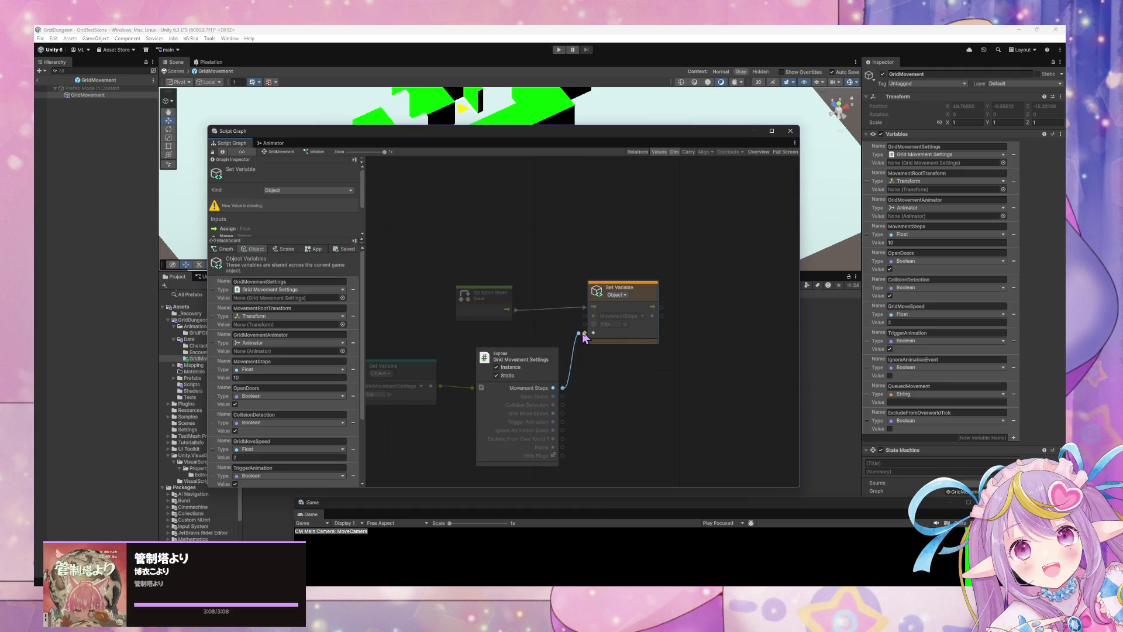
scroll(293, 381, down, 4)
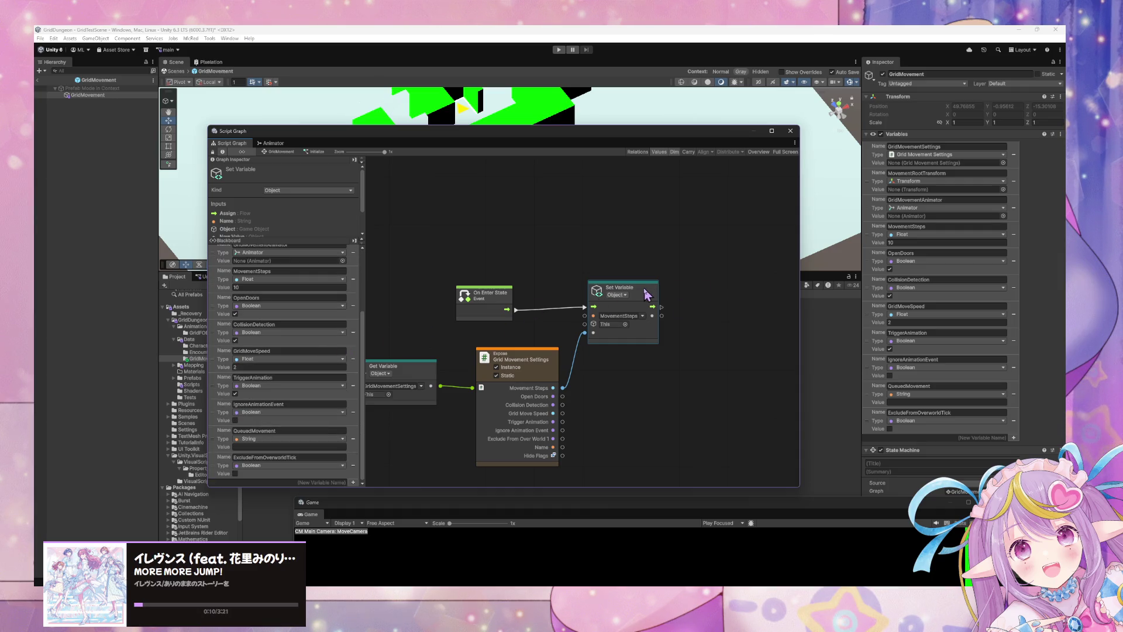
key(ctrl+d)
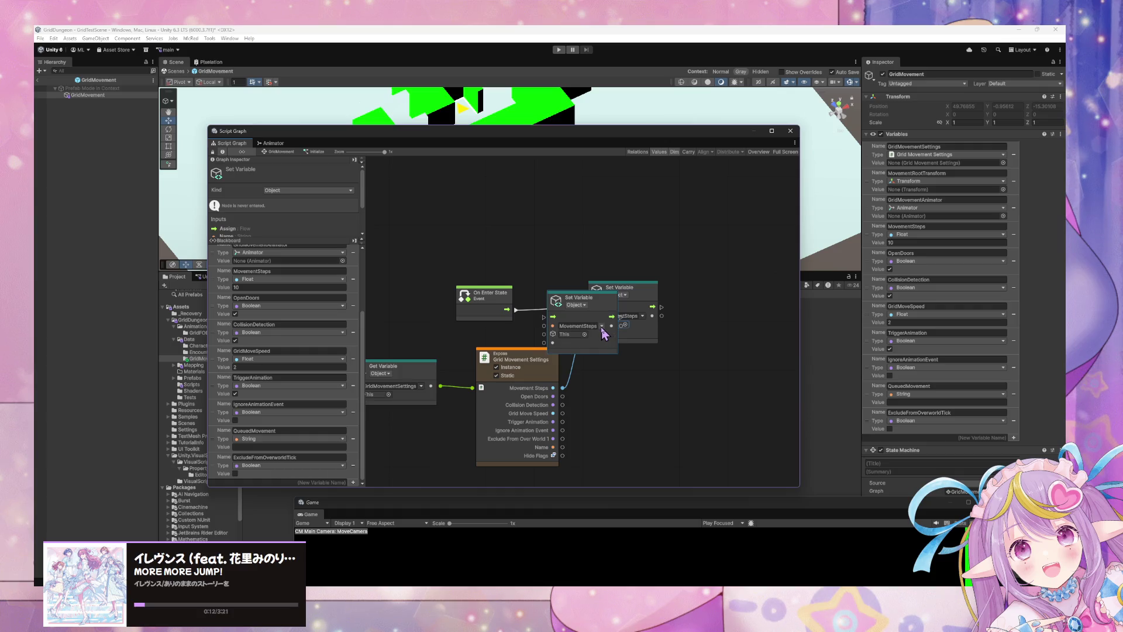
key(Delete)
Step: Add a Set OpenDoors node chained after MovementSteps and fed by the Open Doors output
right_click(646, 358)
click(665, 361)
text(set oper)
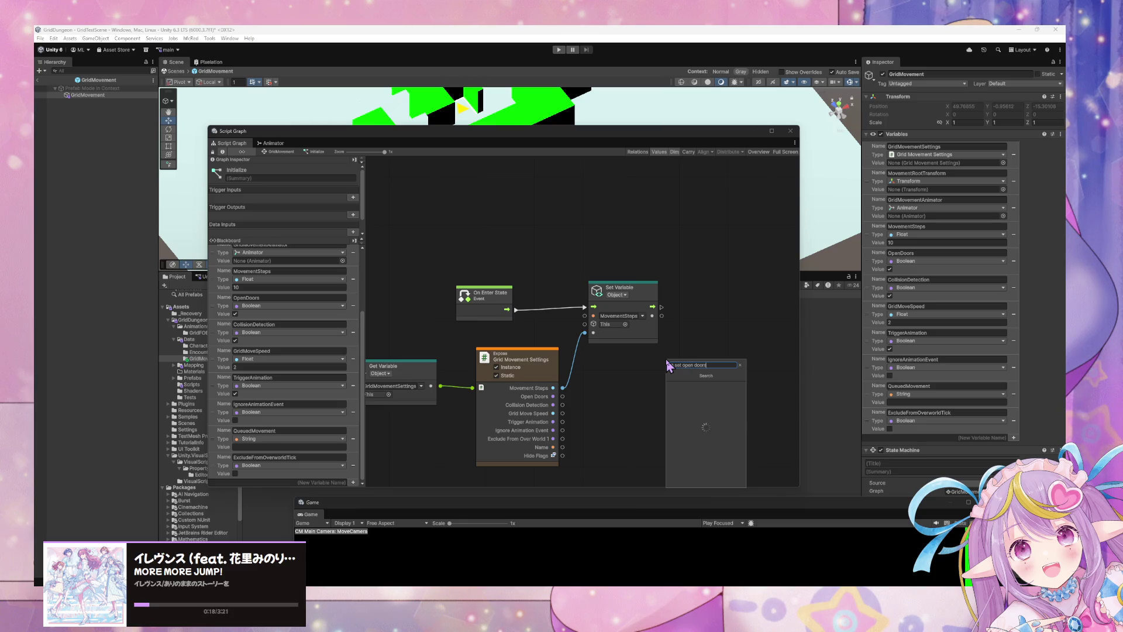
click(671, 370)
drag(668, 364, 620, 365)
drag(660, 308, 593, 379)
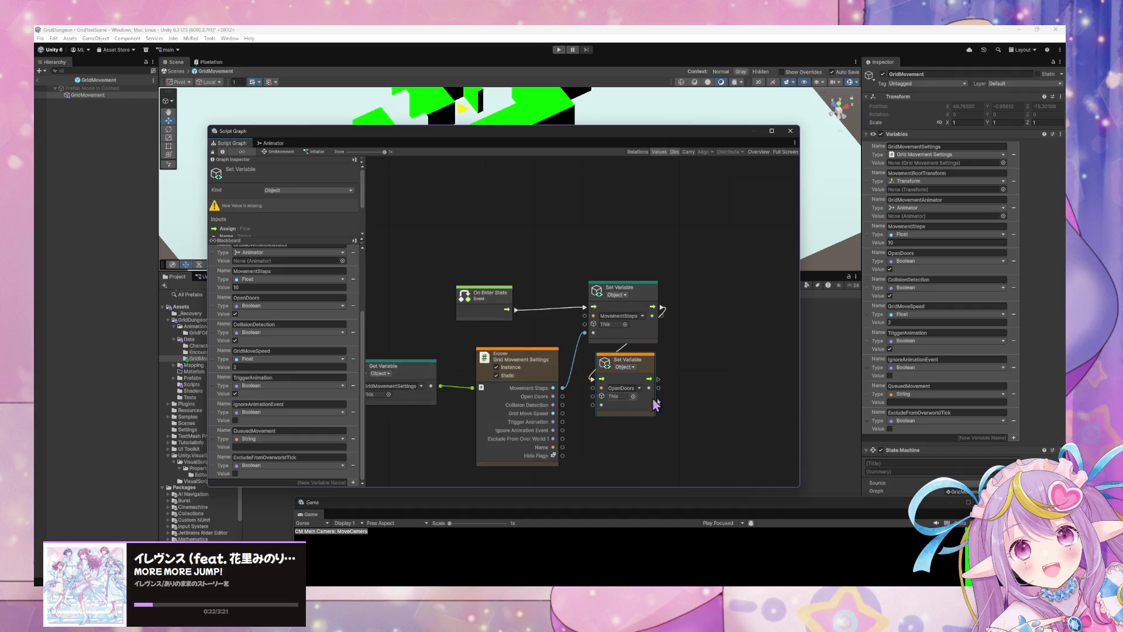
scroll(642, 403, down, 2)
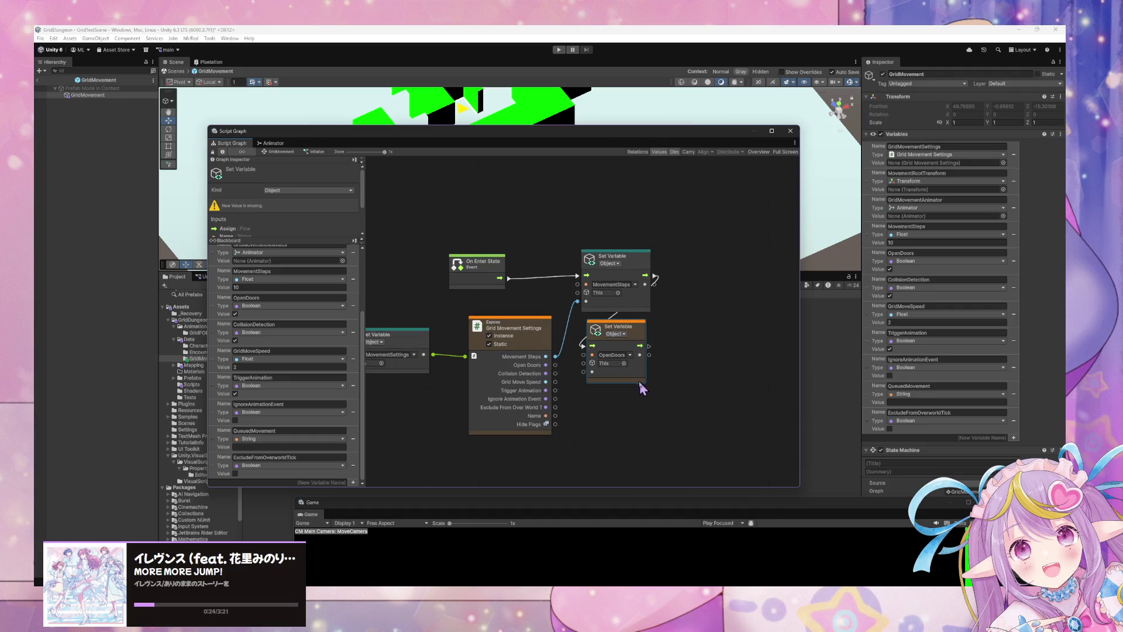
drag(556, 365, 584, 371)
Step: Add a Set CollisionDetection node chained after OpenDoors and fed by the Collision Detection output
right_click(624, 403)
click(644, 406)
text(set collision detection)
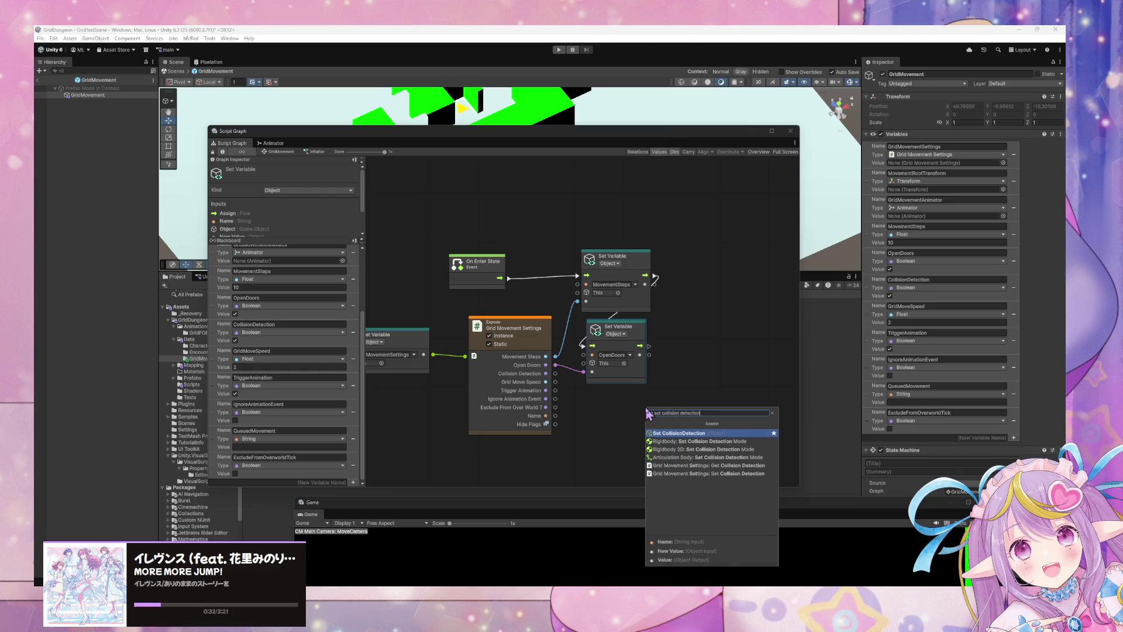
key(Return)
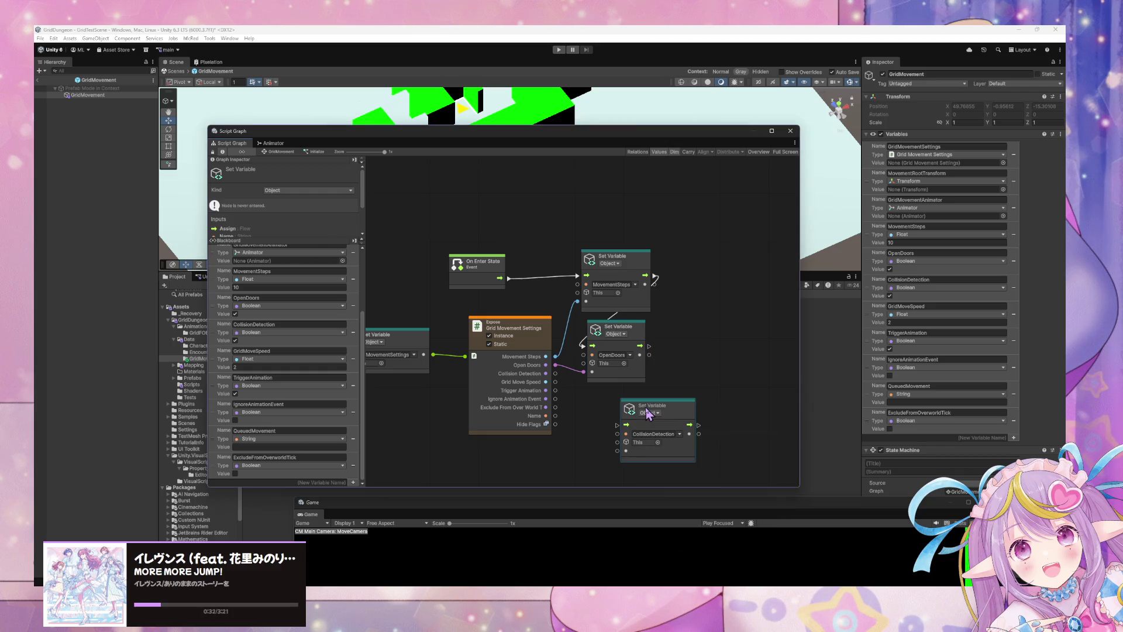
drag(659, 412, 623, 402)
drag(649, 346, 585, 415)
scroll(575, 433, down, 2)
drag(504, 276, 495, 288)
drag(657, 351, 647, 350)
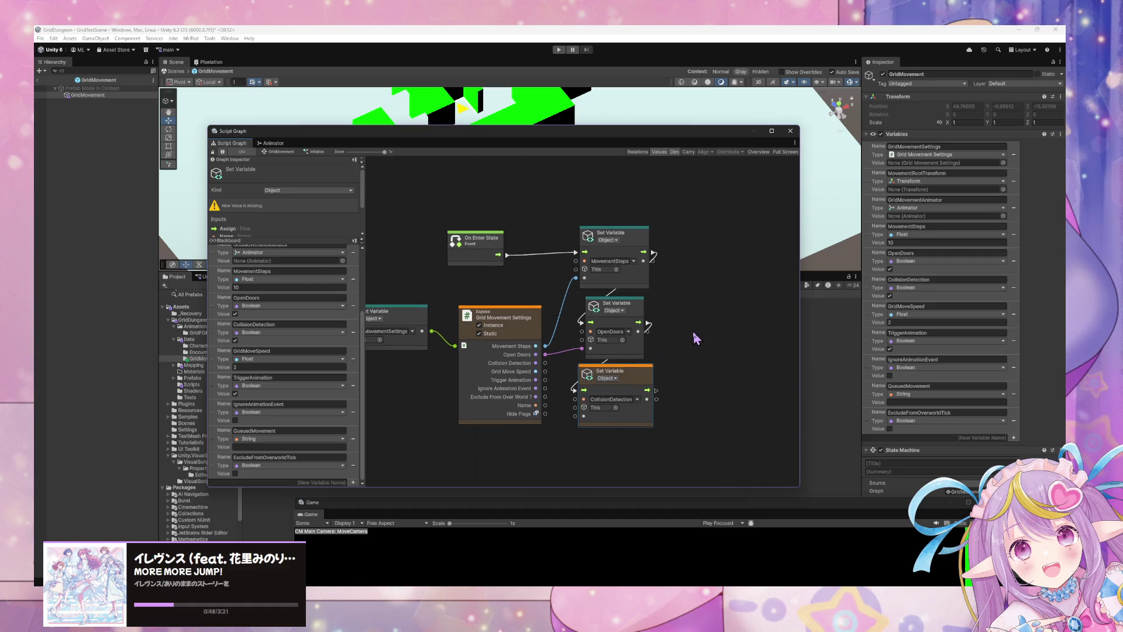
scroll(695, 338, up, 2)
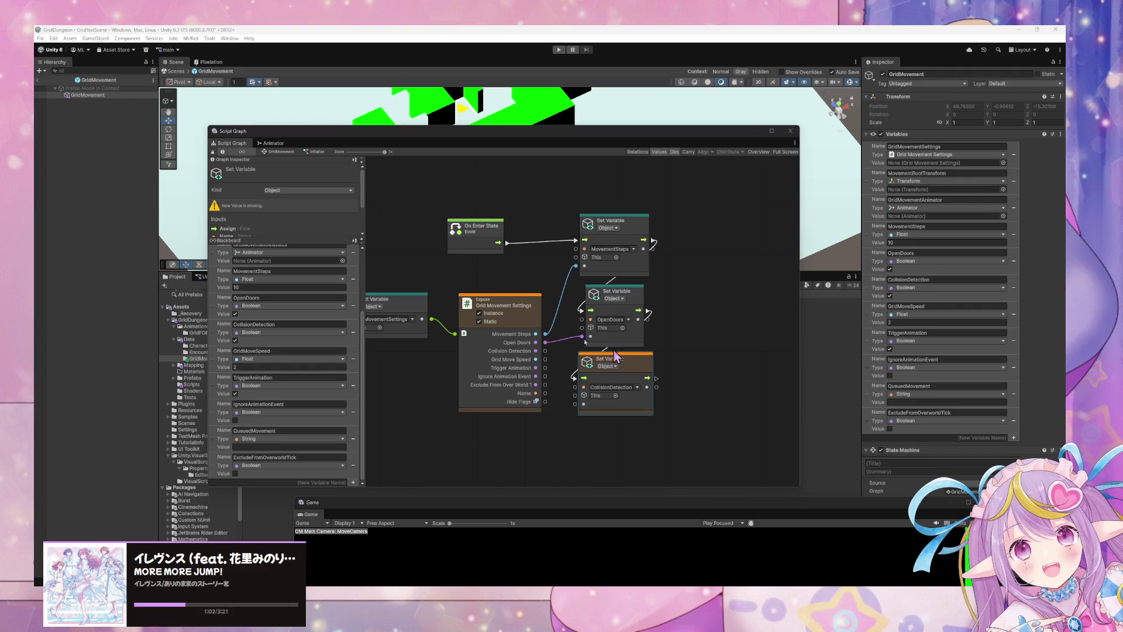
drag(545, 350, 575, 404)
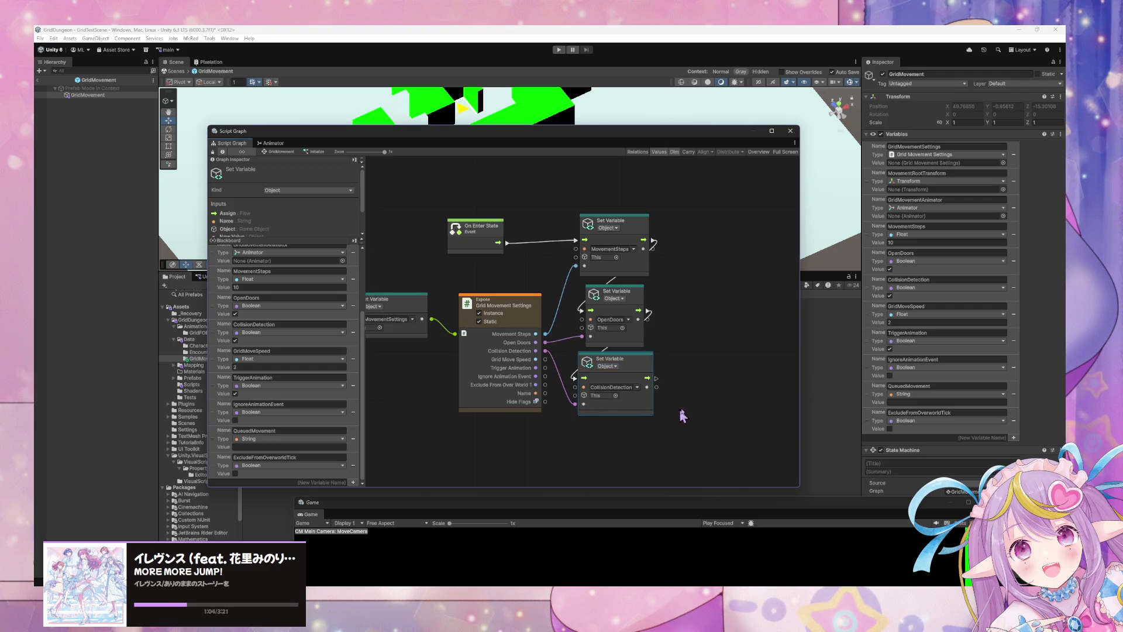
Step: Add a Set GridMoveSpeed node chained after CollisionDetection and fed from Grid Move Speed
right_click(685, 381)
click(710, 391)
text(se)
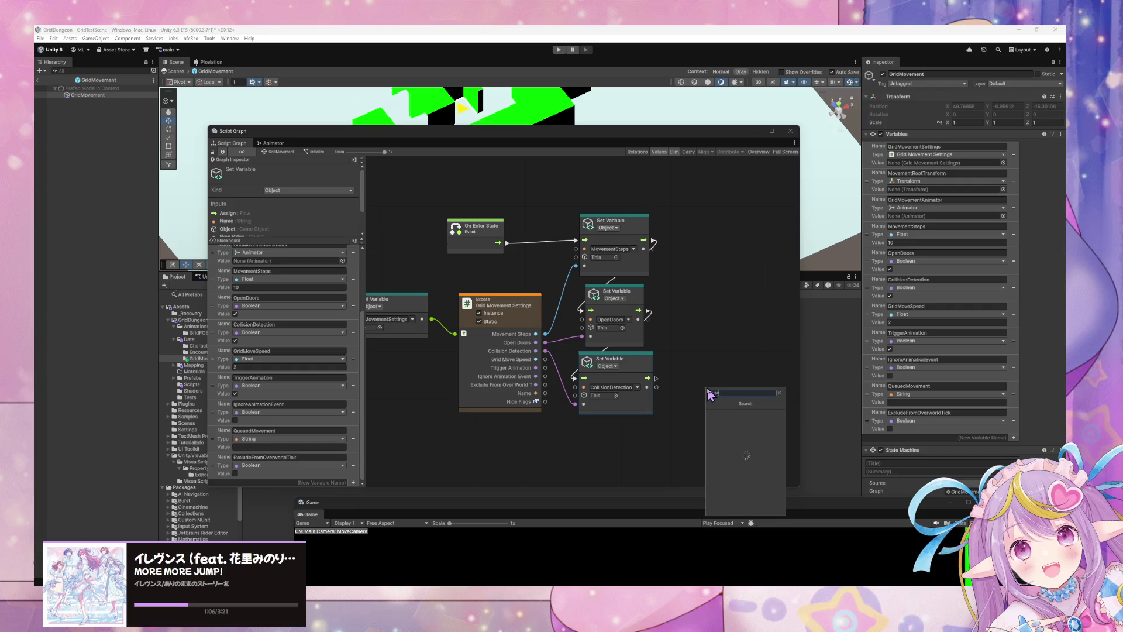
text(t grid move se)
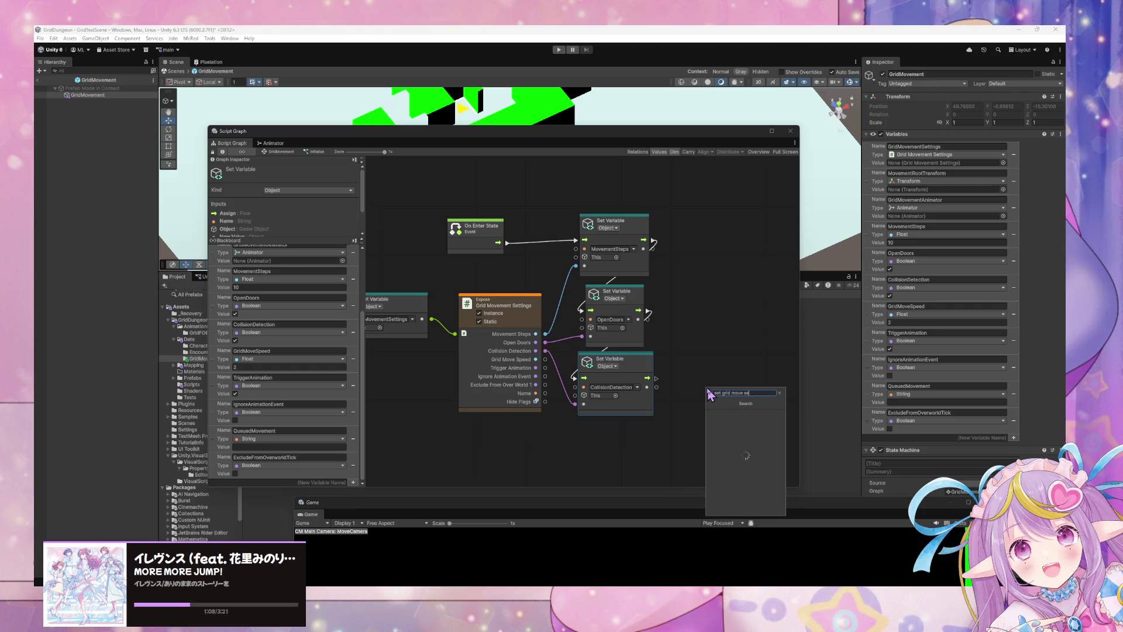
key(BackSpace)
text(peed)
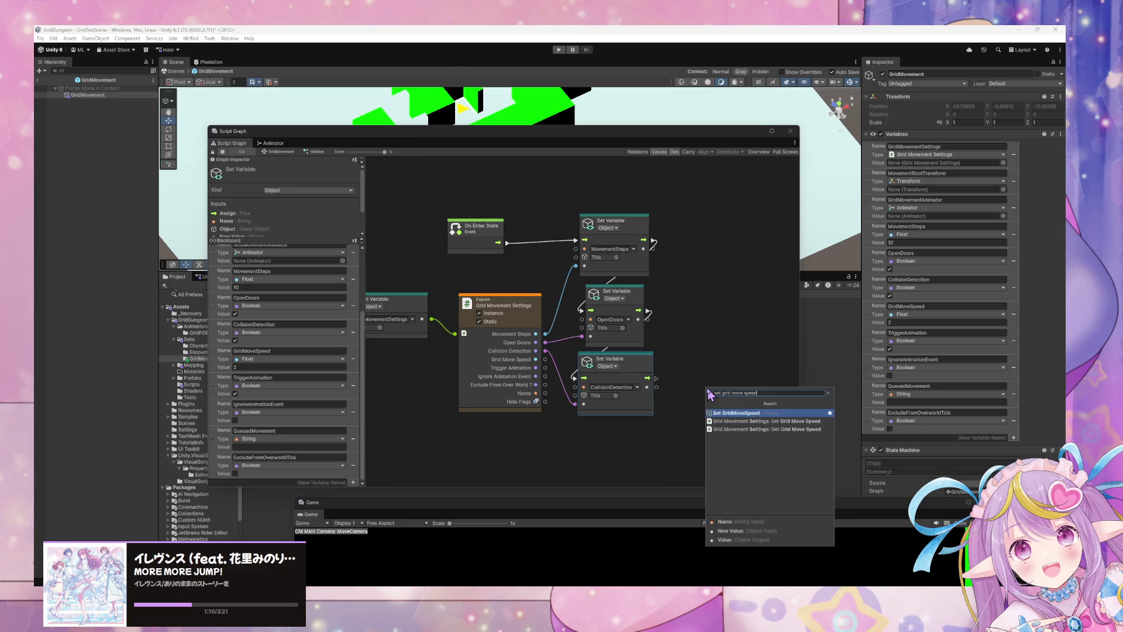
key(Return)
click(710, 392)
click(695, 398)
drag(695, 391, 582, 430)
mouse_move(656, 379)
mouse_down()
mouse_move(584, 432)
mouse_move(601, 430)
mouse_up()
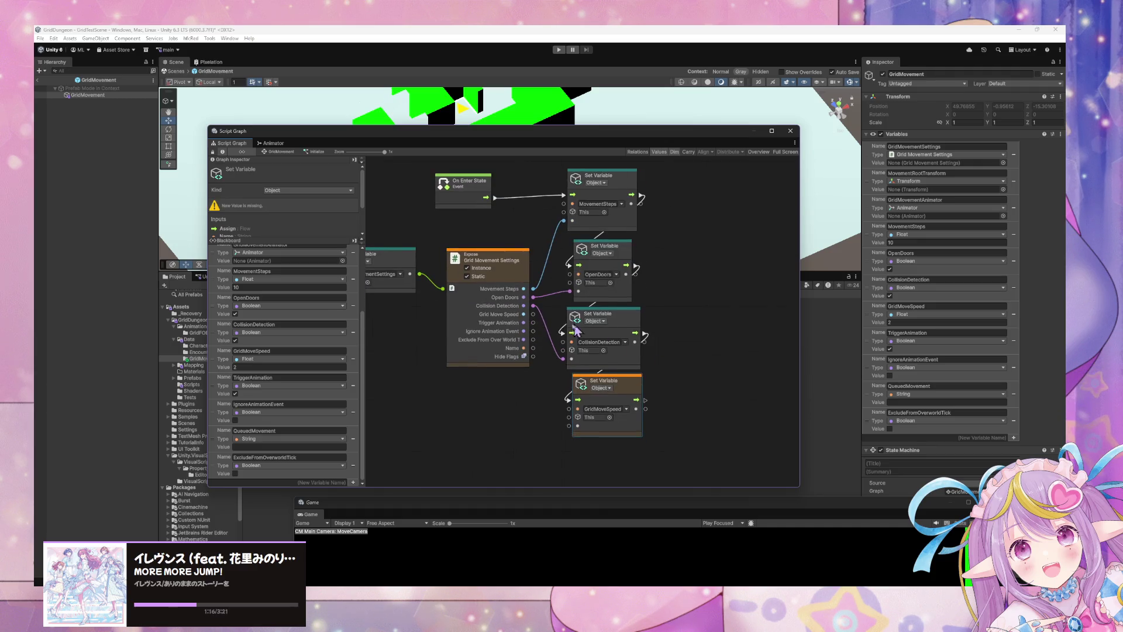
drag(533, 314, 578, 435)
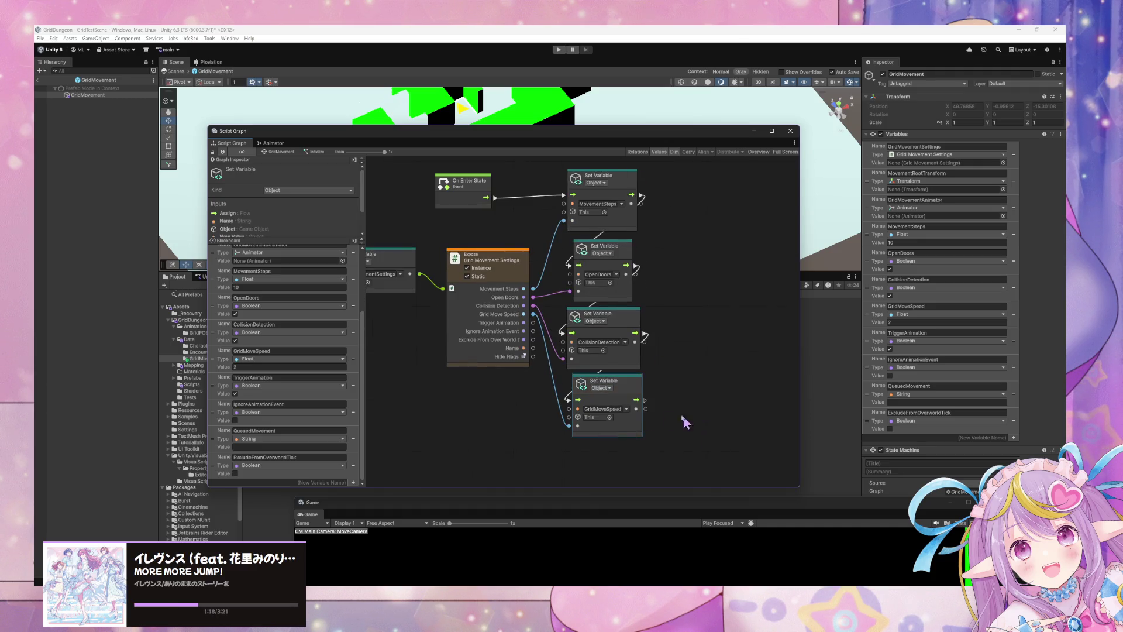
Step: Add a Set TriggerAnimation node chained after GridMoveSpeed and fed from Trigger Animation
scroll(657, 358, down, 3)
right_click(683, 380)
click(708, 385)
text(set trigger animation)
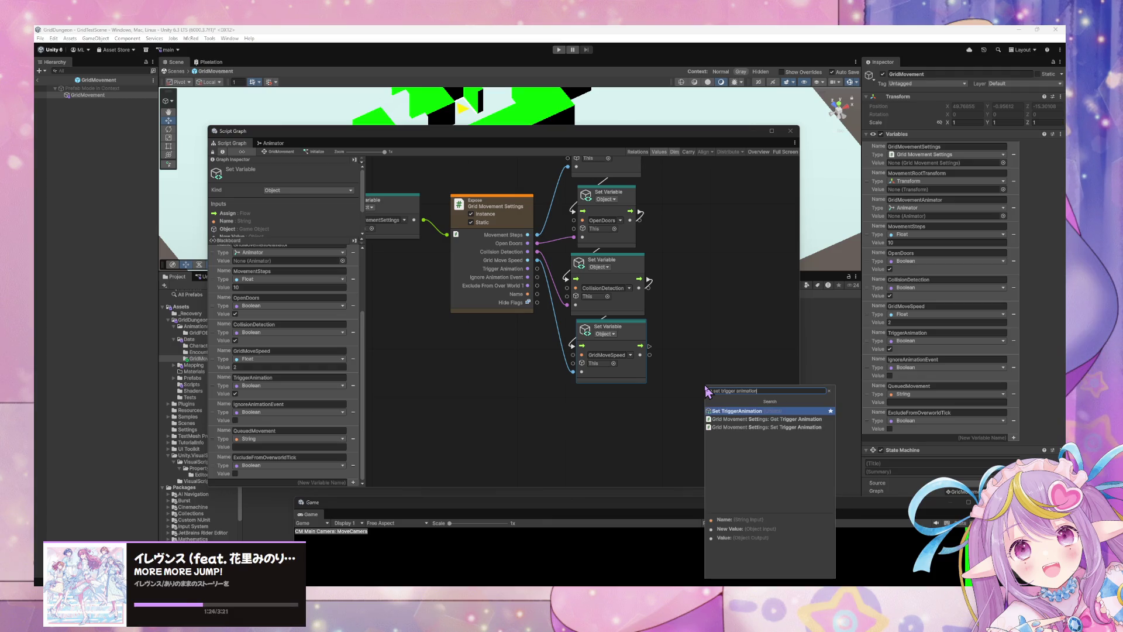
key(Return)
mouse_move(704, 384)
mouse_down()
mouse_move(611, 382)
mouse_move(597, 395)
mouse_up()
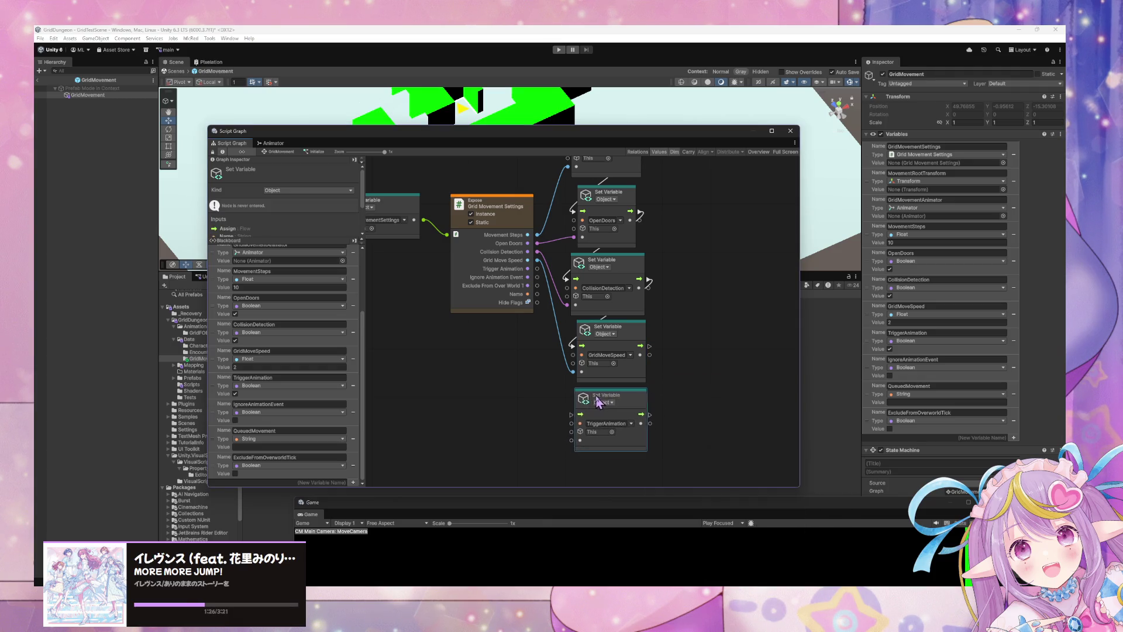
drag(640, 346, 573, 414)
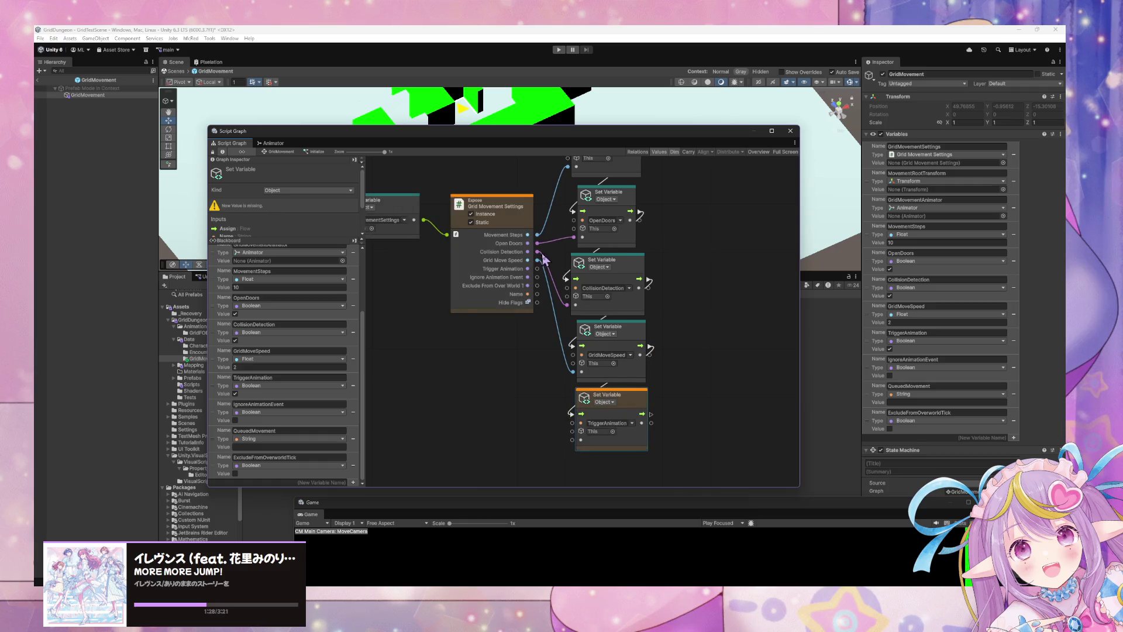
drag(537, 268, 572, 440)
Step: Add a Set IgnoreAnimationEvent node chained after TriggerAnimation and fed from Ignore Animation Event
scroll(699, 374, down, 3)
right_click(705, 329)
click(726, 332)
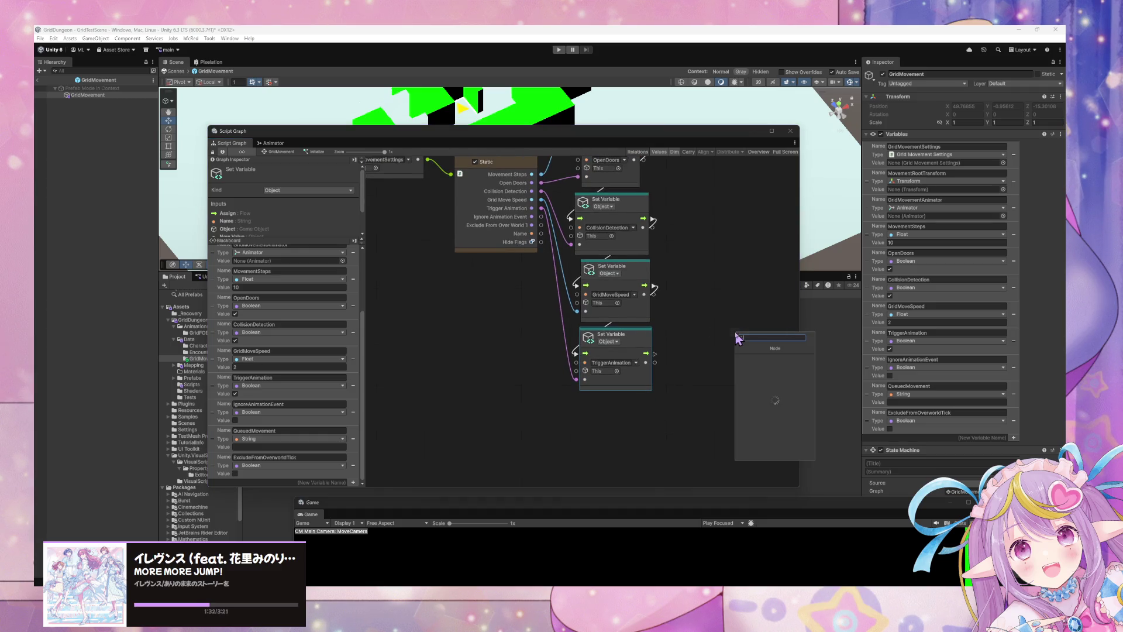
text(set)
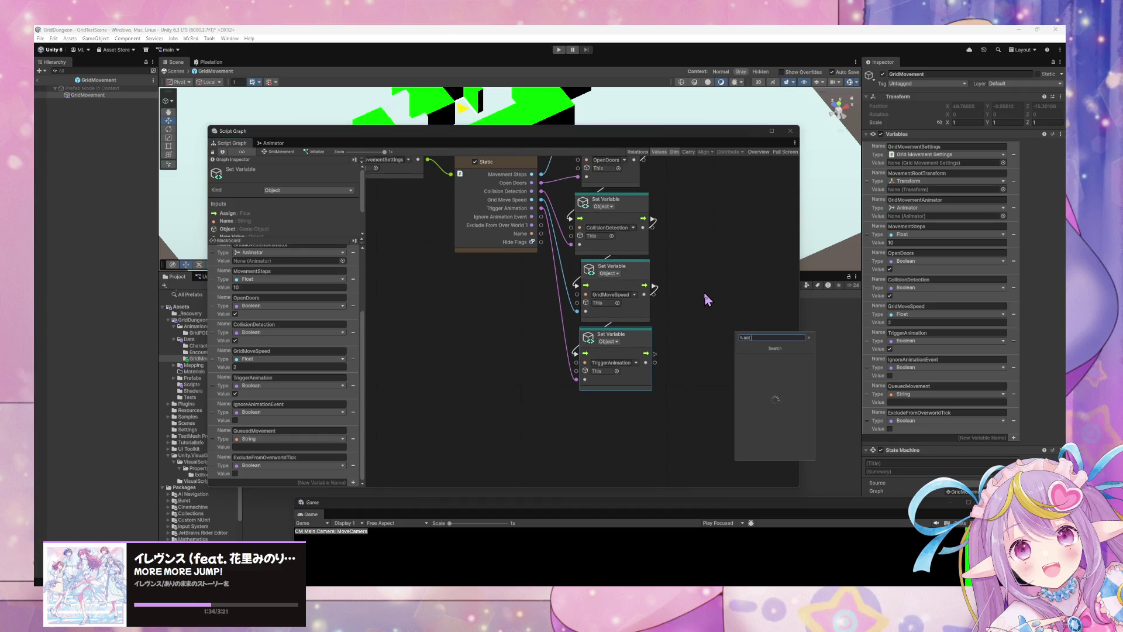
text( ignore animna)
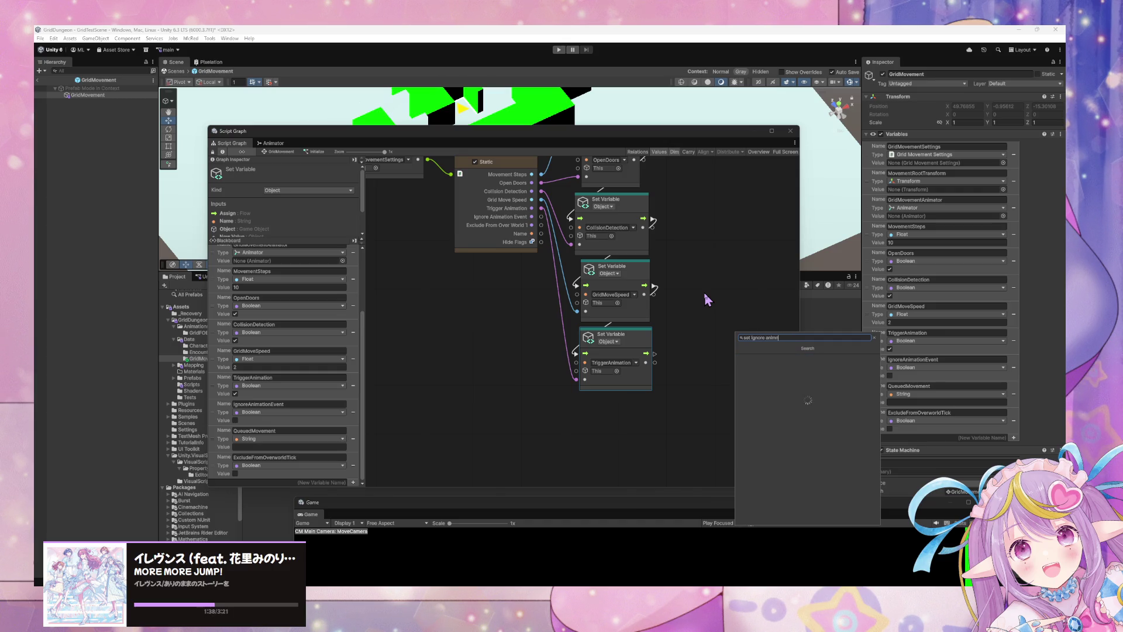
key(BackSpace)
key(BackSpace)
text(ation even)
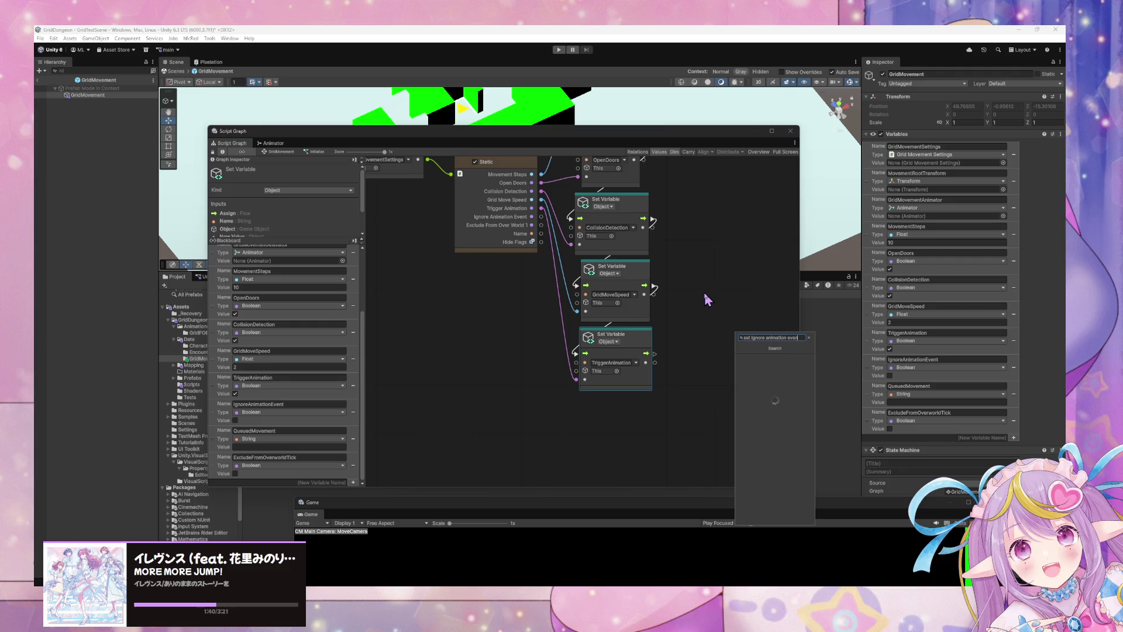
key(Return)
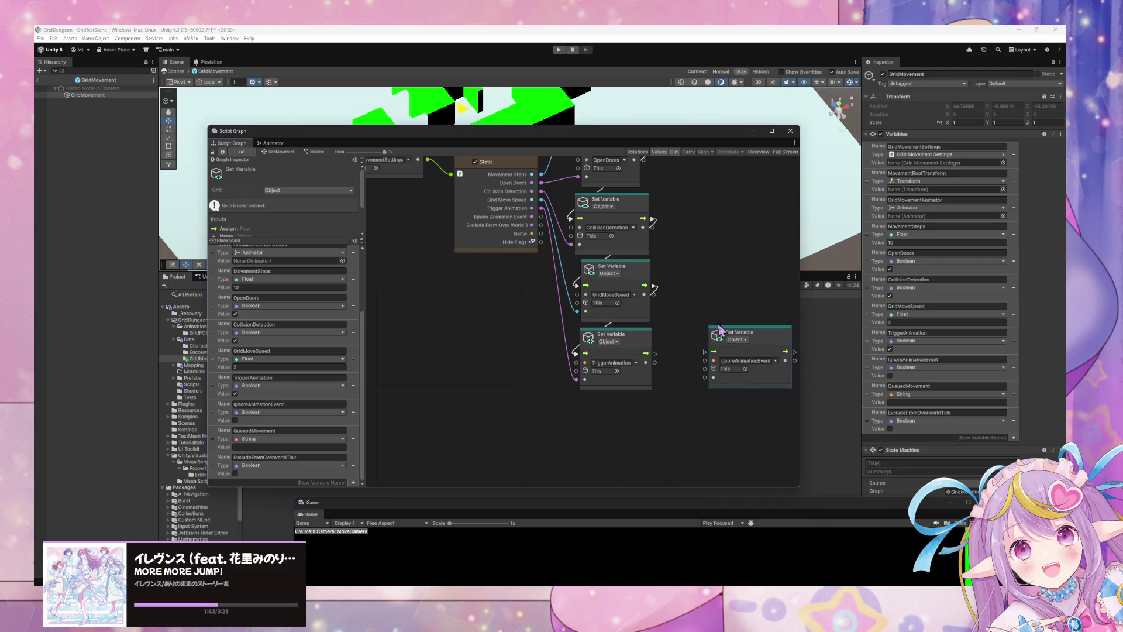
drag(737, 331, 729, 217)
drag(711, 280, 705, 176)
scroll(686, 328, down, 1)
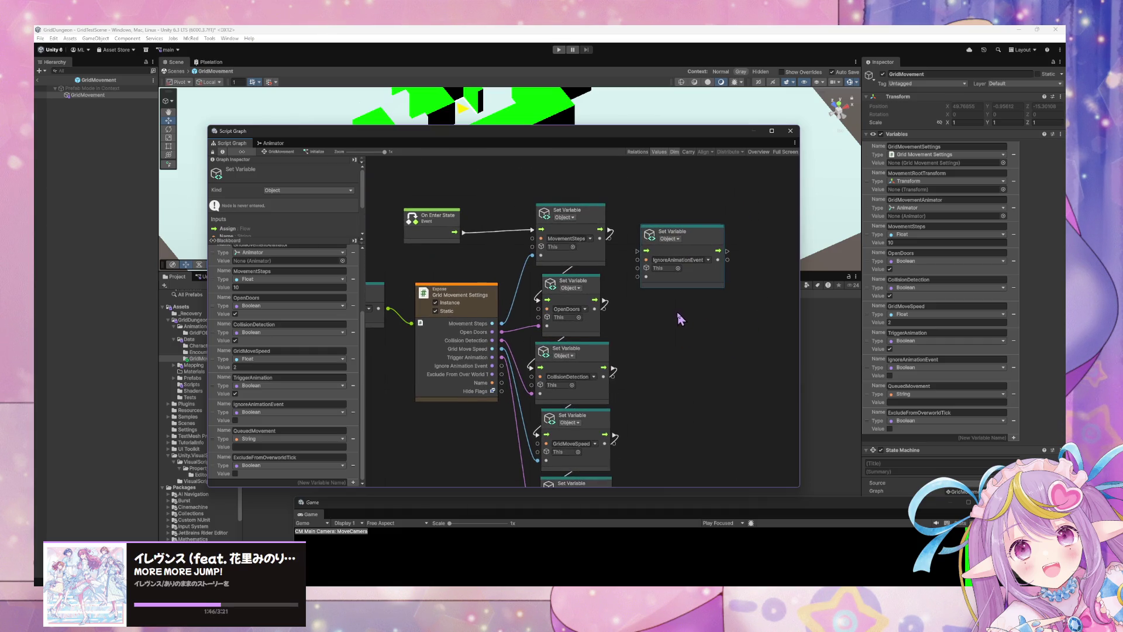
scroll(679, 325, down, 1)
scroll(680, 325, down, 1)
drag(691, 230, 685, 202)
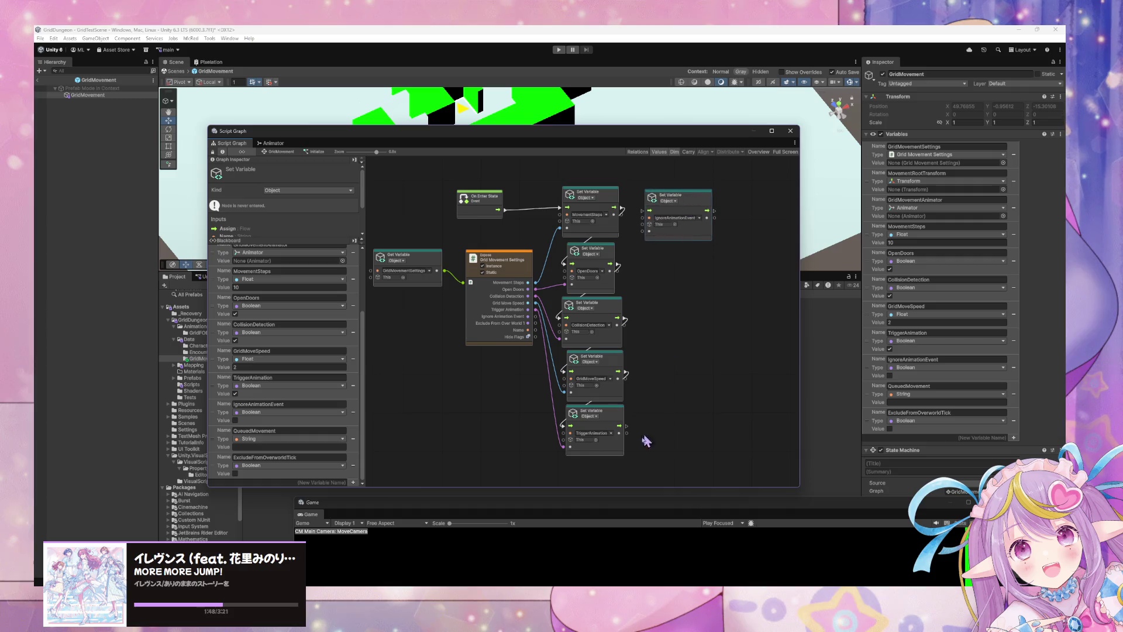
drag(627, 426, 642, 210)
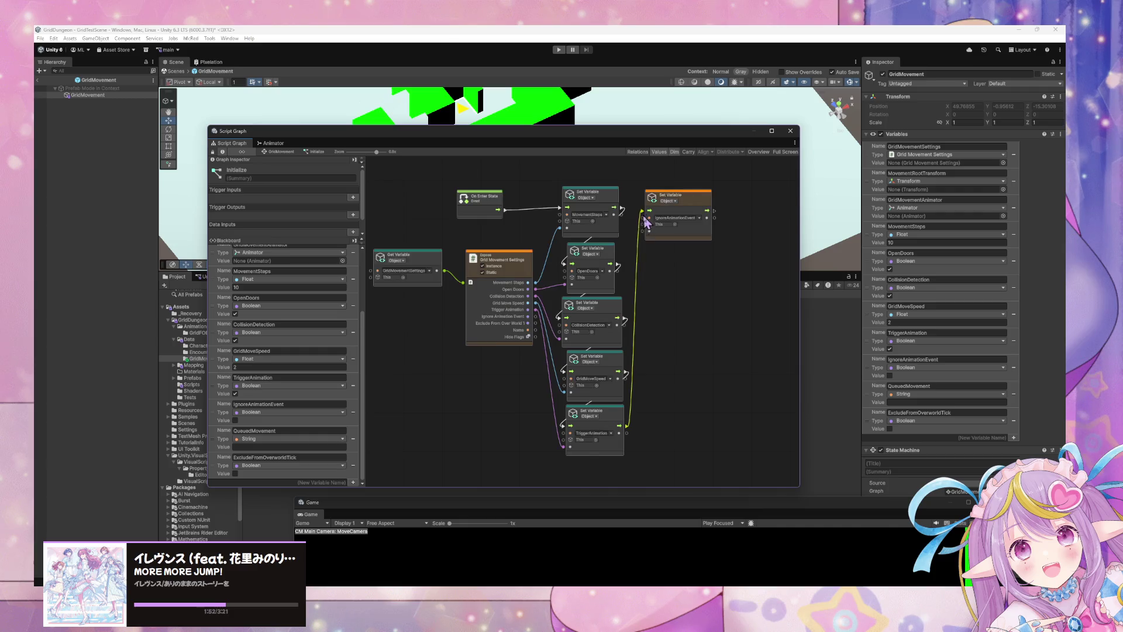
drag(529, 316, 649, 231)
right_click(702, 286)
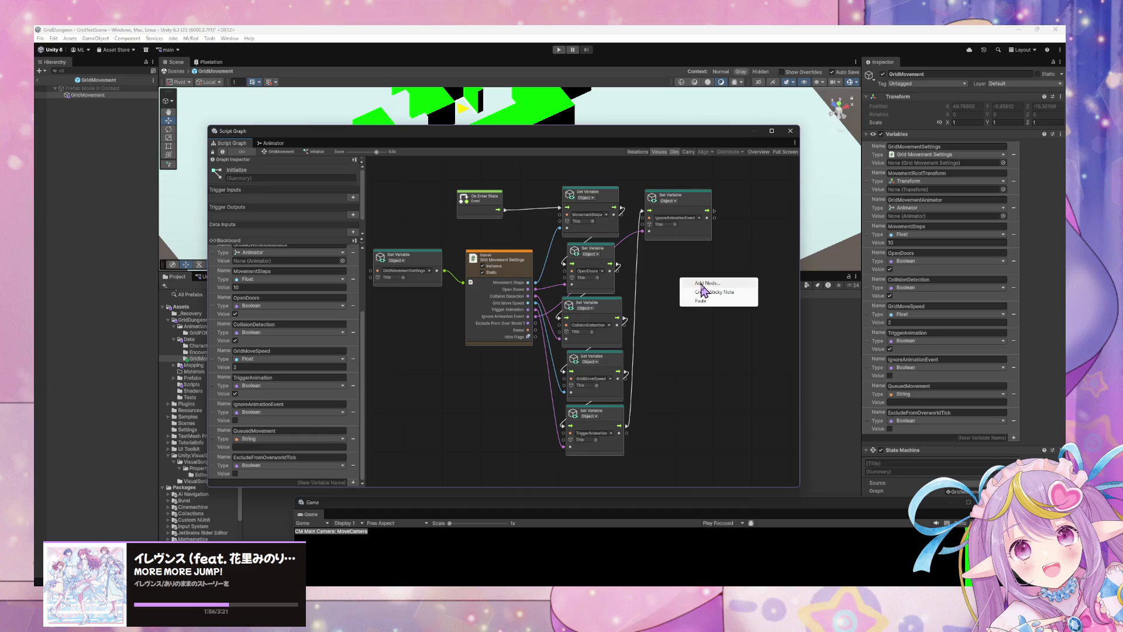
Step: Add a Set ExcludeFromOverworldTick node chained last and fed from the Exclude From Over World Tick setting
text(set exclude from w)
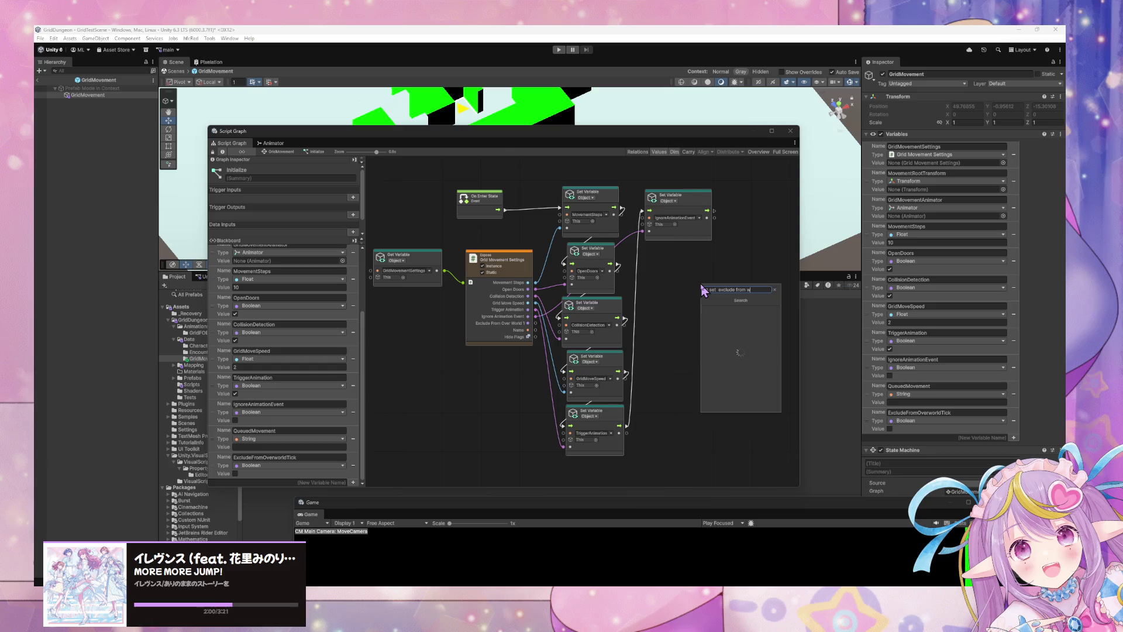
key(BackSpace)
text(lude from ove)
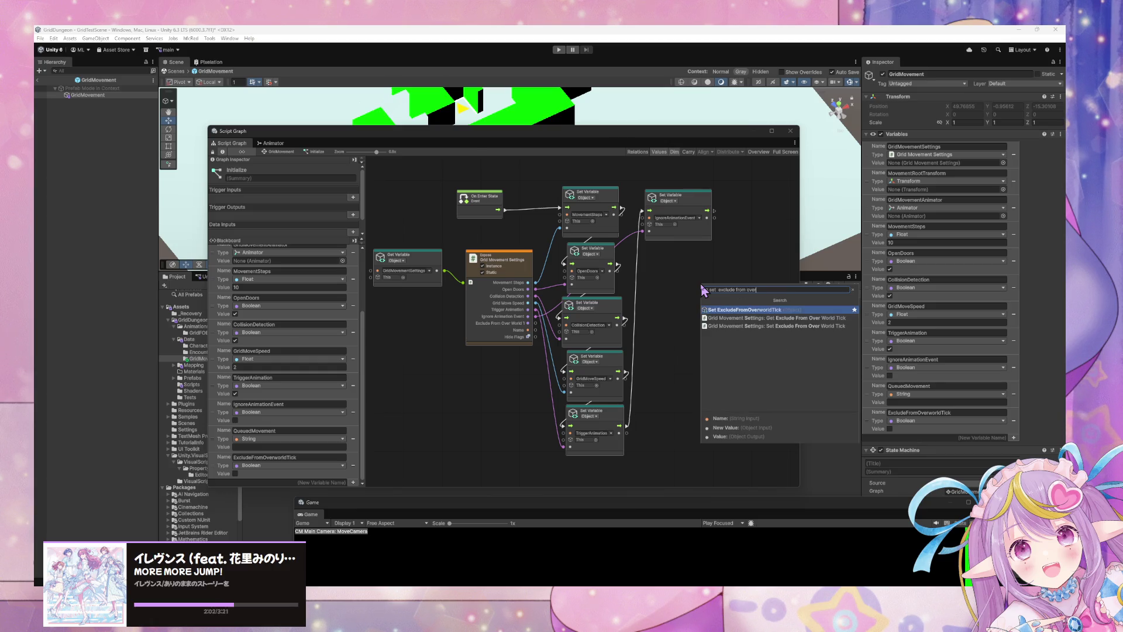
key(Return)
drag(709, 290, 655, 255)
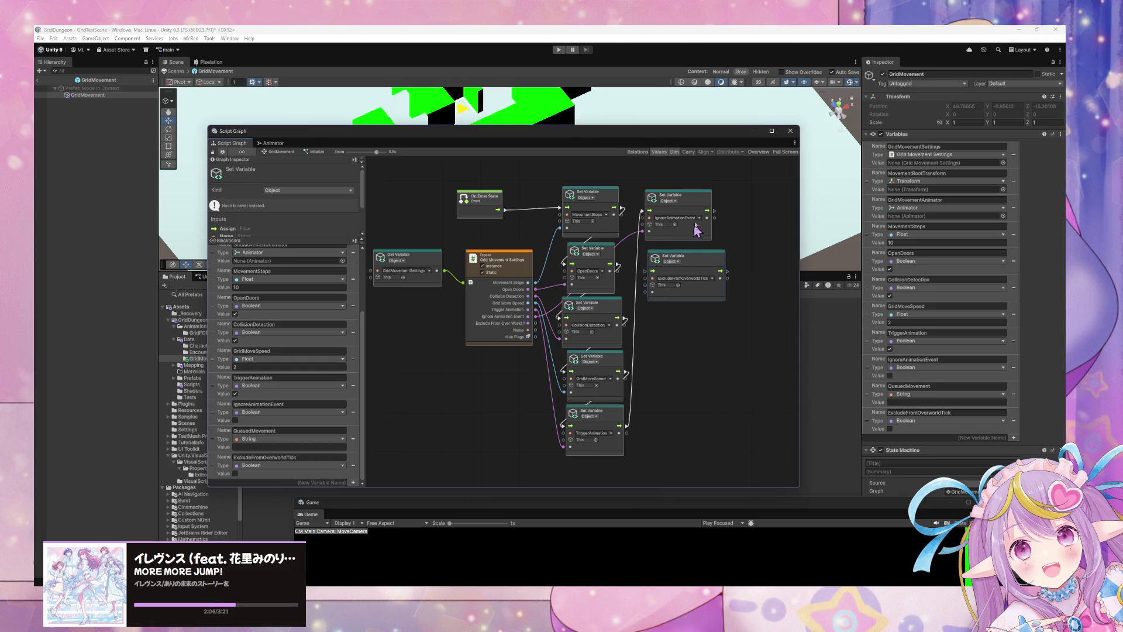
mouse_move(715, 211)
mouse_down()
mouse_move(691, 269)
mouse_move(702, 294)
mouse_move(705, 264)
mouse_up()
drag(528, 323, 649, 293)
Step: Add a Trigger Custom Event node that fires after ExcludeFromOverworldTick is set
right_click(720, 324)
click(773, 333)
drag(741, 277, 724, 294)
click(751, 298)
text(trigger custom)
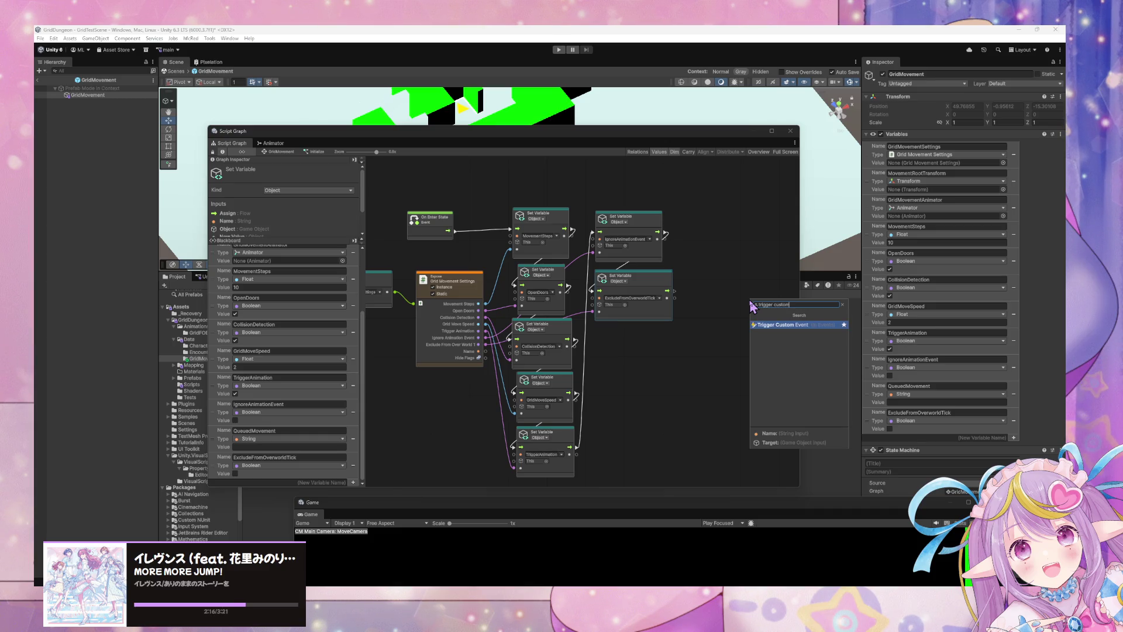
key(Return)
drag(674, 292, 720, 316)
Step: Name the Initialize graph's Trigger Custom Event Ready, checking the neighboring state and transition graphs
click(291, 153)
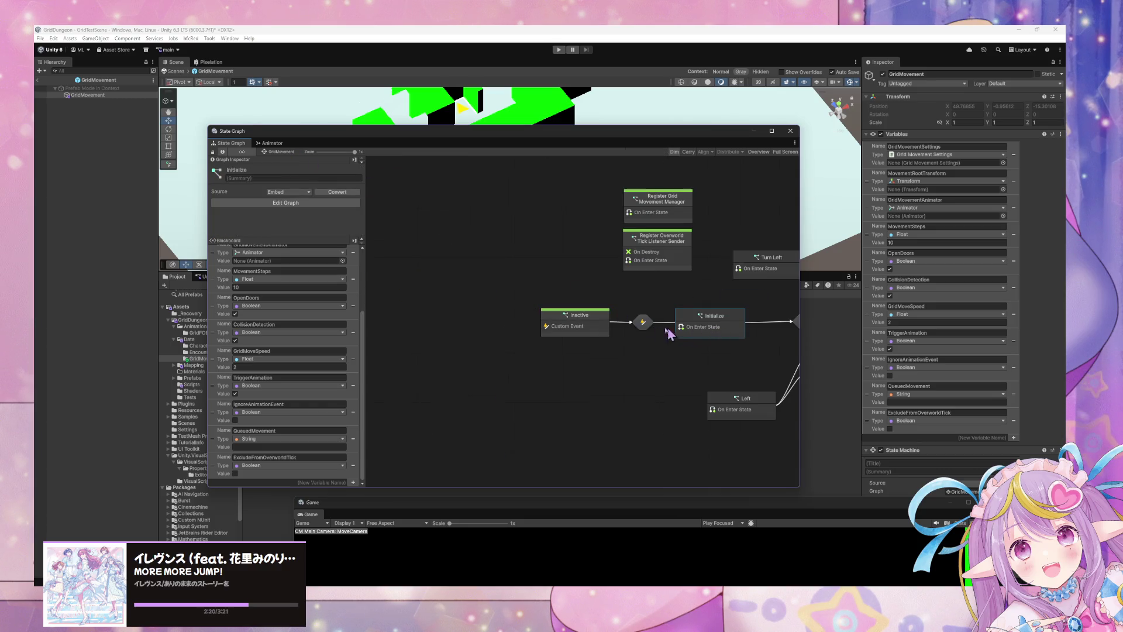
double_click(636, 323)
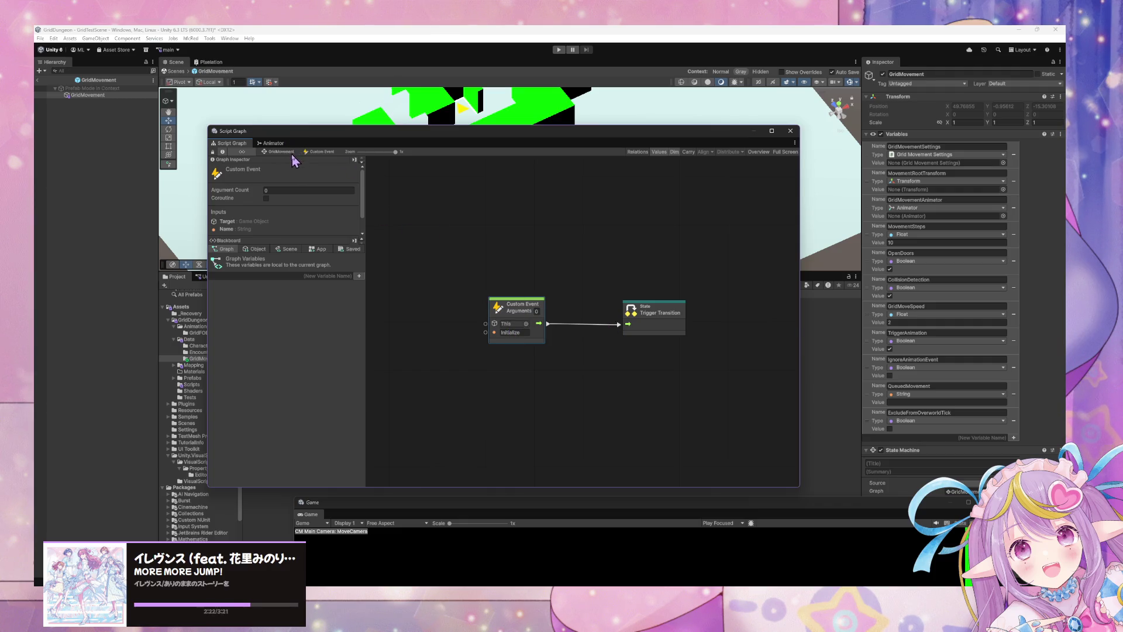
click(291, 153)
double_click(642, 306)
click(562, 333)
click(281, 152)
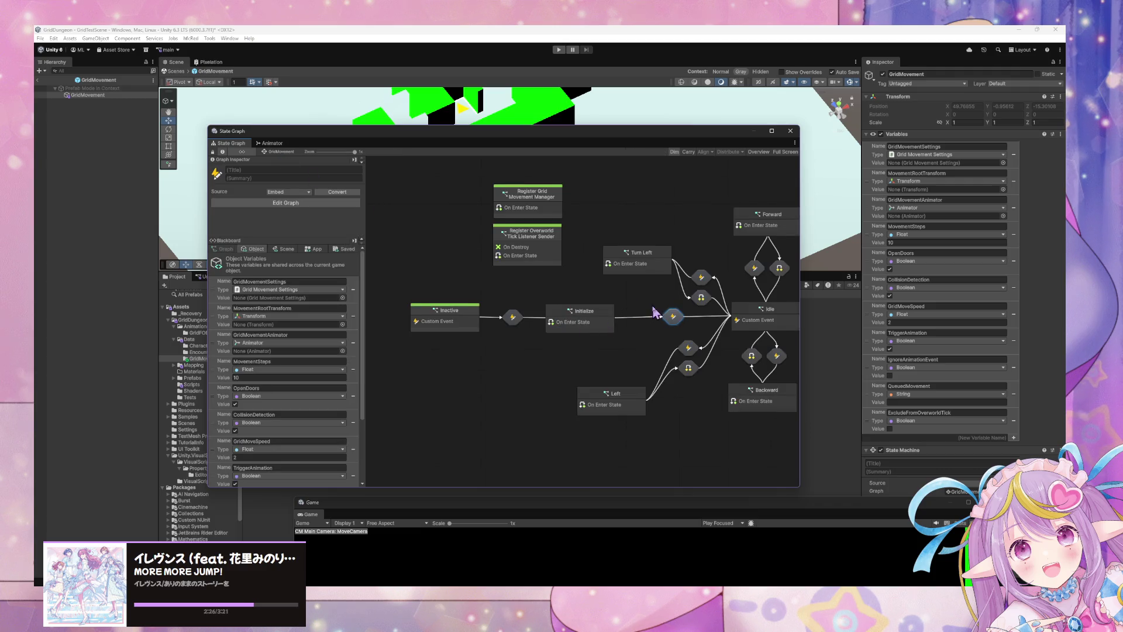
double_click(541, 316)
click(746, 325)
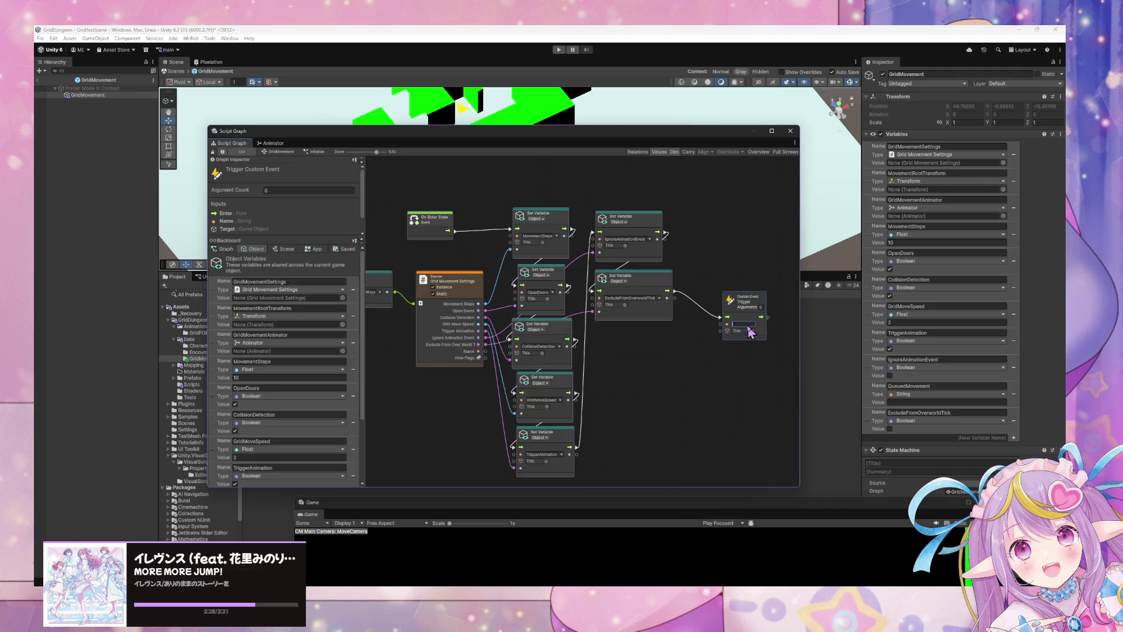
click(278, 152)
double_click(416, 313)
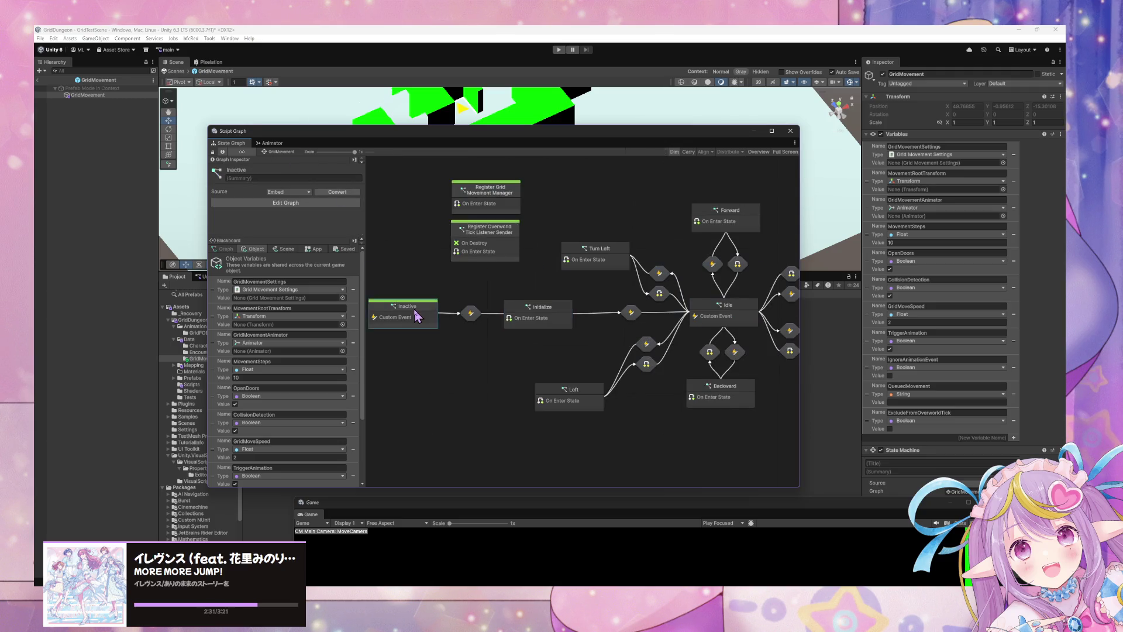
click(279, 152)
double_click(545, 320)
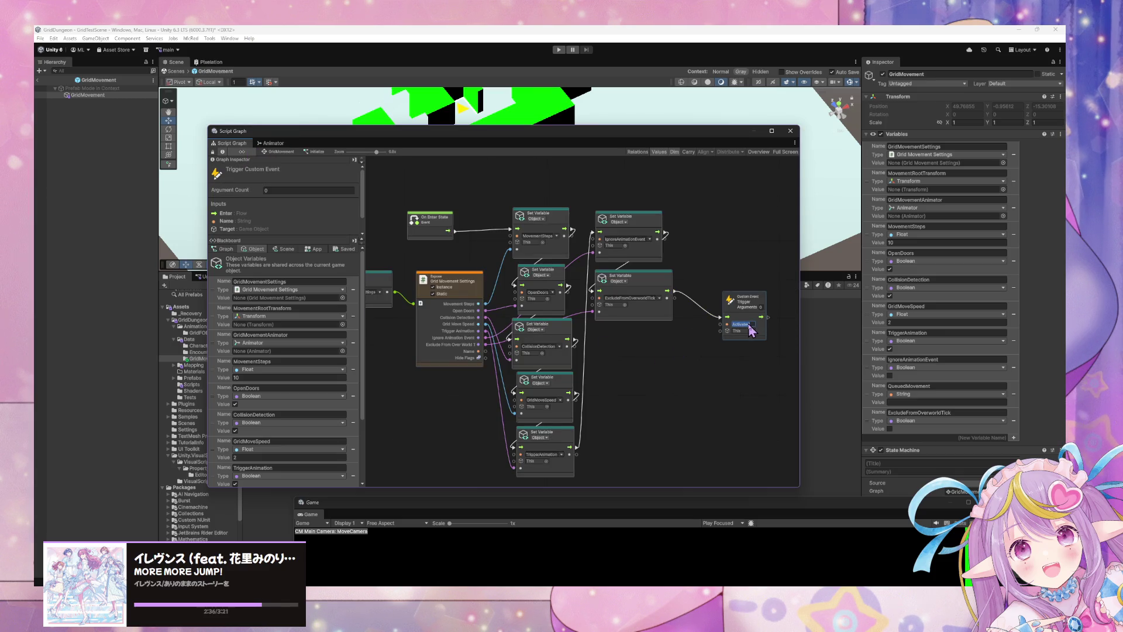
click(279, 151)
Step: Make the transition leaving Initialize wait for the Ready custom event
double_click(631, 313)
click(562, 333)
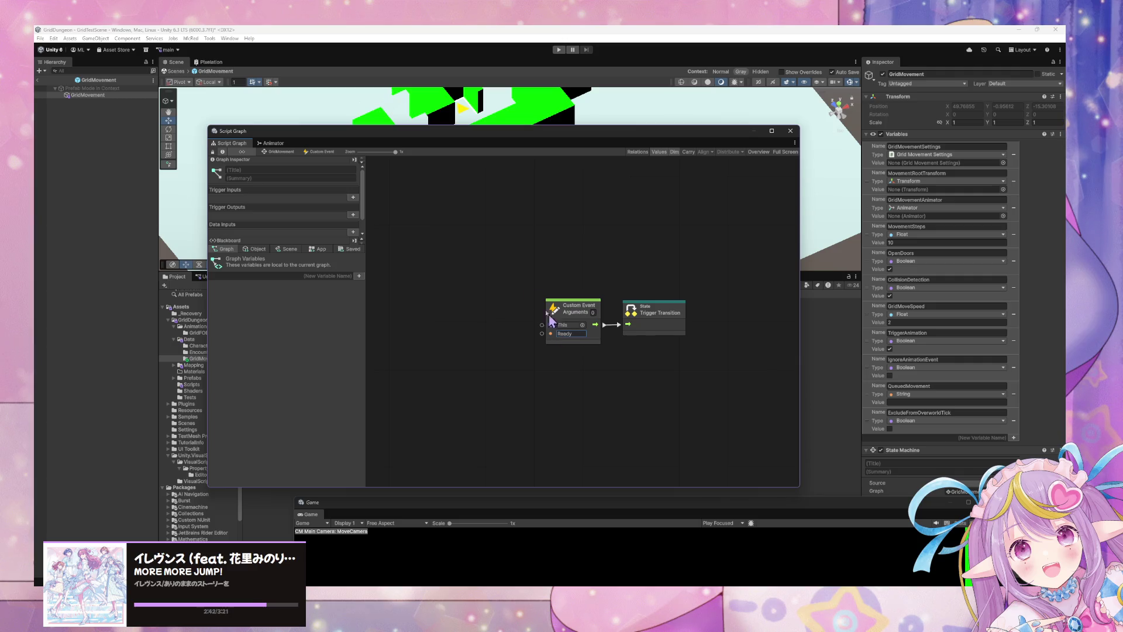
click(281, 153)
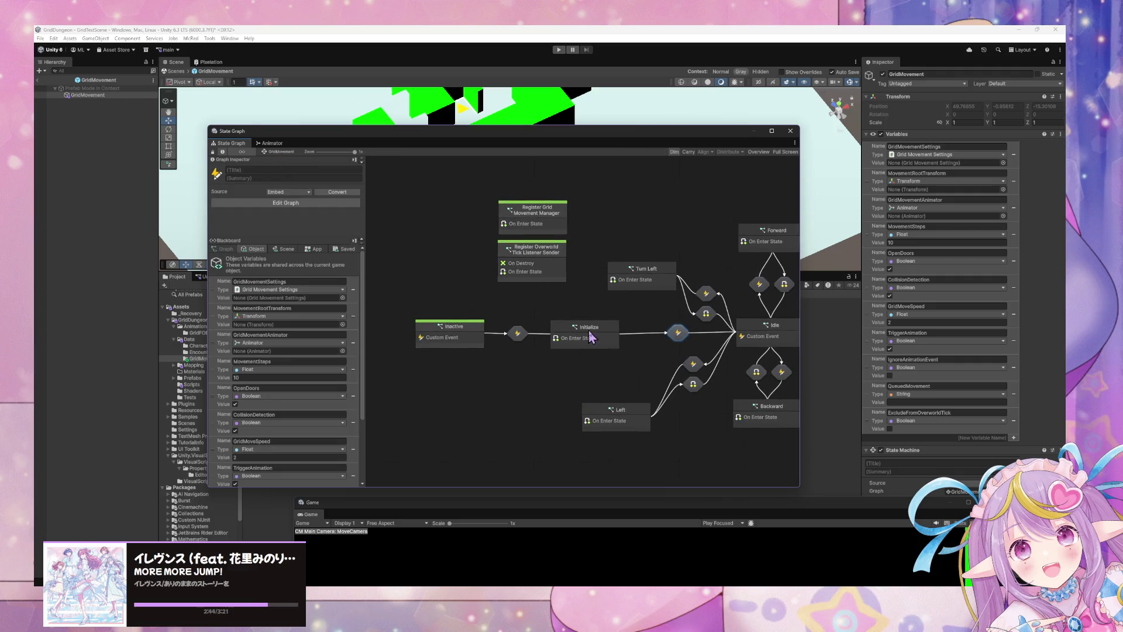
double_click(592, 338)
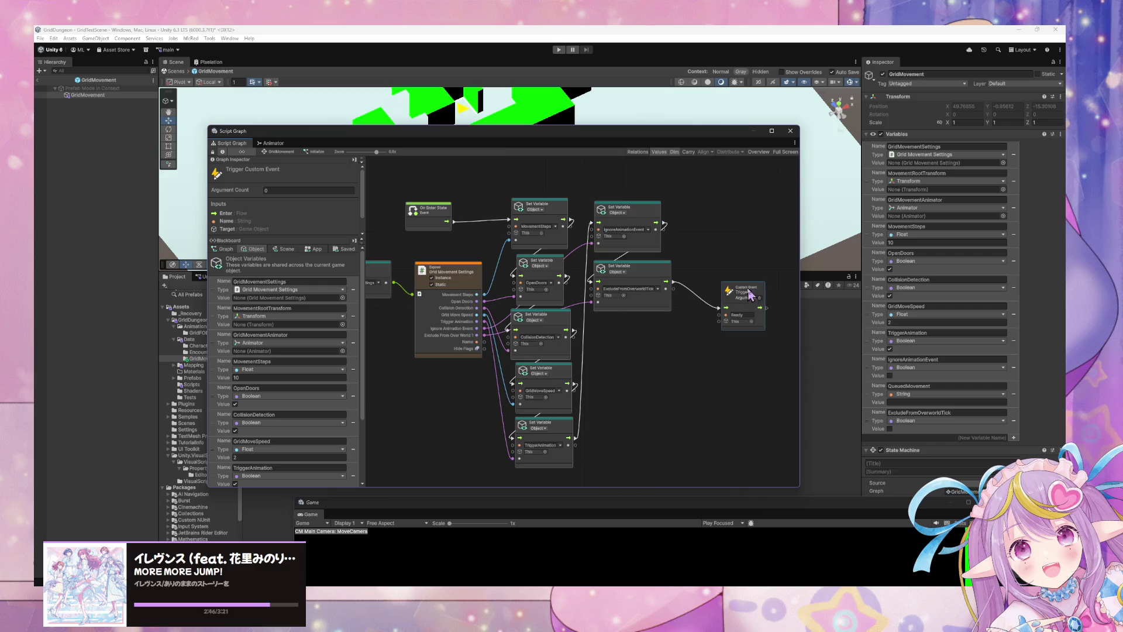
drag(738, 293, 731, 270)
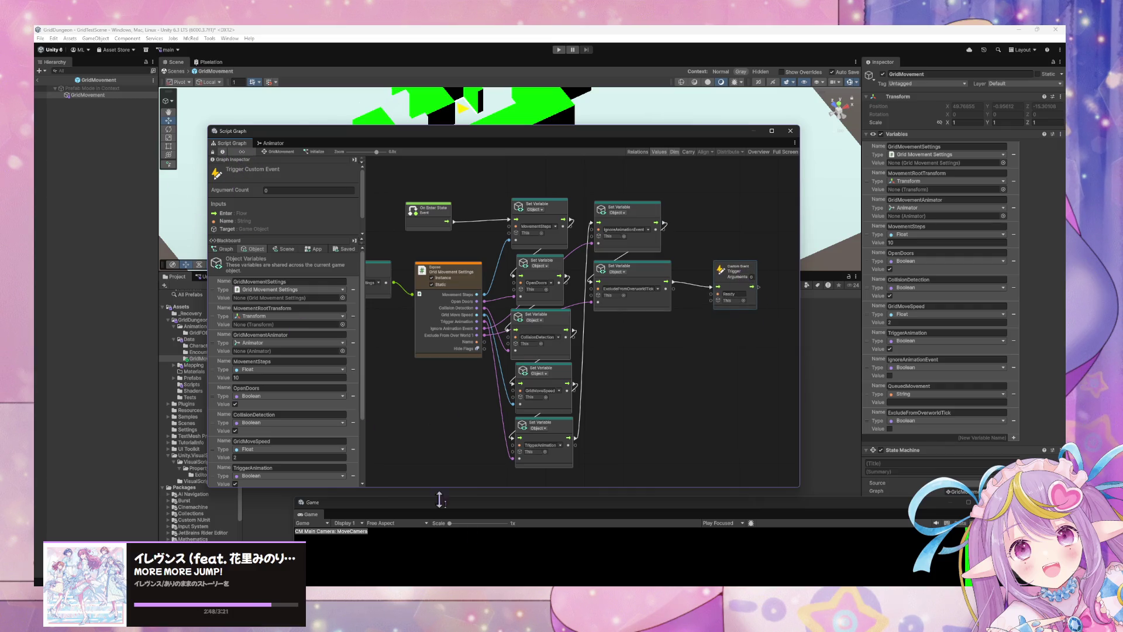
Step: Arrange the code editor and Unity windows, then open the Encounter script from the Data folder
key(alt+Tab)
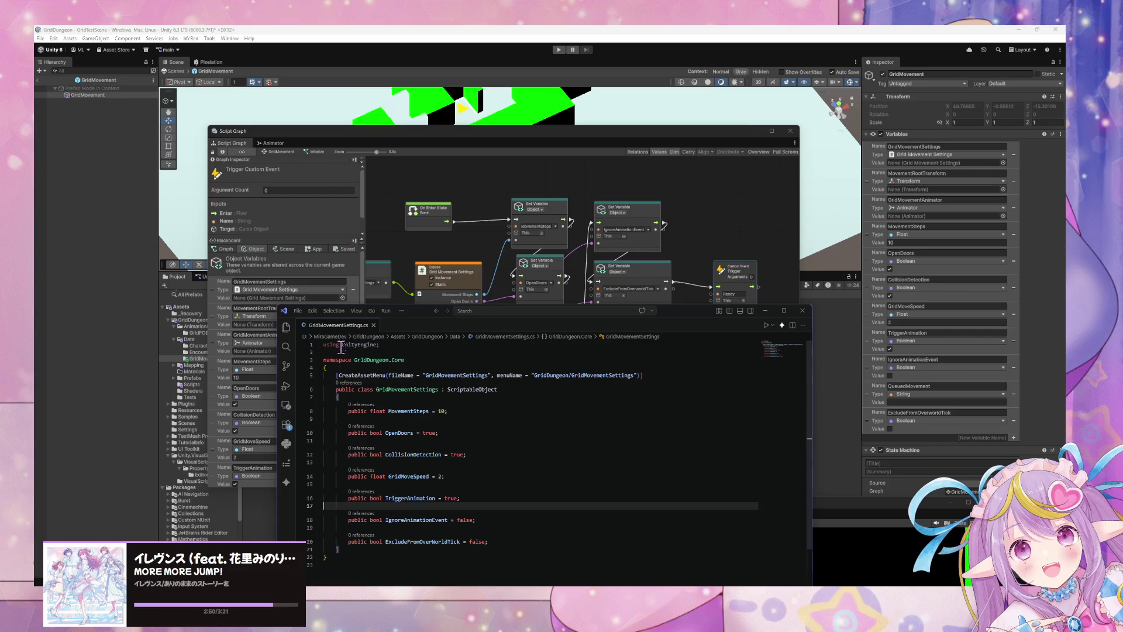
drag(434, 311, 599, 247)
click(275, 514)
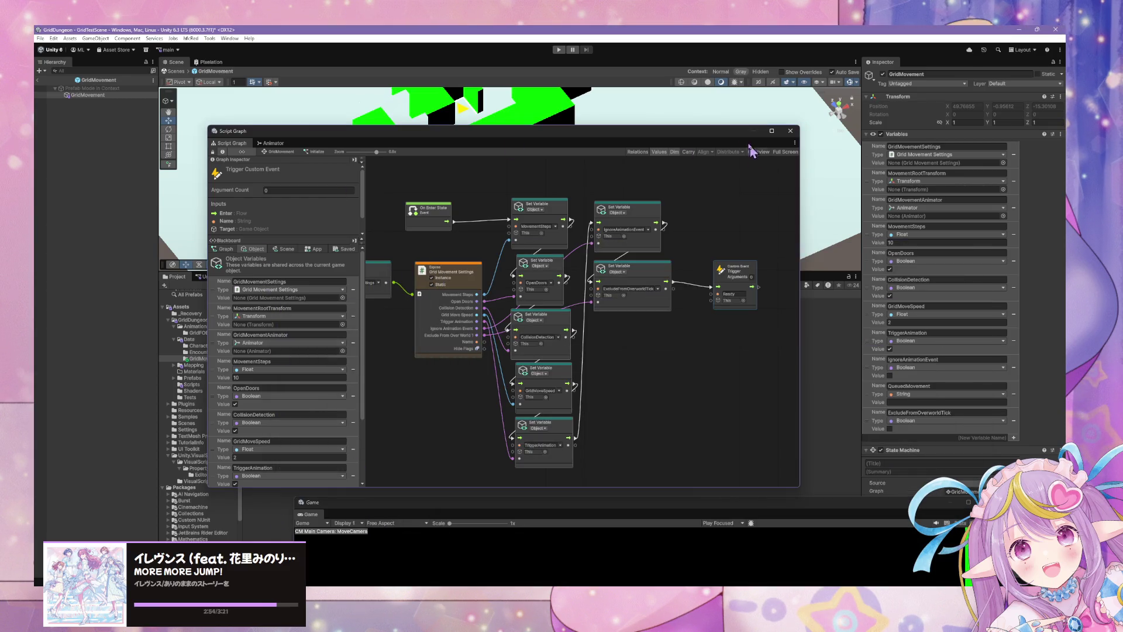
click(752, 247)
click(819, 348)
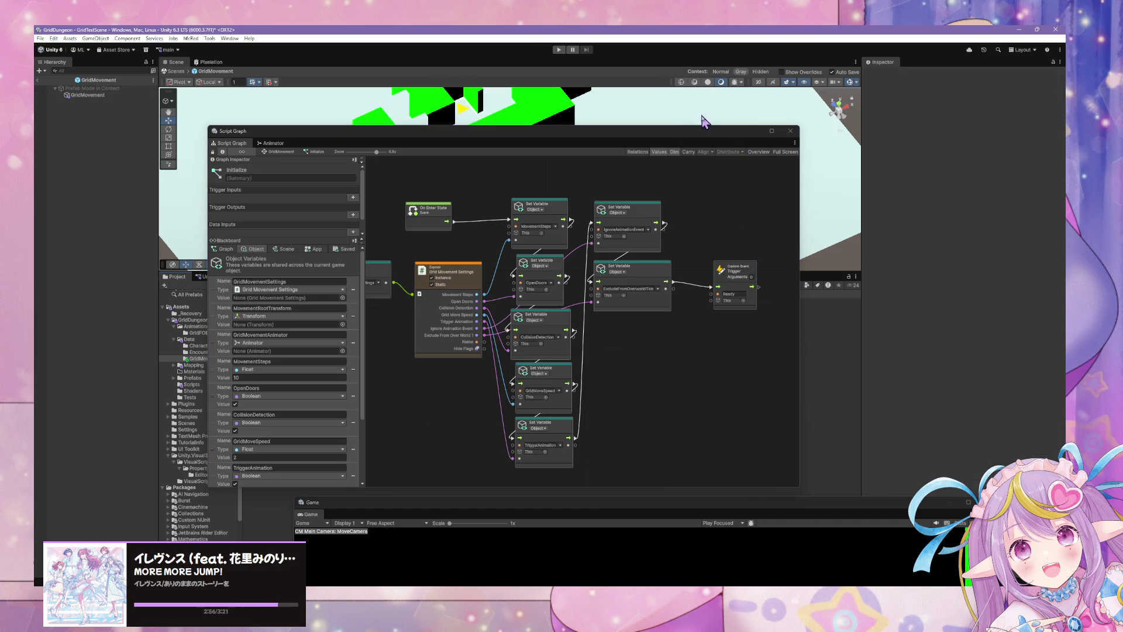
mouse_move(639, 134)
mouse_down()
mouse_move(918, 248)
mouse_move(906, 241)
mouse_up()
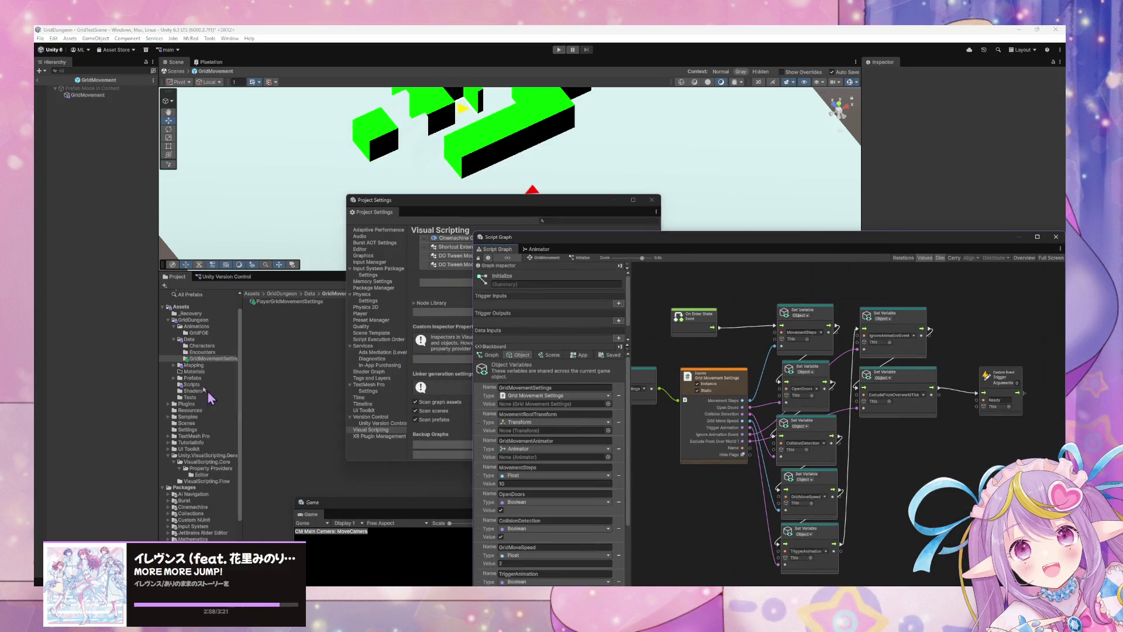
click(205, 346)
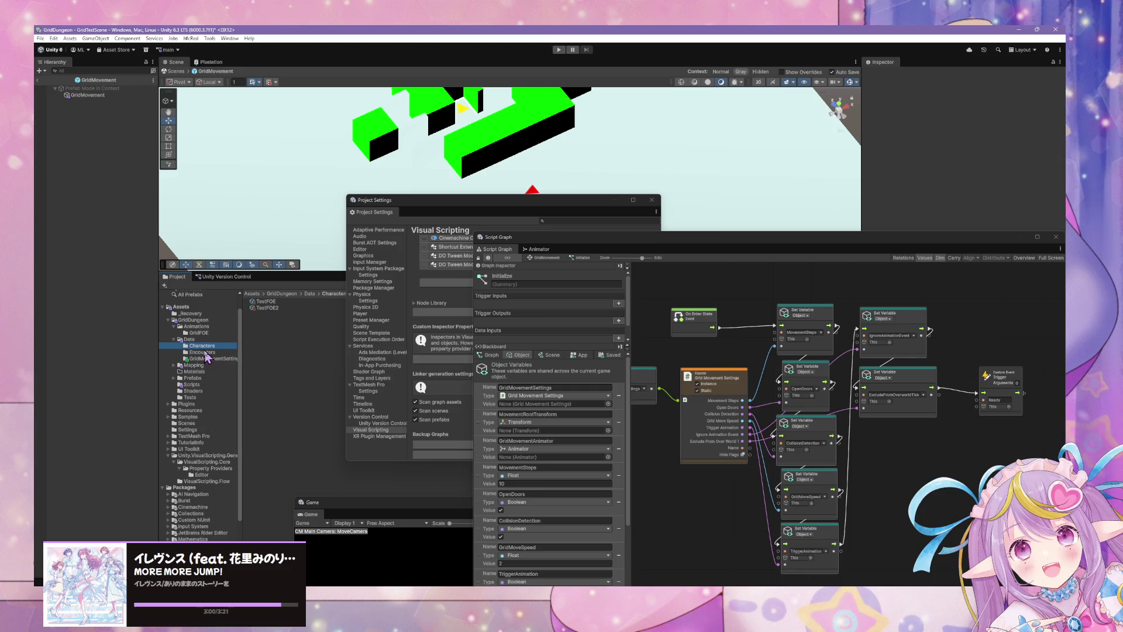
click(204, 340)
drag(272, 328, 609, 401)
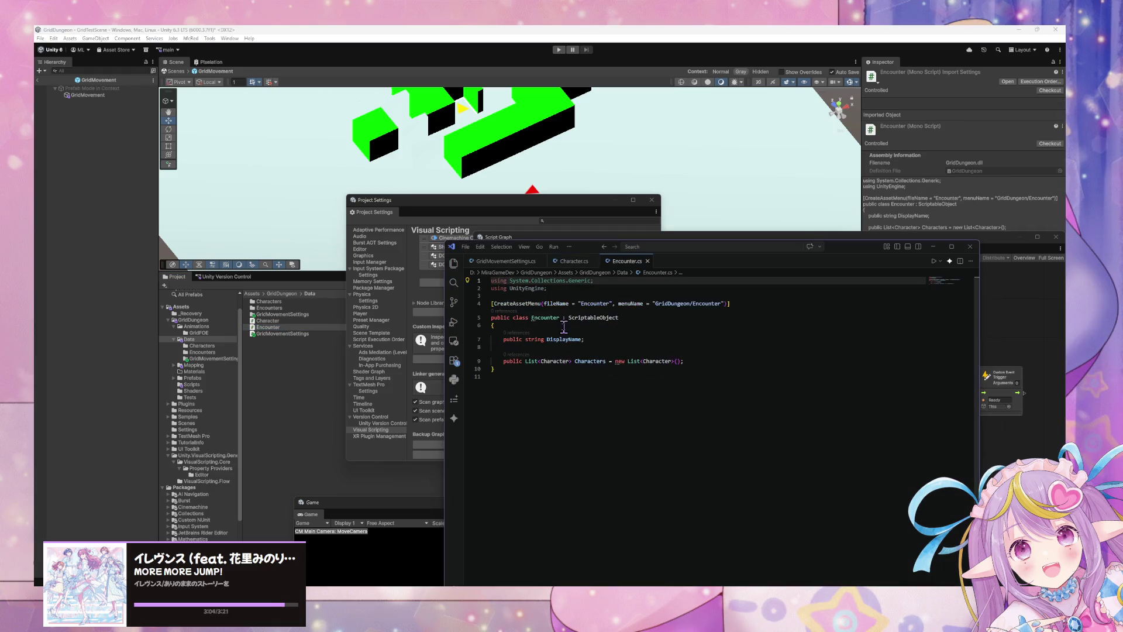
Step: Copy the namespace GridDungeon.Core line and wrap the indented Character class in it, then save
click(505, 261)
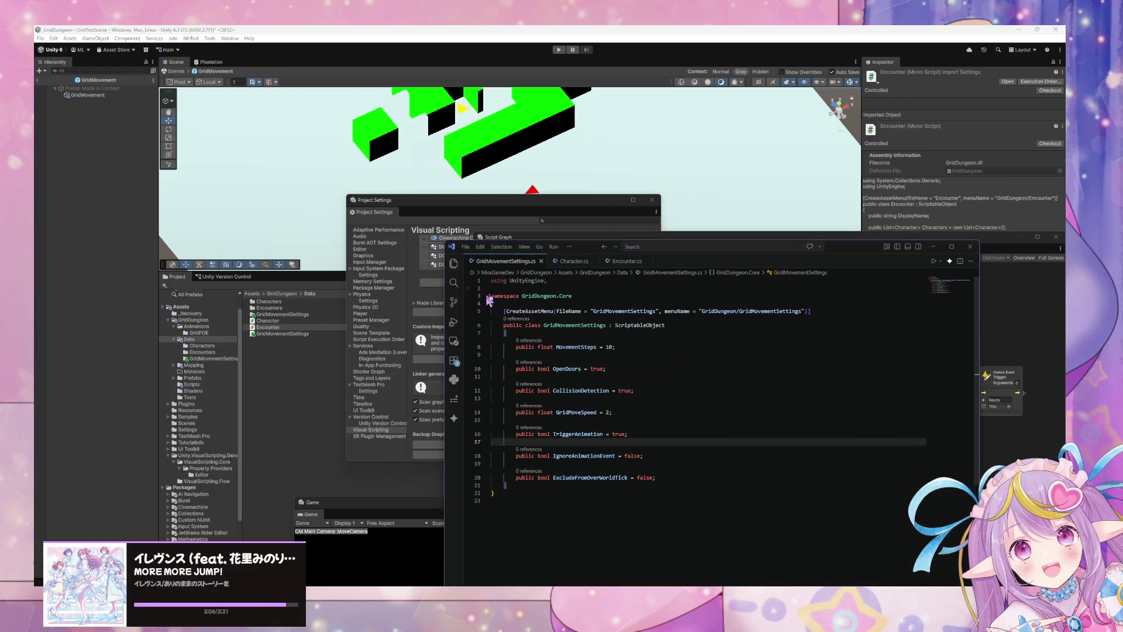
drag(492, 295, 574, 295)
key(ctrl+c)
scroll(531, 280, down, 2)
scroll(515, 282, up, 2)
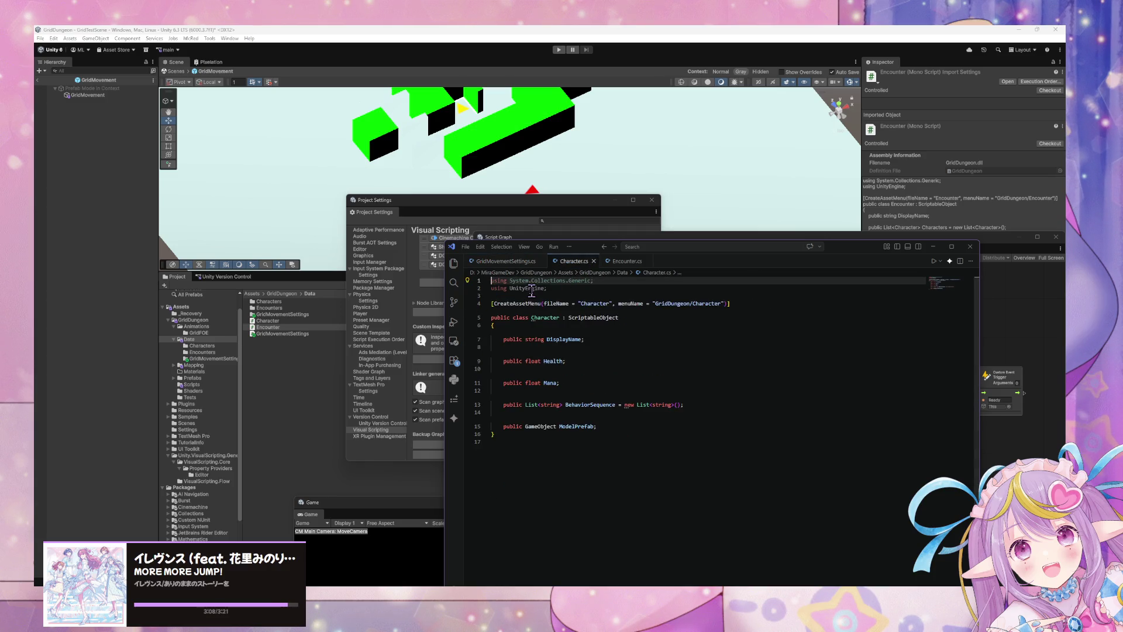
click(572, 261)
click(543, 290)
key(ctrl+v)
text({)
click(534, 455)
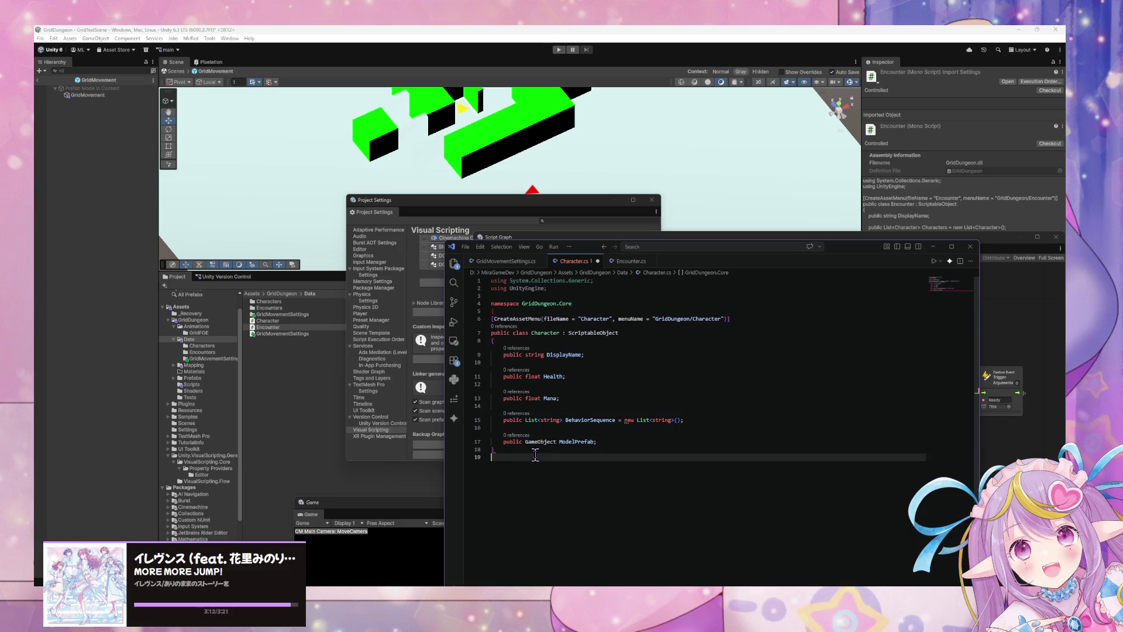
text(})
mouse_move(509, 449)
mouse_down()
mouse_move(491, 420)
mouse_move(486, 319)
mouse_up()
key(Tab)
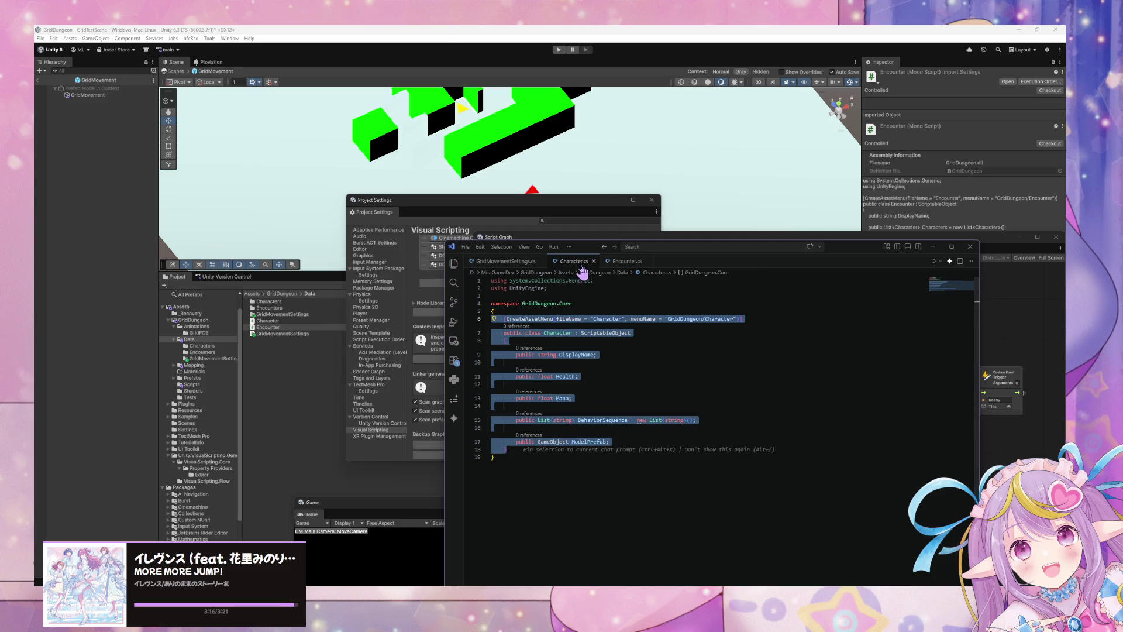
key(ctrl+s)
Step: Wrap the Encounter class in the GridDungeon.Core namespace and save the file
click(619, 263)
click(490, 303)
text(namespace GridDungeon.Core {)
click(534, 384)
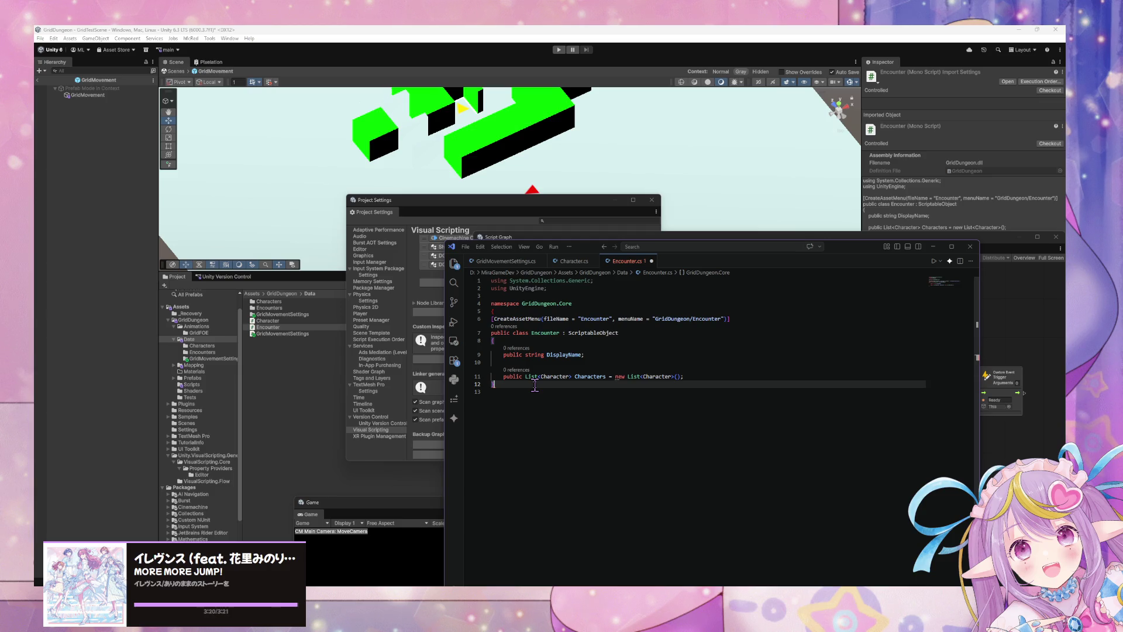
text(})
key(ctrl+s)
click(571, 261)
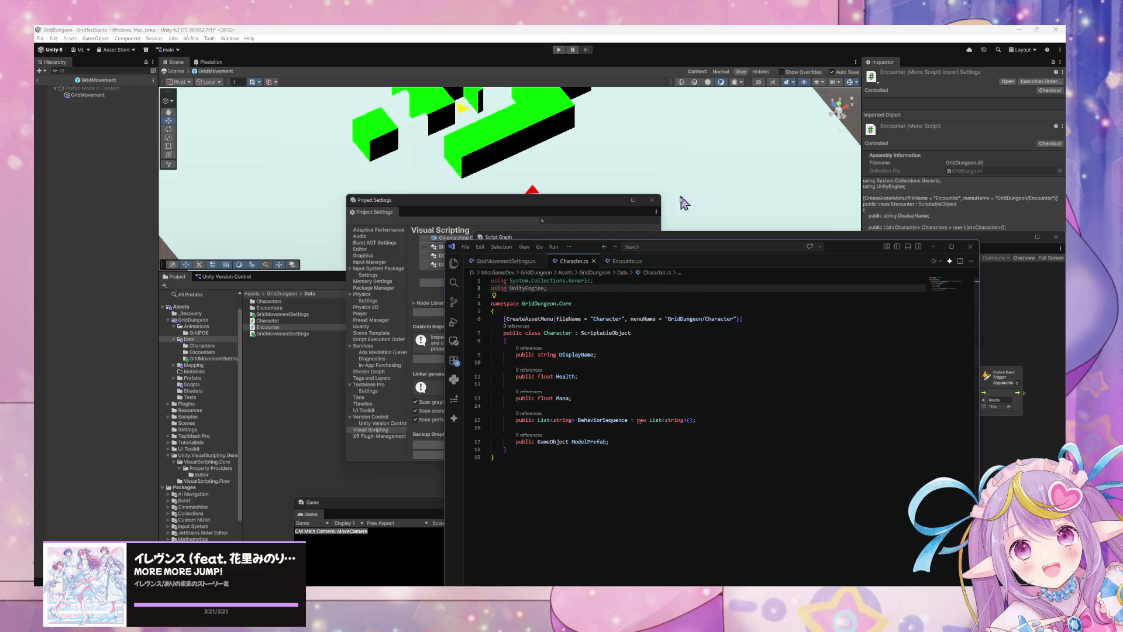
key(Down)
key(Down)
key(Down)
click(645, 148)
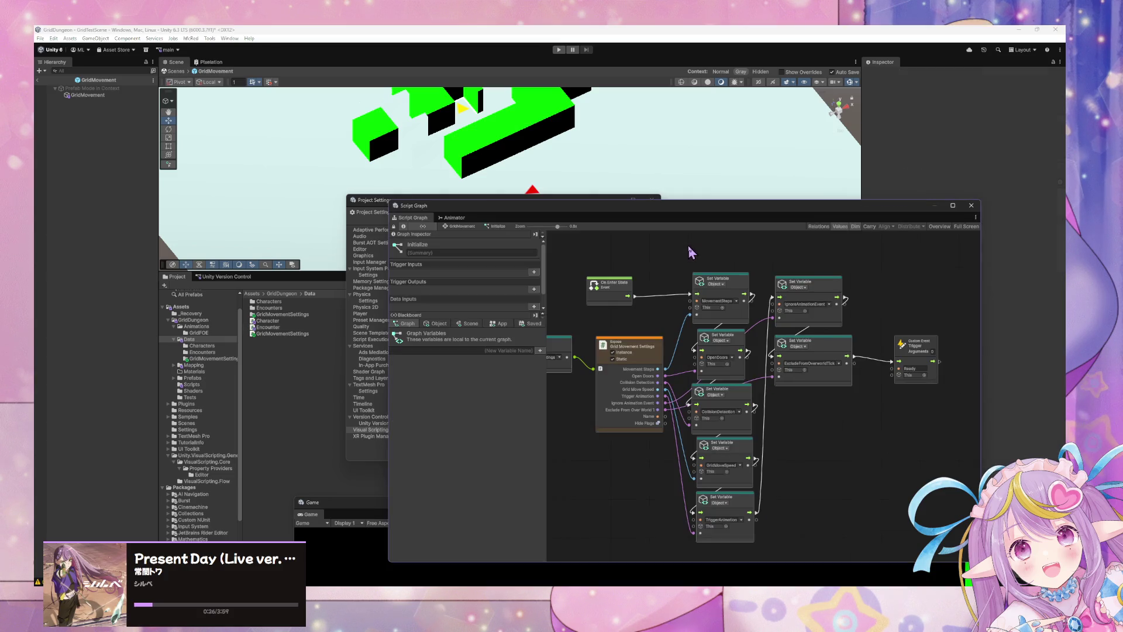
Step: Exit prefab mode back to GridTestScene and select the GridMovement object under GridFOE
drag(635, 217, 591, 202)
click(177, 72)
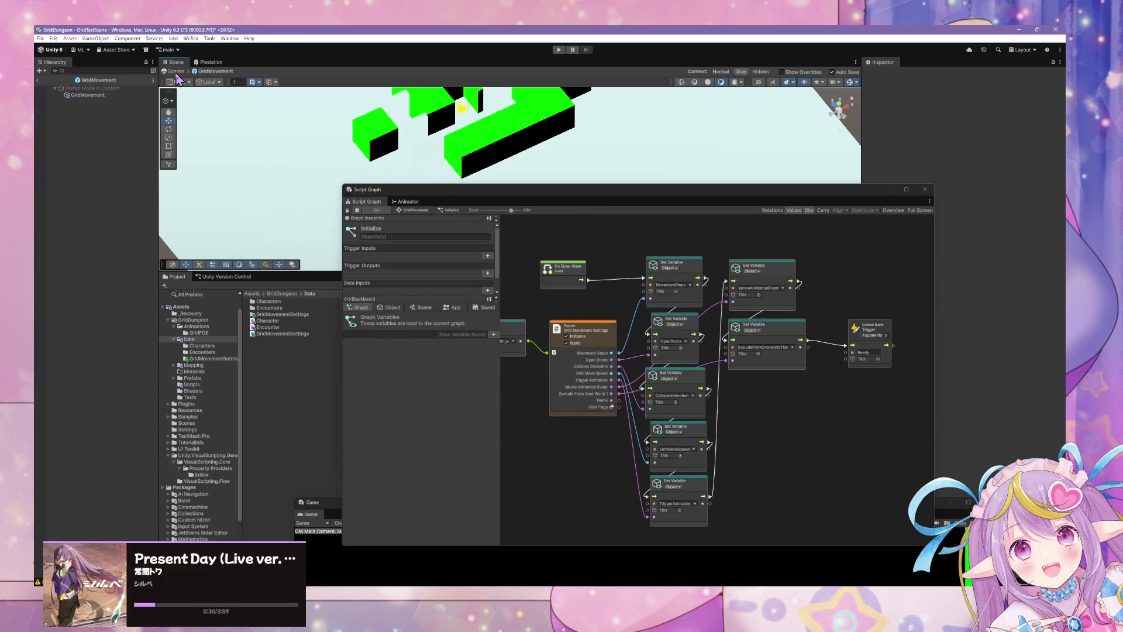
click(96, 98)
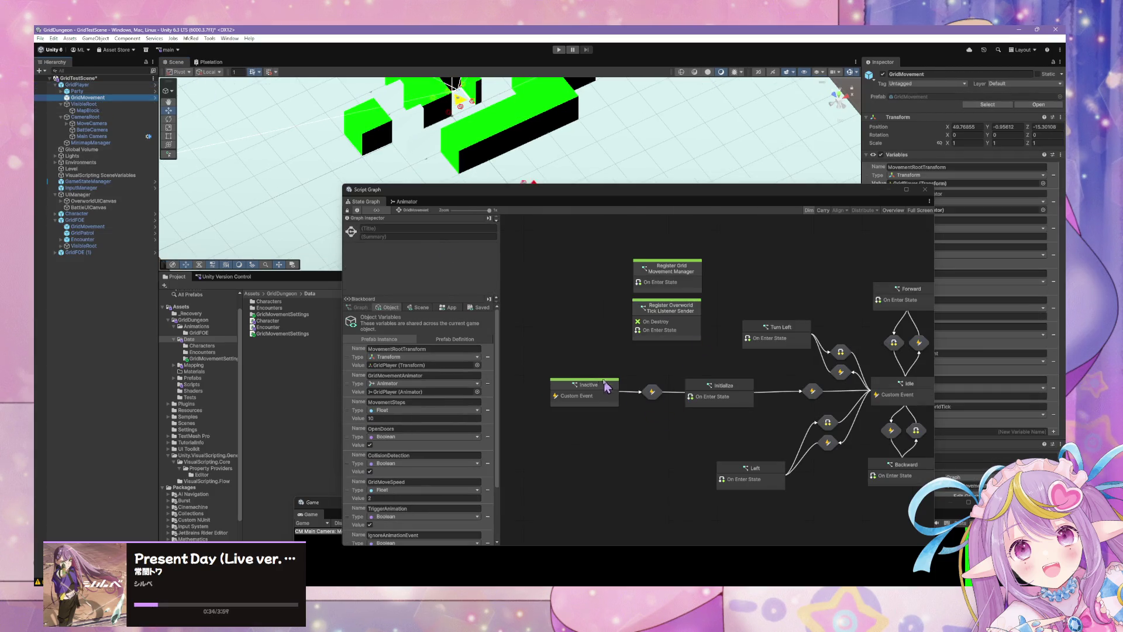
click(94, 227)
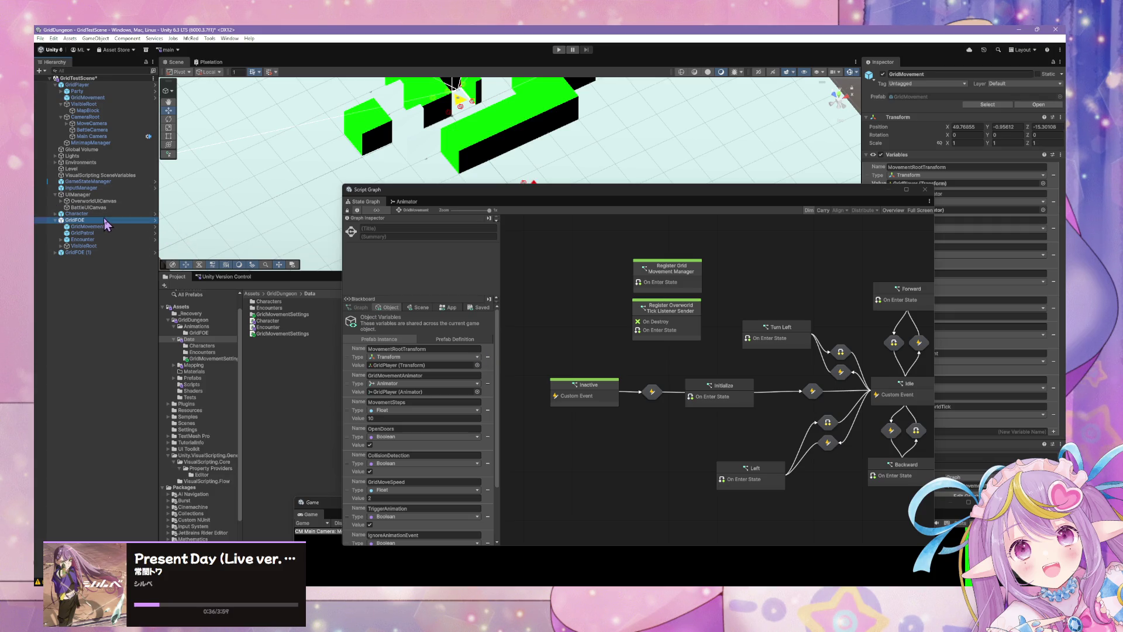
Step: Select the GridFOE object, closing the GridMovement variable's object picker without choosing
key(Delete)
click(89, 221)
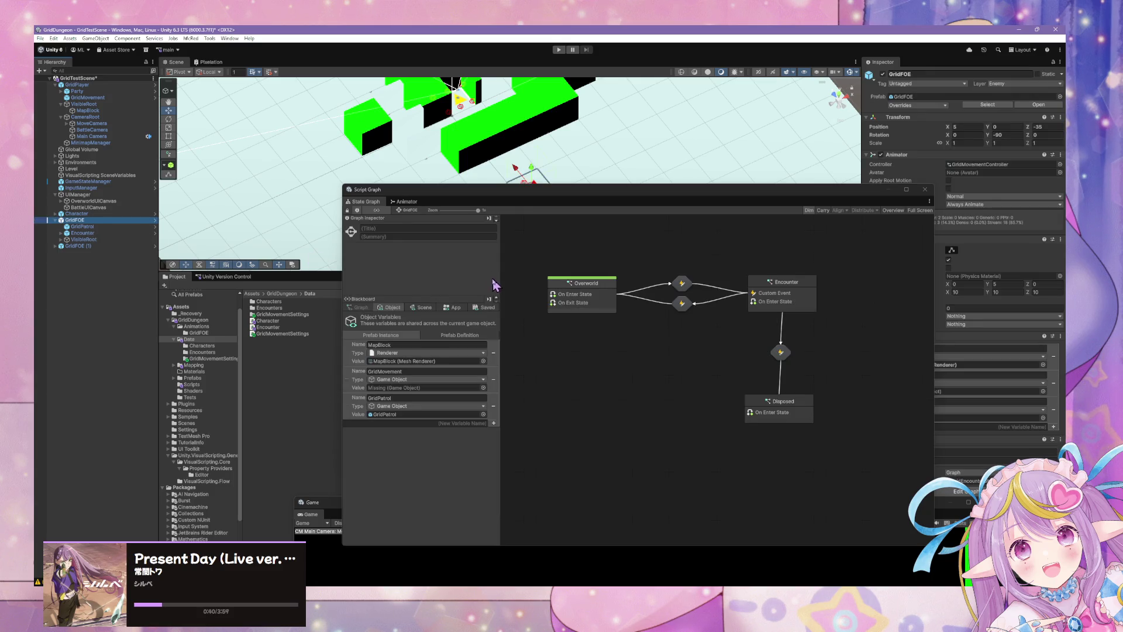
click(483, 388)
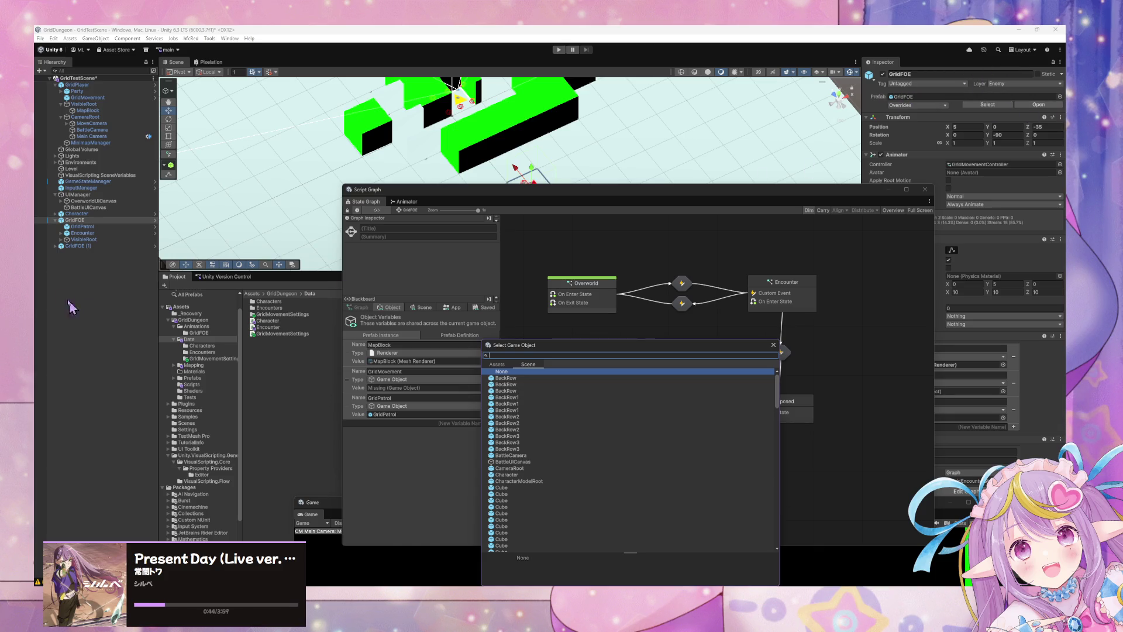
click(151, 248)
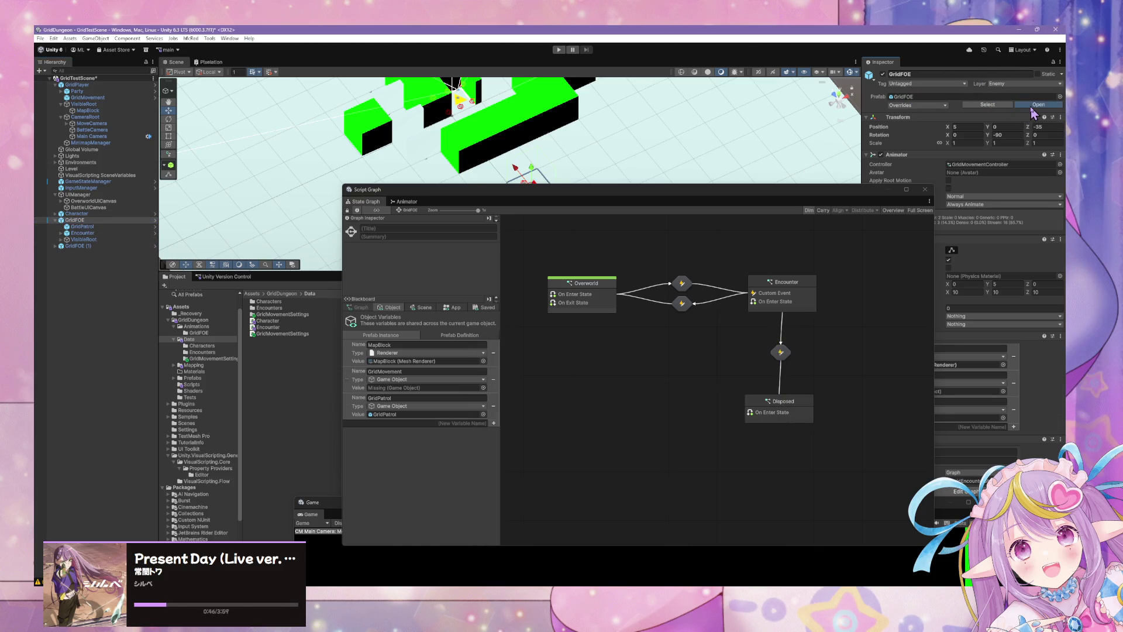
Step: In the opened GridFOE prefab, create a Script State on the state graph and enter its script graph
click(1030, 107)
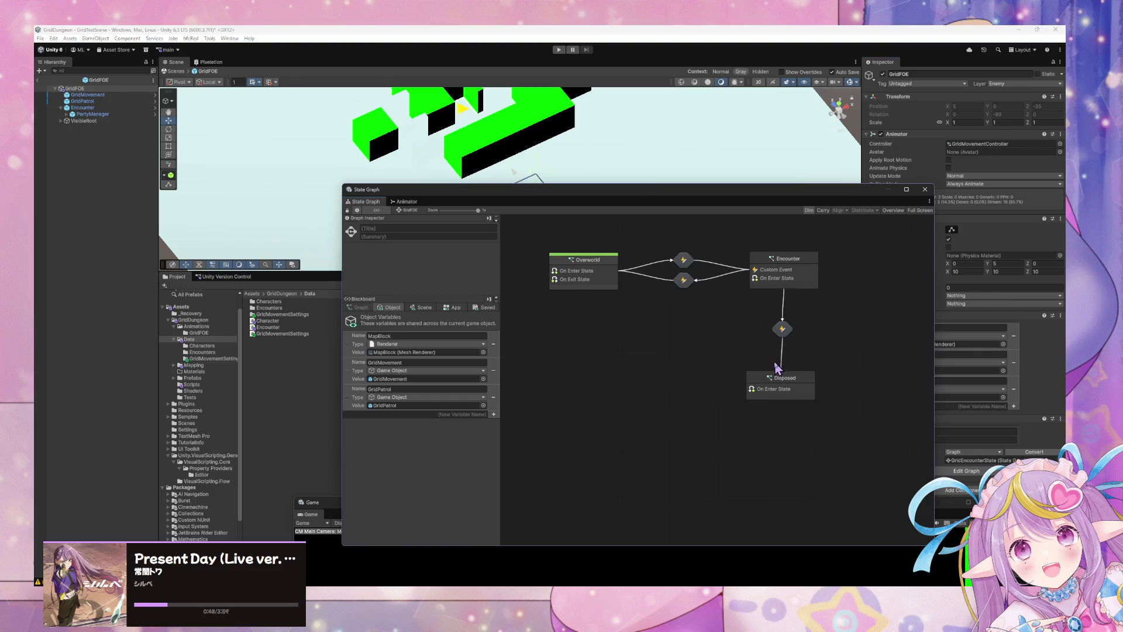
click(776, 379)
right_click(593, 347)
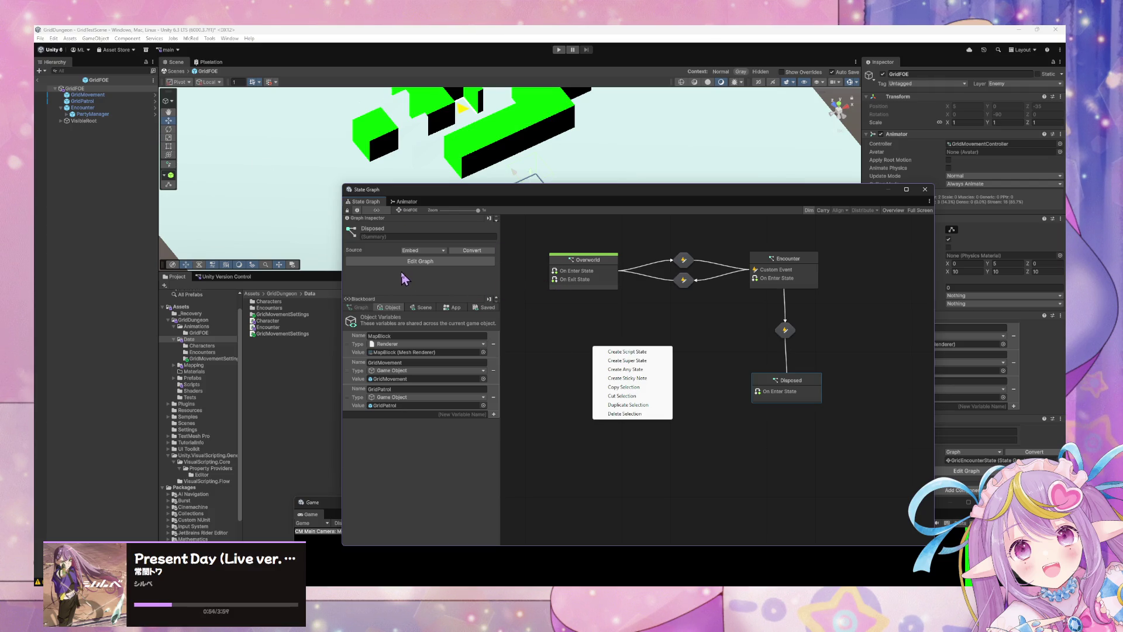
click(556, 311)
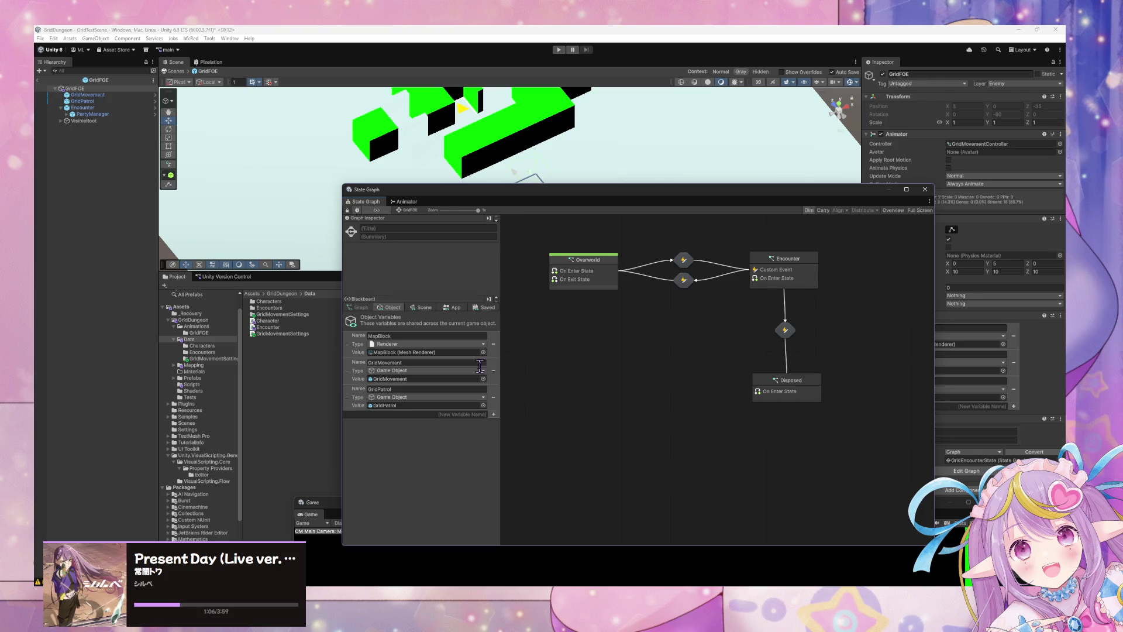
right_click(620, 354)
click(649, 358)
right_click(663, 364)
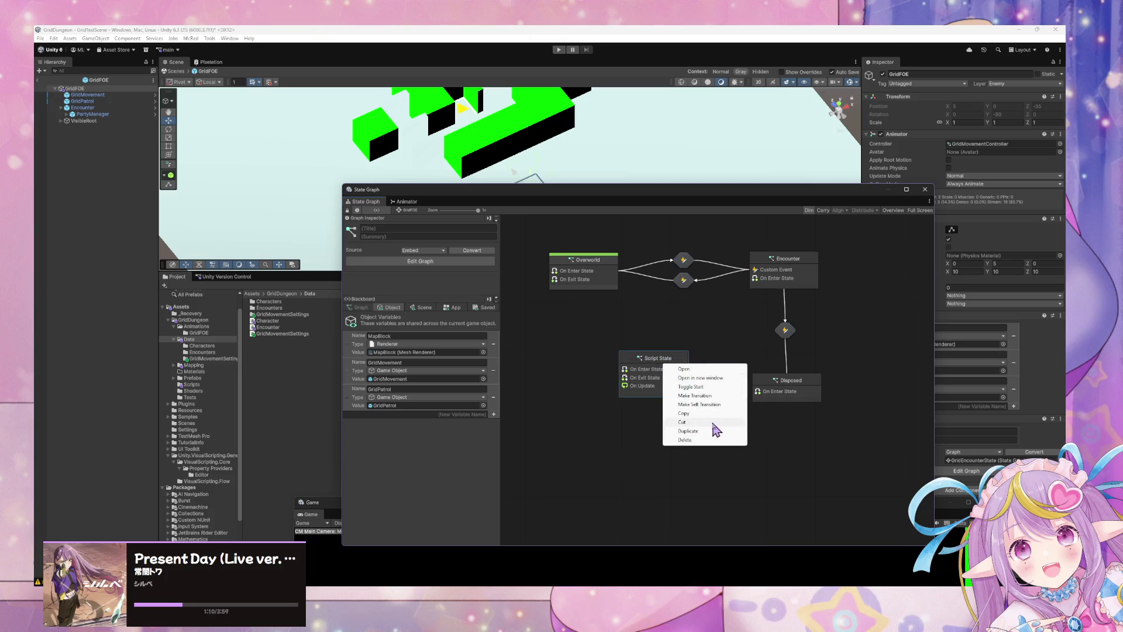
click(714, 386)
double_click(674, 383)
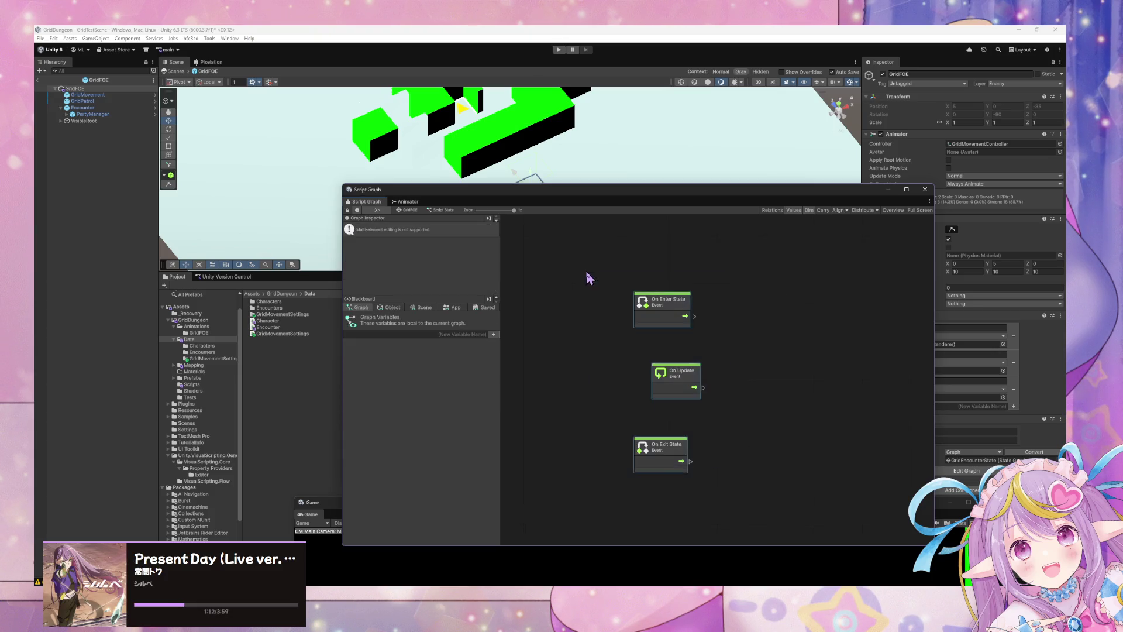
Step: Delete the On Update and On Exit State events, leaving only On Enter State
drag(791, 461, 606, 358)
key(Delete)
click(410, 210)
click(403, 228)
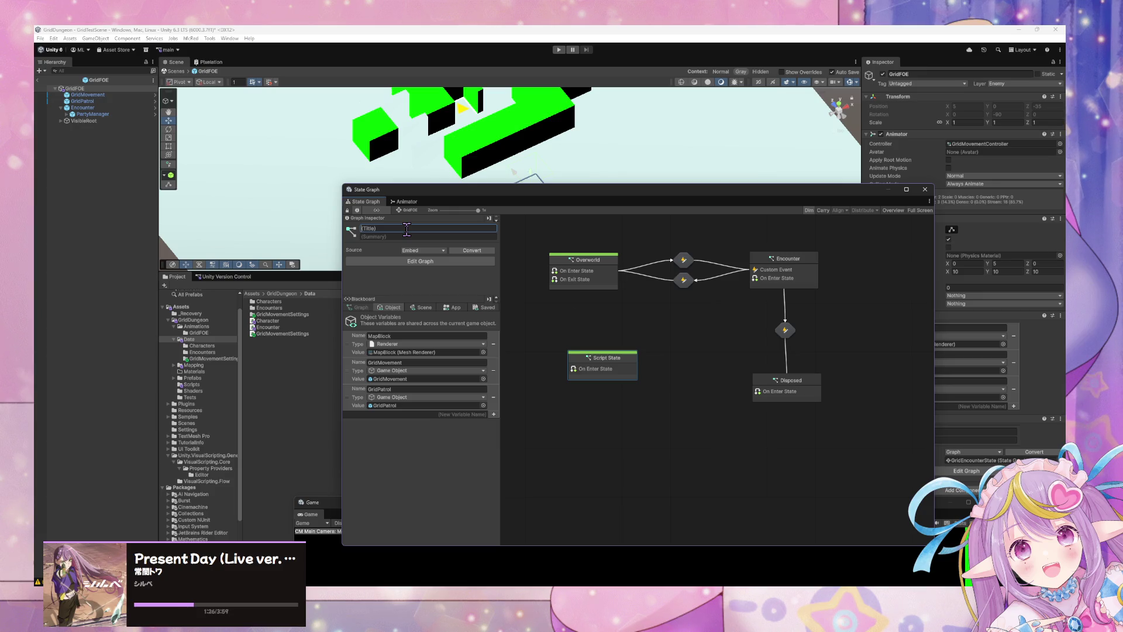
Step: Select GridPatrol in the Hierarchy to show its state graph and variables
click(88, 95)
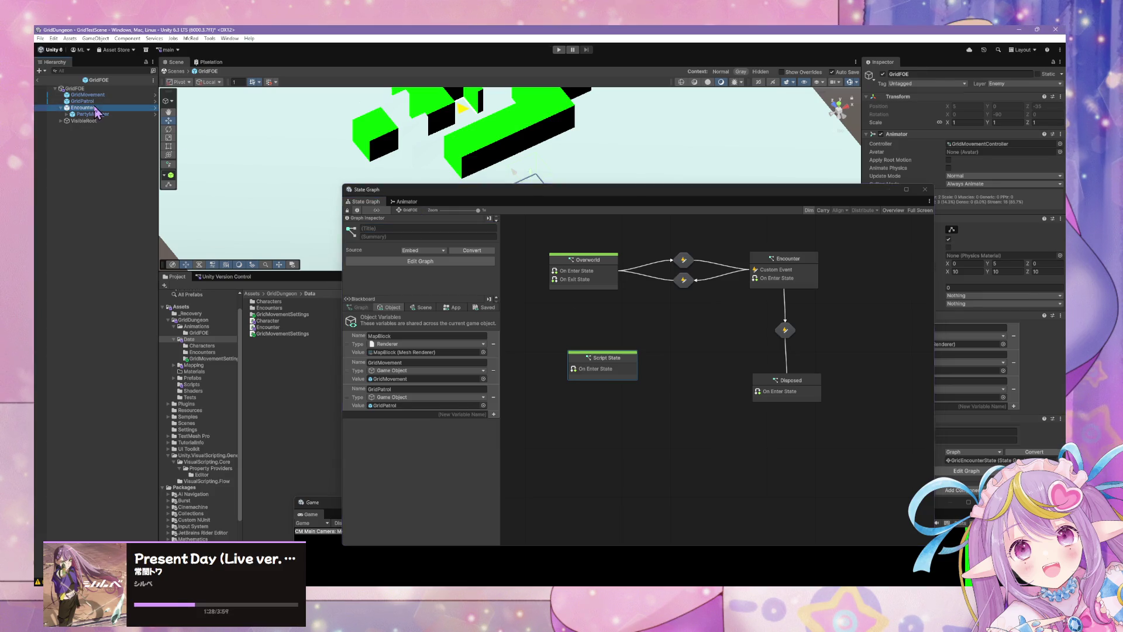
click(91, 101)
mouse_move(812, 198)
mouse_down()
mouse_move(608, 165)
mouse_move(685, 155)
mouse_up()
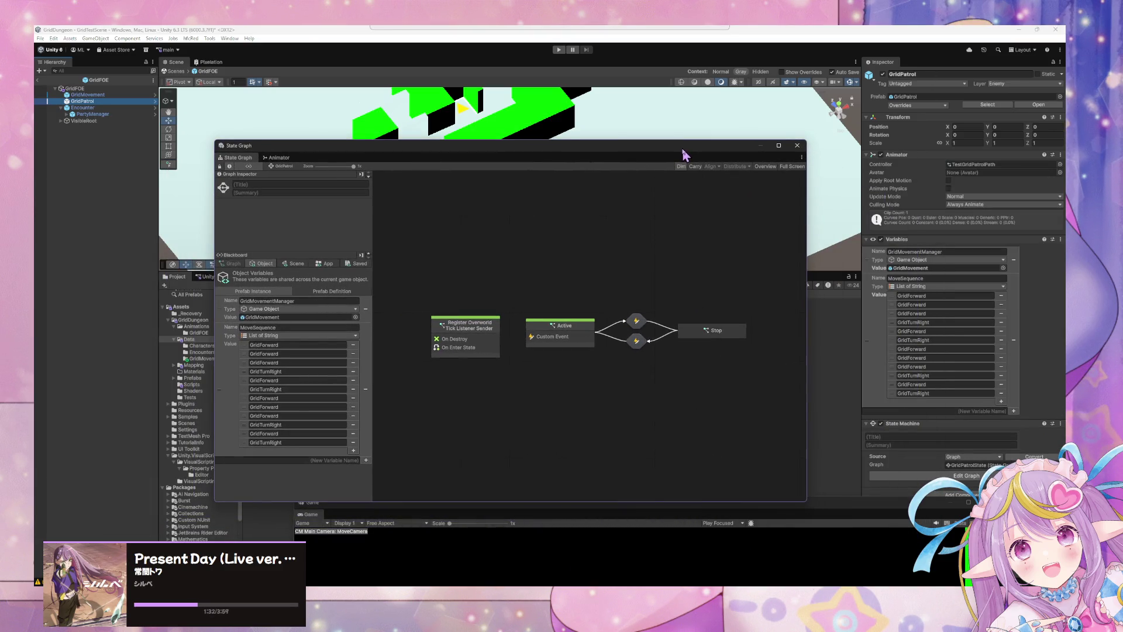
Step: Cycle through the GridMovement, GridPatrol and GridFOE graphs, ending on GridFOE, with Project Settings uncovered
click(682, 154)
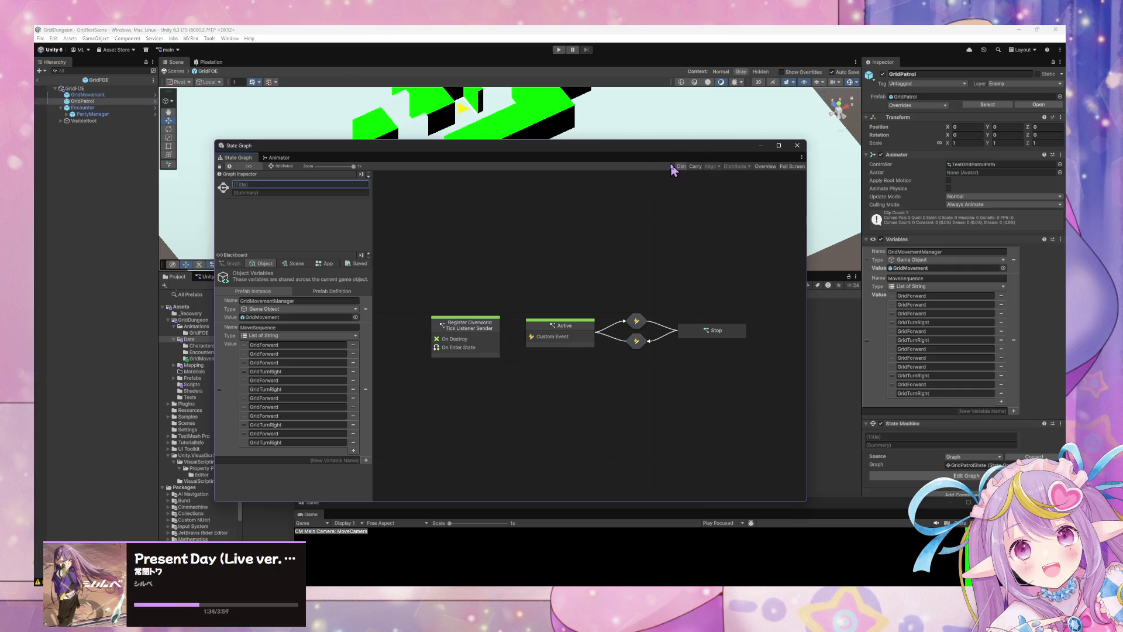
click(94, 95)
click(88, 101)
click(93, 95)
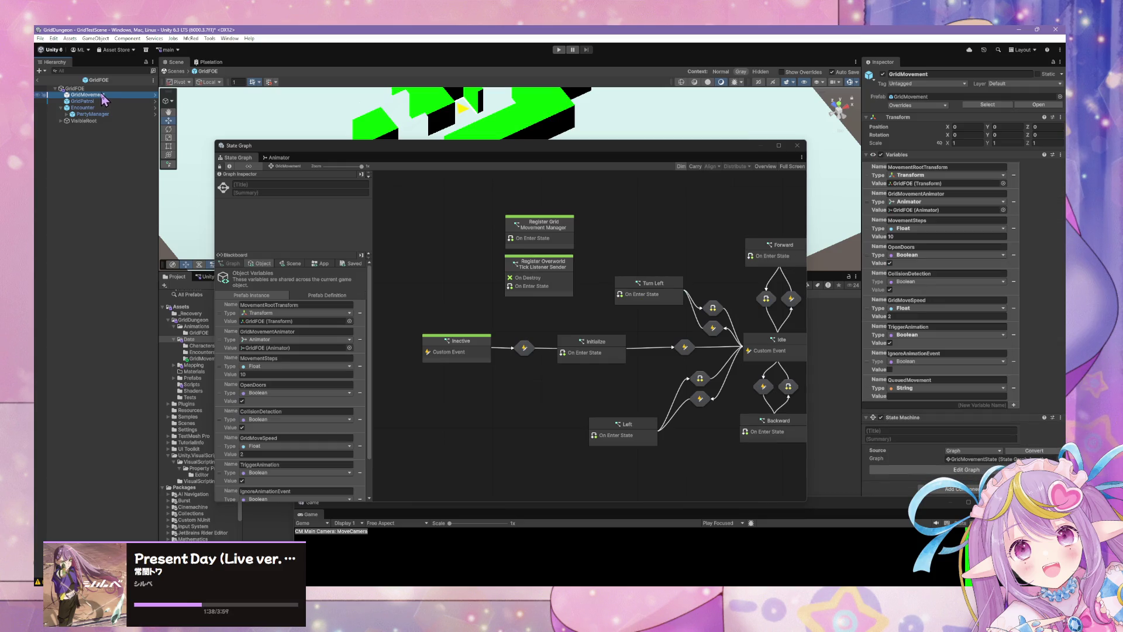
click(82, 88)
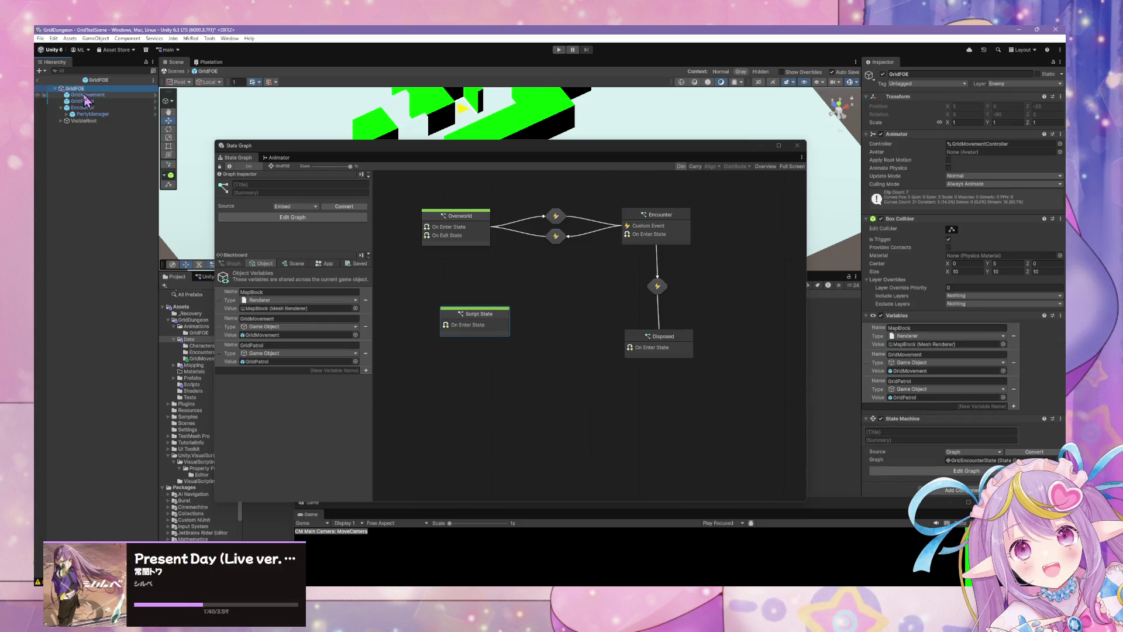
click(85, 95)
click(87, 101)
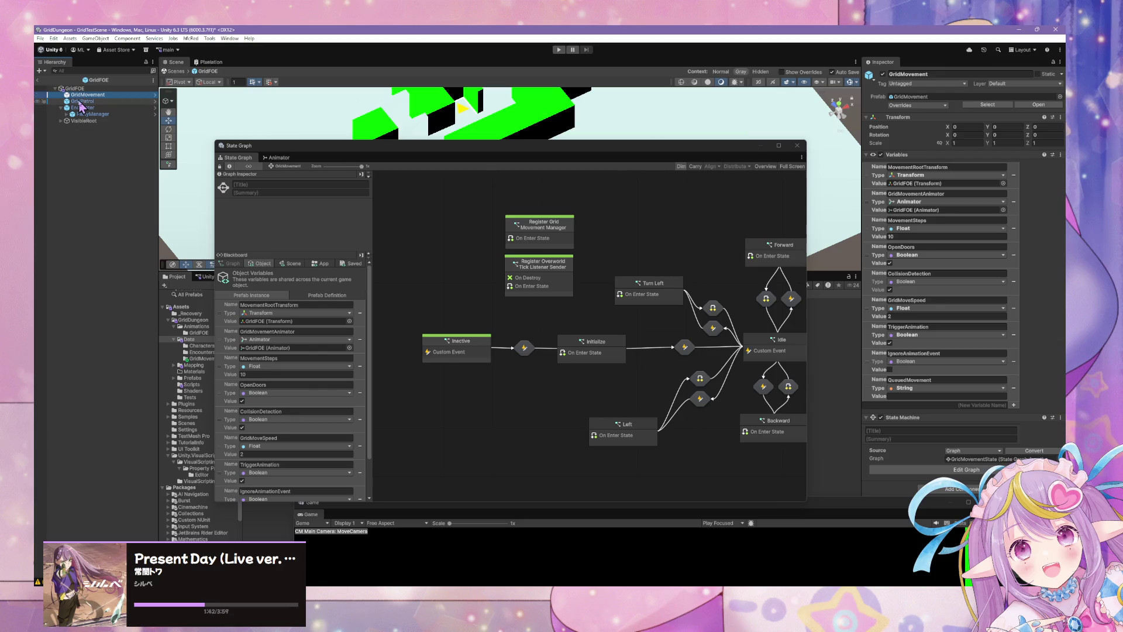
click(82, 95)
click(76, 89)
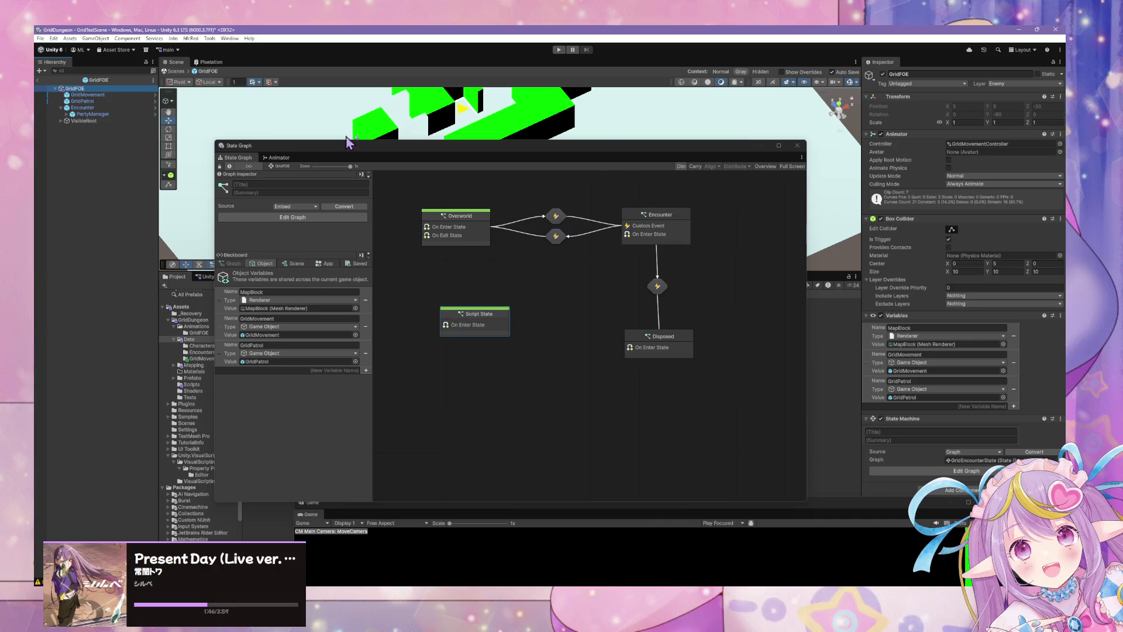
mouse_move(392, 144)
mouse_down()
mouse_move(662, 180)
mouse_move(711, 175)
mouse_up()
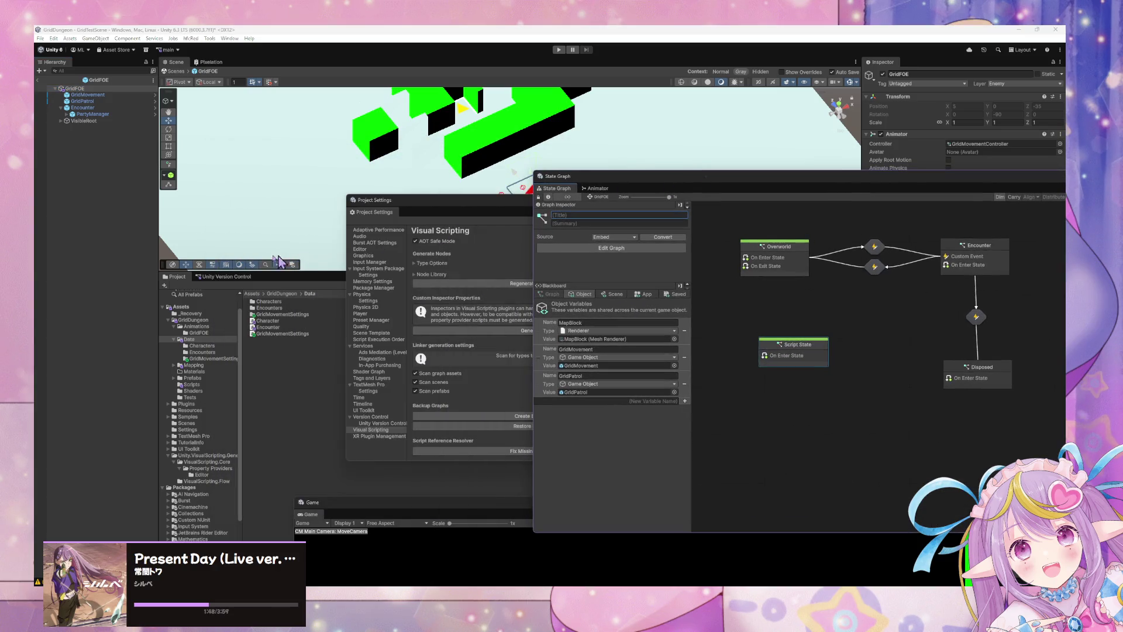
Step: Open the Data/Encounters folder and select the TestEncounter1 asset
click(275, 301)
click(272, 315)
key(Up)
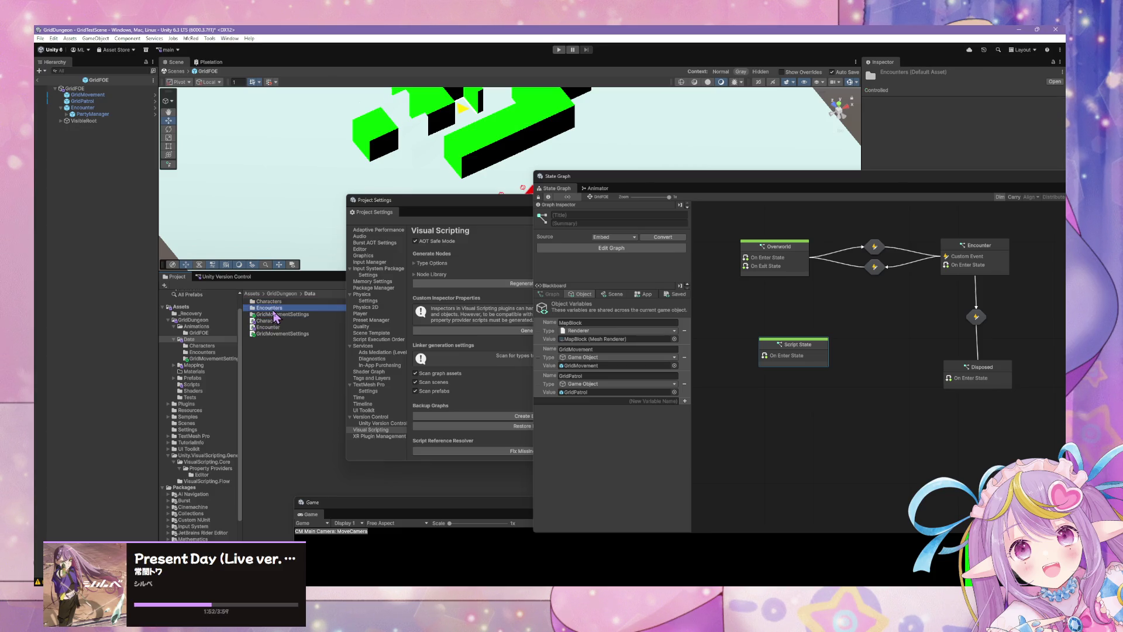
double_click(273, 310)
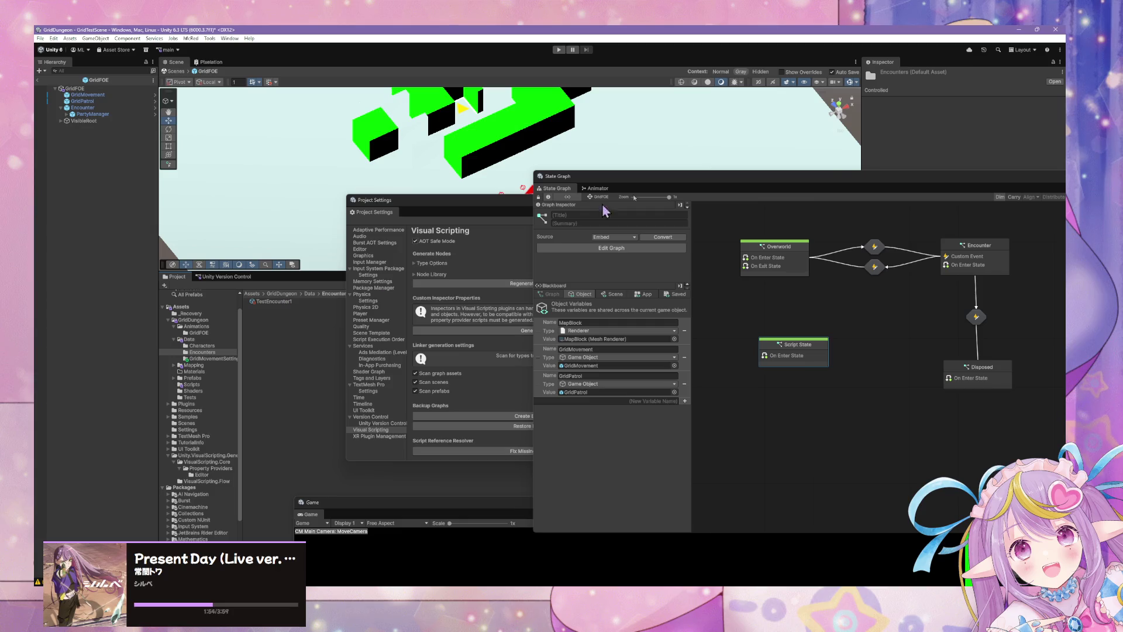
click(274, 301)
Step: Show the Encounter object's state graph, repositioning the graph window to keep Project Settings visible
mouse_move(866, 182)
mouse_down()
mouse_move(721, 200)
mouse_move(610, 168)
mouse_move(705, 197)
mouse_move(706, 208)
mouse_up()
click(82, 108)
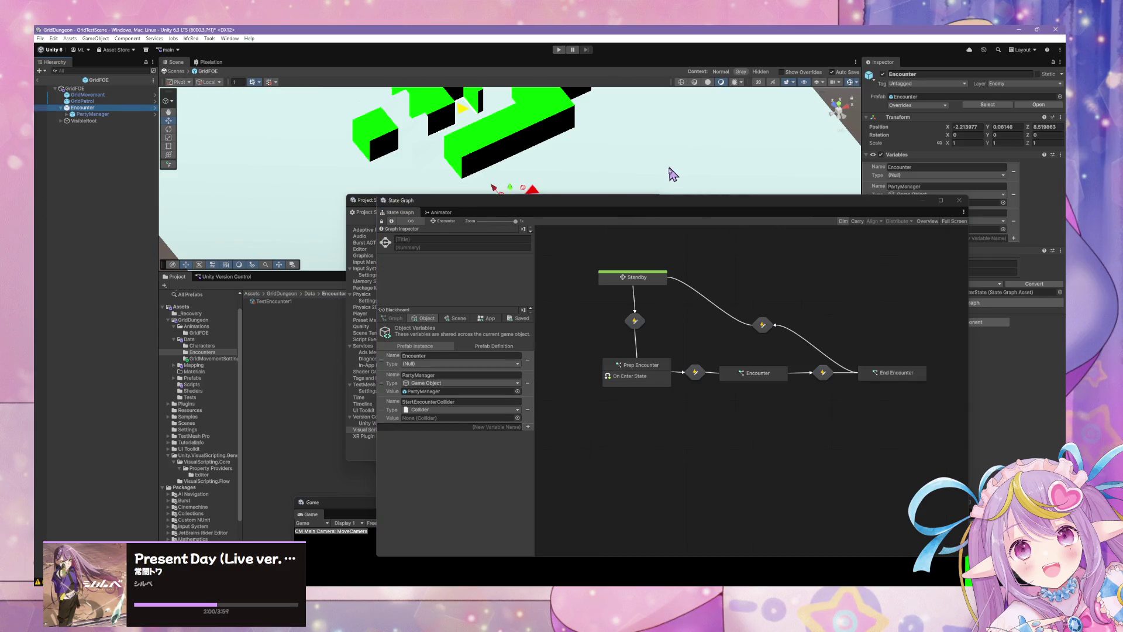
mouse_move(639, 200)
mouse_down()
mouse_move(588, 211)
mouse_move(585, 252)
mouse_up()
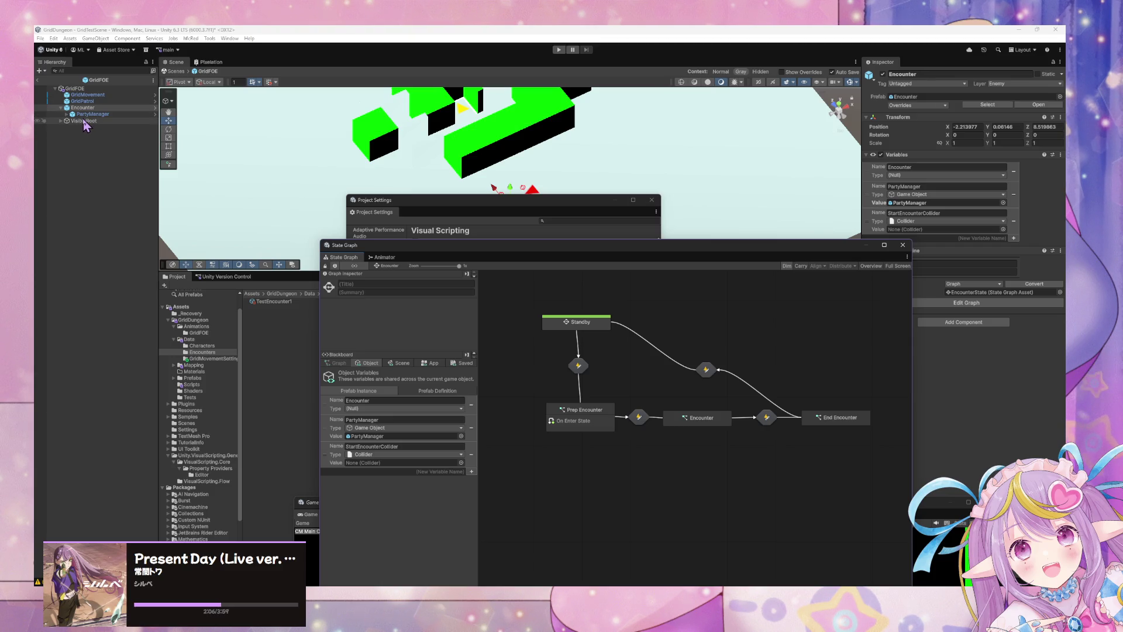
mouse_move(702, 256)
mouse_down()
mouse_move(521, 258)
mouse_move(676, 282)
mouse_up()
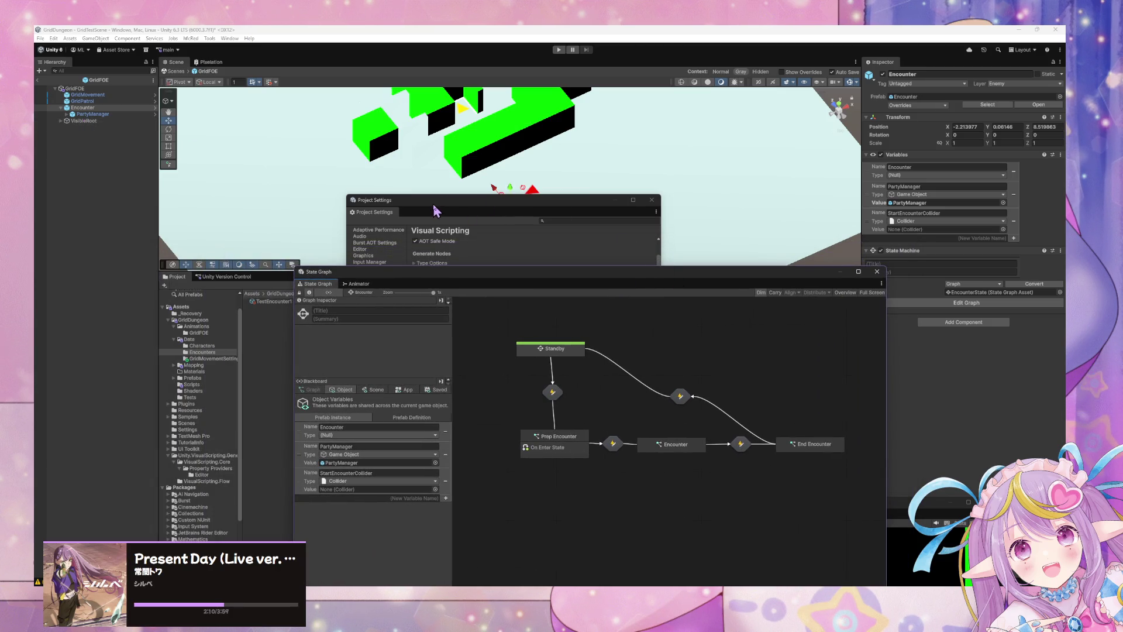
Step: Inspect GridFOE's components and graph, then bring up PartyManager's state graph
click(107, 89)
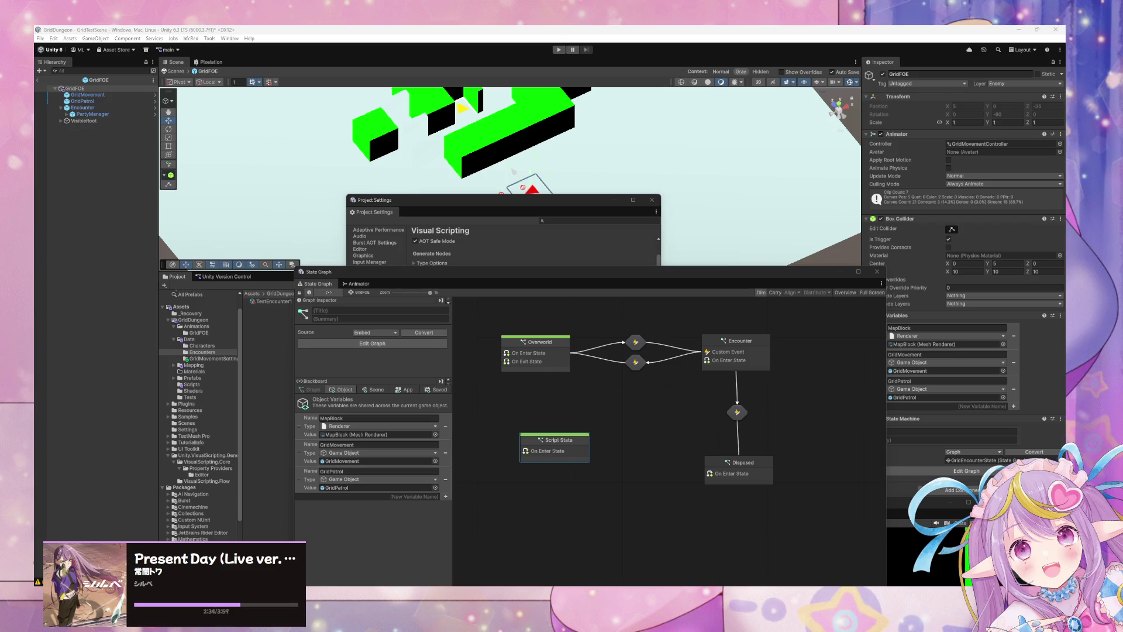
click(103, 87)
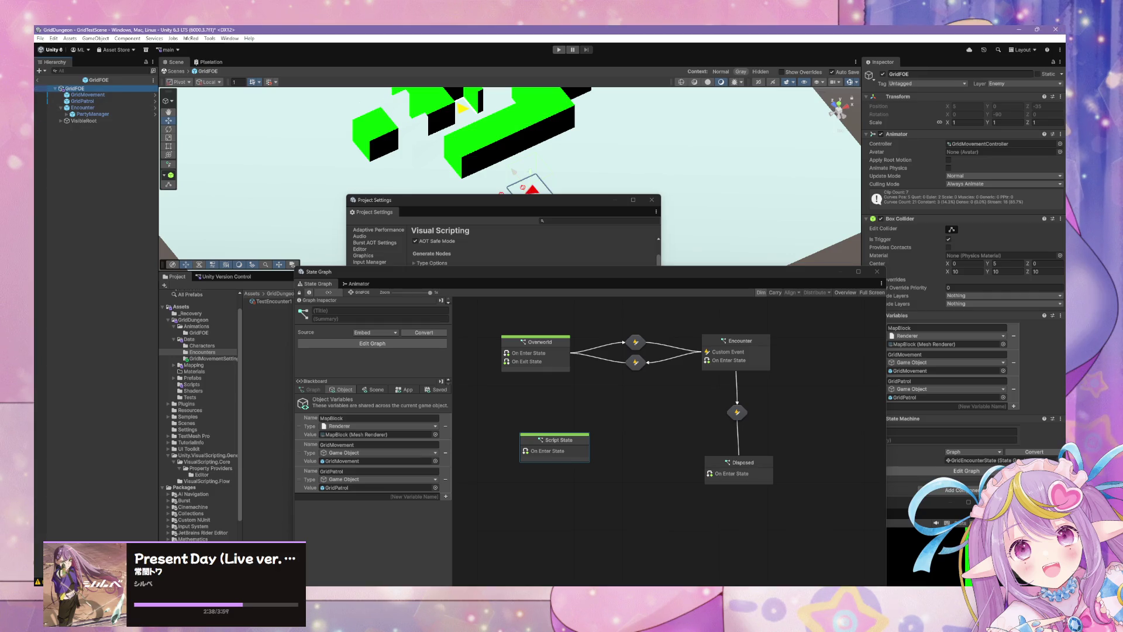
click(97, 114)
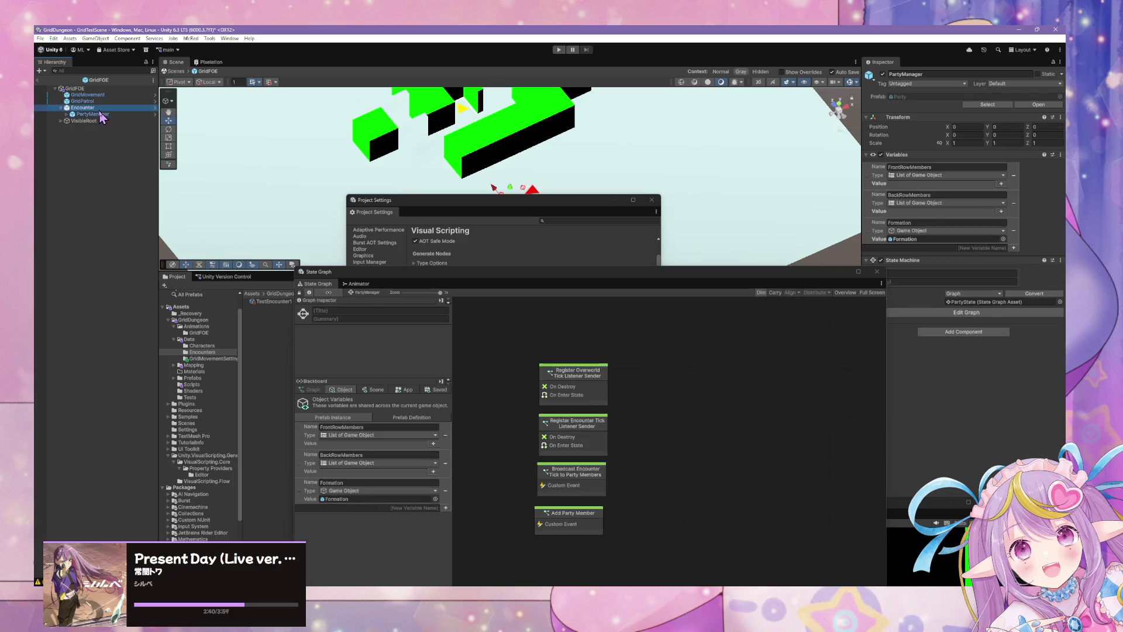